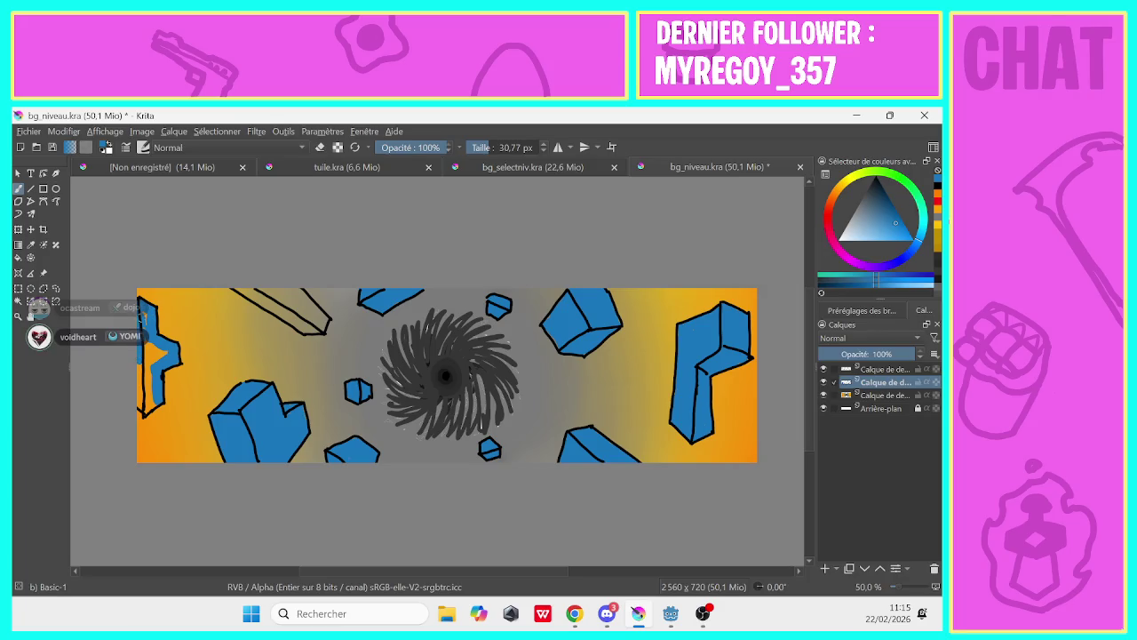
Paint blue over the orange gaps in the left blue shape and the upper-left diagonal beam
left_click(162, 354)
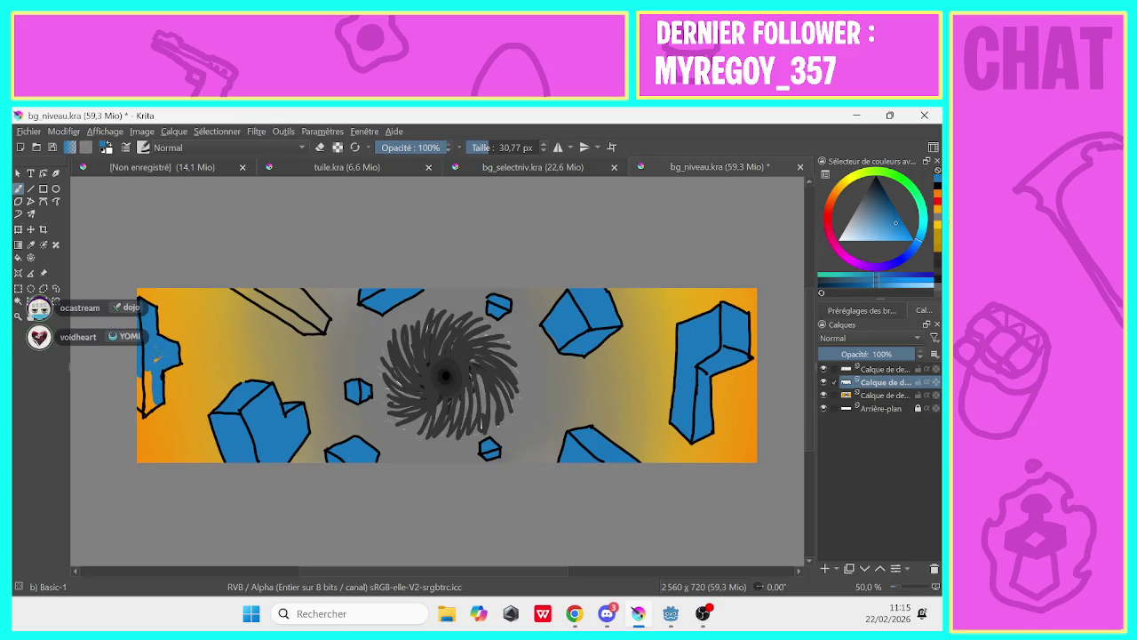
left_click(150, 404)
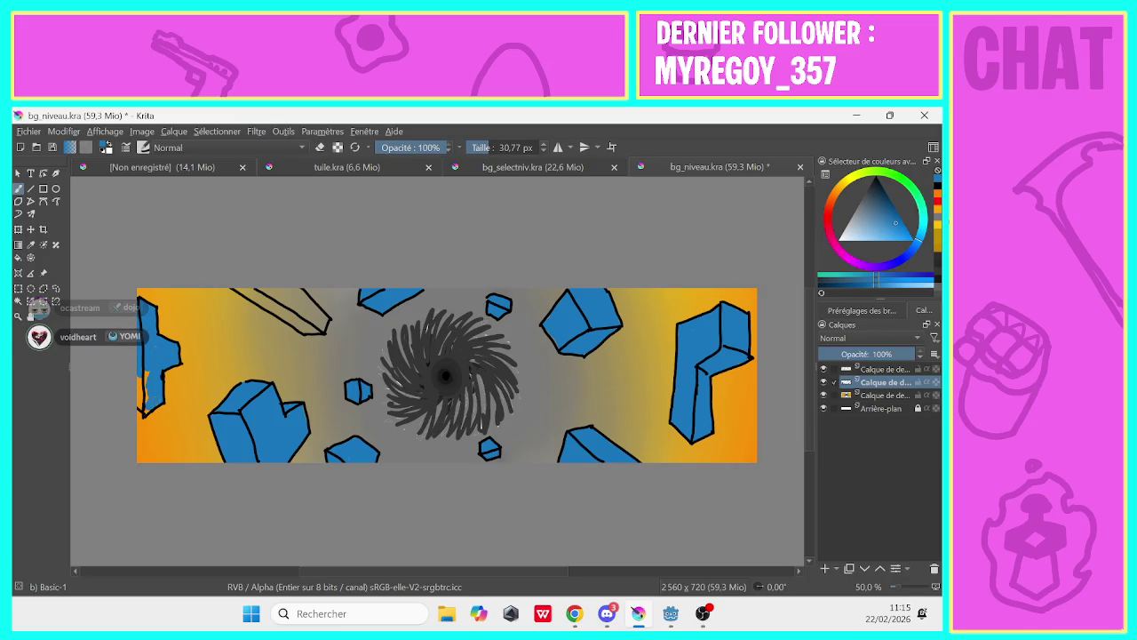
left_click_drag(146, 409, 142, 355)
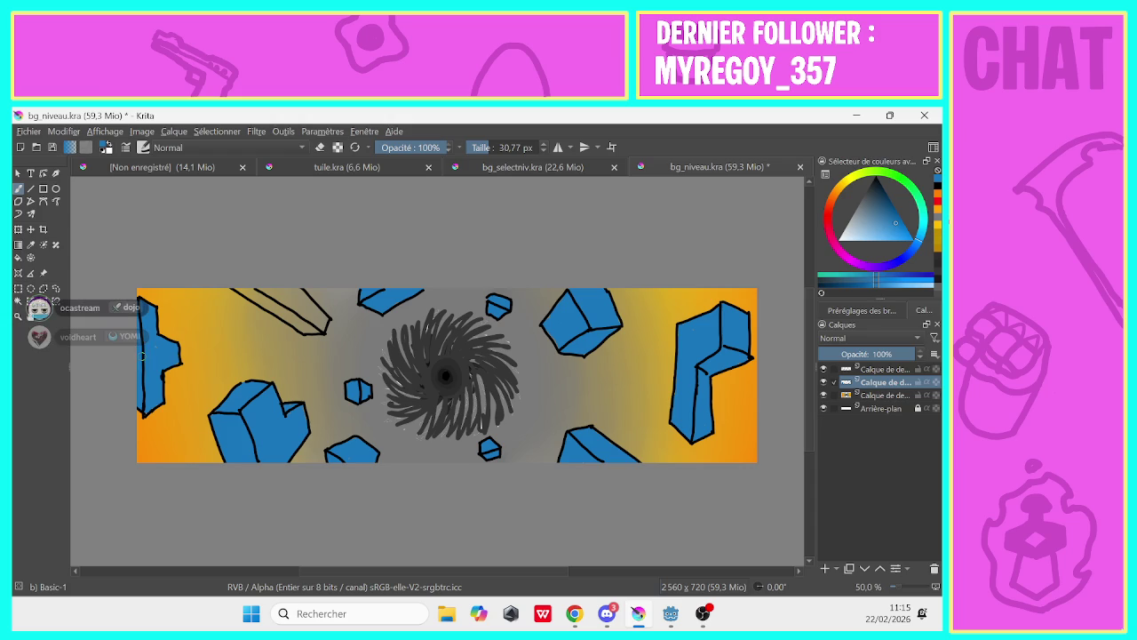
mouse_move(320, 334)
left_mouse_down()
mouse_move(302, 292)
mouse_move(311, 320)
mouse_move(271, 298)
mouse_move(315, 331)
mouse_move(249, 292)
mouse_move(270, 311)
left_mouse_up()
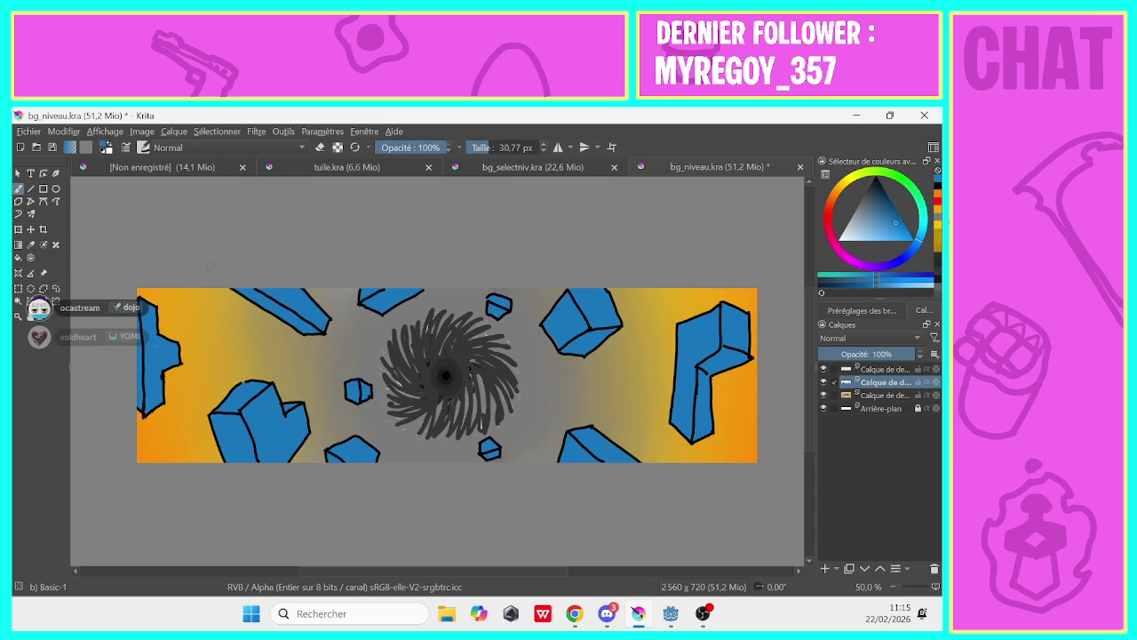
Add a new transparent layer and set up a small black brush for shading
left_click(824, 568)
key("d")
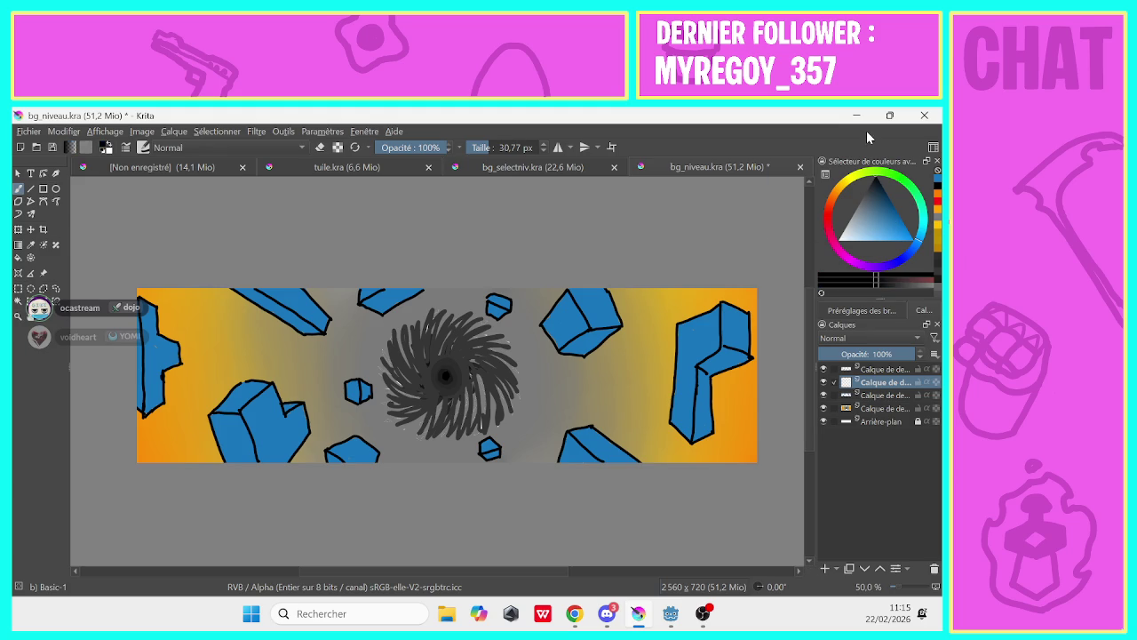
left_click_drag(494, 147, 382, 140)
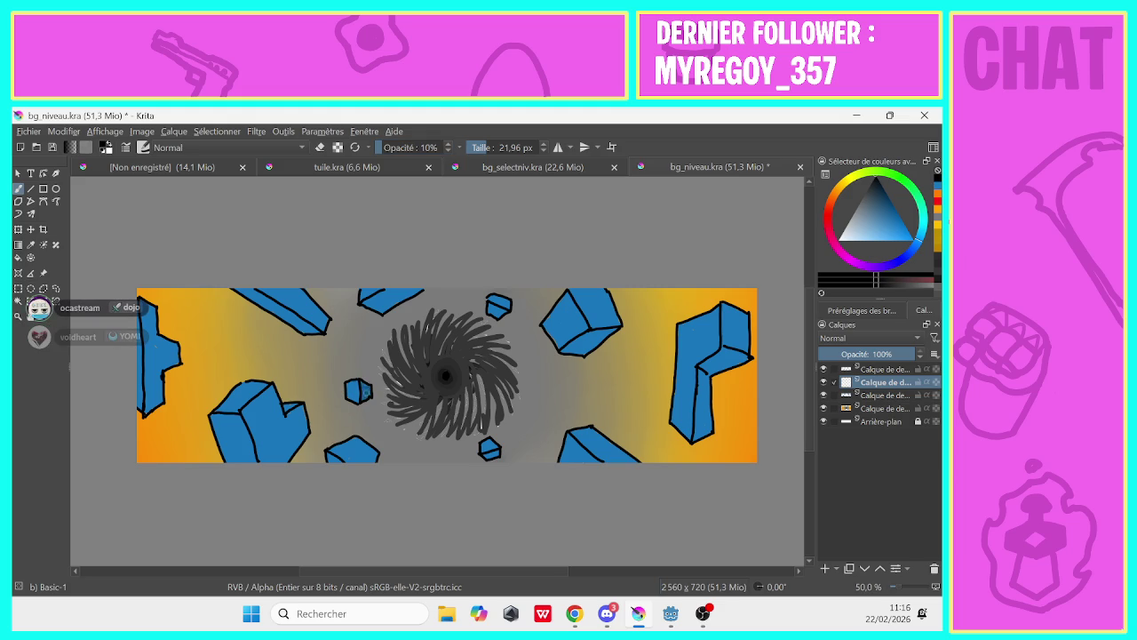
Faintly shade the small blue shapes and the top blue rock
left_click_drag(364, 396, 369, 384)
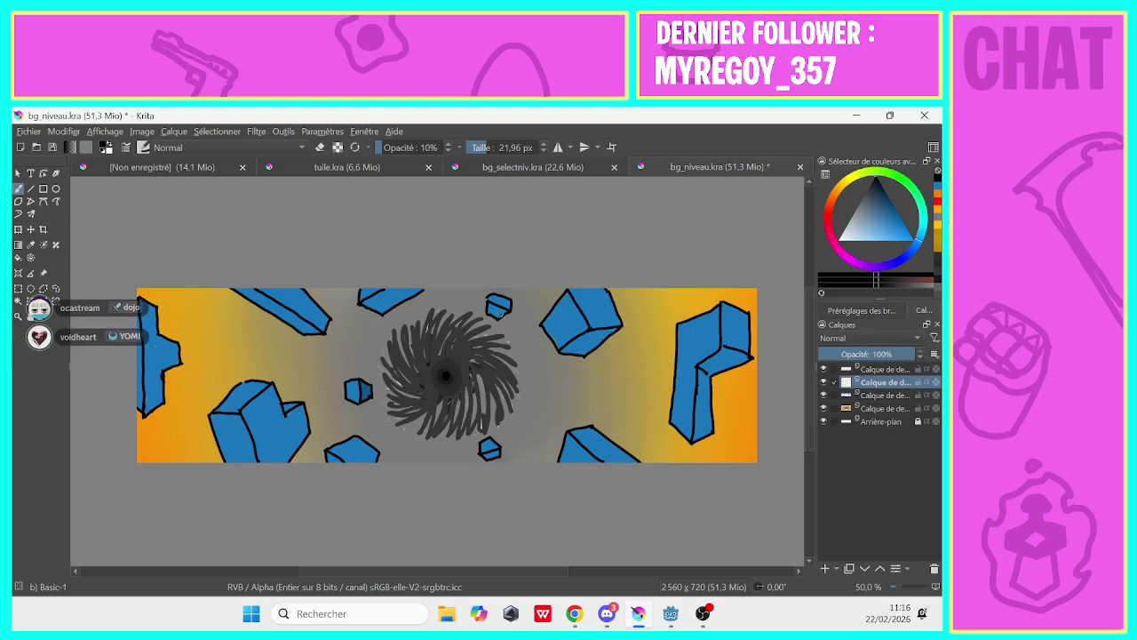
left_click_drag(501, 313, 497, 307)
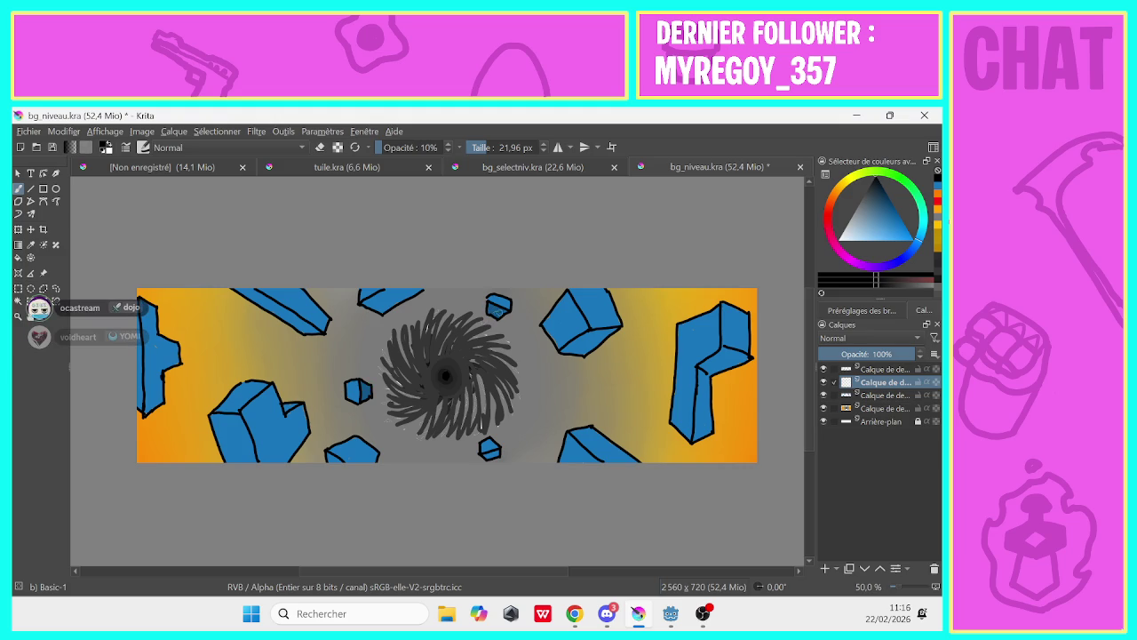
left_click_drag(501, 311, 489, 311)
left_click_drag(414, 292, 384, 297)
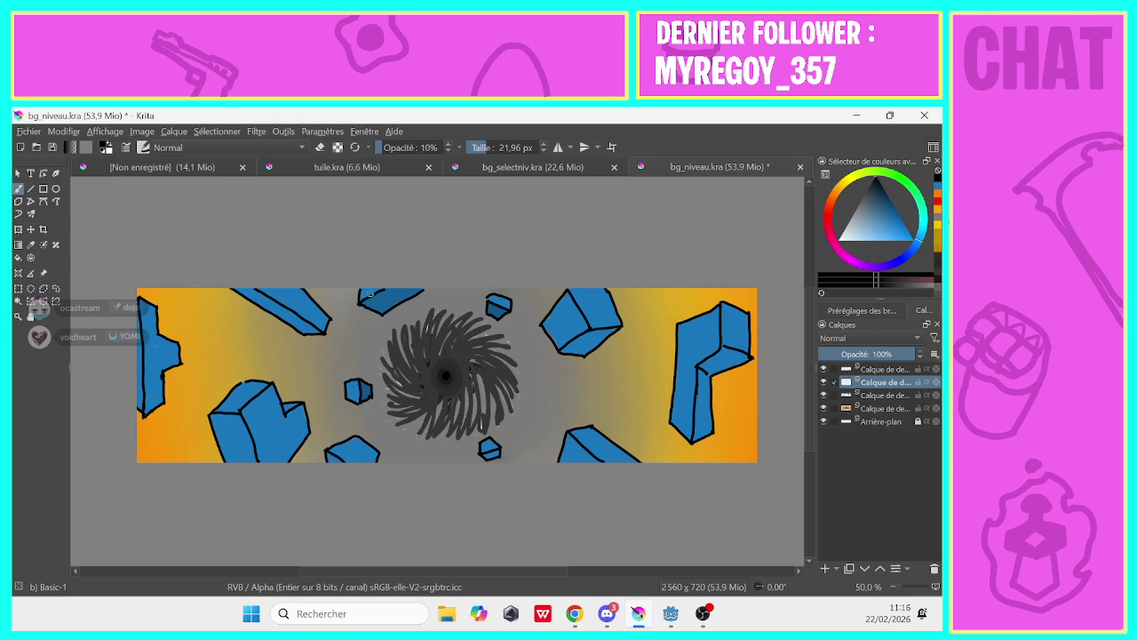
left_click_drag(486, 445, 486, 443)
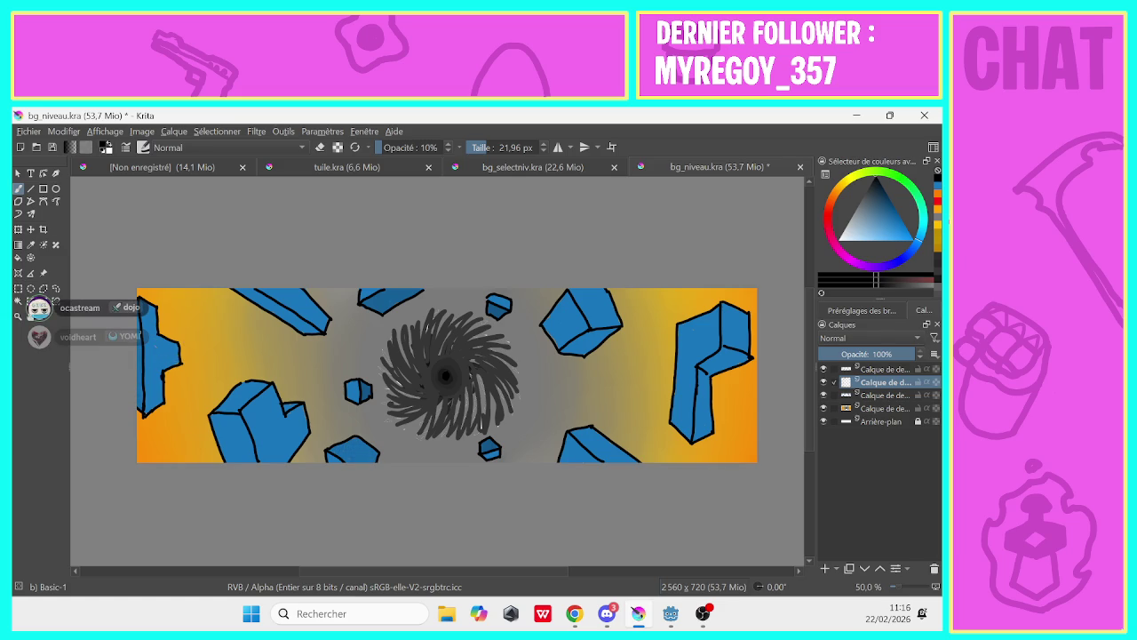
Darken the notch and body of the lower-left blue shape with shading strokes
left_click_drag(282, 412, 288, 408)
mouse_move(282, 427)
left_mouse_down()
mouse_move(279, 453)
mouse_move(277, 388)
mouse_move(252, 424)
left_mouse_up()
mouse_move(264, 441)
left_mouse_down()
mouse_move(265, 462)
mouse_move(266, 406)
left_mouse_up()
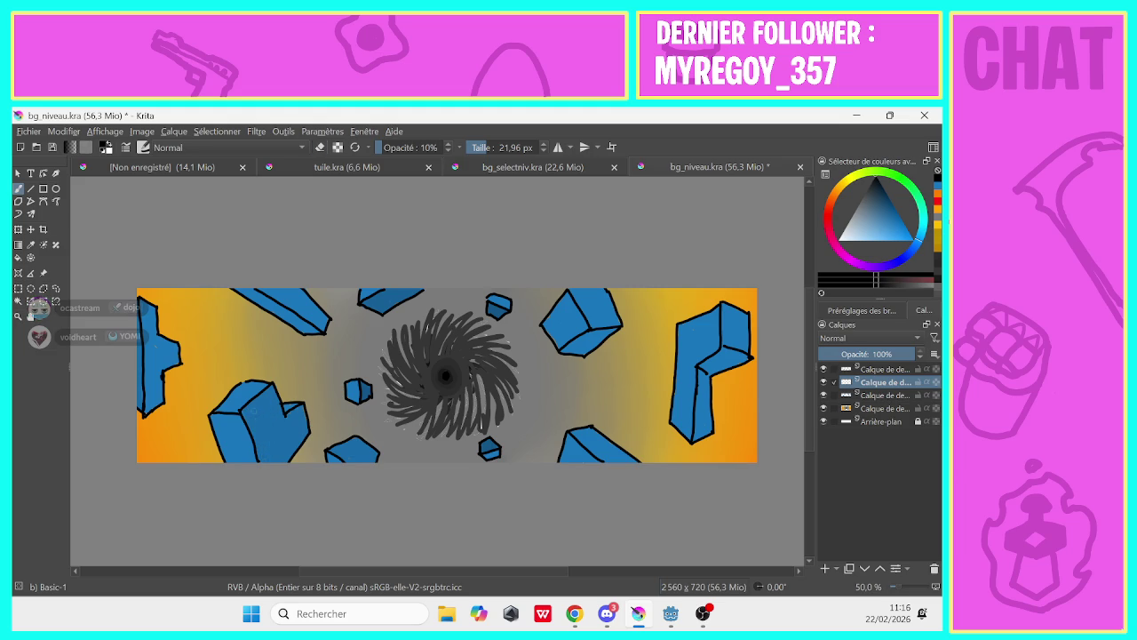
left_click_drag(265, 454, 260, 446)
left_click_drag(252, 419, 253, 427)
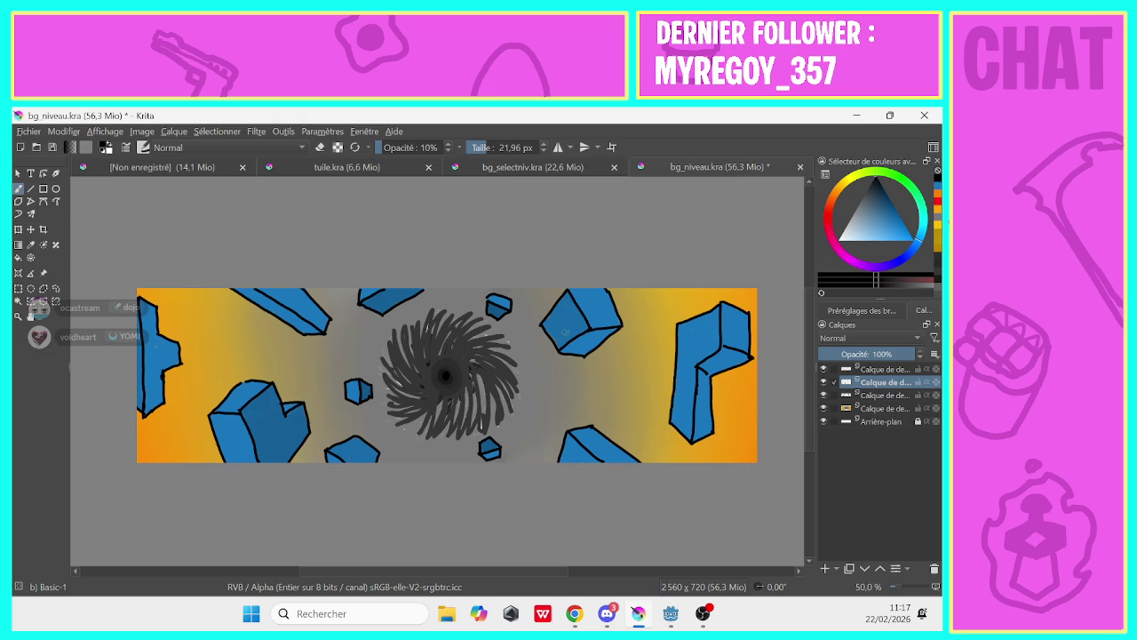
Add faint shading to the central shape and the right-hand blue blocks
left_click_drag(562, 341, 575, 330)
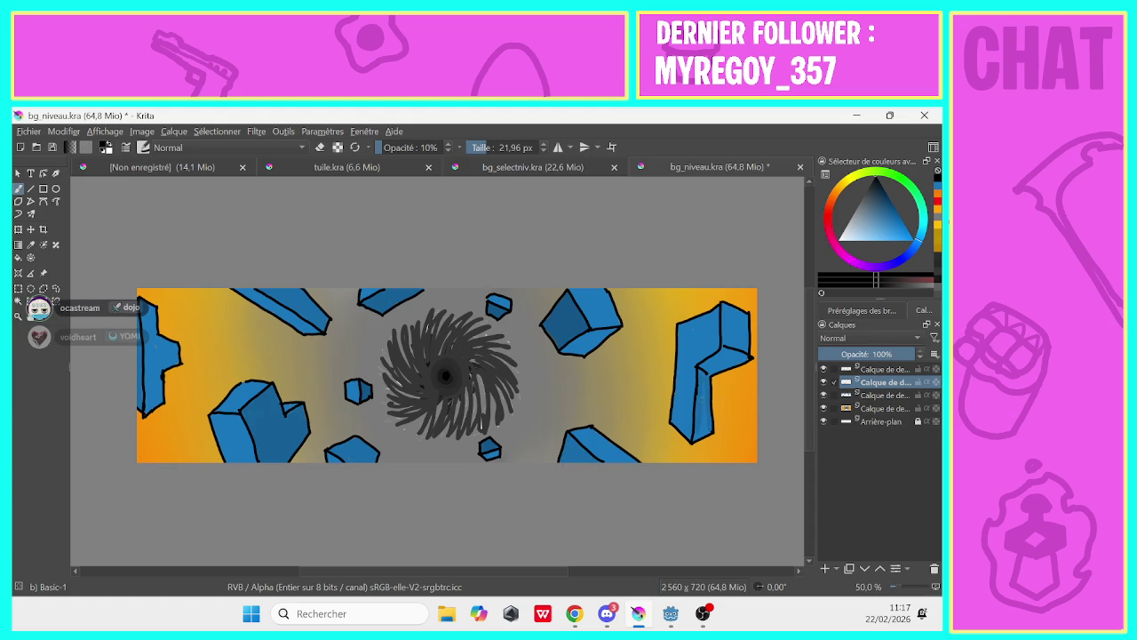
left_click_drag(710, 427, 702, 429)
left_click_drag(744, 350, 750, 357)
left_click_drag(725, 306, 734, 347)
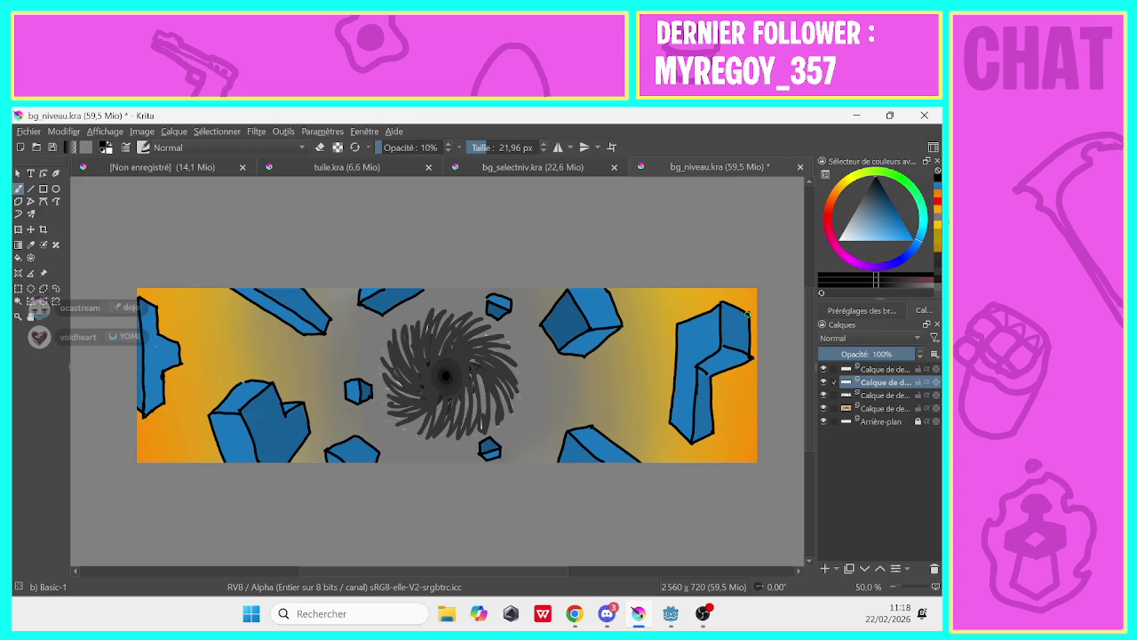
left_click(823, 569)
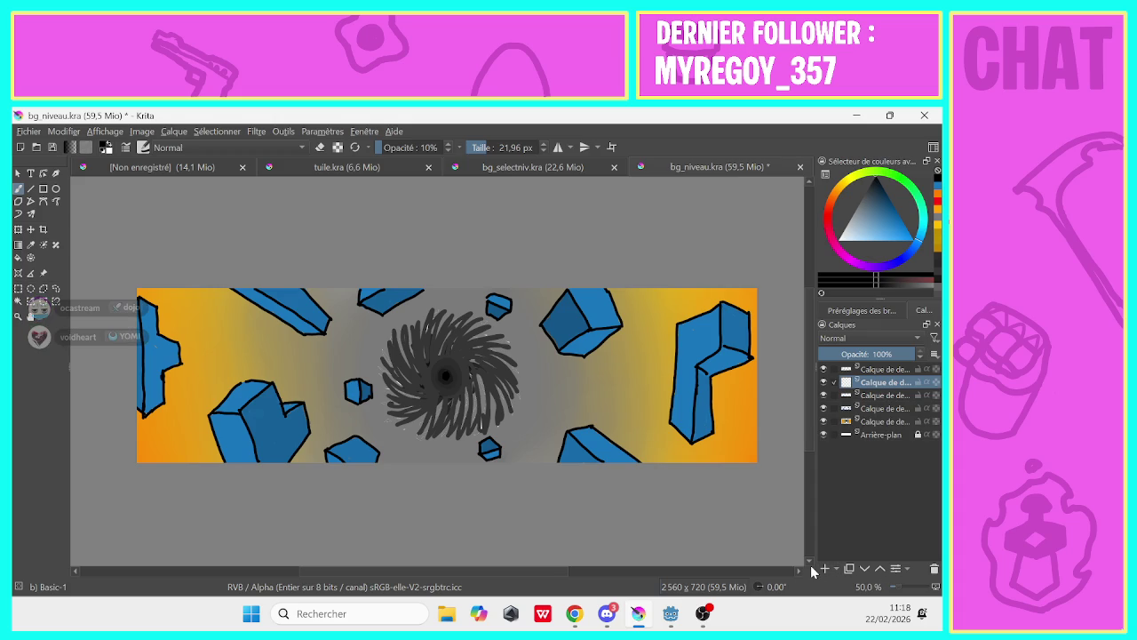
Choose a light colour and set the brush to 5 px size and 50% opacity
left_click(867, 237)
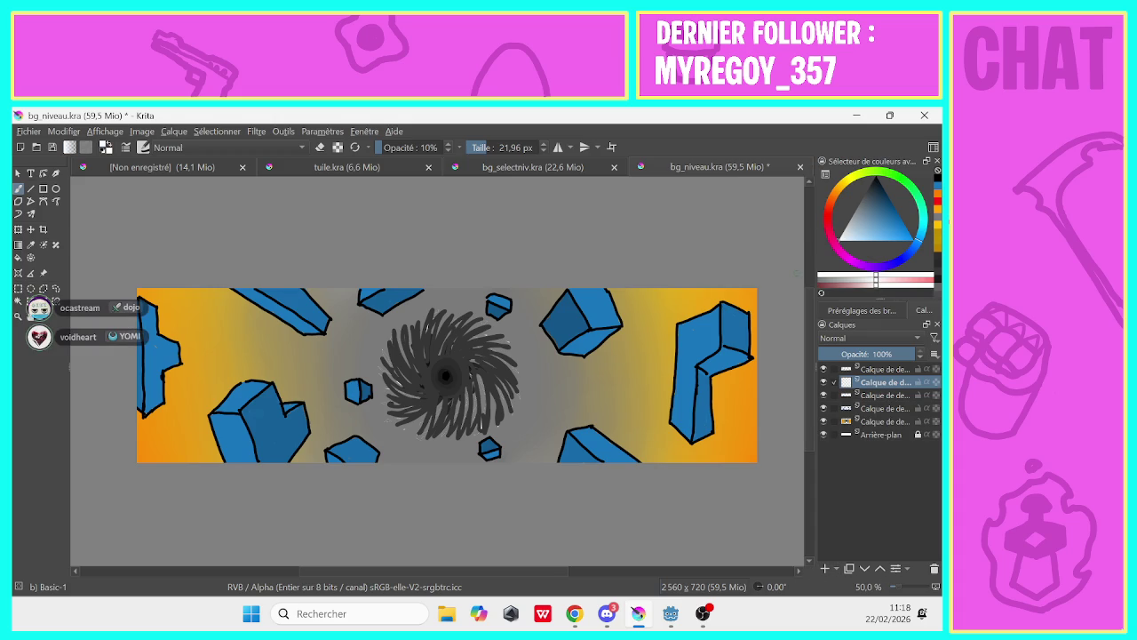
left_click_drag(484, 148, 475, 148)
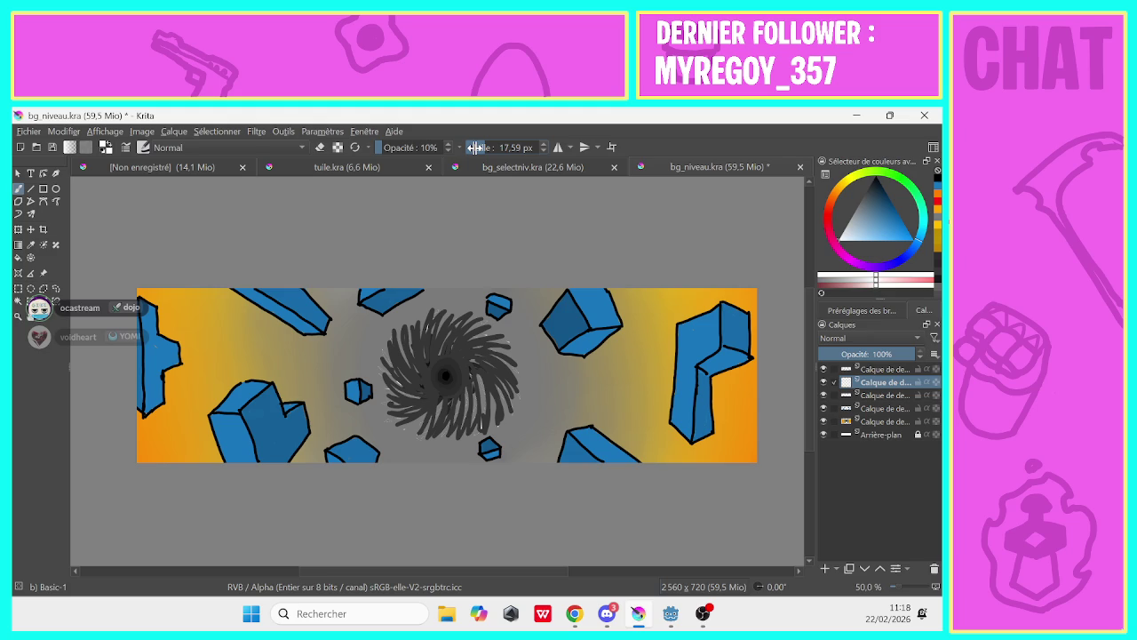
left_click_drag(475, 148, 475, 148)
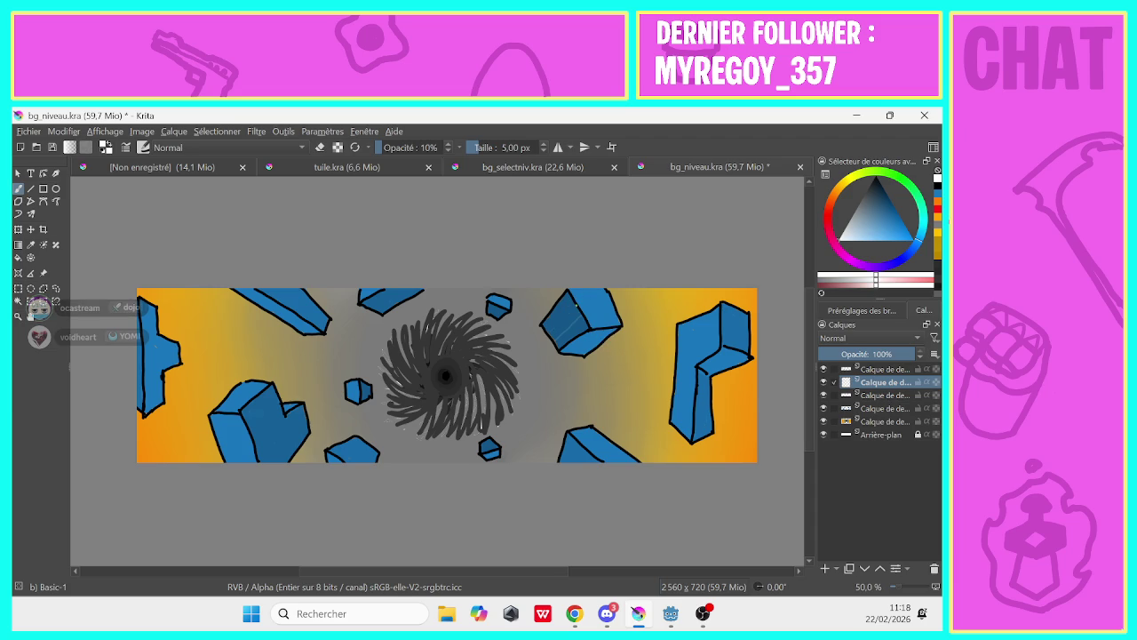
left_click(396, 142)
scroll(396, 142, "up", 1)
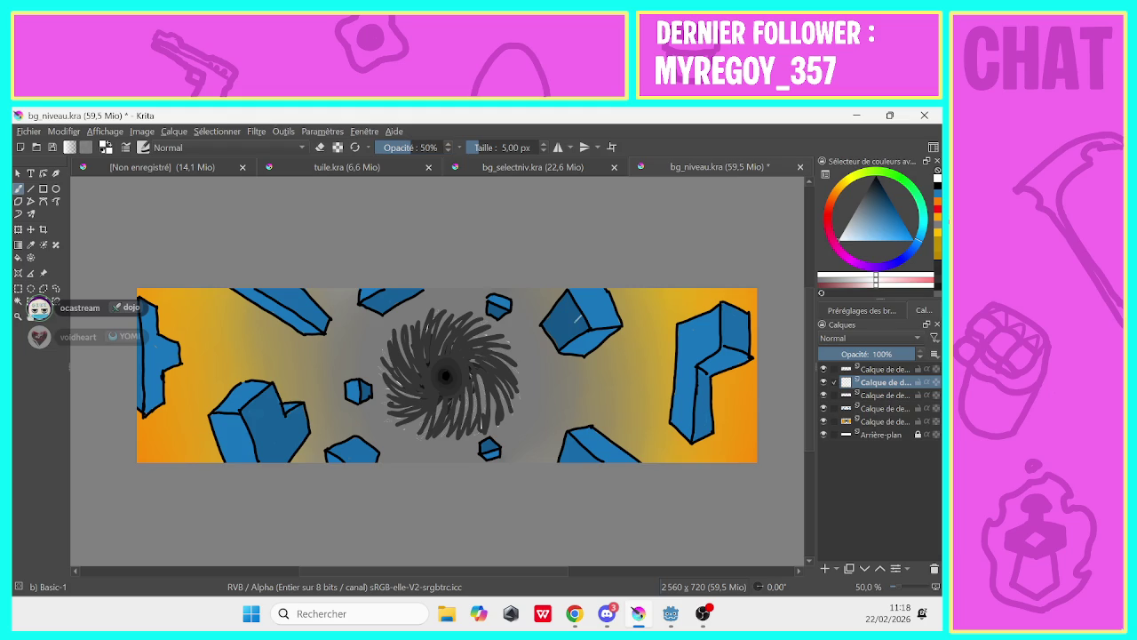
Draw white grid lines across the blue cube's top and lower side, redoing one bad pass
mouse_move(551, 334)
left_mouse_down()
mouse_move(579, 316)
mouse_move(572, 305)
mouse_move(575, 336)
mouse_move(563, 316)
mouse_move(607, 308)
mouse_move(609, 296)
mouse_move(603, 307)
left_mouse_up()
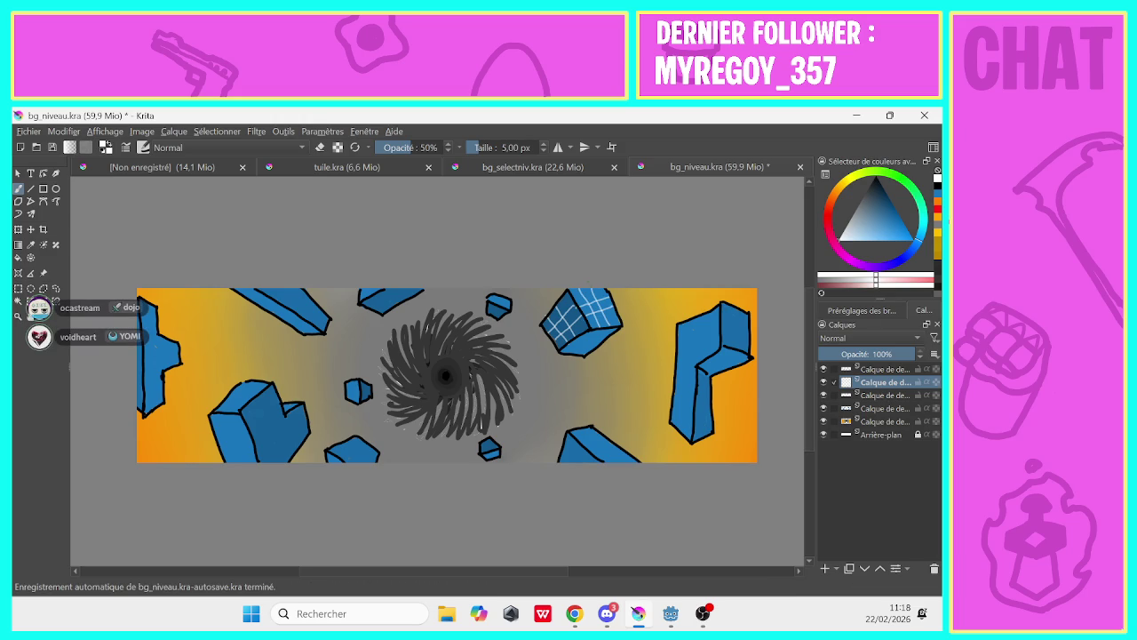
key("ctrl+z")
key("ctrl+z")
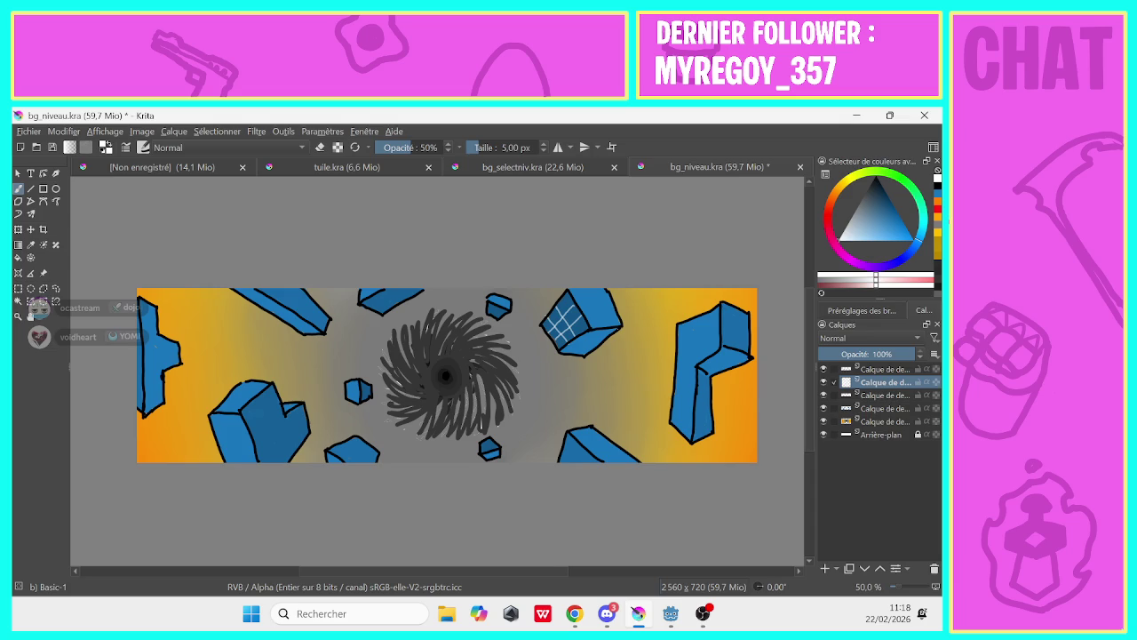
mouse_move(583, 314)
left_mouse_down()
mouse_move(615, 314)
mouse_move(606, 300)
mouse_move(594, 319)
left_mouse_up()
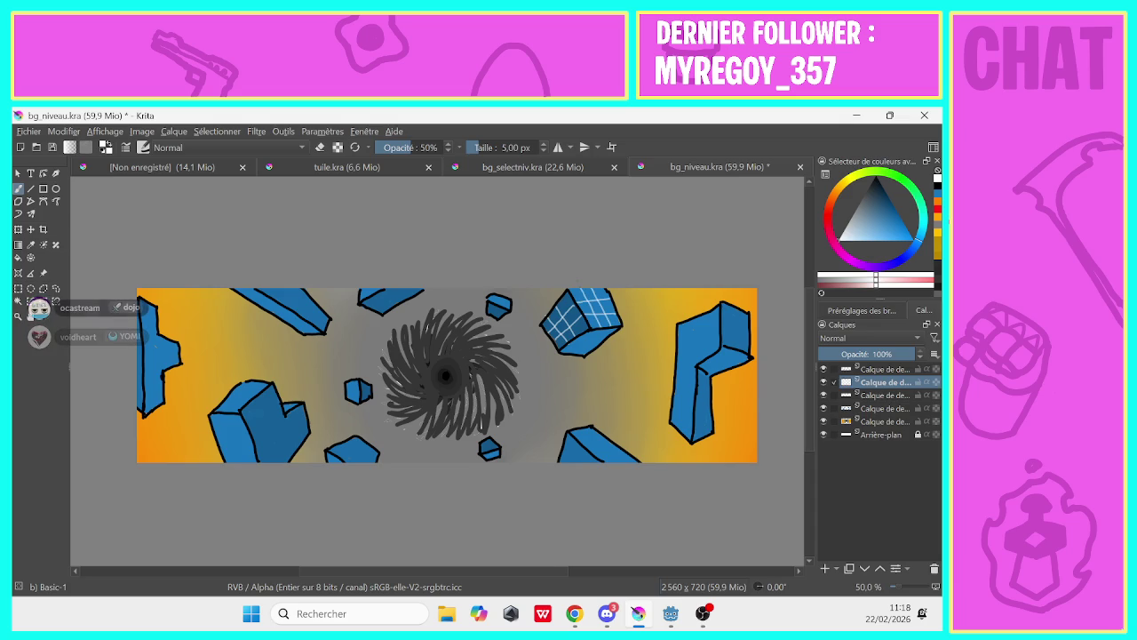
mouse_move(611, 327)
left_mouse_down()
mouse_move(579, 354)
mouse_move(588, 339)
mouse_move(573, 350)
mouse_move(577, 339)
left_mouse_up()
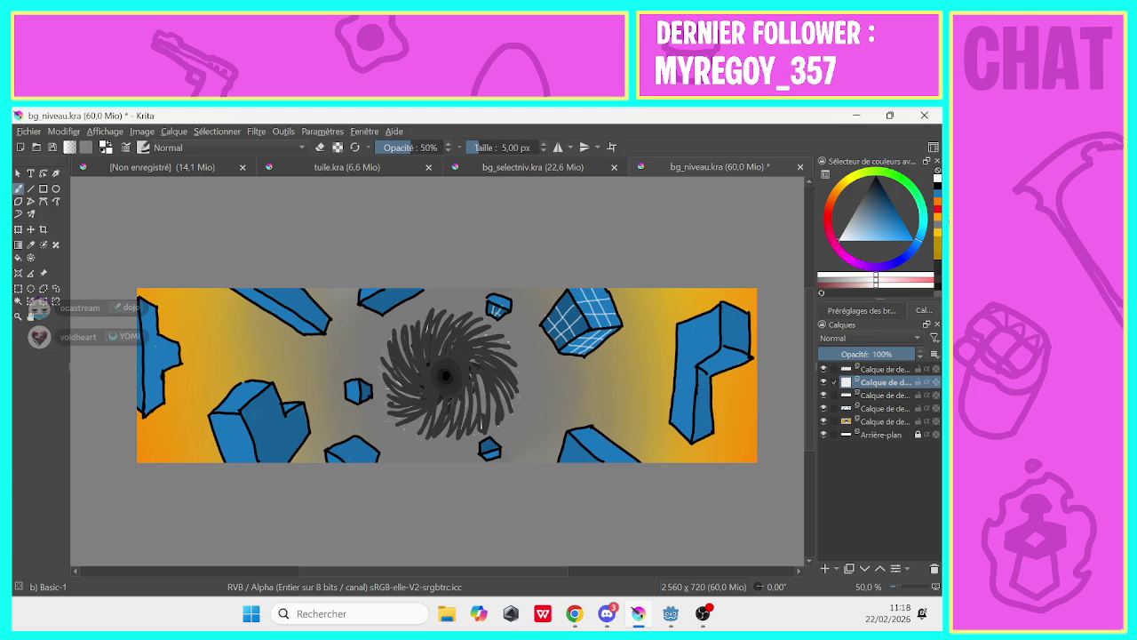
Add white grid lines to the small top, left and bottom cubes and the top block
left_click_drag(495, 296, 509, 300)
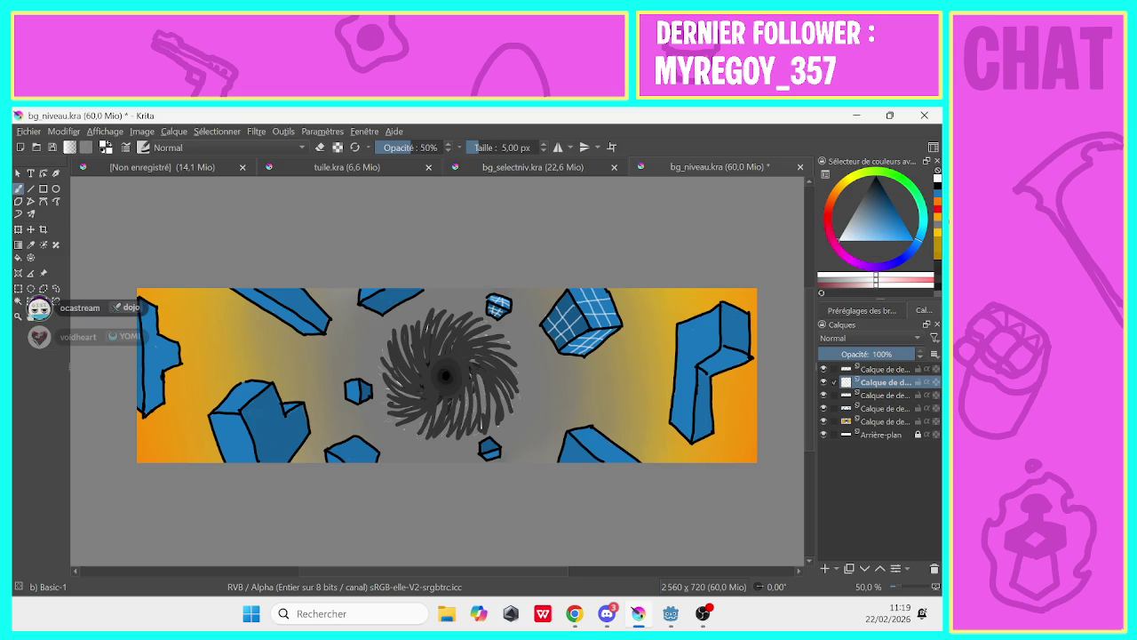
left_click_drag(356, 381, 352, 398)
left_click_drag(364, 382, 364, 399)
mouse_move(488, 439)
left_mouse_down()
mouse_move(485, 453)
mouse_move(492, 445)
left_mouse_up()
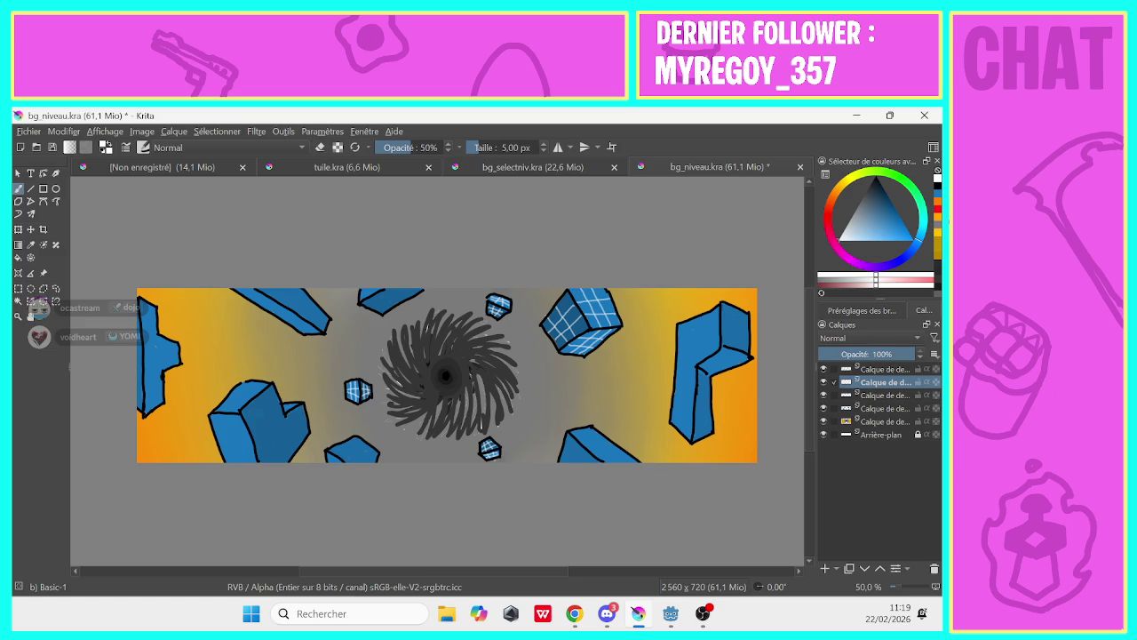
mouse_move(363, 460)
left_mouse_down()
mouse_move(370, 449)
mouse_move(357, 447)
mouse_move(372, 447)
mouse_move(355, 442)
left_mouse_up()
mouse_move(385, 304)
left_mouse_down()
mouse_move(403, 289)
mouse_move(394, 292)
left_mouse_up()
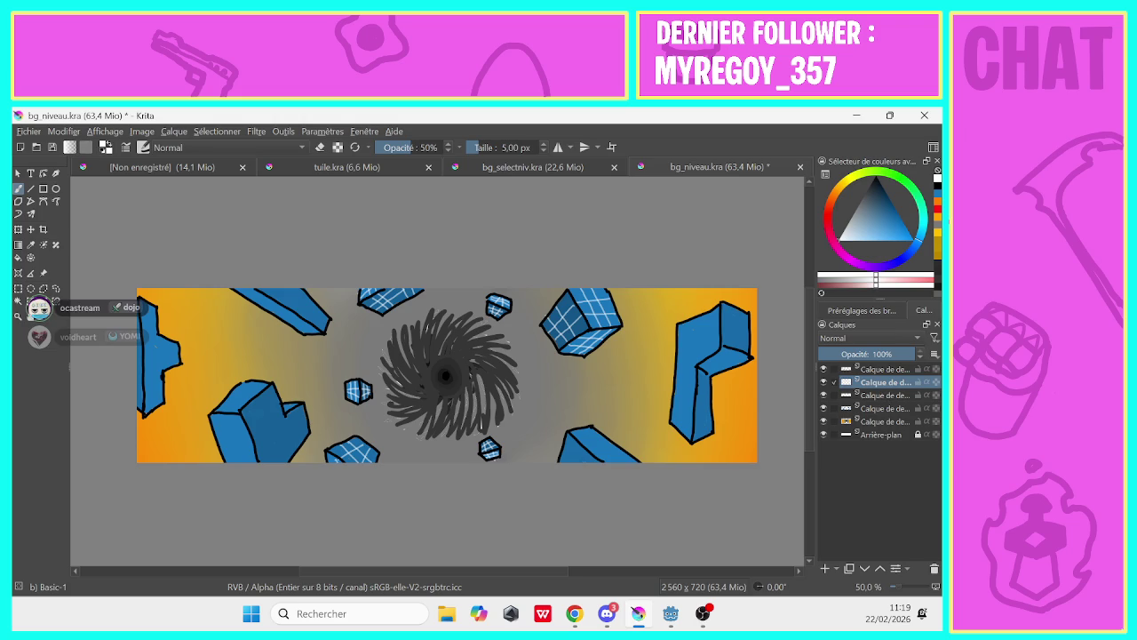
key("e")
key("e")
Draw light grid lines up and along the right-hand blue shape
left_click_drag(684, 433, 693, 325)
mouse_move(677, 430)
left_mouse_down()
mouse_move(685, 377)
mouse_move(720, 332)
mouse_move(679, 346)
mouse_move(716, 310)
left_mouse_up()
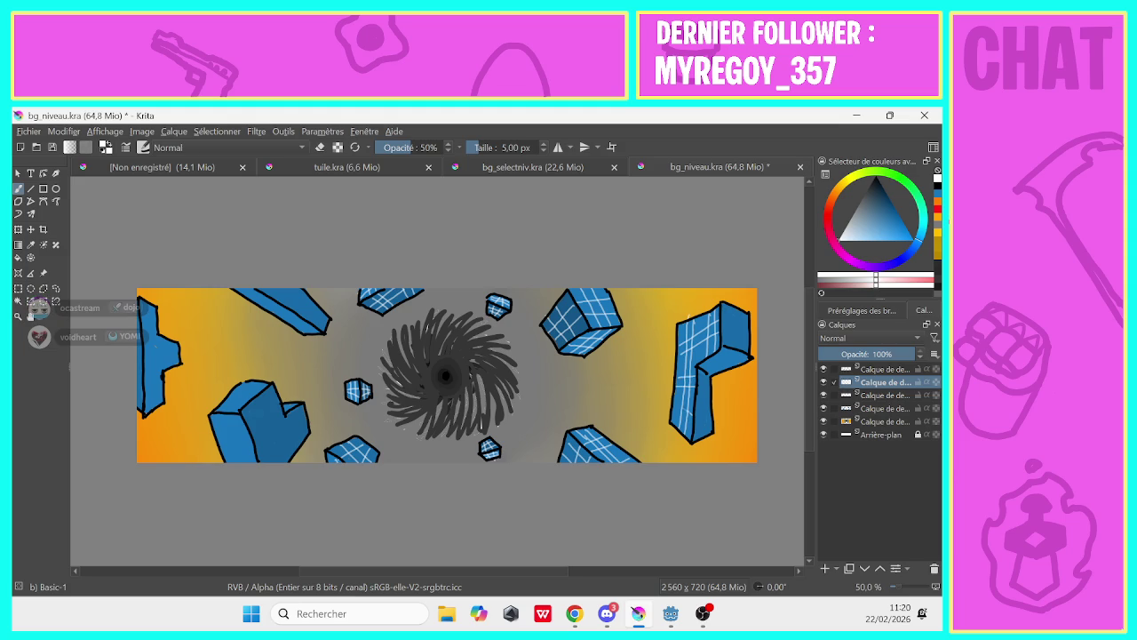
left_click_drag(690, 414, 671, 422)
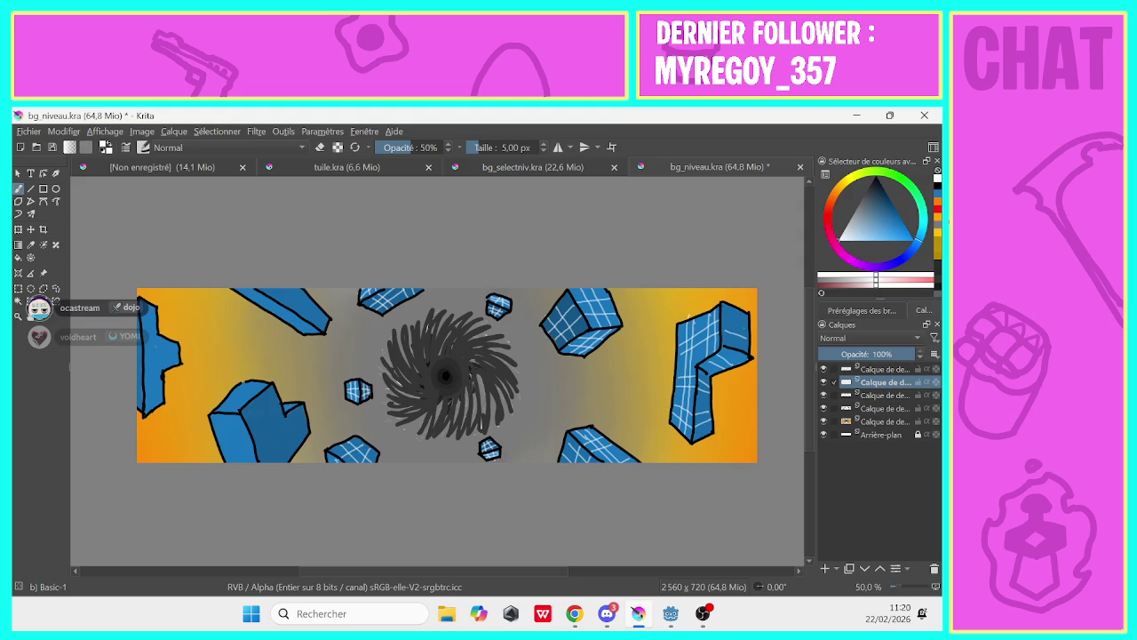
left_click_drag(706, 437, 706, 390)
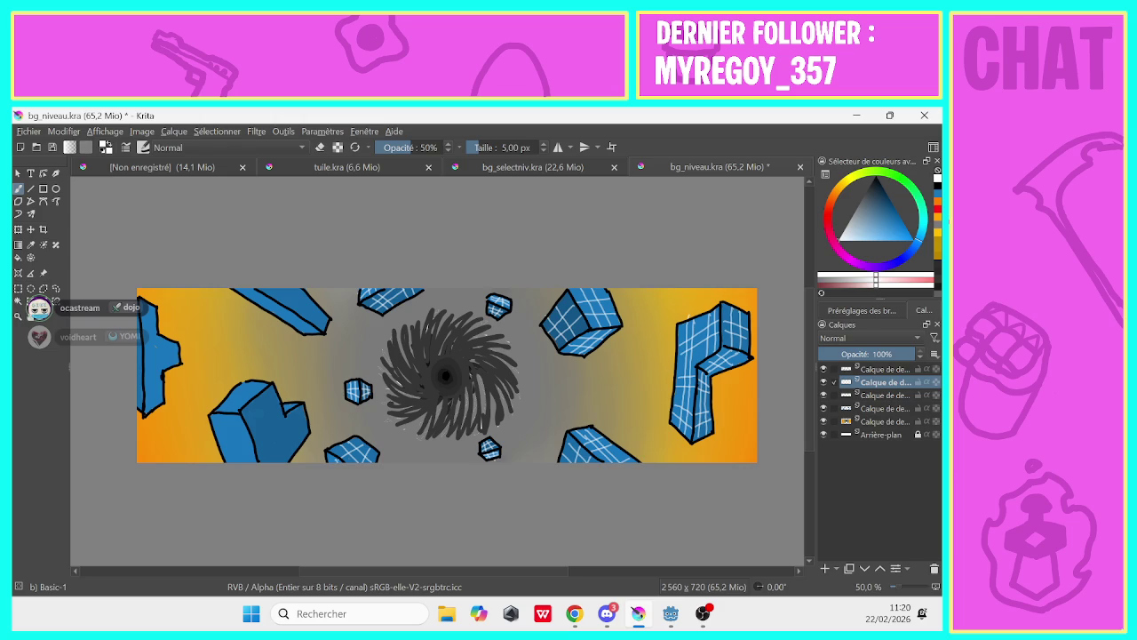
Cover the lower-left blue block with diagonal white grid lines
left_click_drag(303, 423, 270, 458)
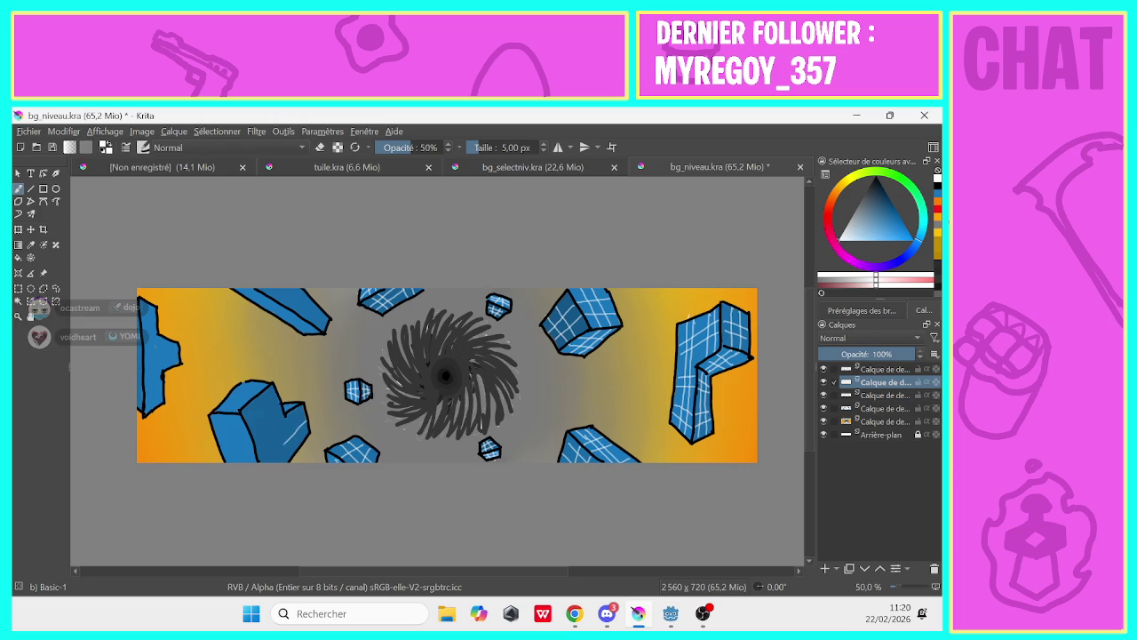
left_click_drag(305, 413, 261, 441)
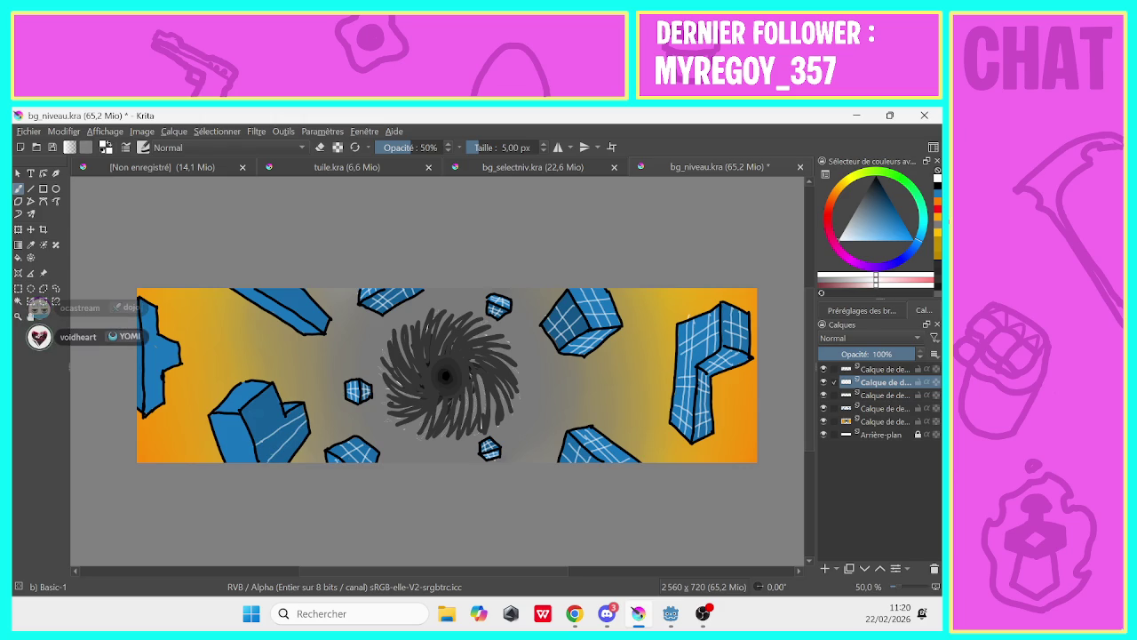
mouse_move(277, 405)
left_mouse_down()
mouse_move(265, 438)
mouse_move(260, 404)
mouse_move(260, 462)
mouse_move(252, 424)
mouse_move(267, 419)
left_mouse_up()
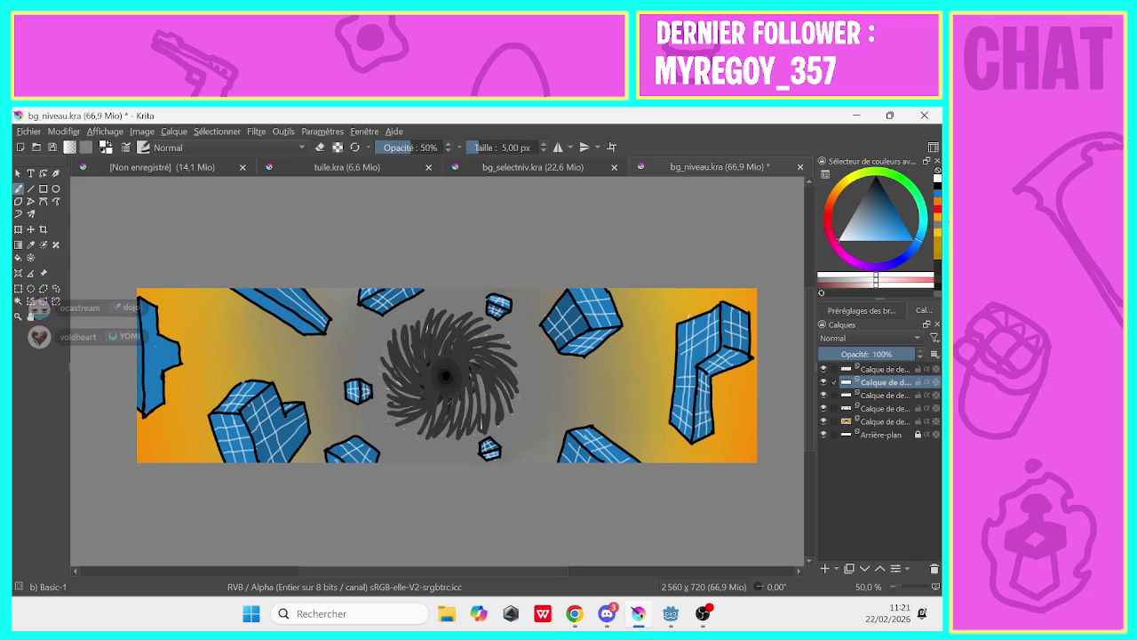
Toggle eraser mode off and rotate the canvas view to about -75°
key("e")
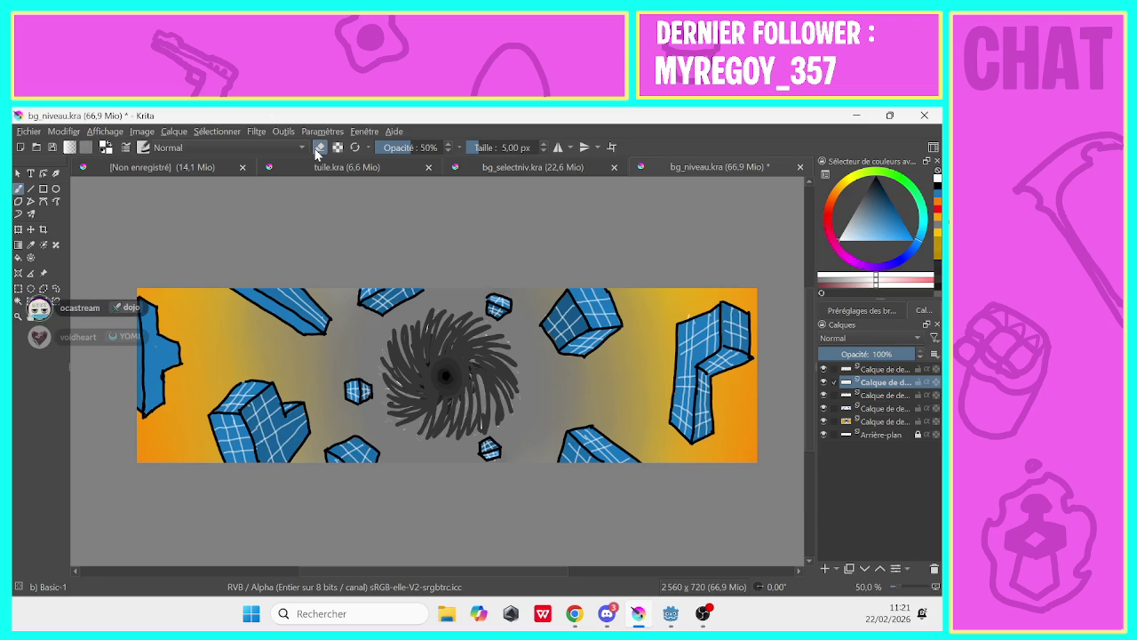
left_click(758, 591)
left_click_drag(759, 600, 795, 615)
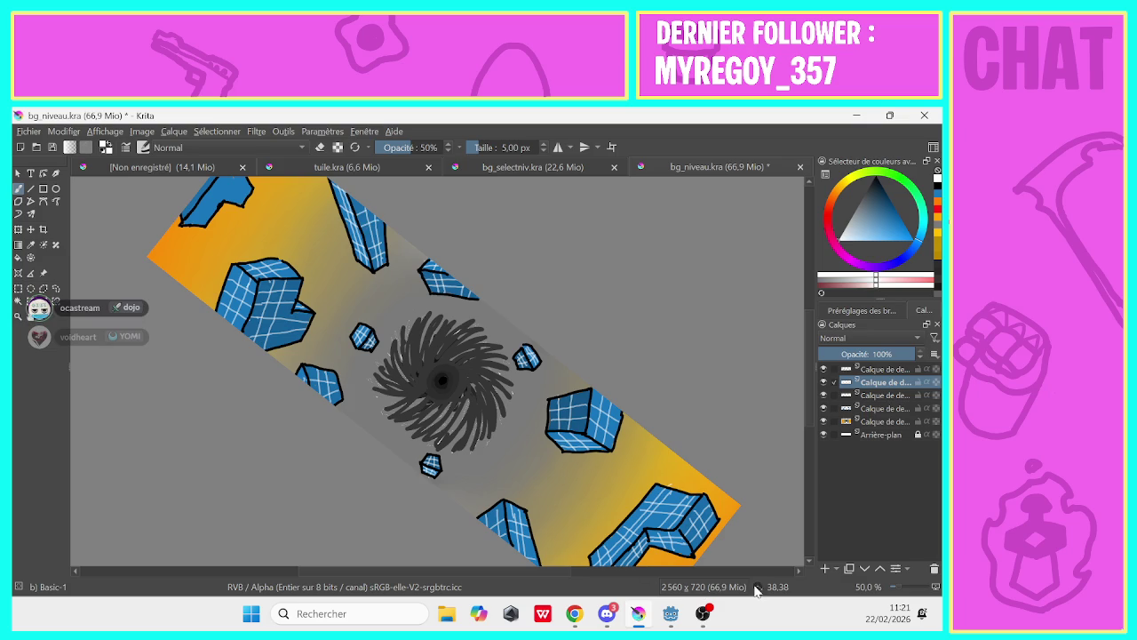
left_click_drag(757, 587, 760, 587)
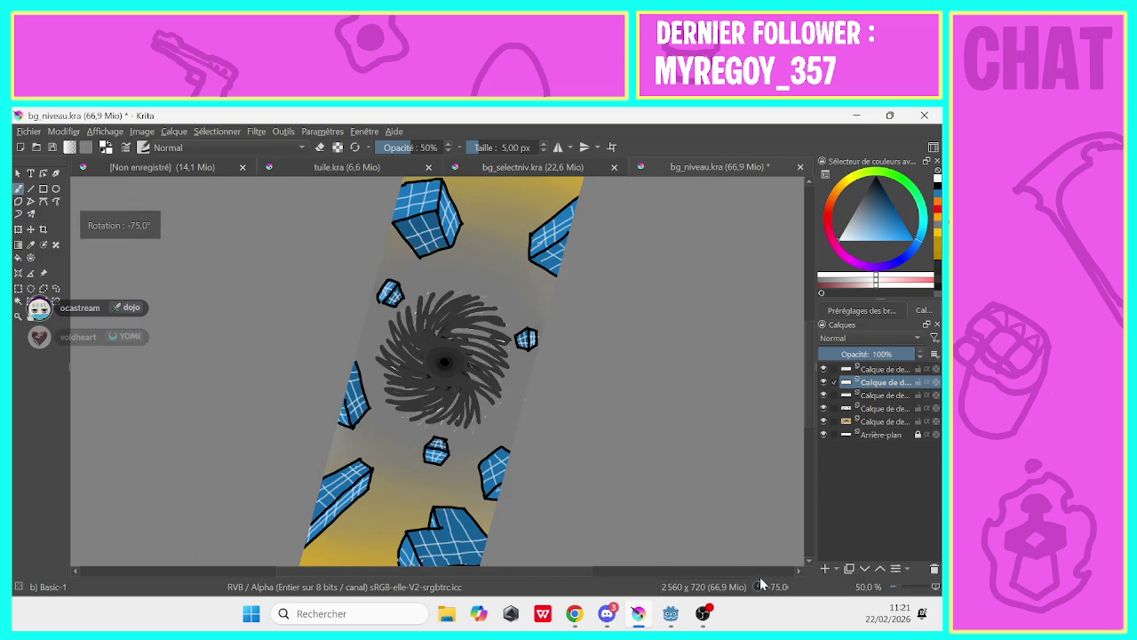
Reset the view rotation to 0° and paint vertical grid lines in the left-edge blue block
left_click_drag(808, 398, 807, 475)
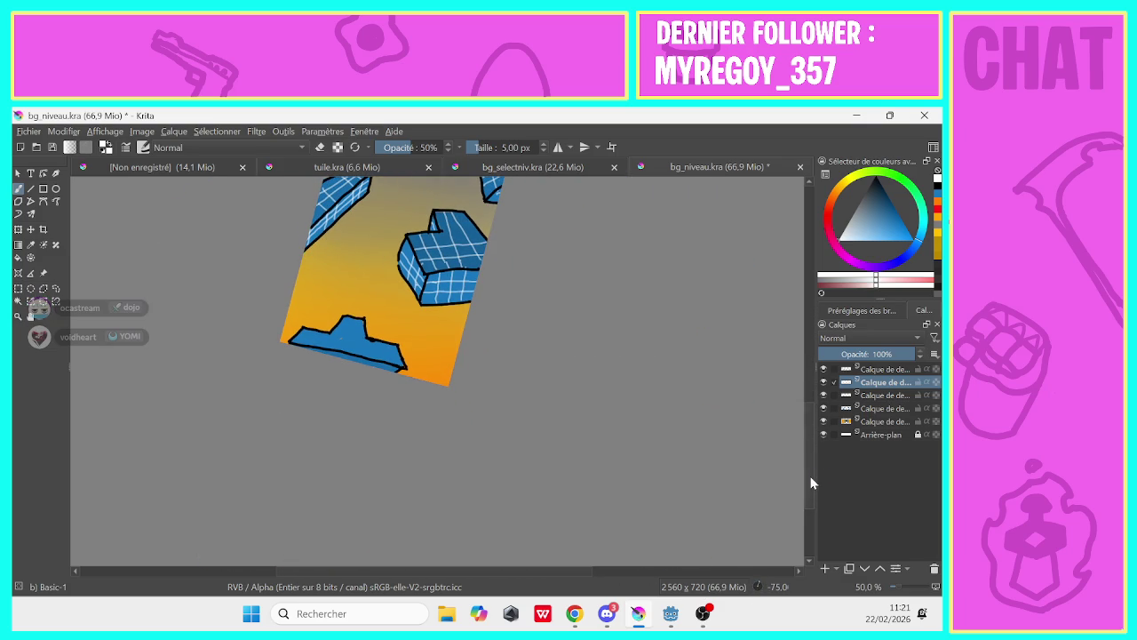
left_click_drag(757, 588, 760, 588)
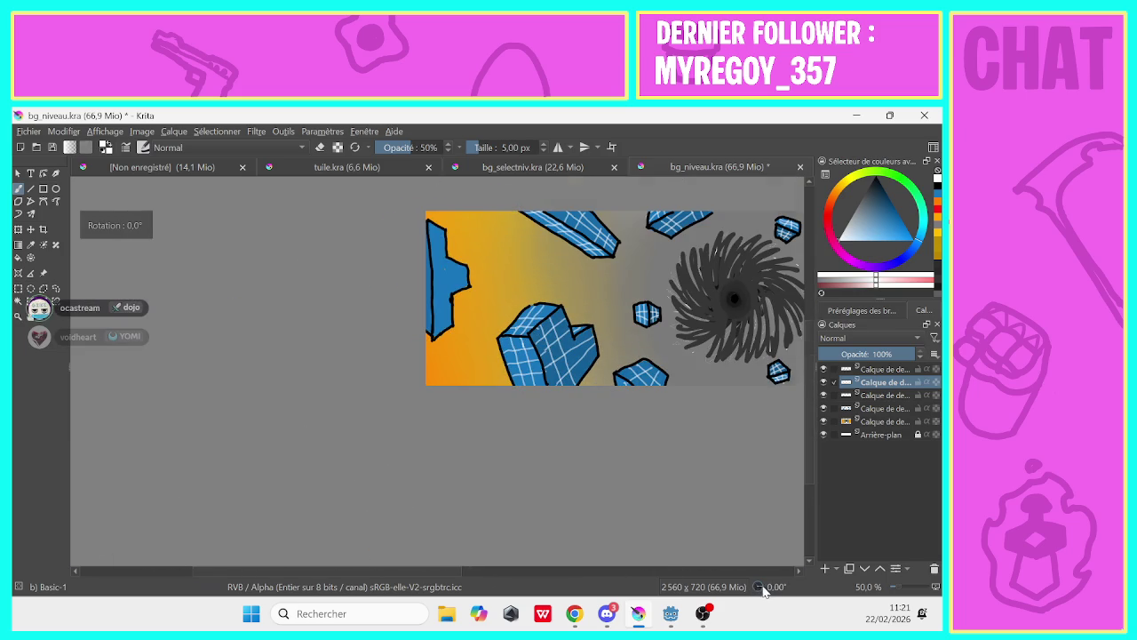
left_click_drag(446, 327, 439, 233)
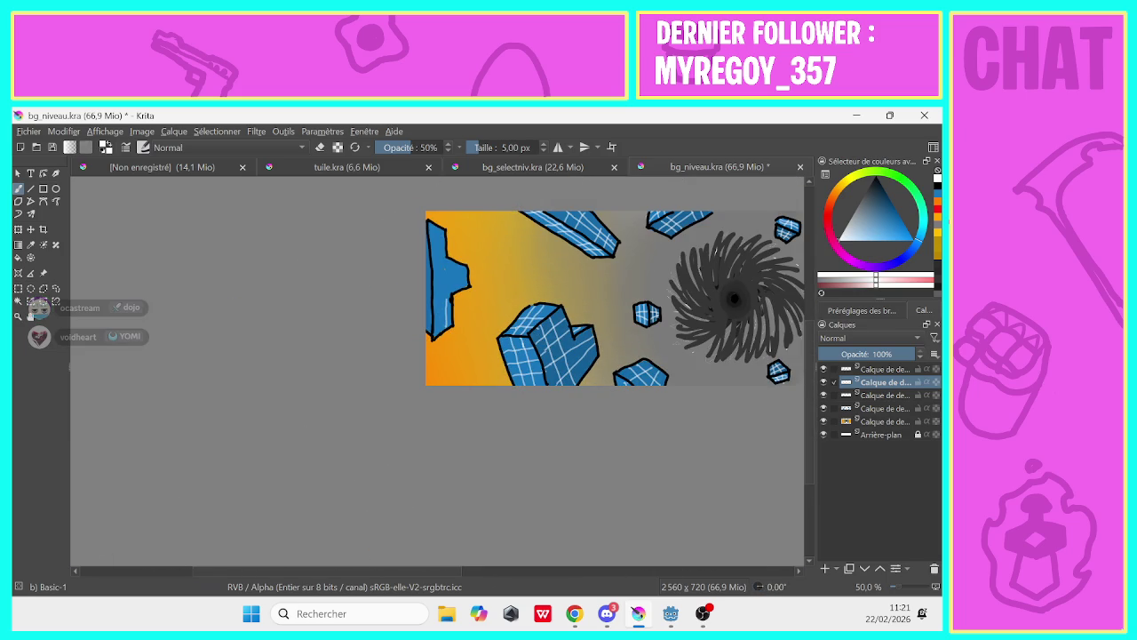
left_click_drag(441, 334, 436, 232)
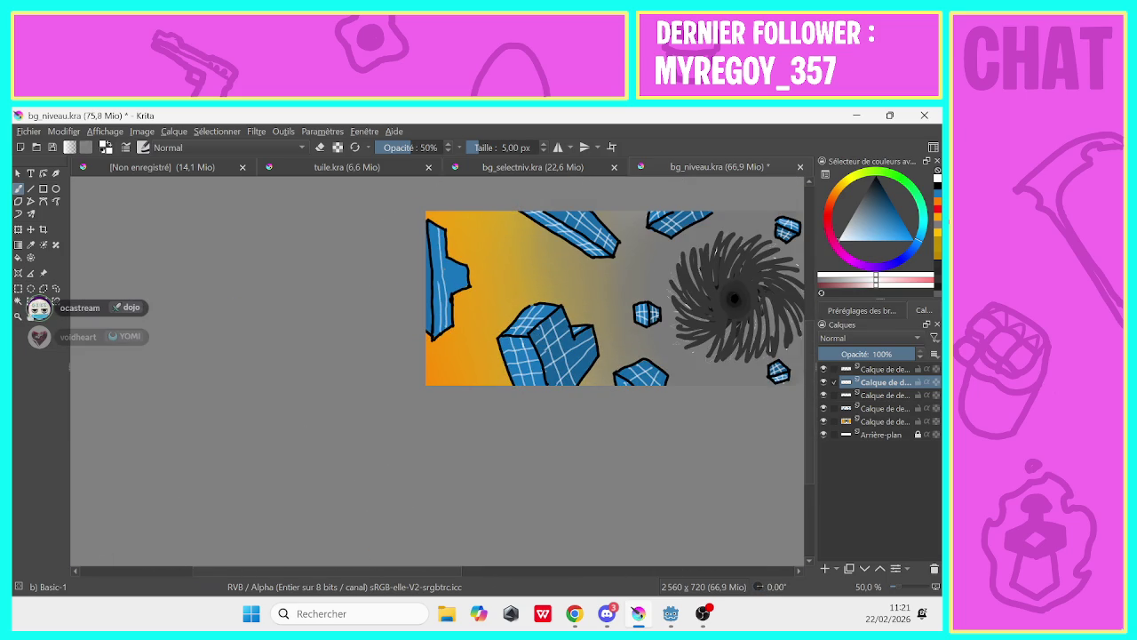
mouse_move(455, 292)
left_mouse_down()
mouse_move(454, 261)
mouse_move(467, 270)
left_mouse_up()
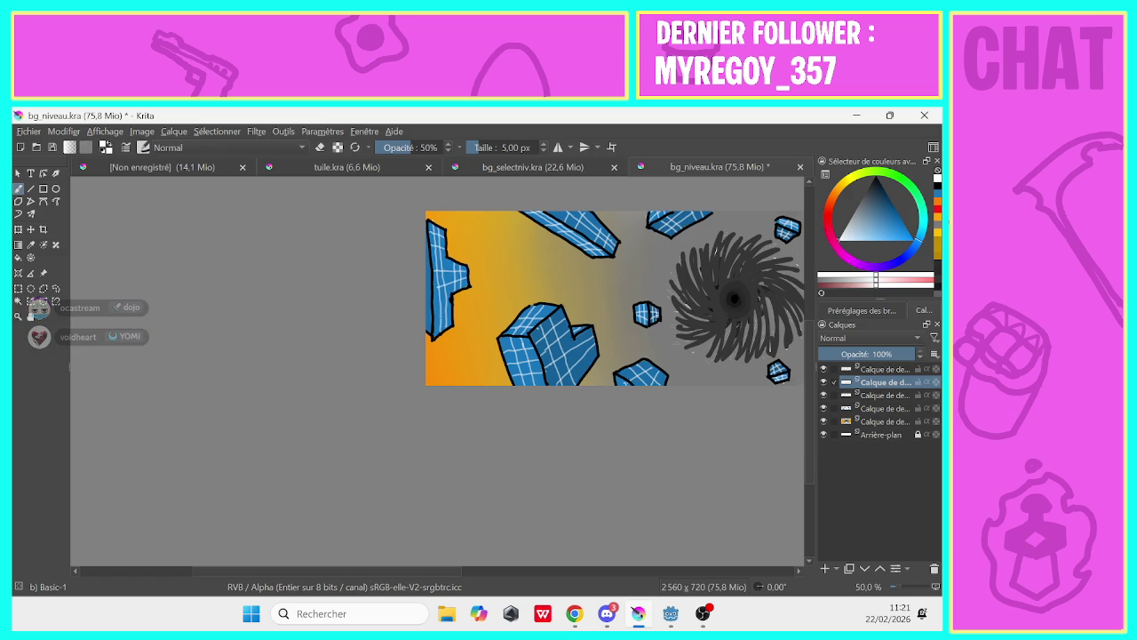
left_click_drag(441, 309, 451, 305)
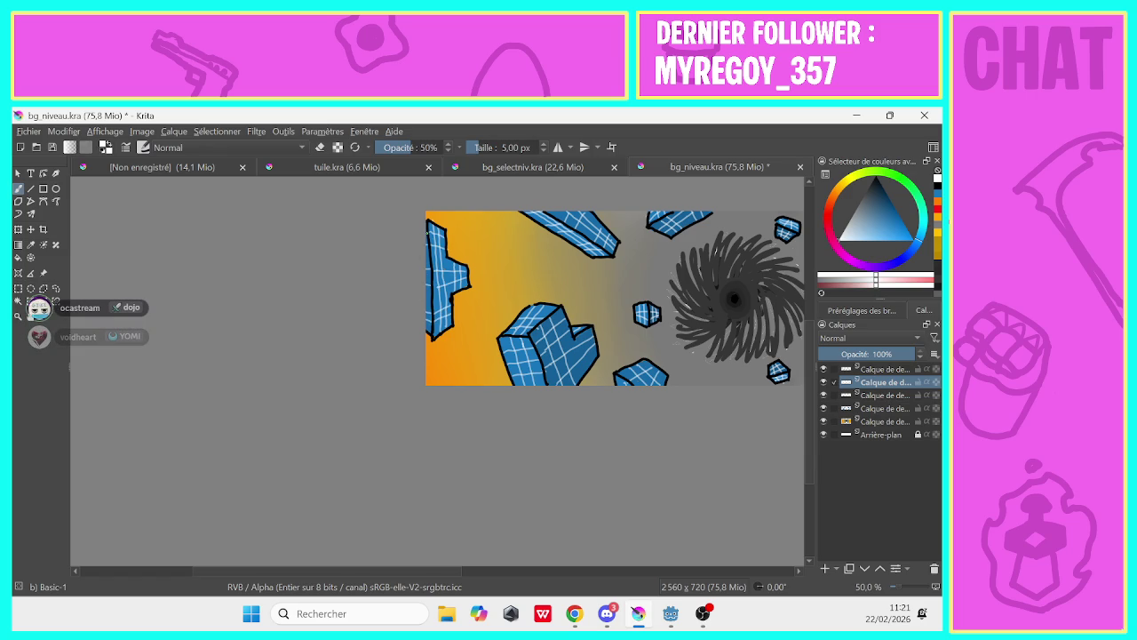
left_click_drag(391, 572, 494, 587)
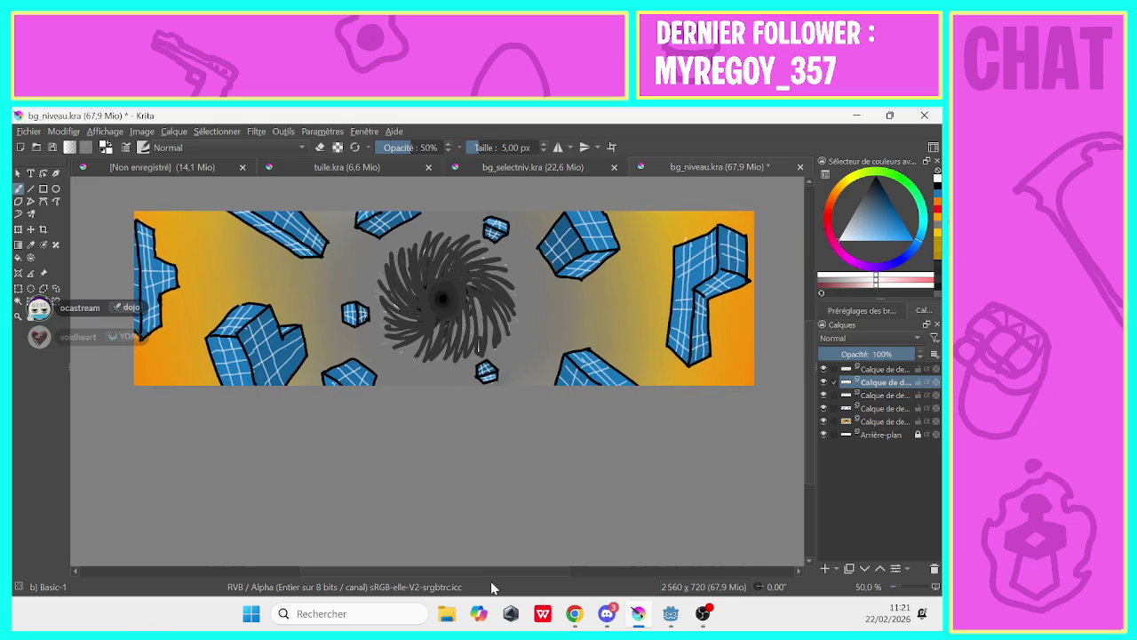
Save the level background, then export it as bg_niveau.png in PNG format
left_click(27, 132)
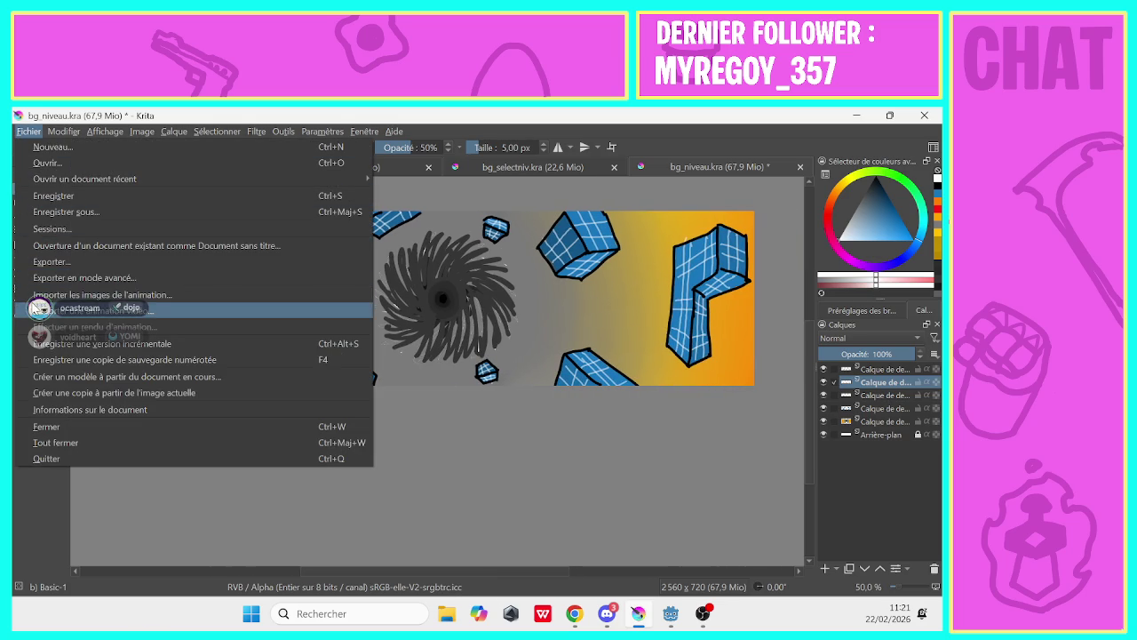
left_click(35, 197)
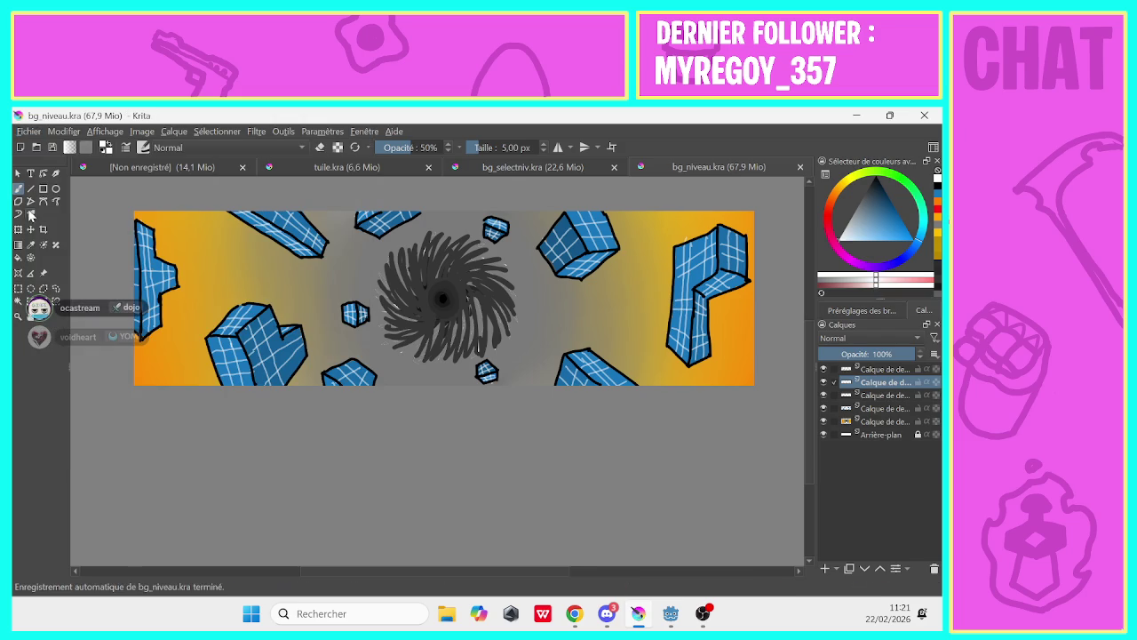
left_click(26, 131)
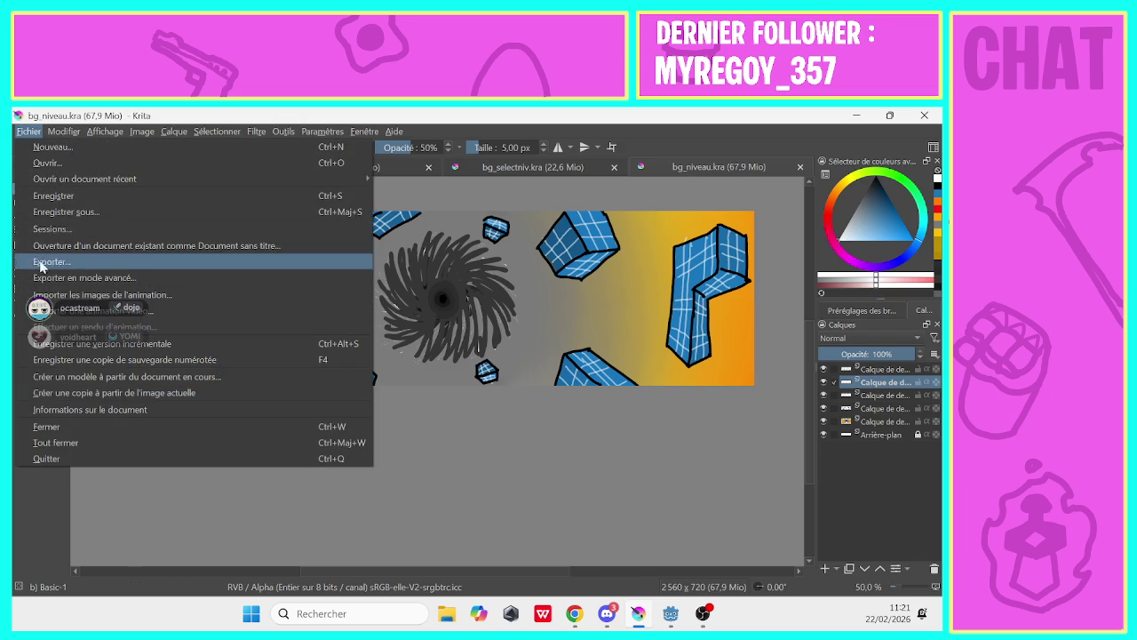
left_click(40, 261)
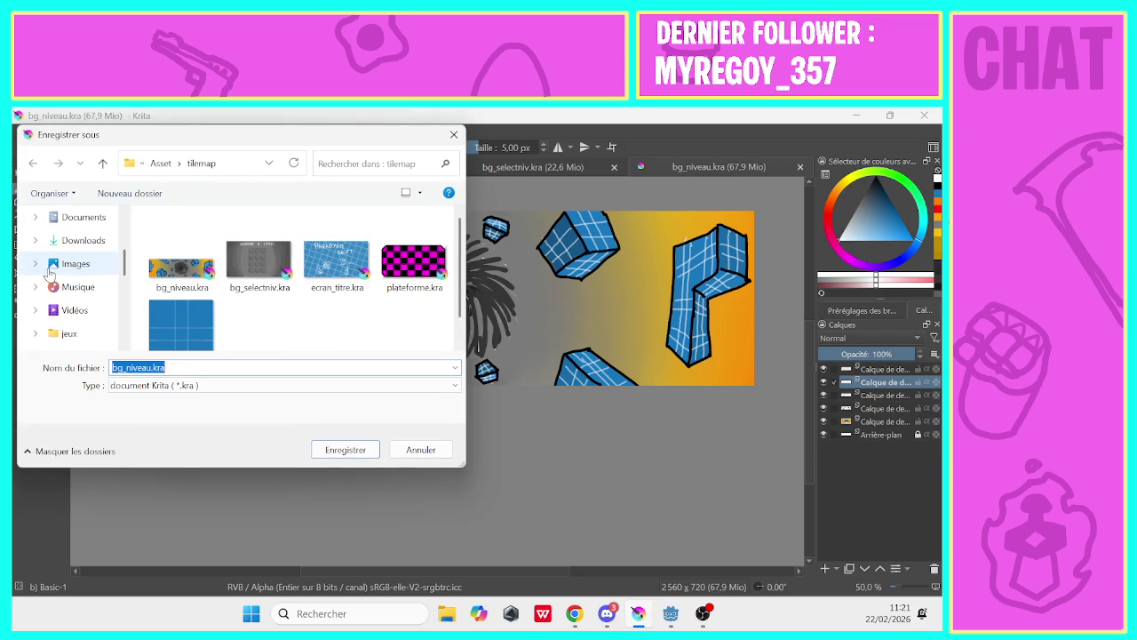
left_click(169, 385)
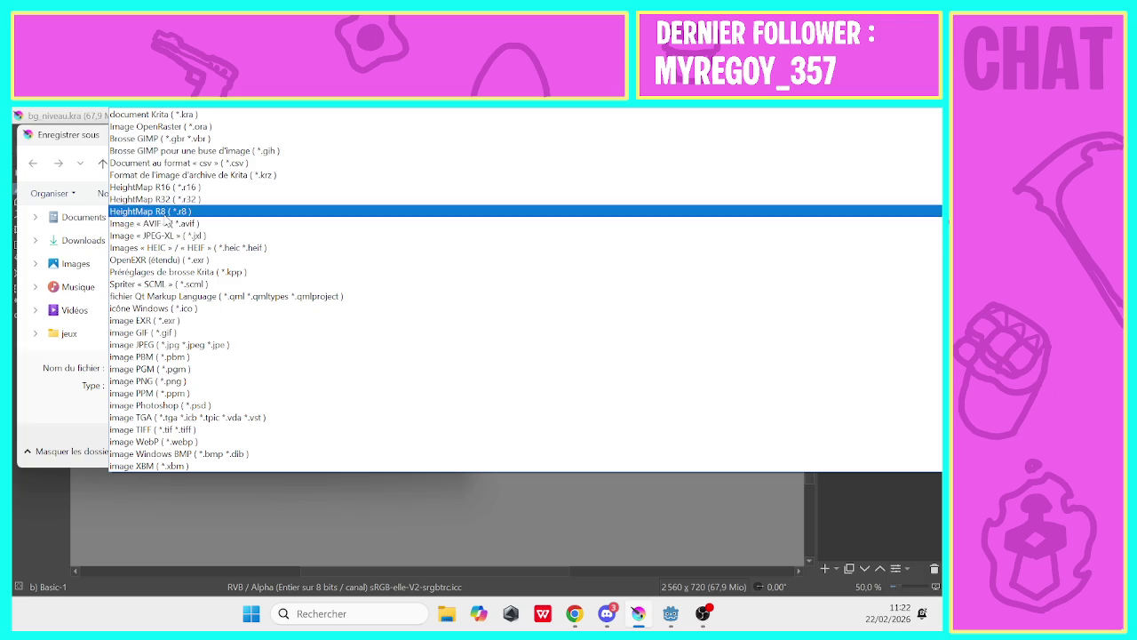
left_click(146, 380)
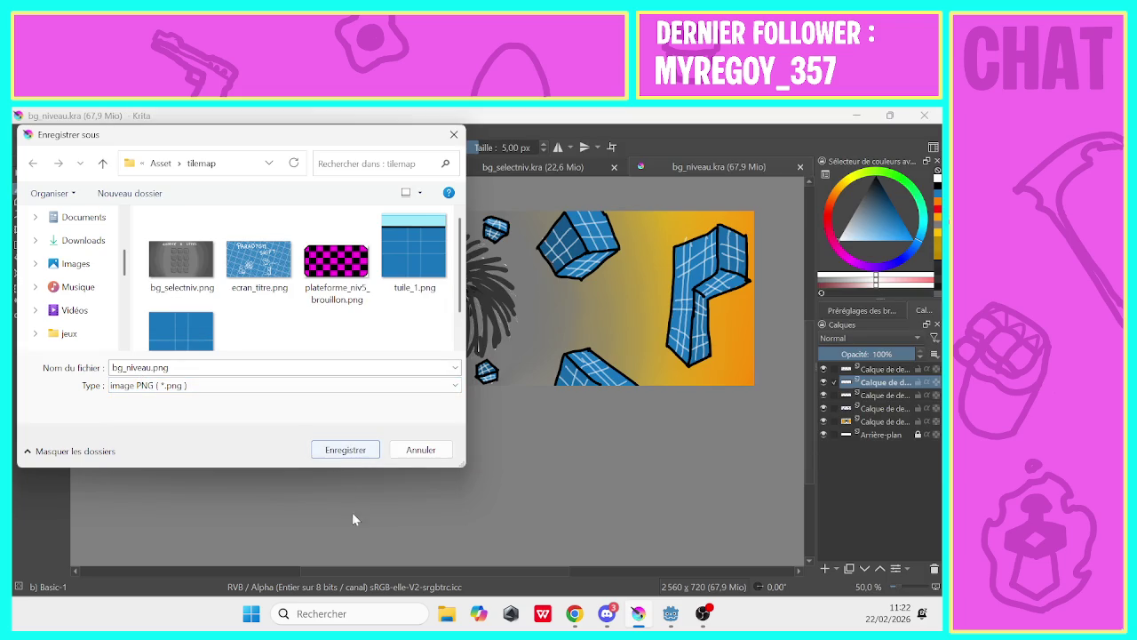
left_click(343, 451)
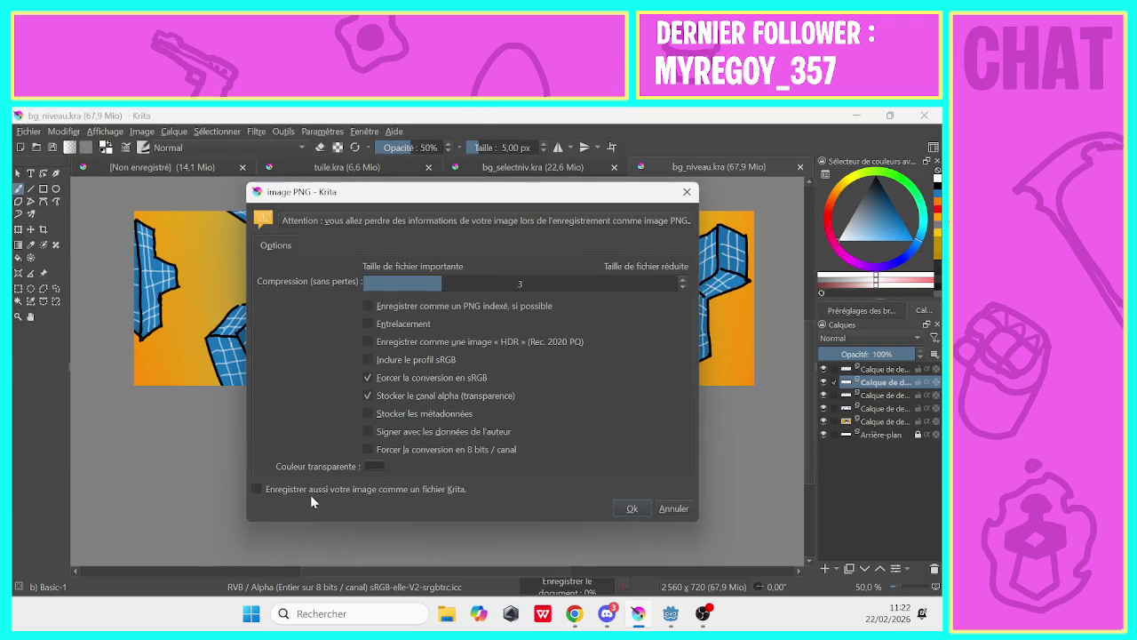
left_click(632, 508)
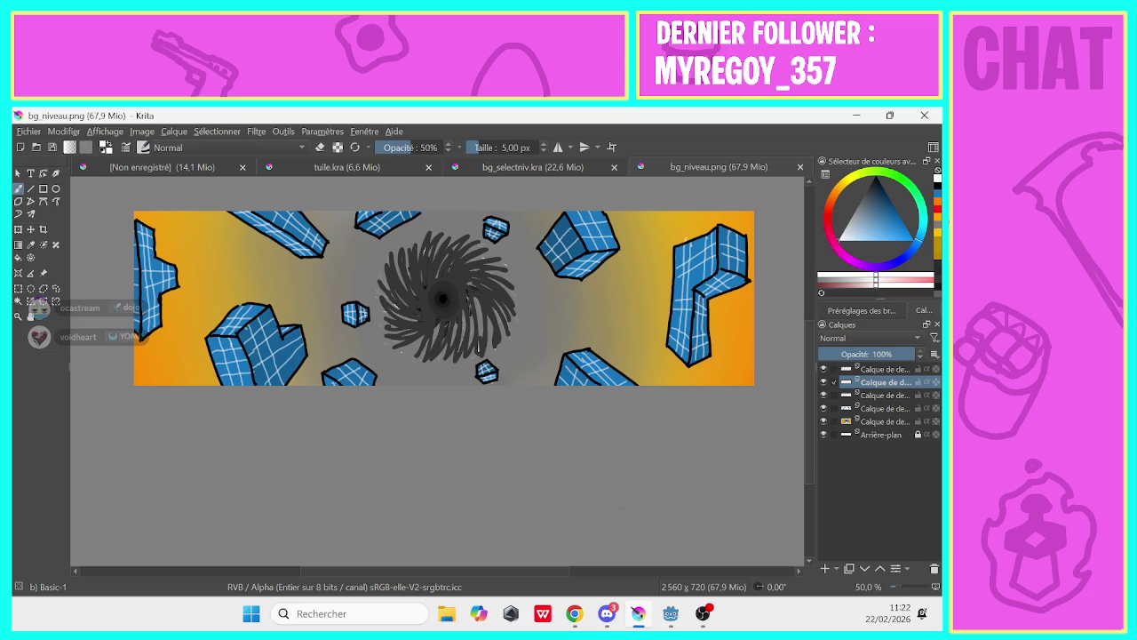
left_click(532, 168)
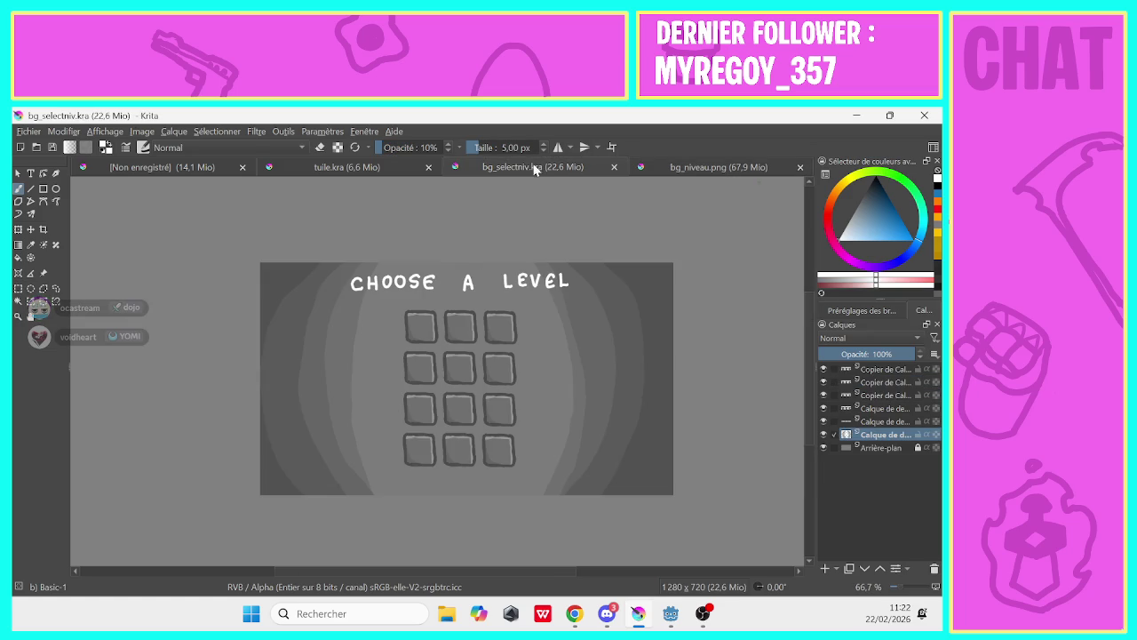
left_click(664, 168)
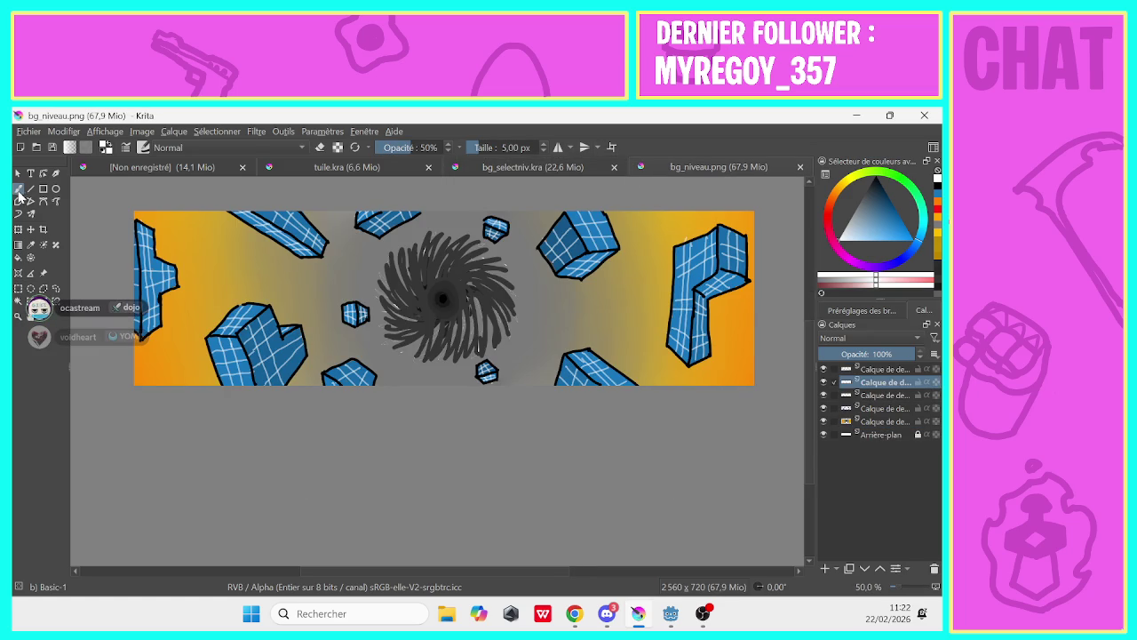
left_click(18, 289)
left_click_drag(134, 212, 405, 369)
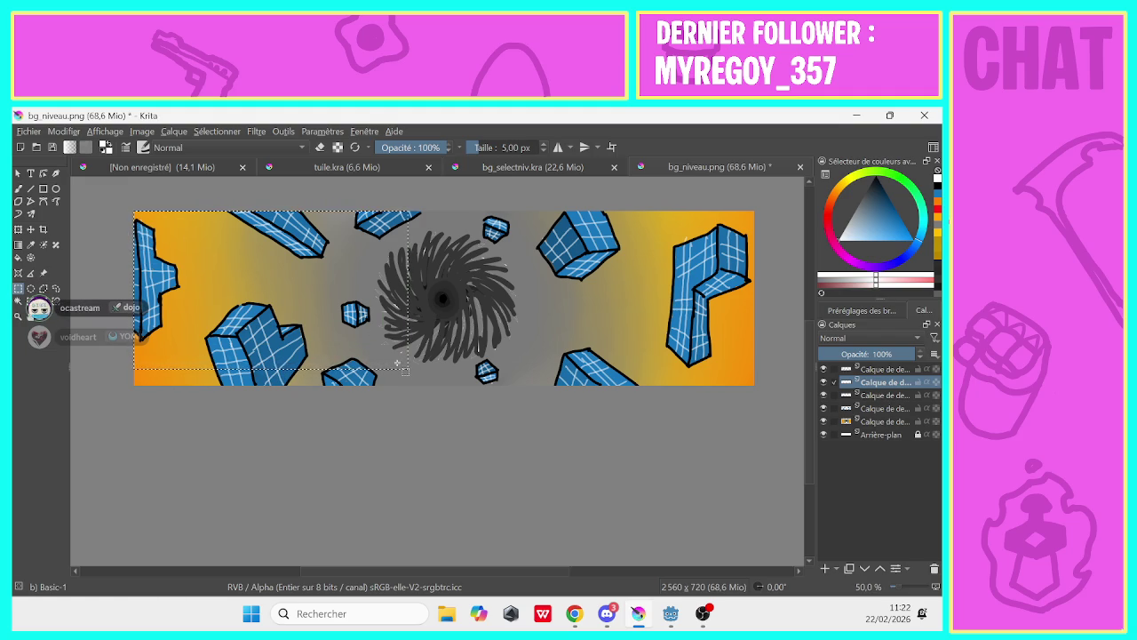
left_click(177, 131)
left_click(206, 156)
left_click_drag(135, 385, 274, 290)
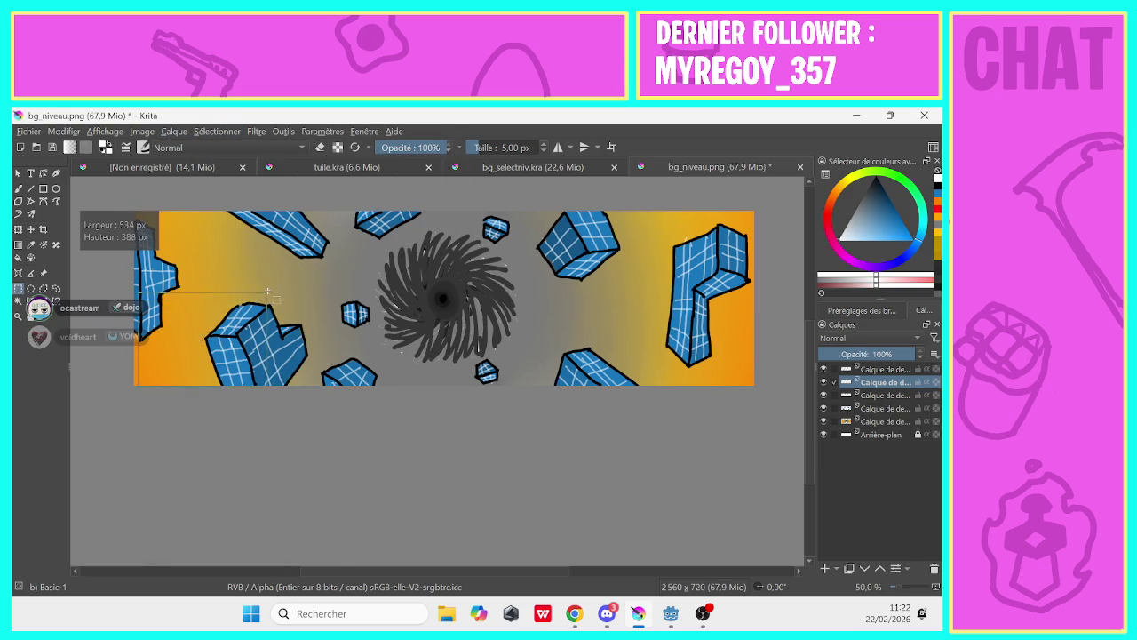
left_click_drag(274, 291, 278, 292)
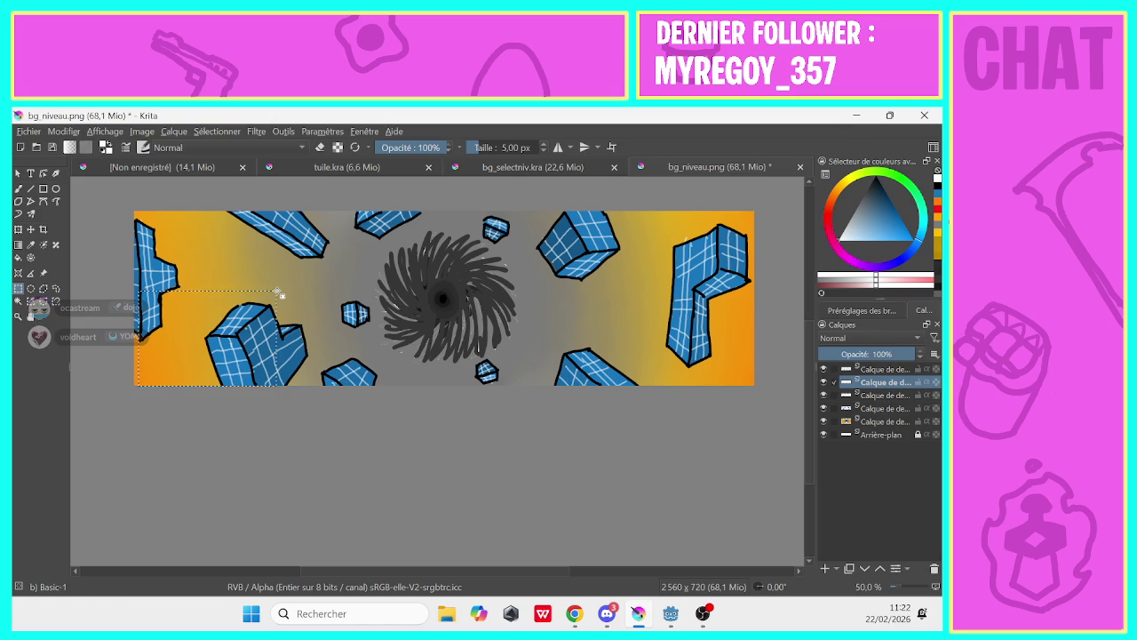
left_click(276, 290)
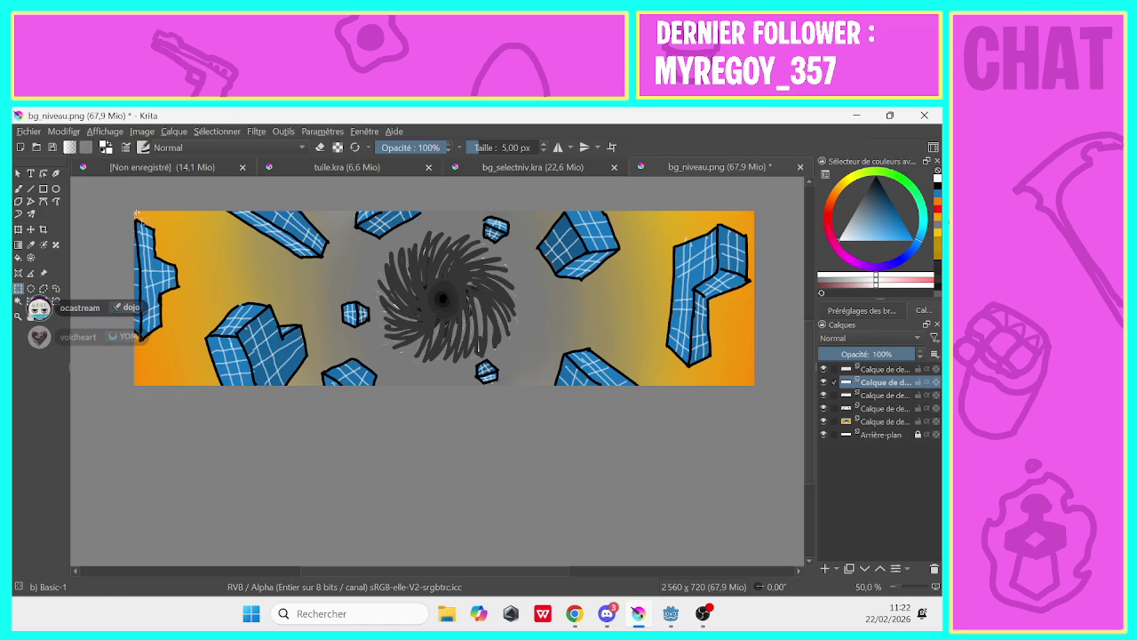
left_click_drag(136, 213, 448, 384)
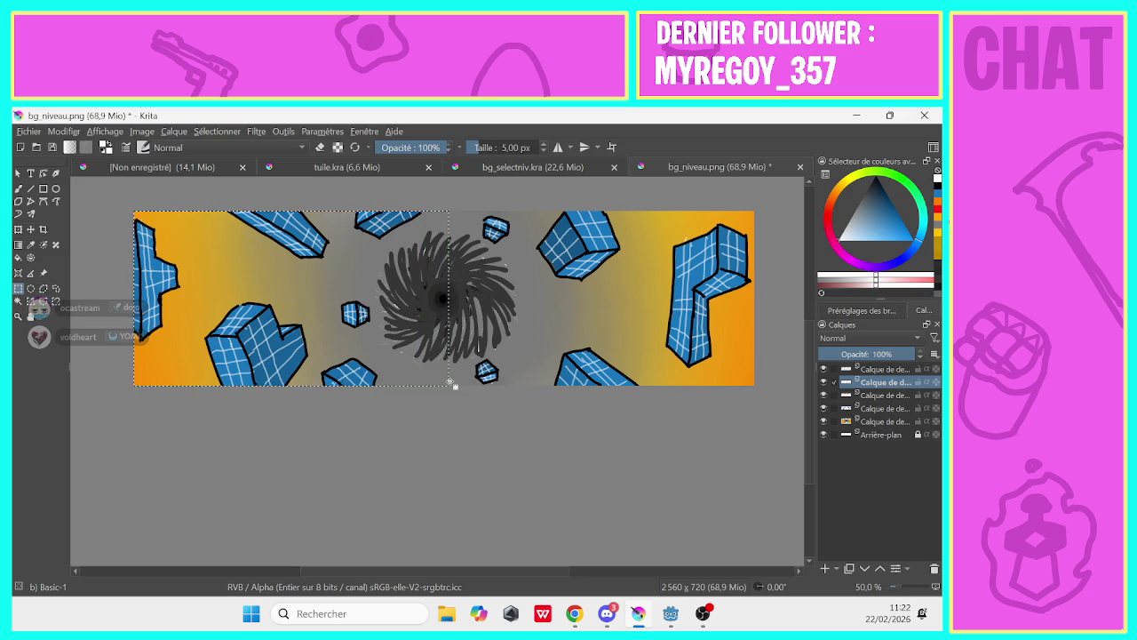
left_click(299, 297)
left_click_drag(134, 385, 382, 254)
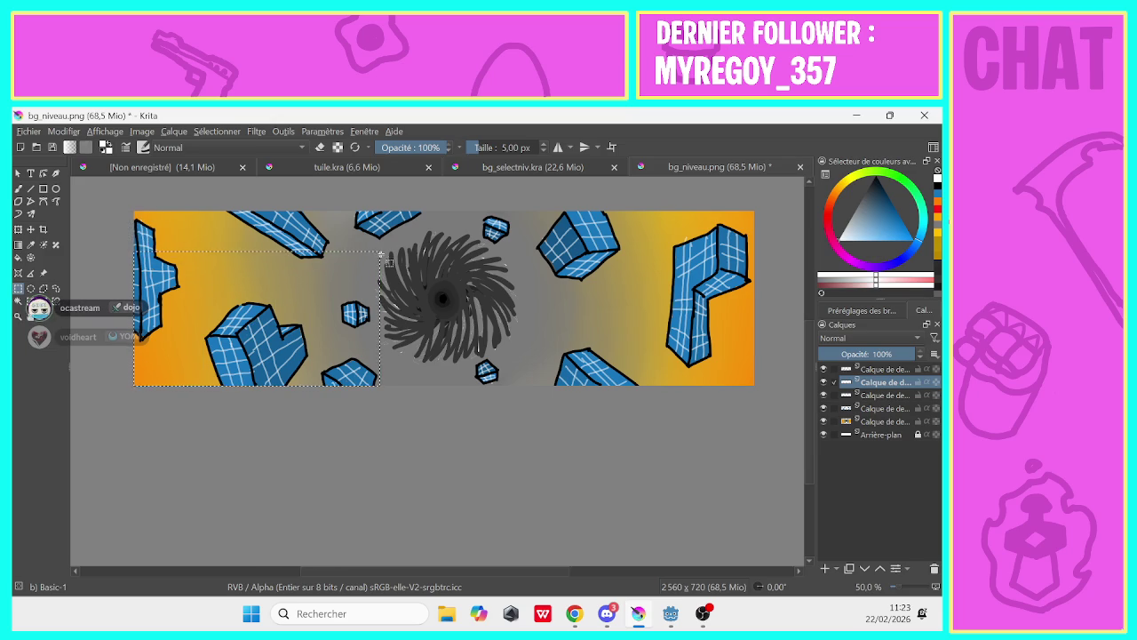
left_click(382, 255)
left_click(170, 165)
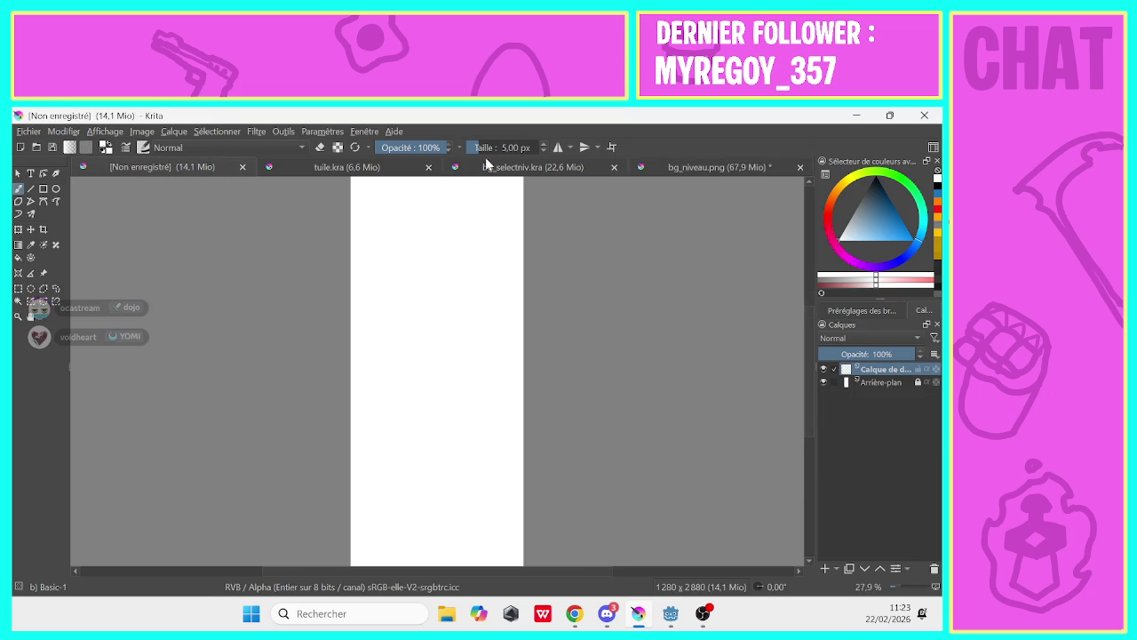
Switch to bg_niveau.png, try saving it as PNG, and dismiss the unknown-error message
left_click(485, 167)
left_click(162, 168)
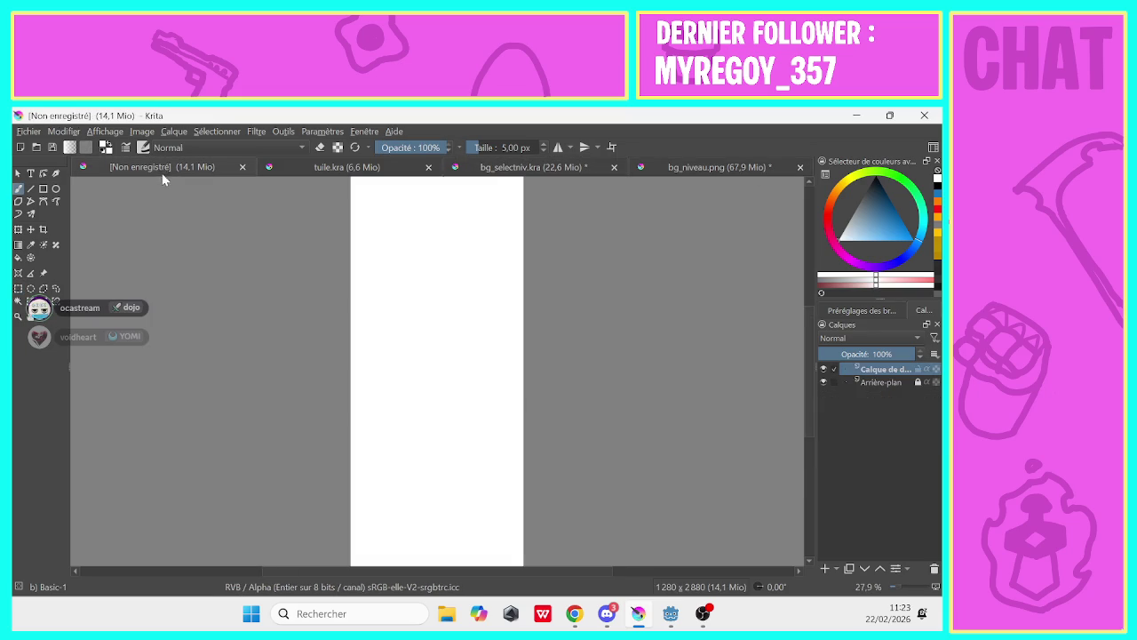
left_click(719, 168)
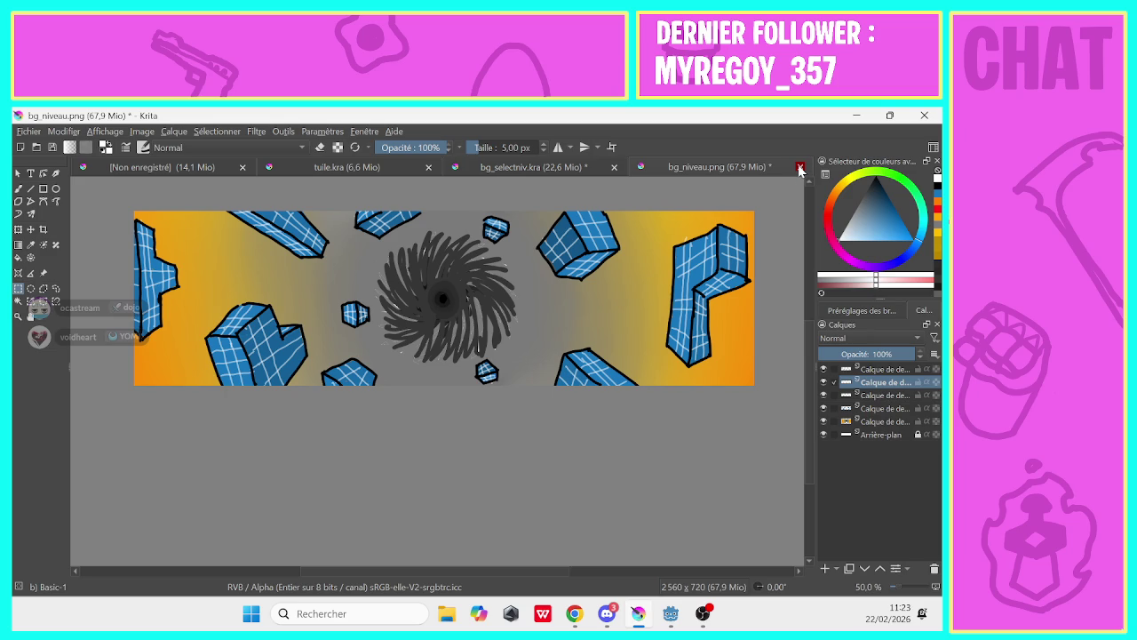
key("ctrl+s")
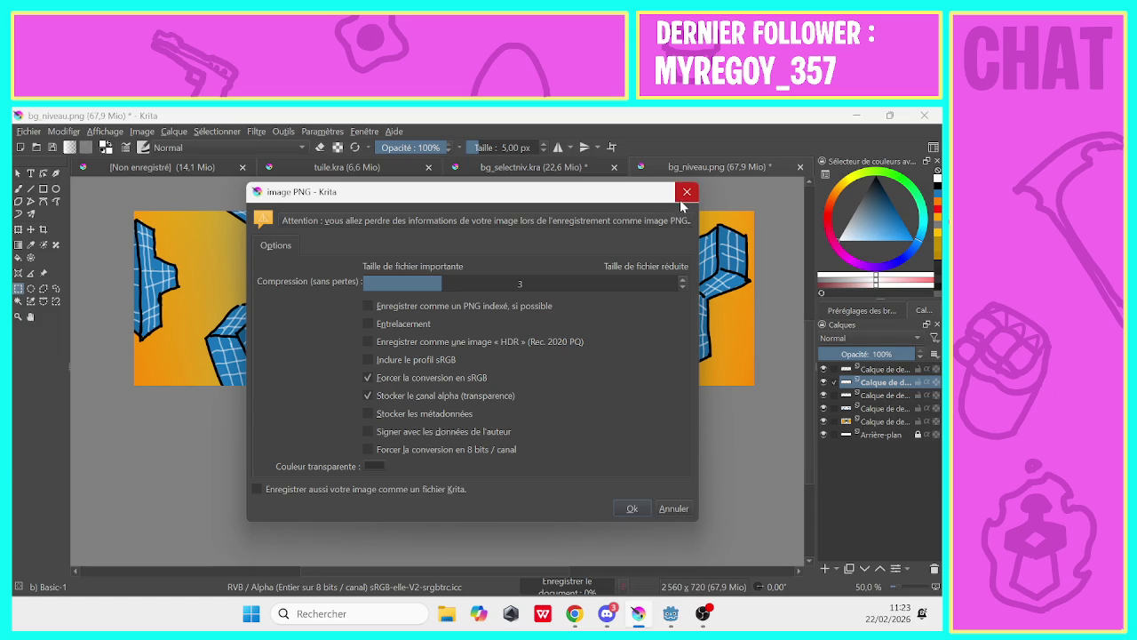
left_click(685, 196)
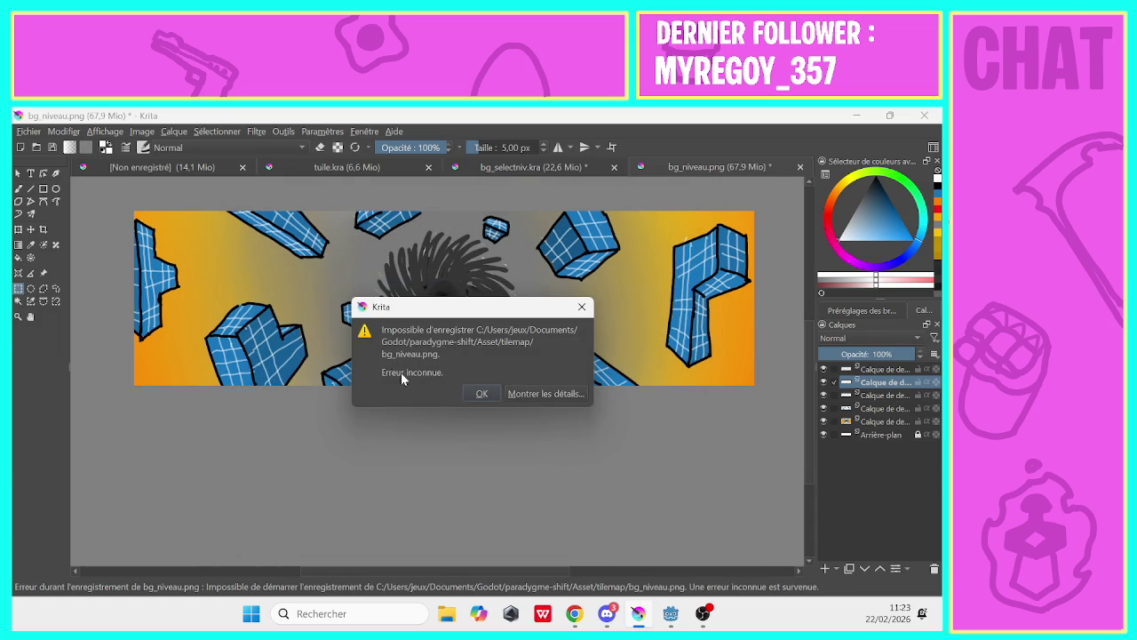
left_click(481, 394)
Start closing the bg_niveau.png tab but cancel to keep it open
left_click(800, 167)
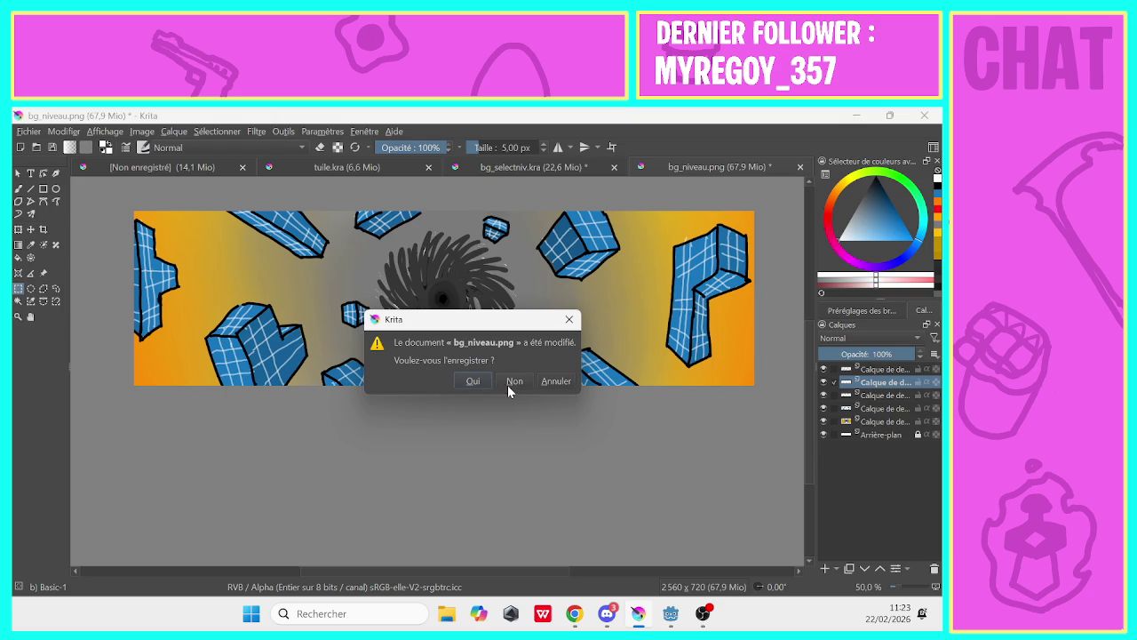
left_click(570, 319)
left_click(27, 132)
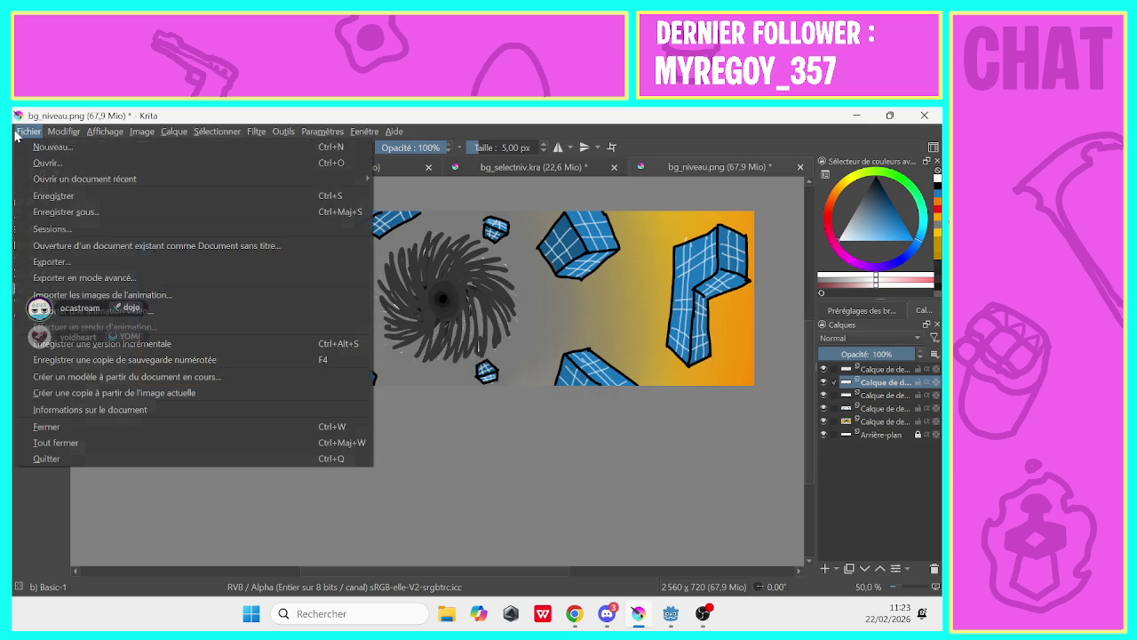
Export the level background over the existing bg_niveau.png, confirming replace and PNG options
left_click(51, 261)
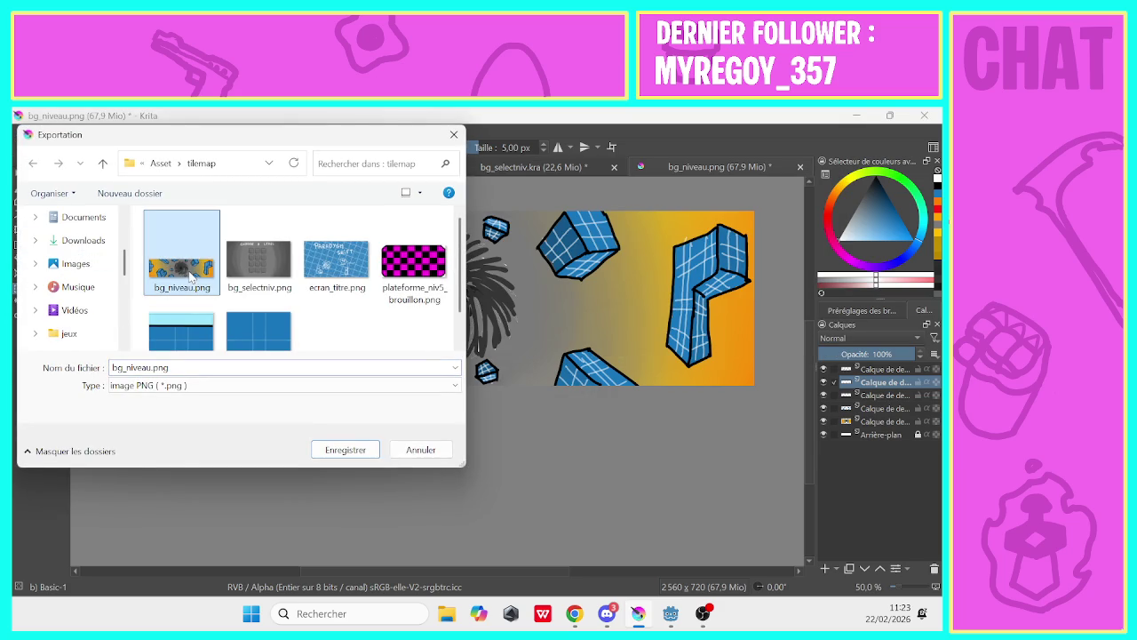
left_click(347, 449)
left_click(524, 361)
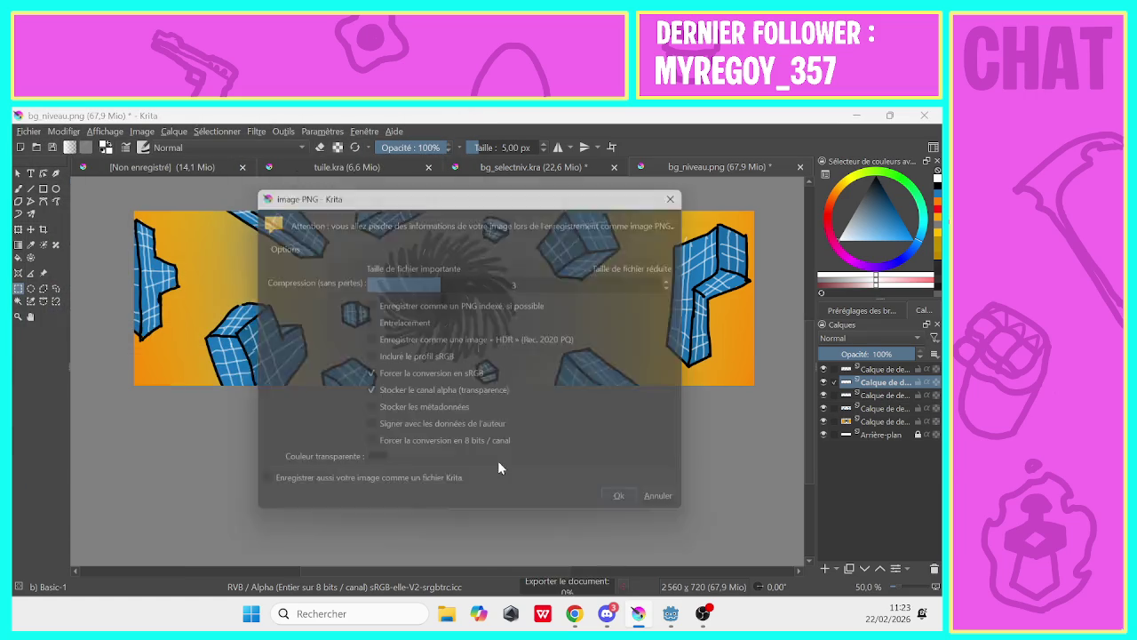
left_click(629, 509)
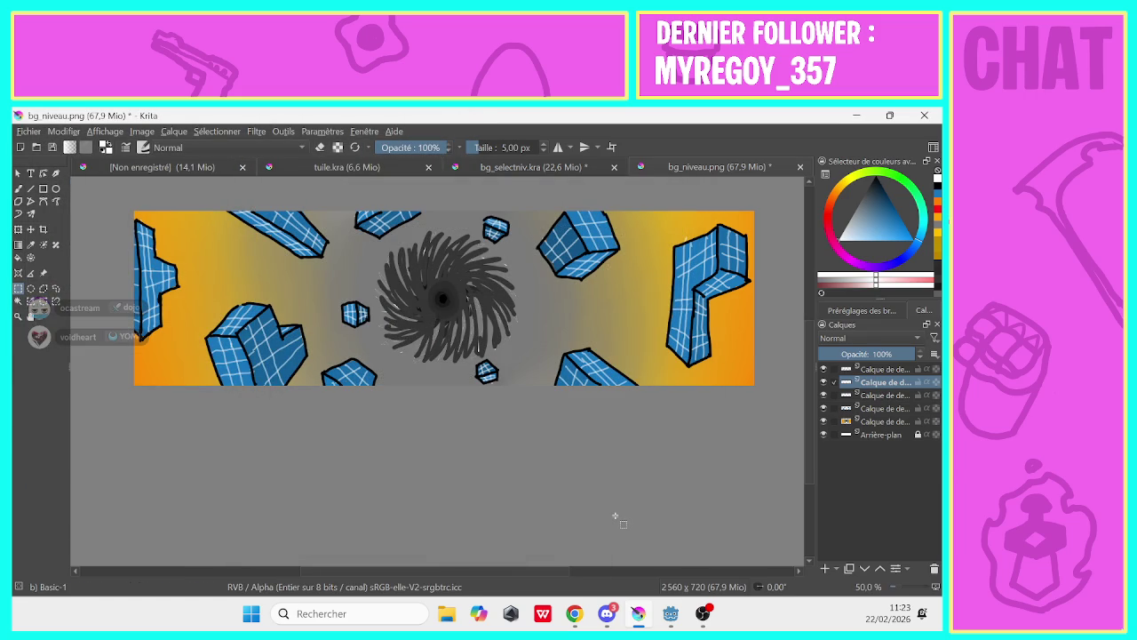
Close bg_niveau.png and bg_selectniv.kra, leaving the tuile.kra grid tile displayed
left_click(800, 167)
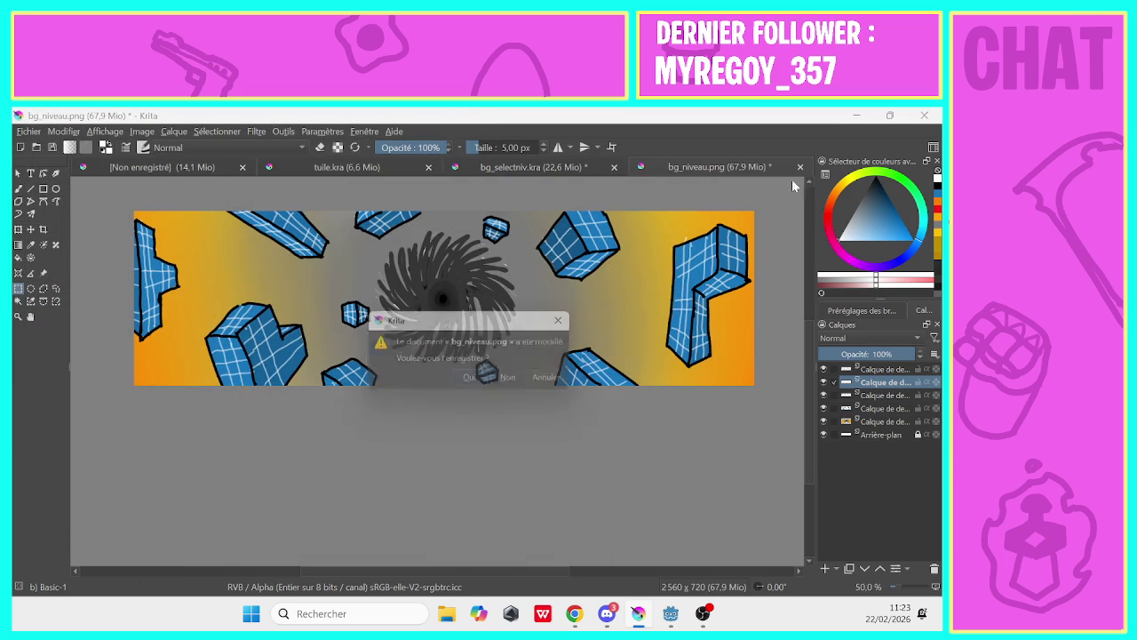
left_click(472, 379)
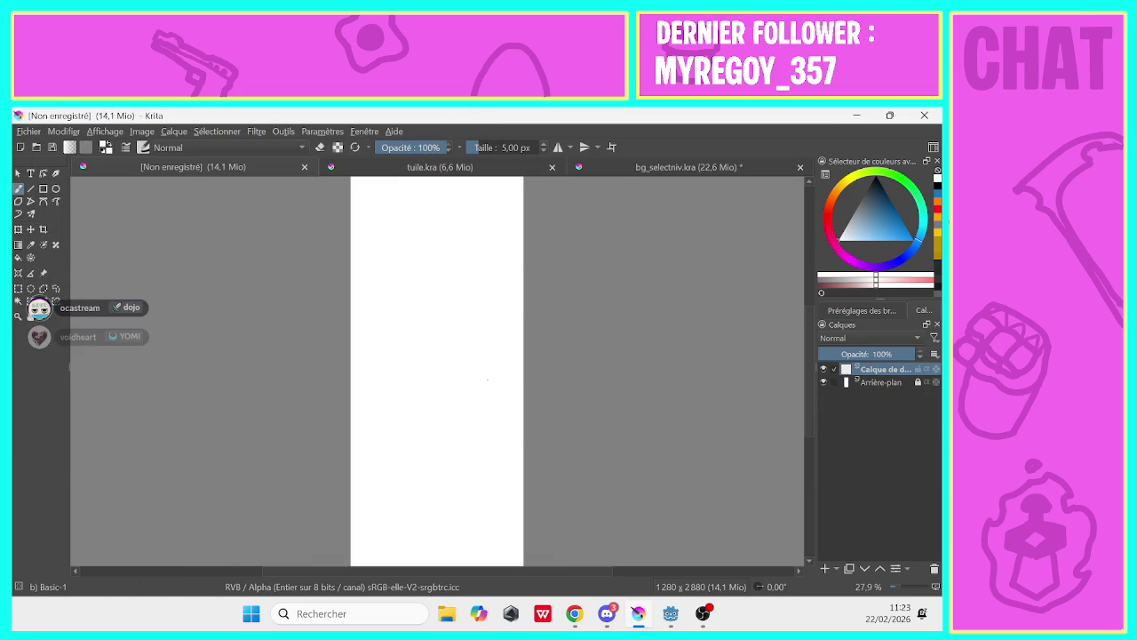
left_click(784, 171)
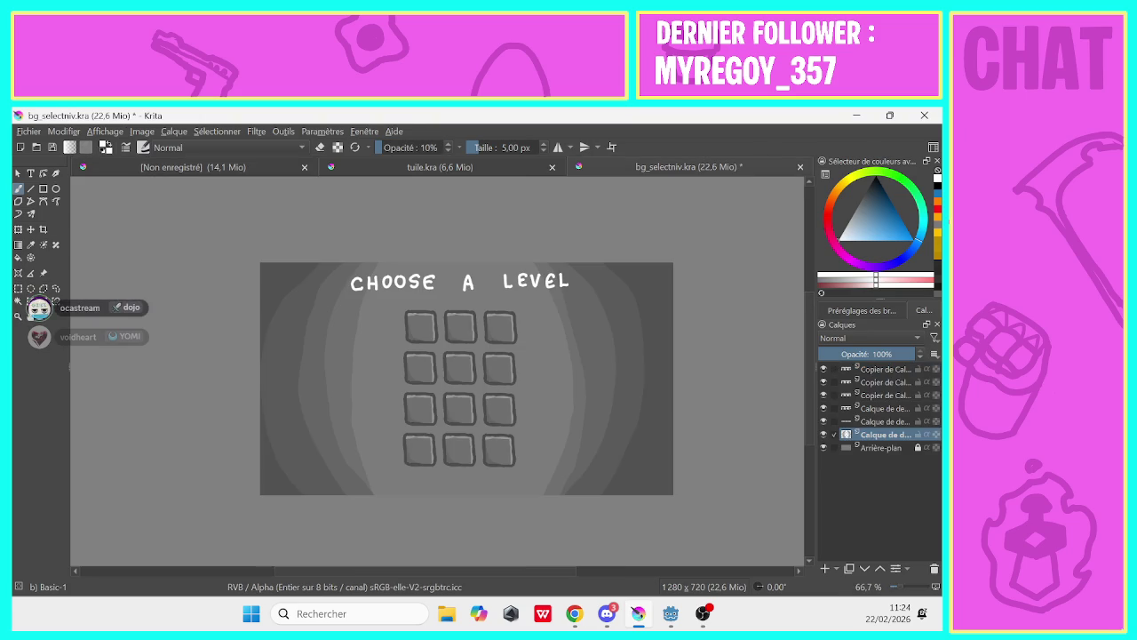
left_click(799, 167)
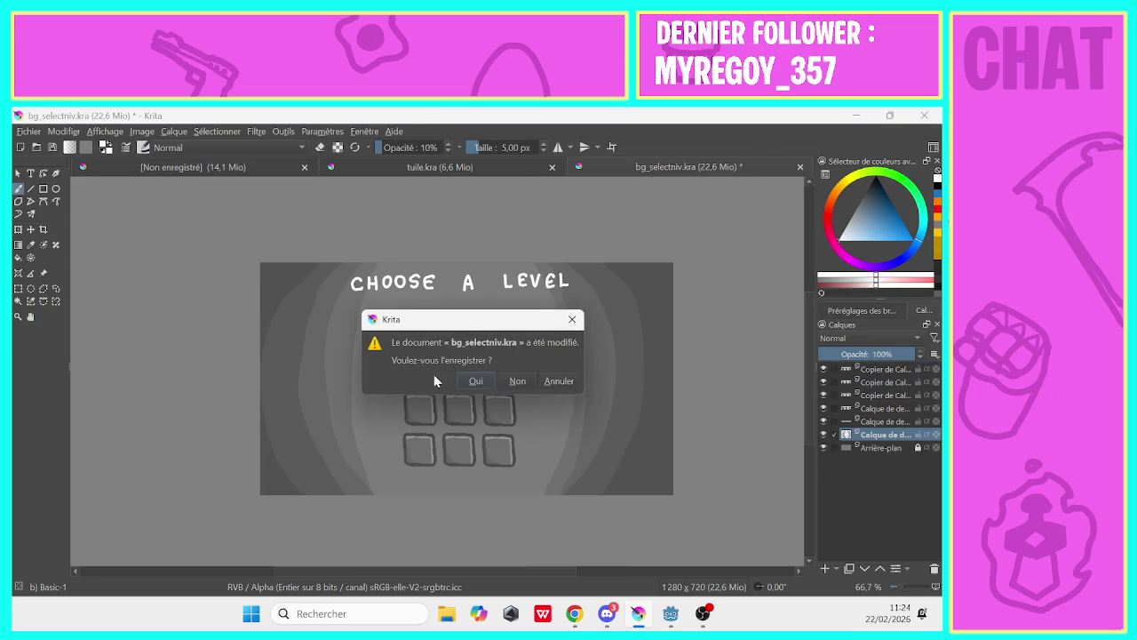
left_click(476, 380)
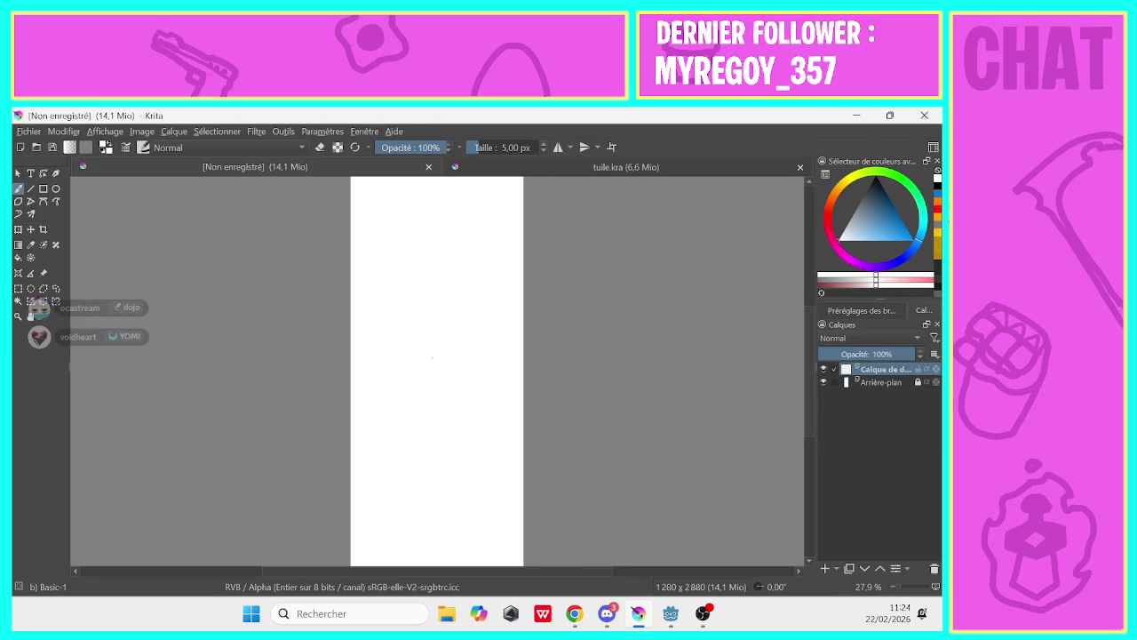
left_click(551, 166)
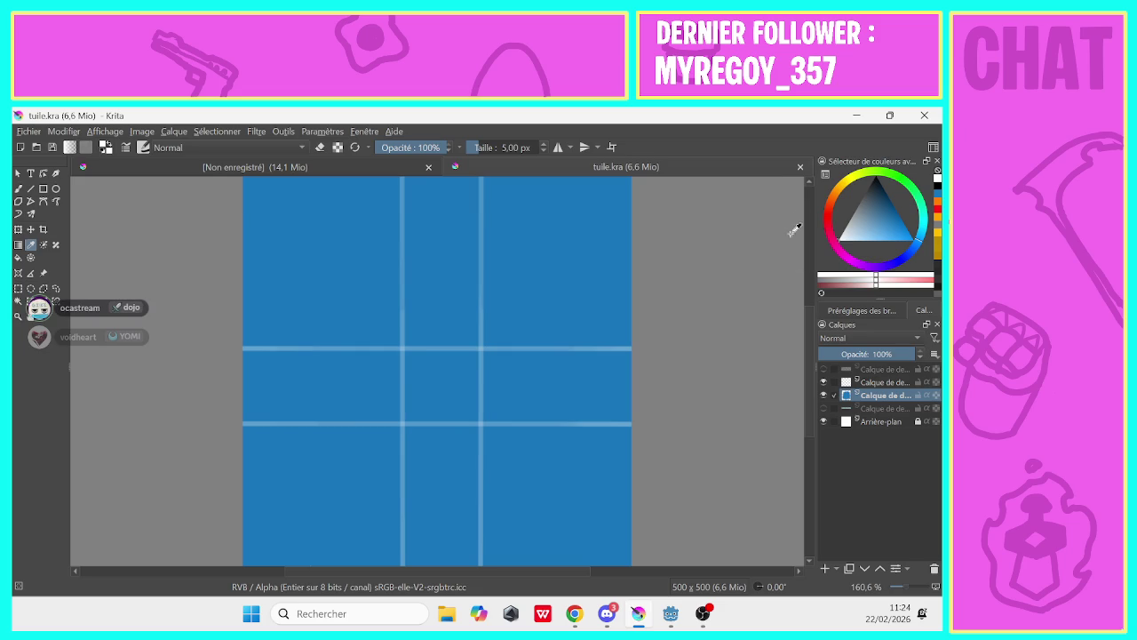
Open the Joueur_corp_1.kra body sprite from the Asset folder
left_click(23, 132)
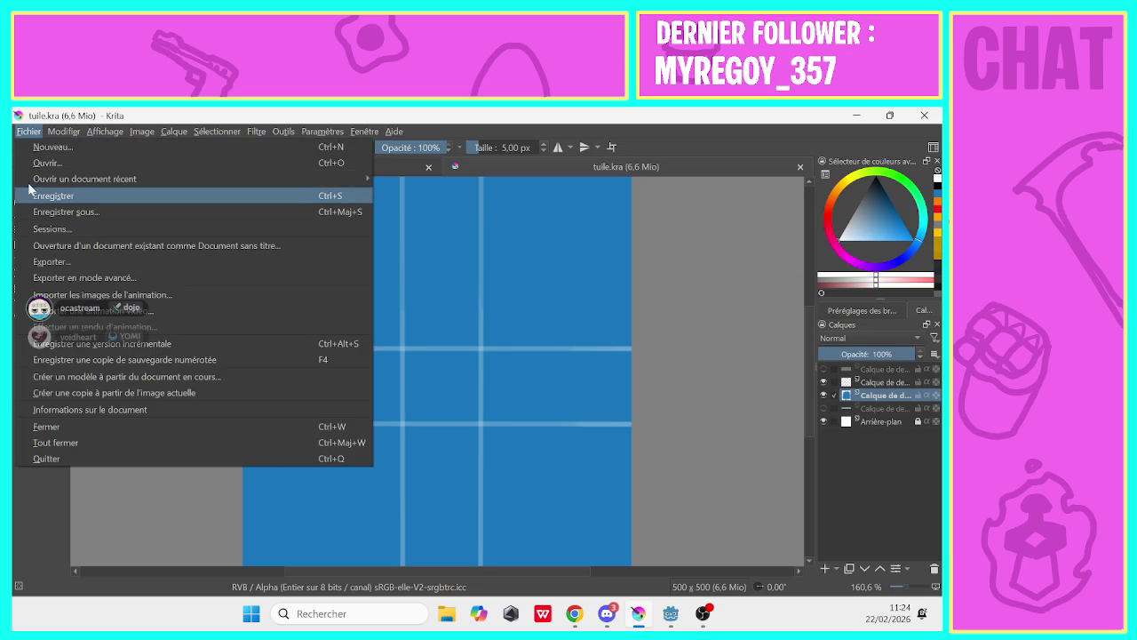
key("Escape")
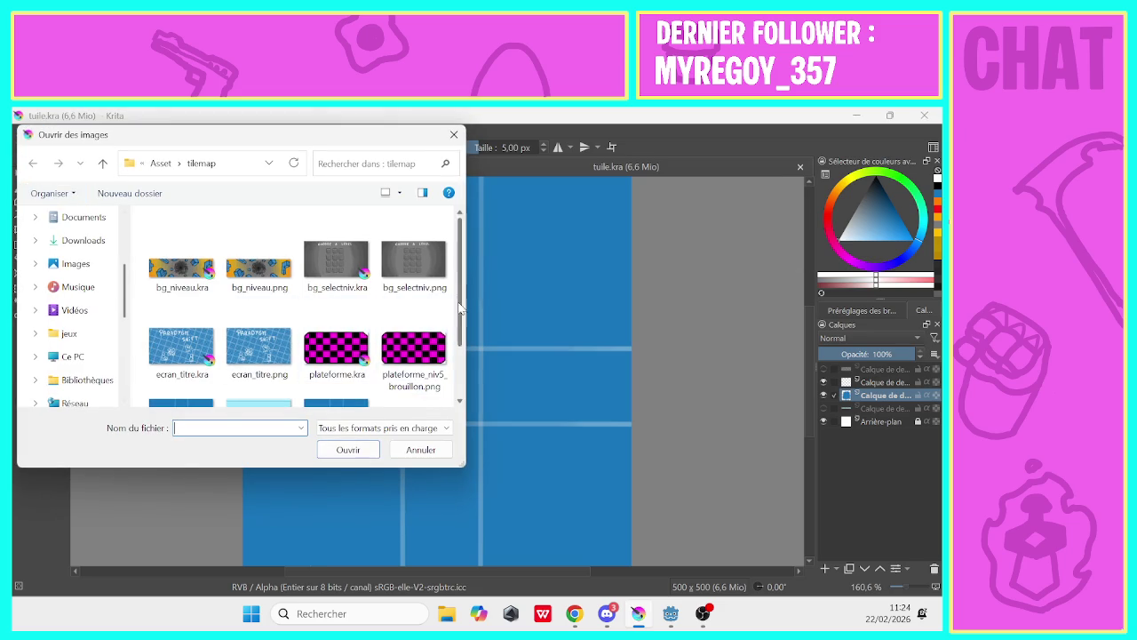
scroll(453, 391, "down", 2)
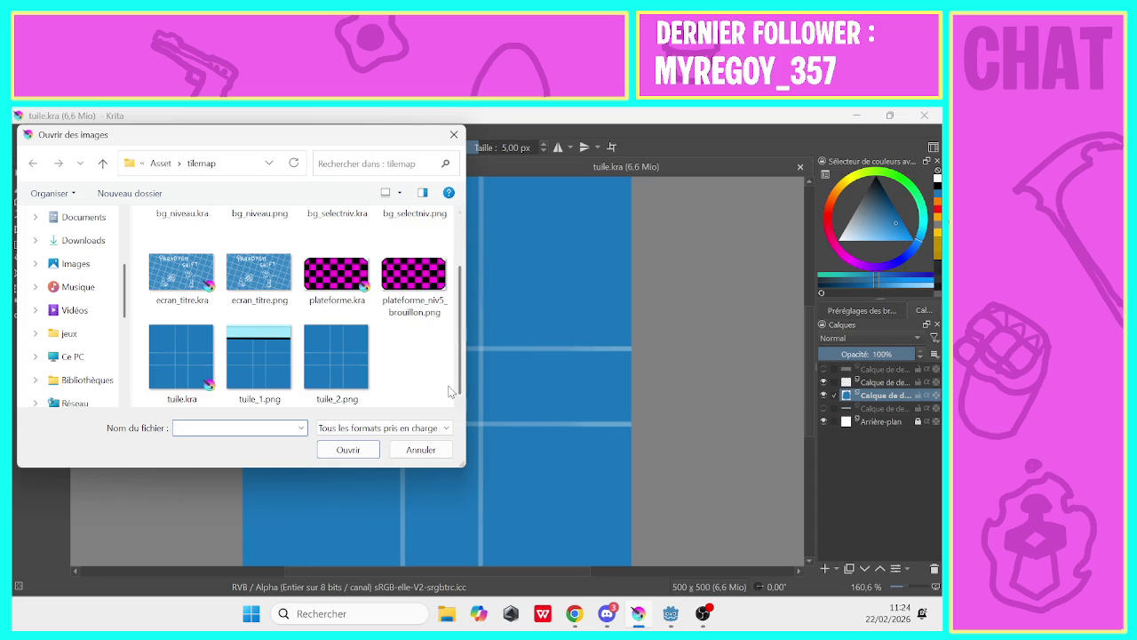
left_click(141, 163)
left_click(160, 163)
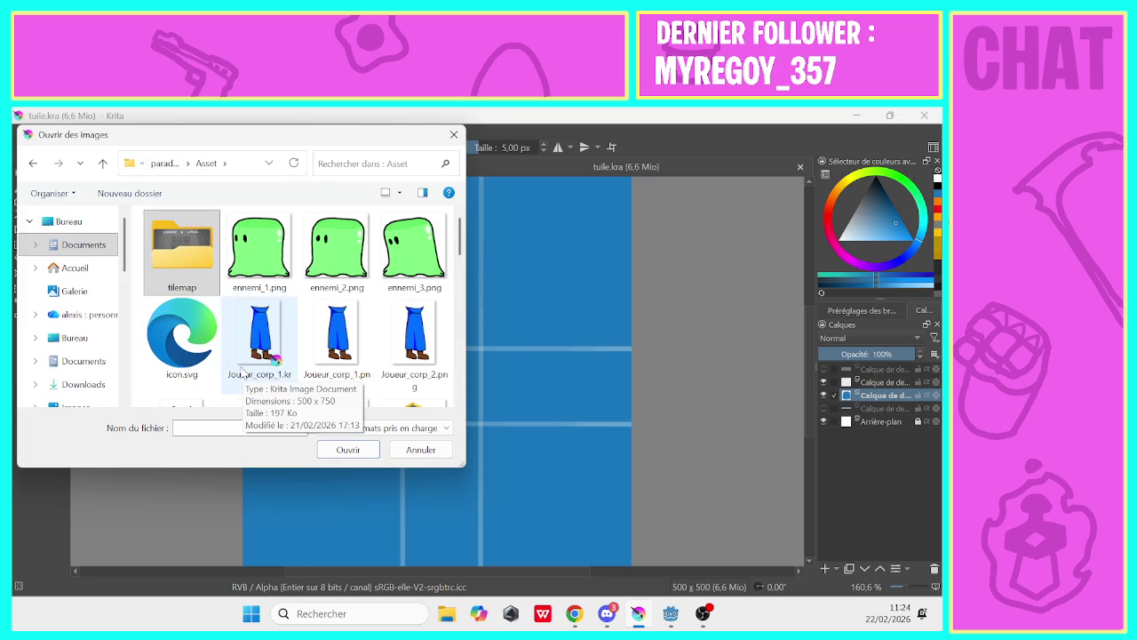
left_click_drag(462, 263, 462, 278)
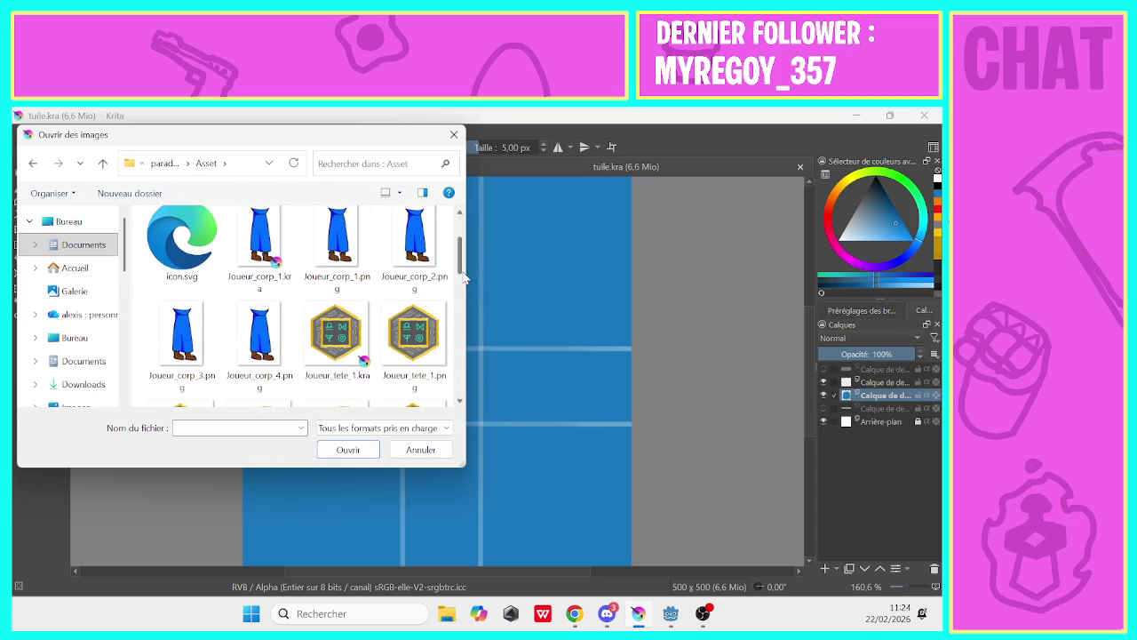
left_click(260, 267)
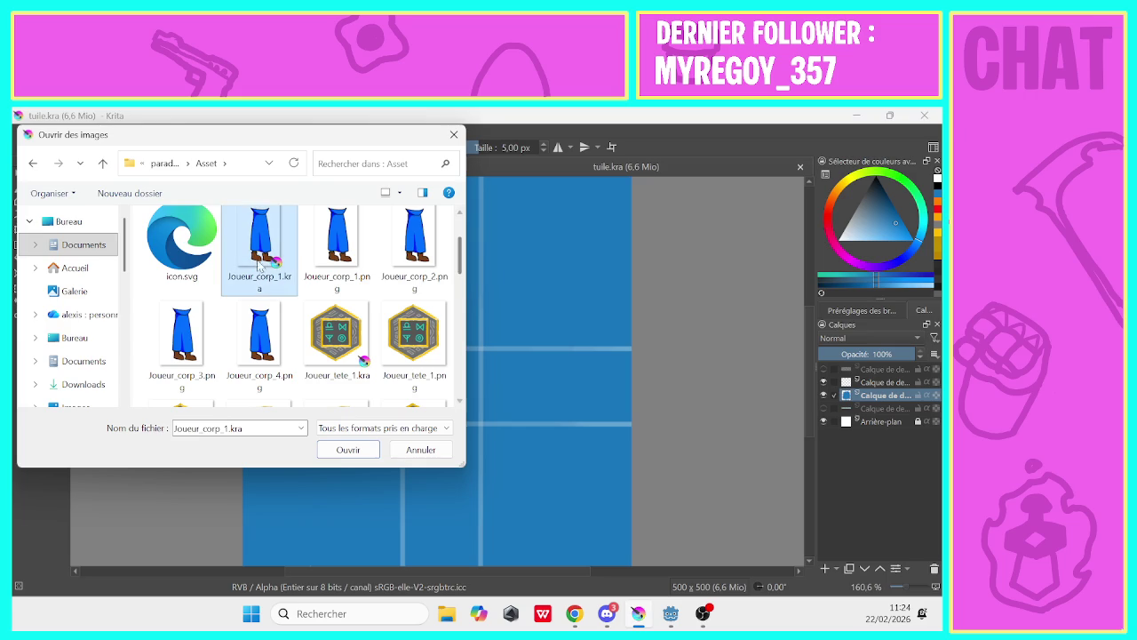
left_click(345, 452)
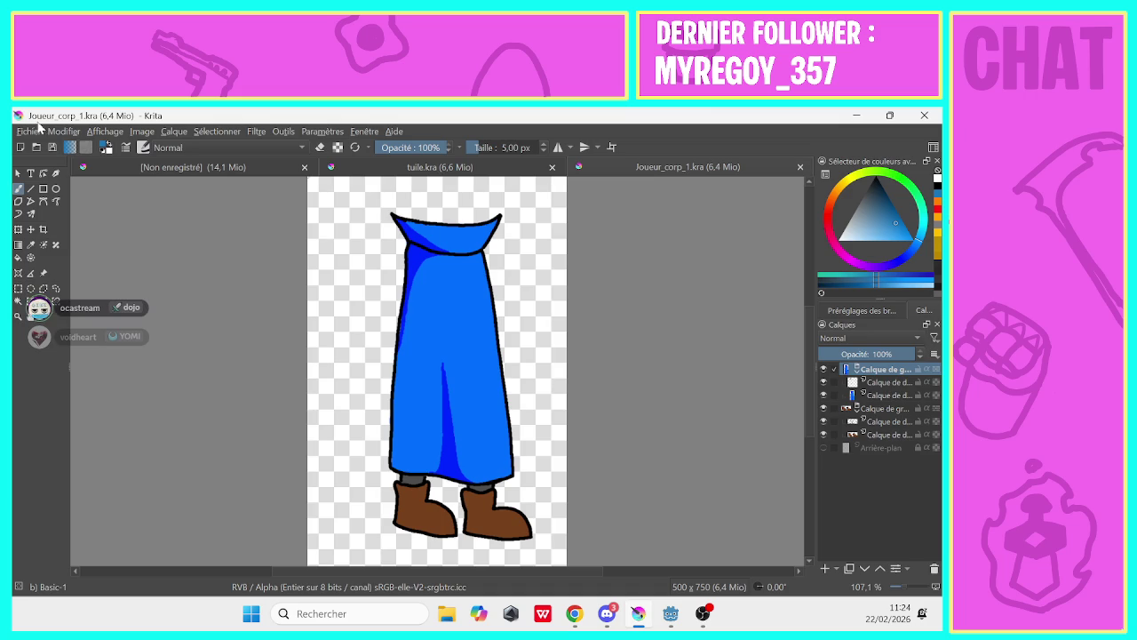
Show the Animation Timeline and Onion Skin dockers beneath the player body canvas
left_click(38, 129)
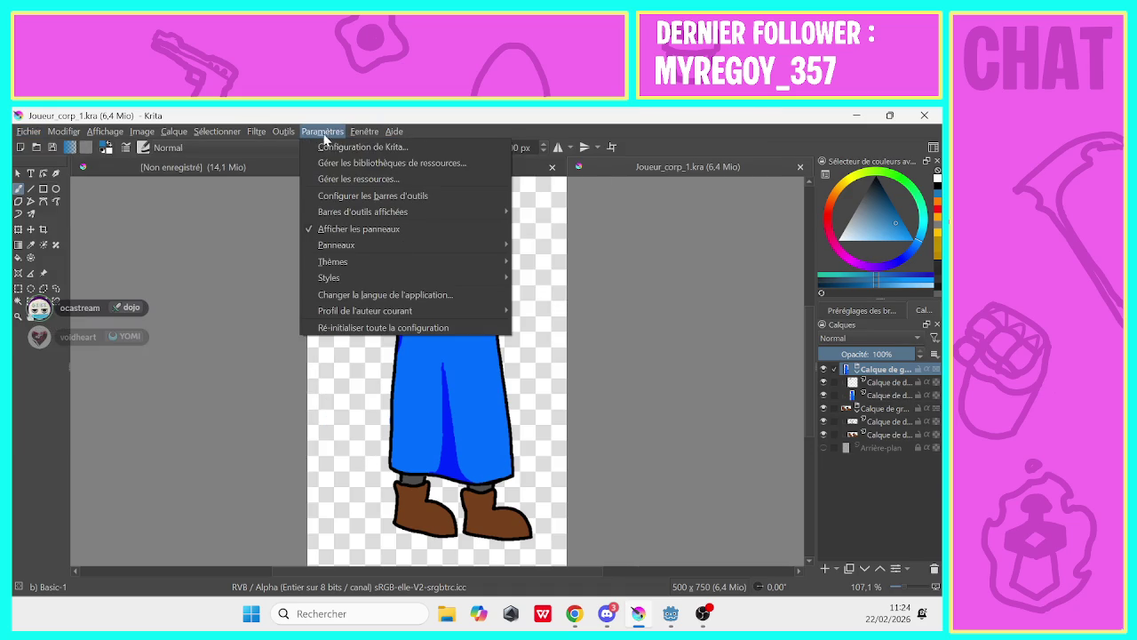
mouse_move(337, 244)
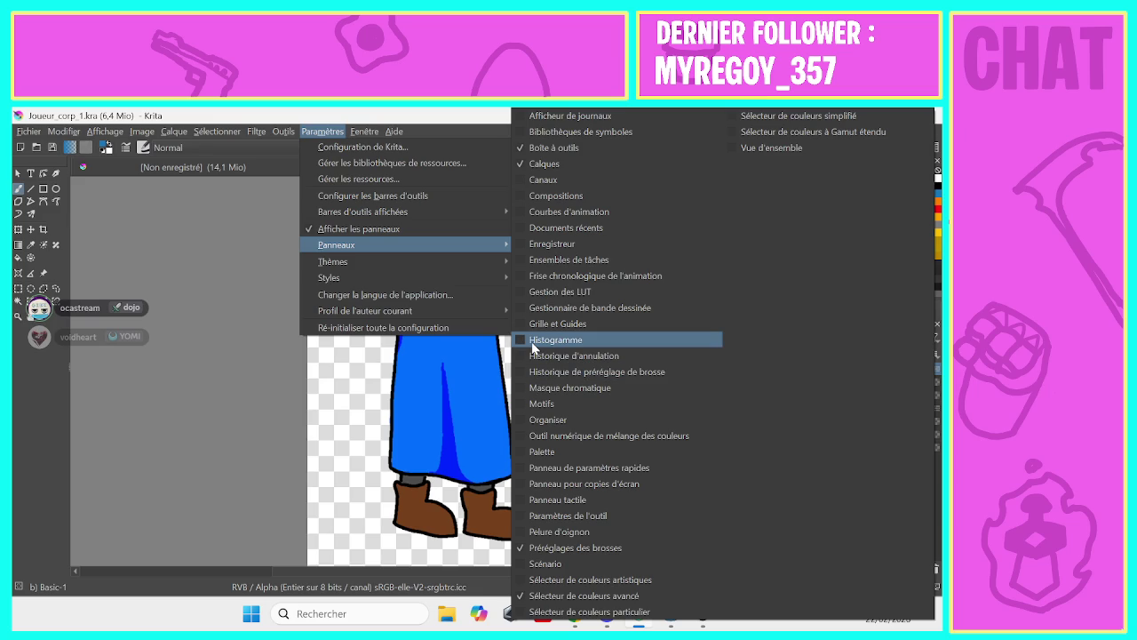
left_click(542, 275)
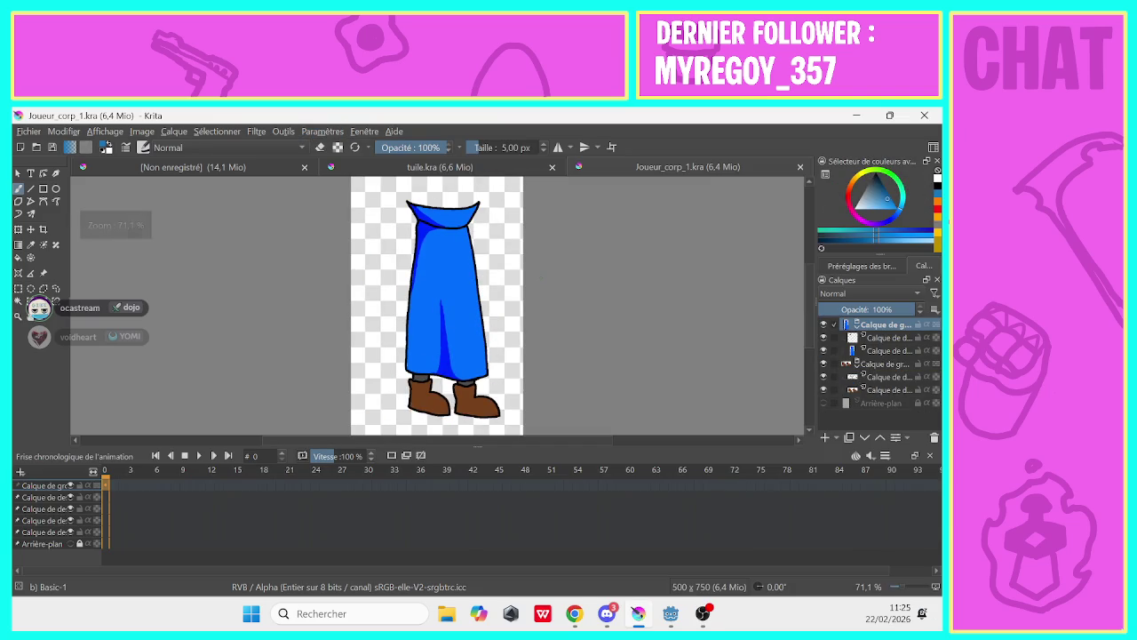
left_click(855, 455)
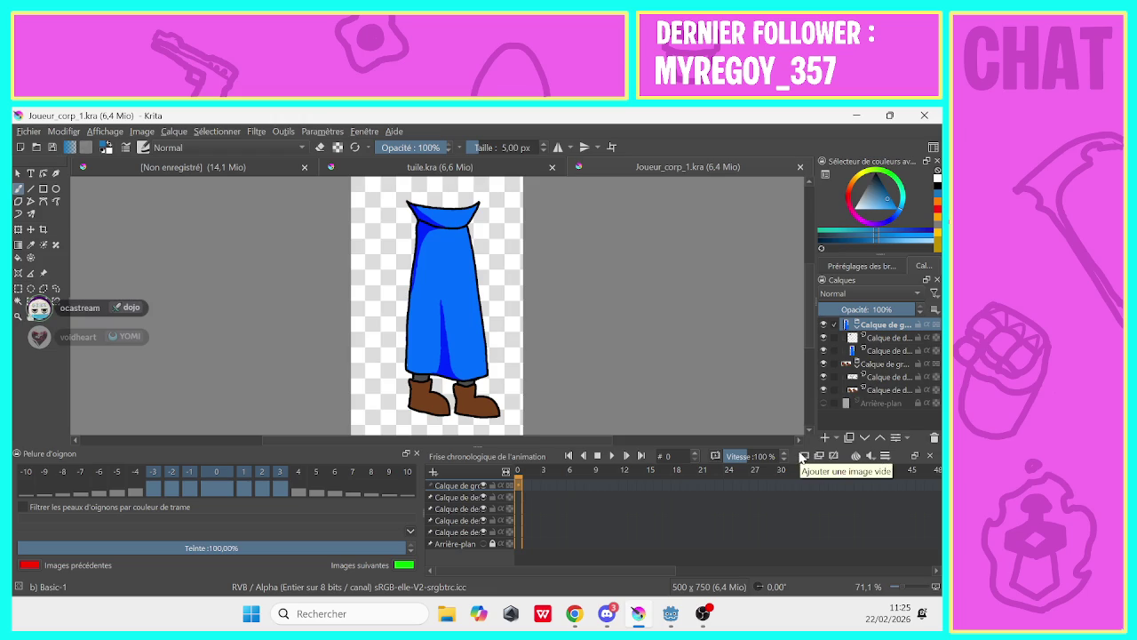
Go to frame 0, step one frame forward, and switch the brush to eraser mode
left_click(802, 457)
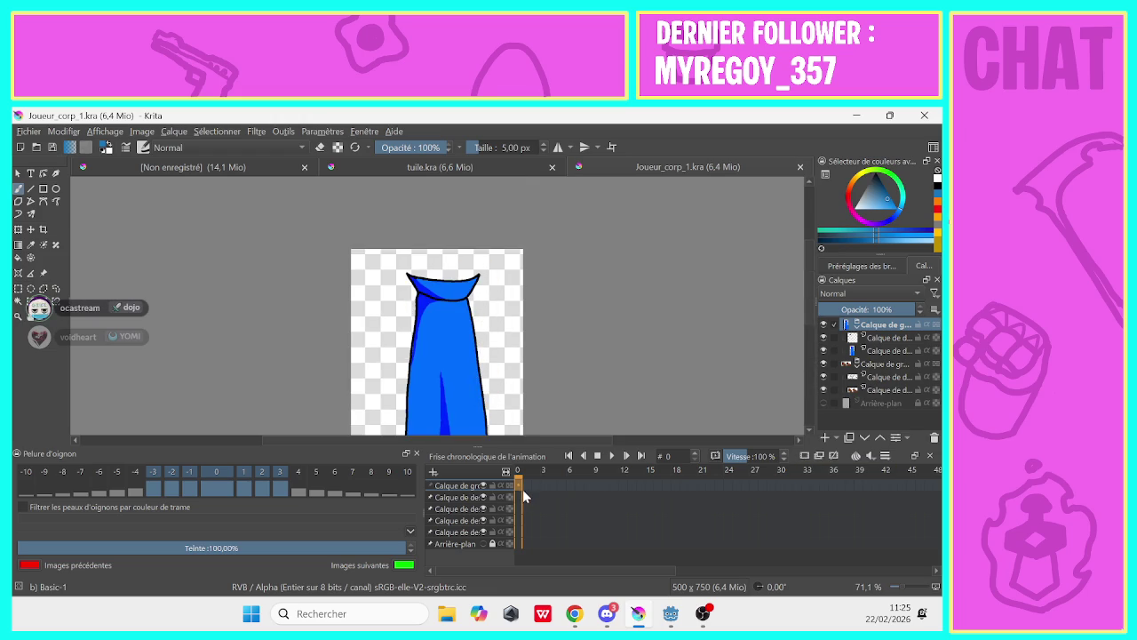
key("Right")
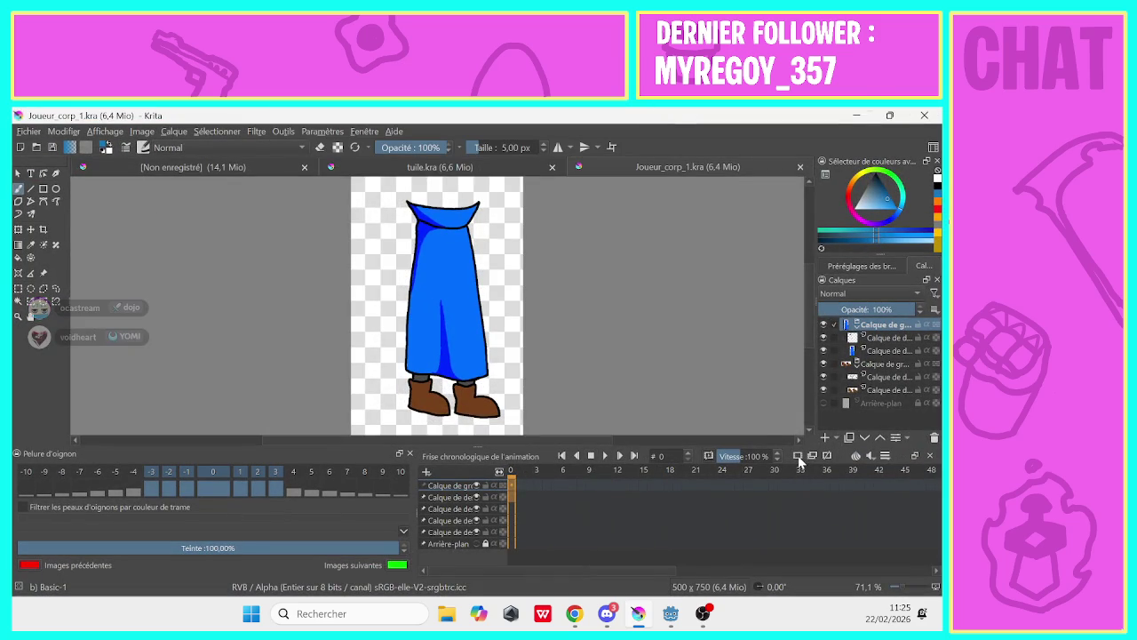
key("e")
Lower the opacity of the six robe and boot layers to about 53–60%
left_click(872, 309)
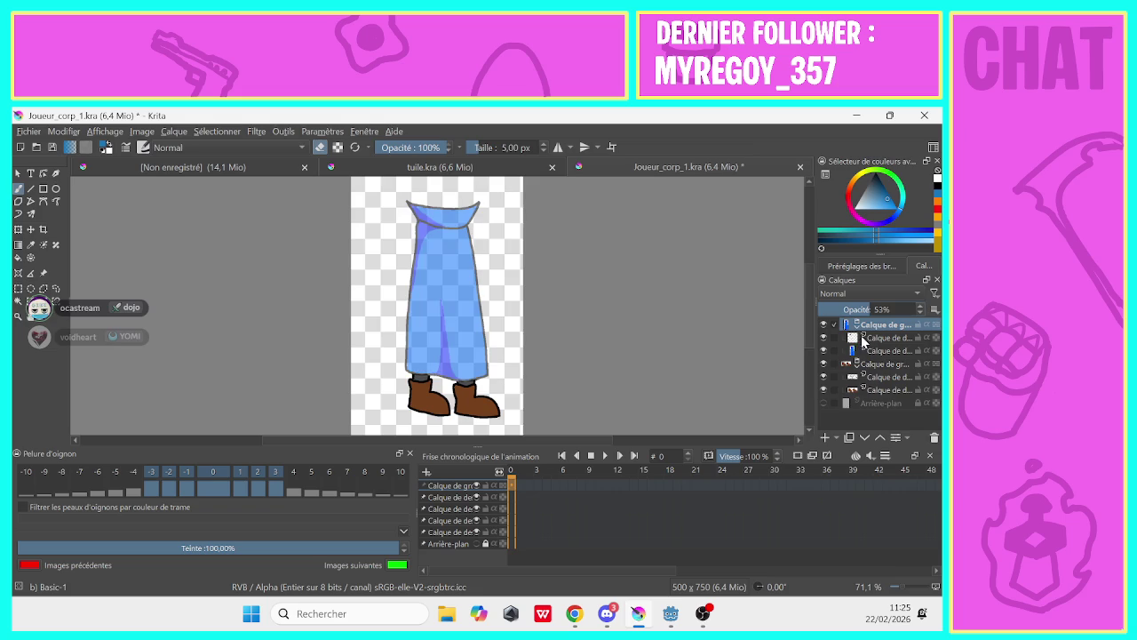
left_click(875, 338)
left_click(874, 310)
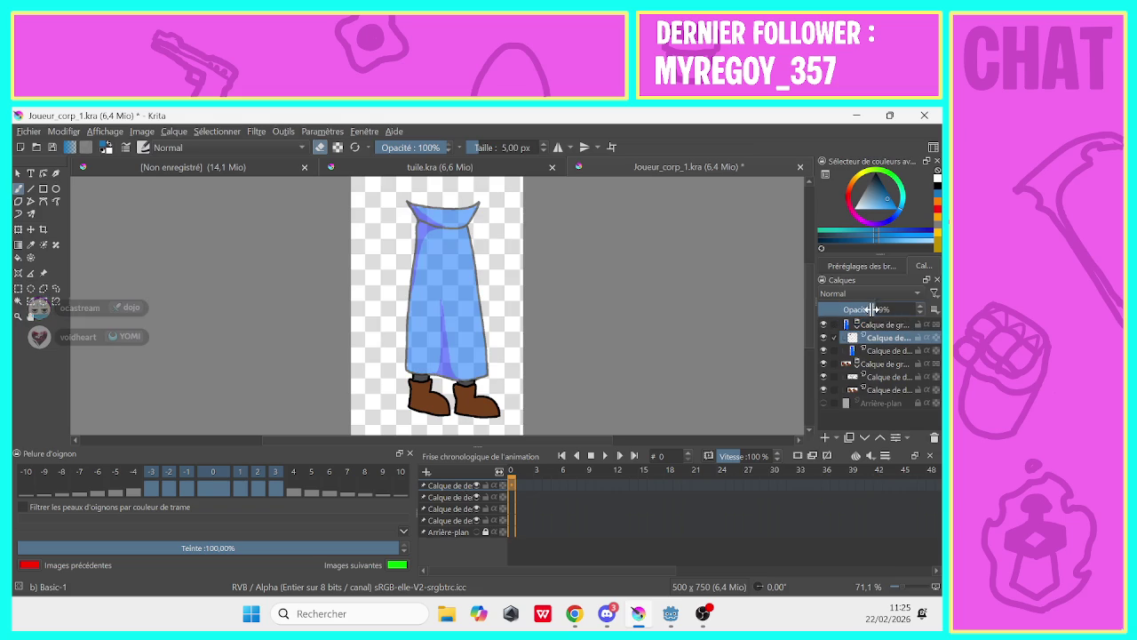
left_click(878, 351)
left_click(876, 310)
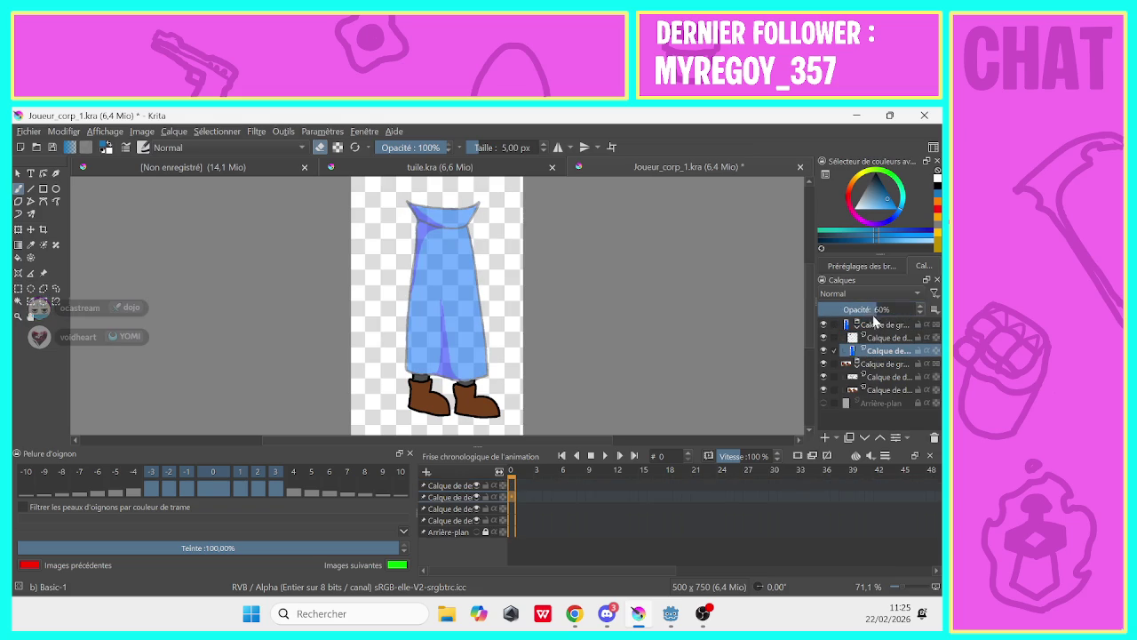
left_click(864, 365)
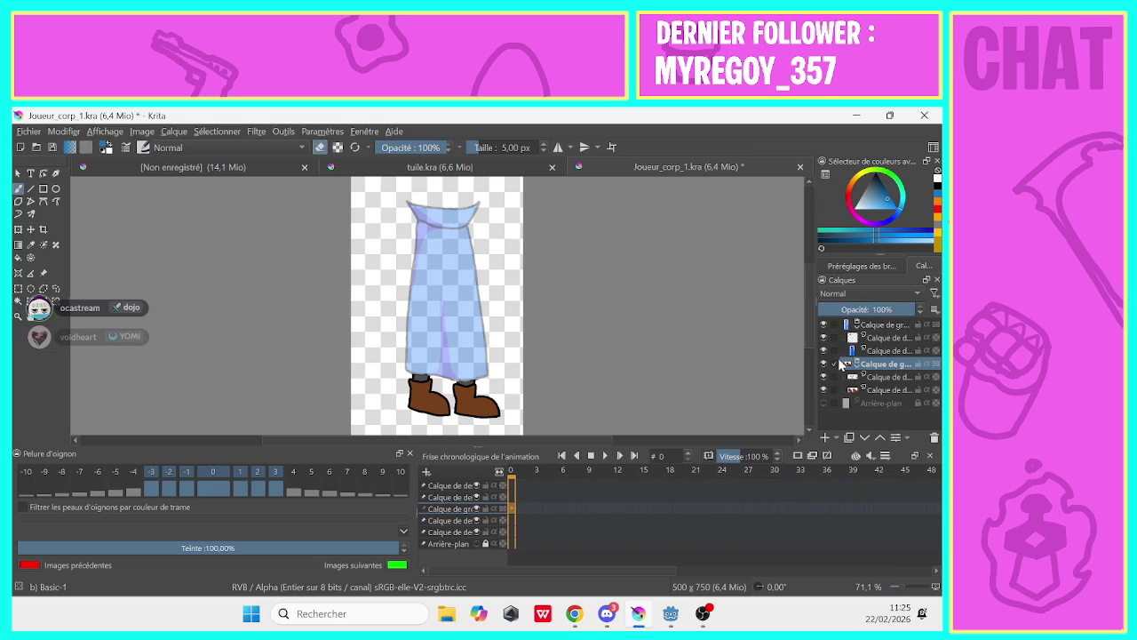
left_click(874, 309)
left_click(879, 376)
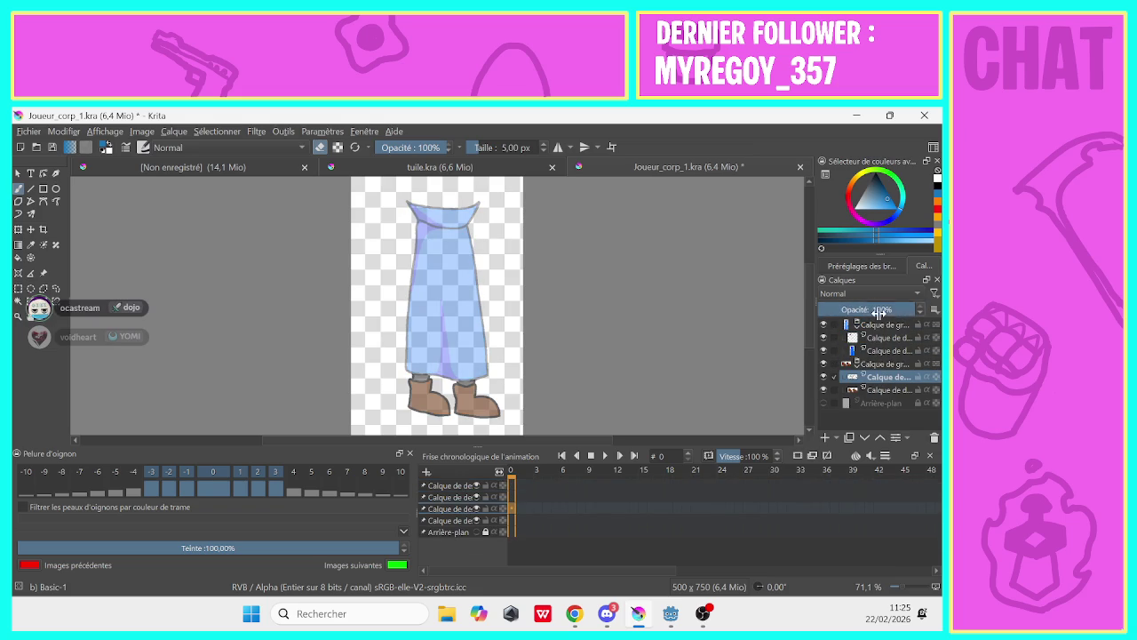
left_click(877, 310)
left_click(874, 389)
left_click(876, 310)
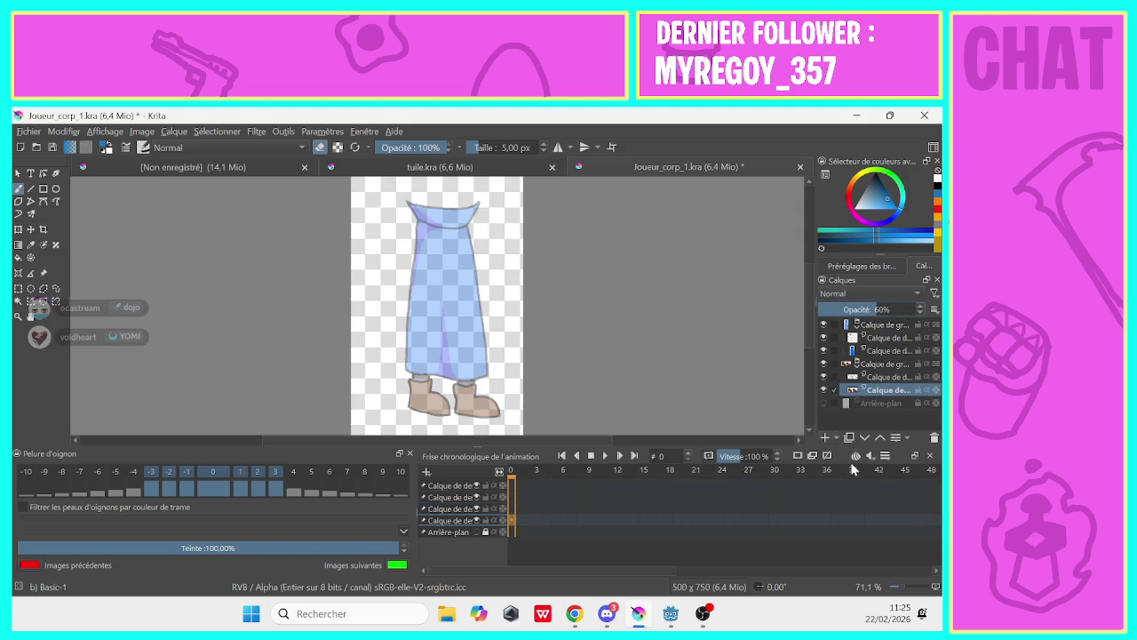
Add a new blank layer above Background and close the Animation Timeline
left_click(823, 436)
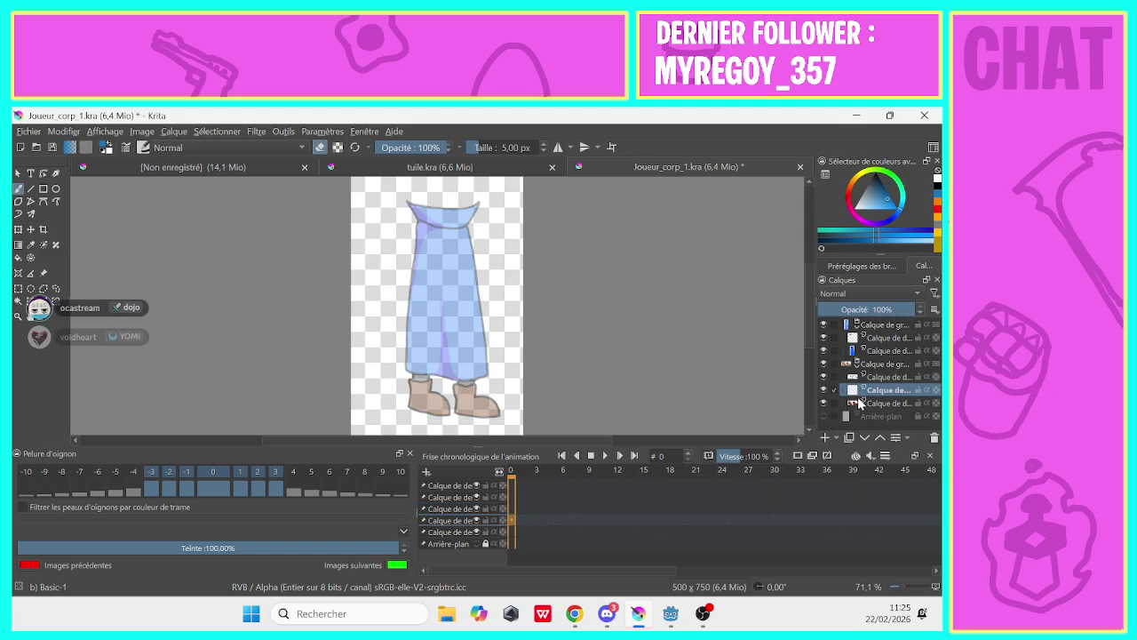
left_click_drag(860, 404, 868, 412)
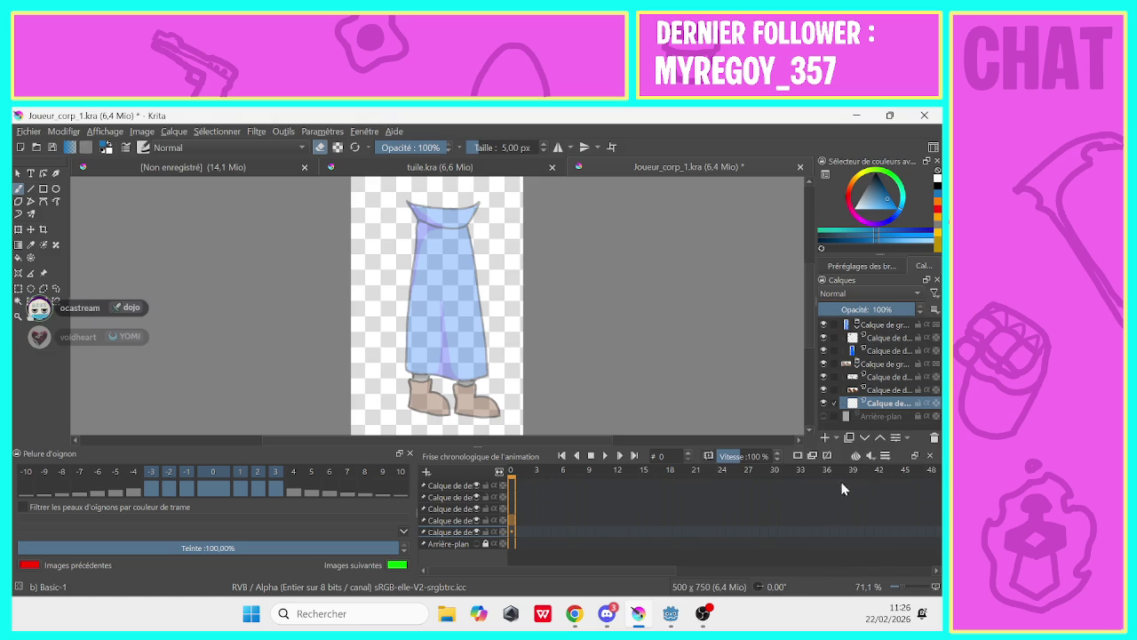
left_click(930, 455)
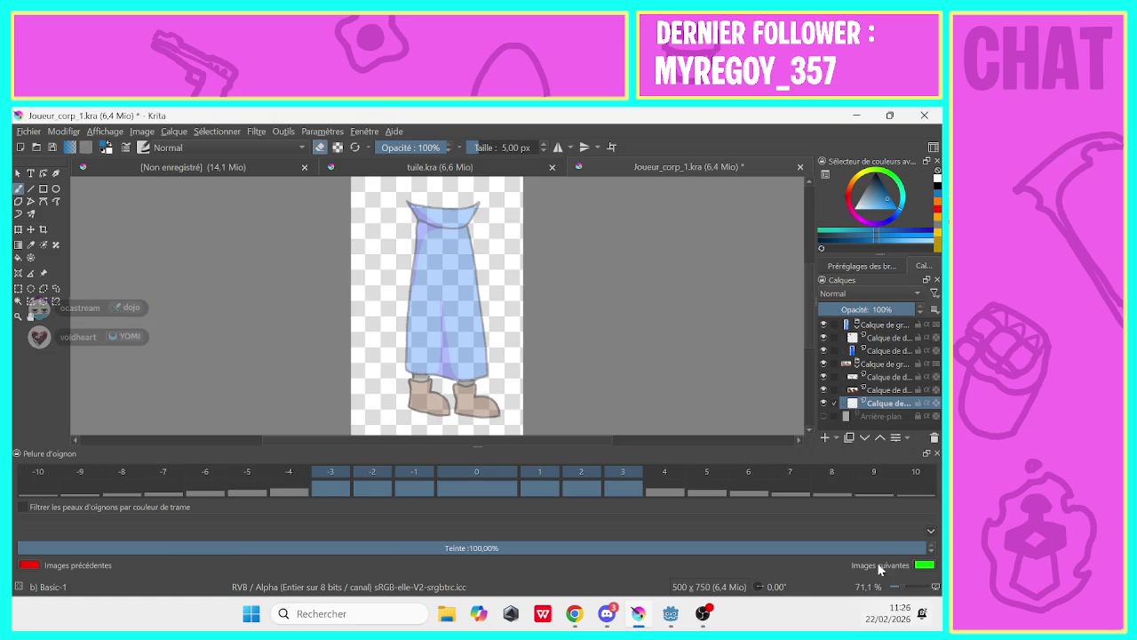
Close the Onion Skin docker so only the canvas and Layers list remain
left_click(931, 454)
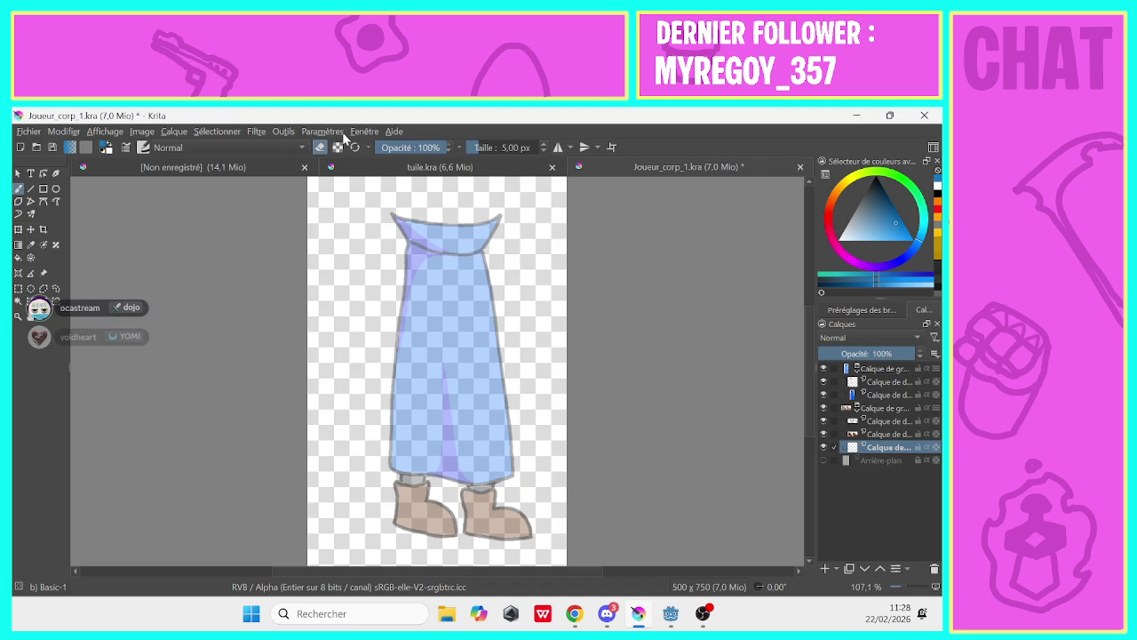
Reopen the Animation Timeline from Settings > Dockers and set the painting colour to grey
left_click(338, 133)
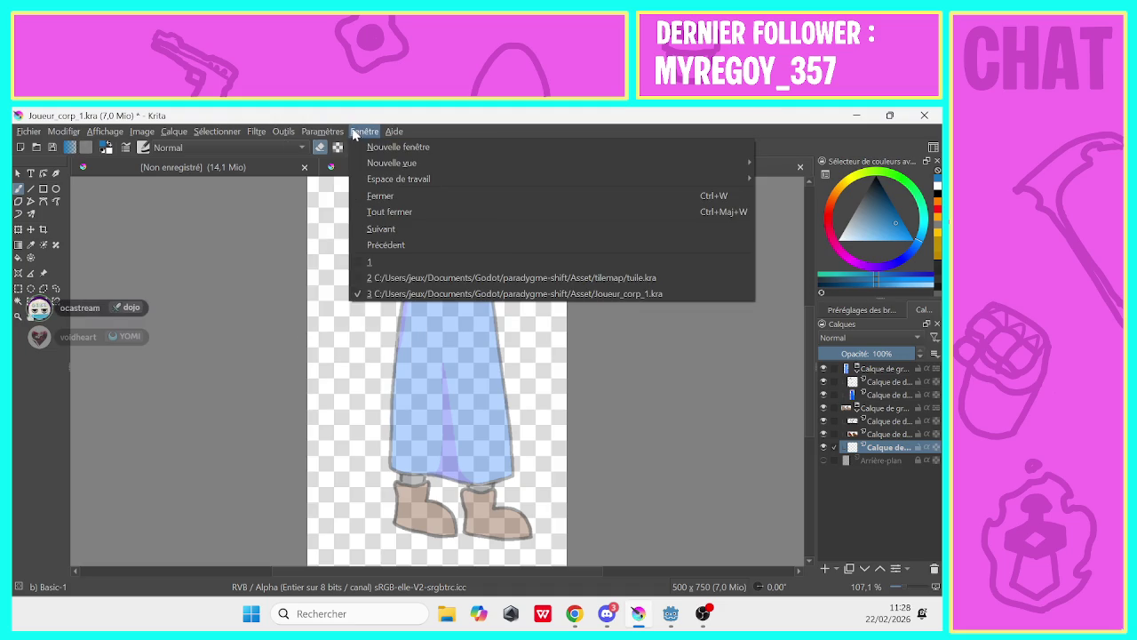
left_click(324, 133)
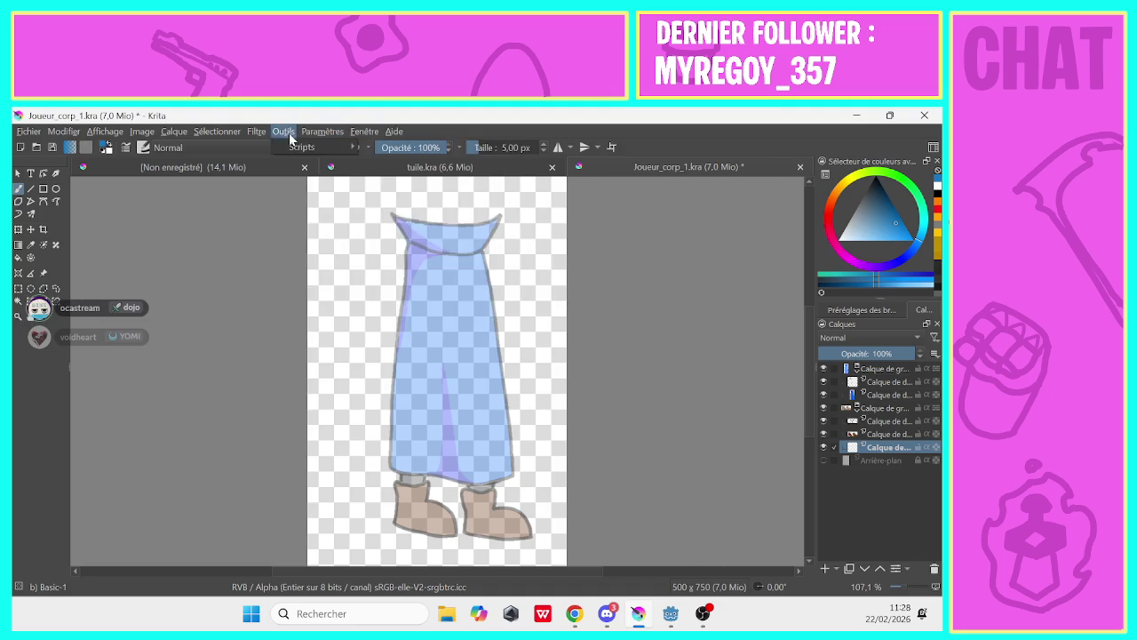
mouse_move(337, 245)
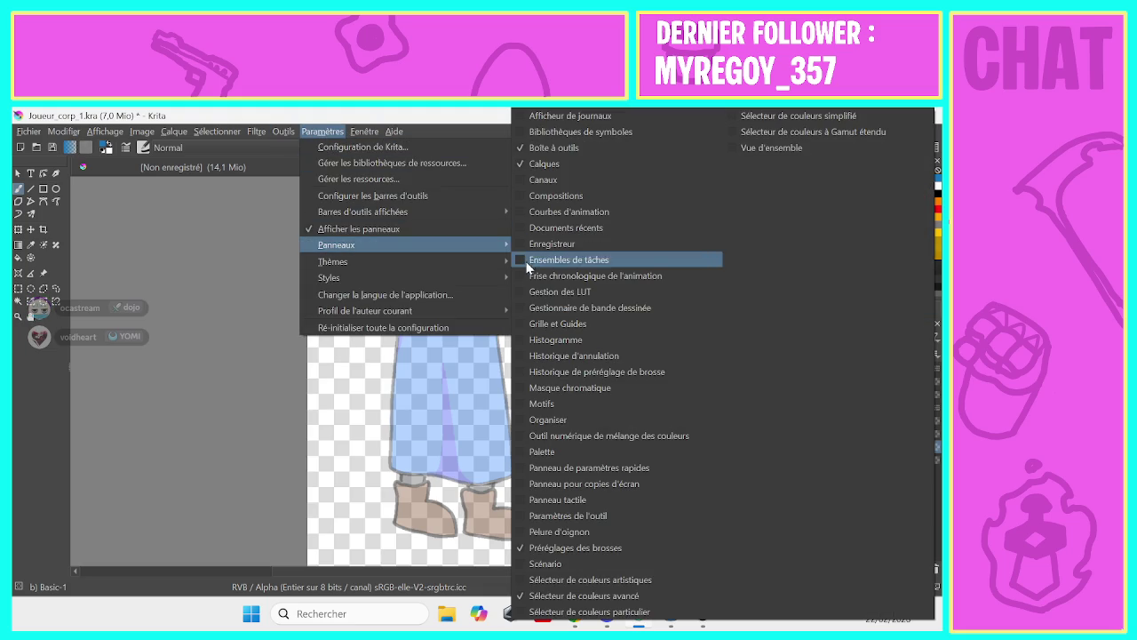
left_click(547, 275)
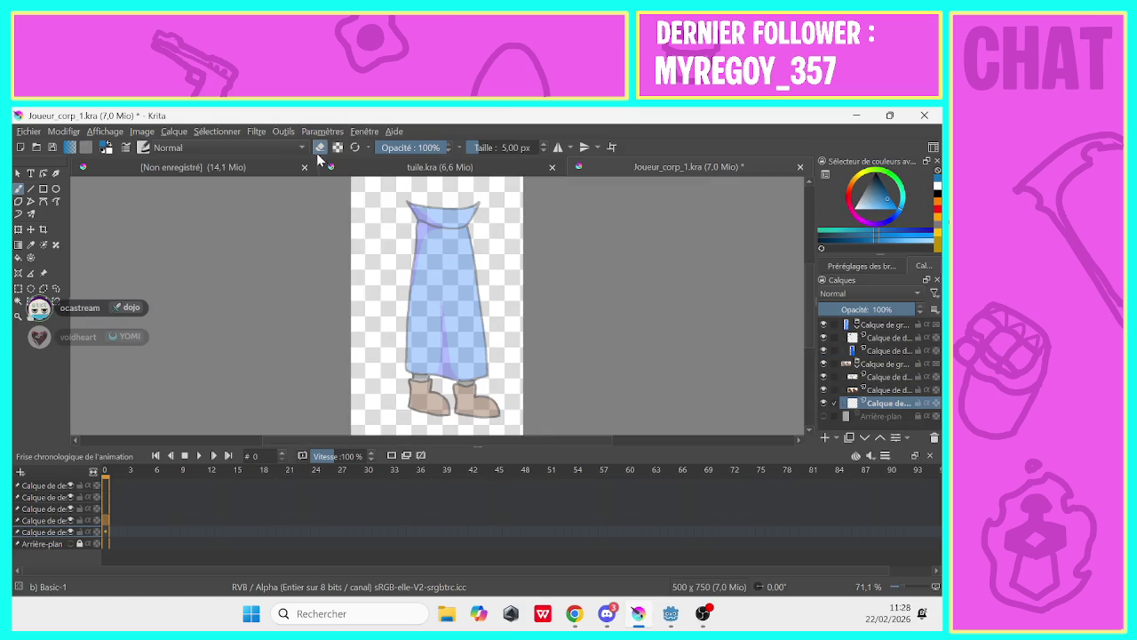
left_click(853, 219)
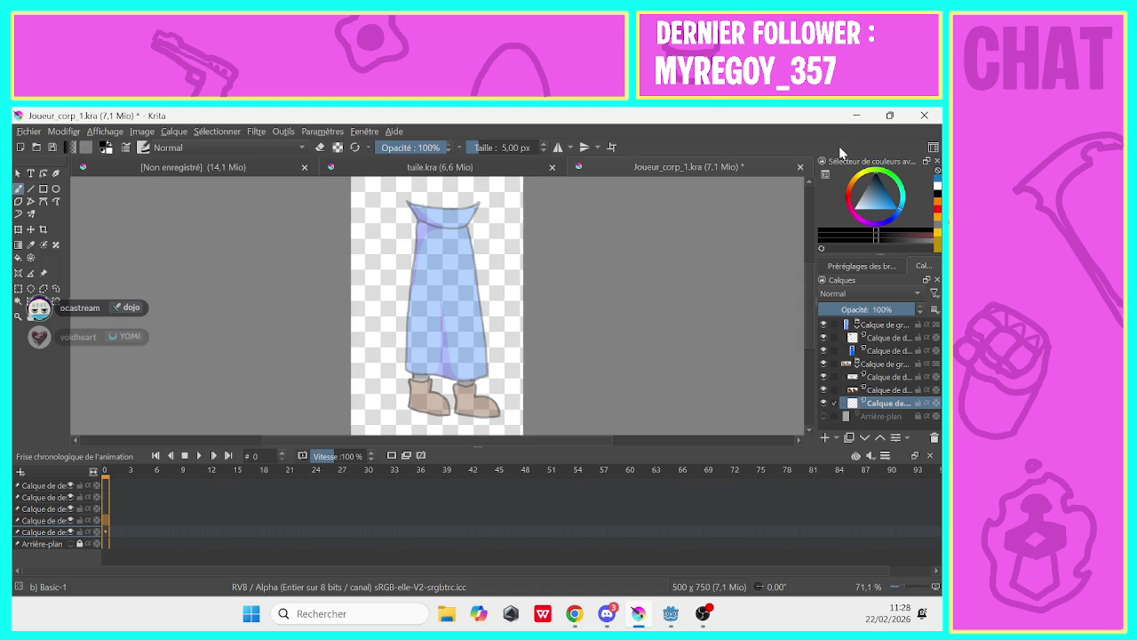
Draw test strokes beside the skirt, then undo them
left_click_drag(444, 313, 430, 404)
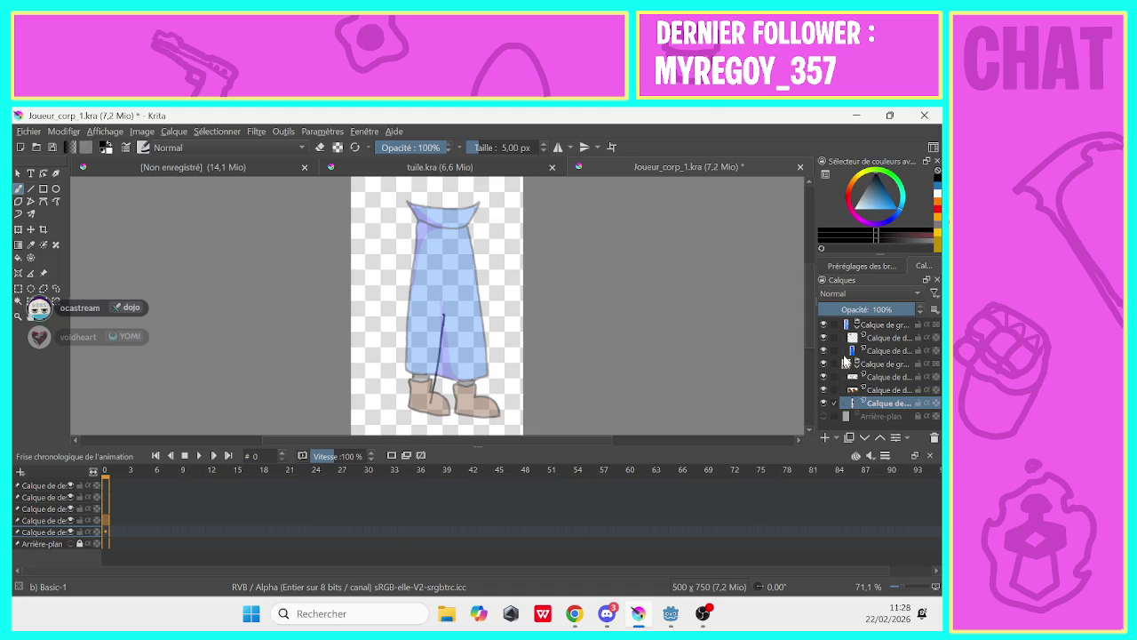
mouse_move(880, 364)
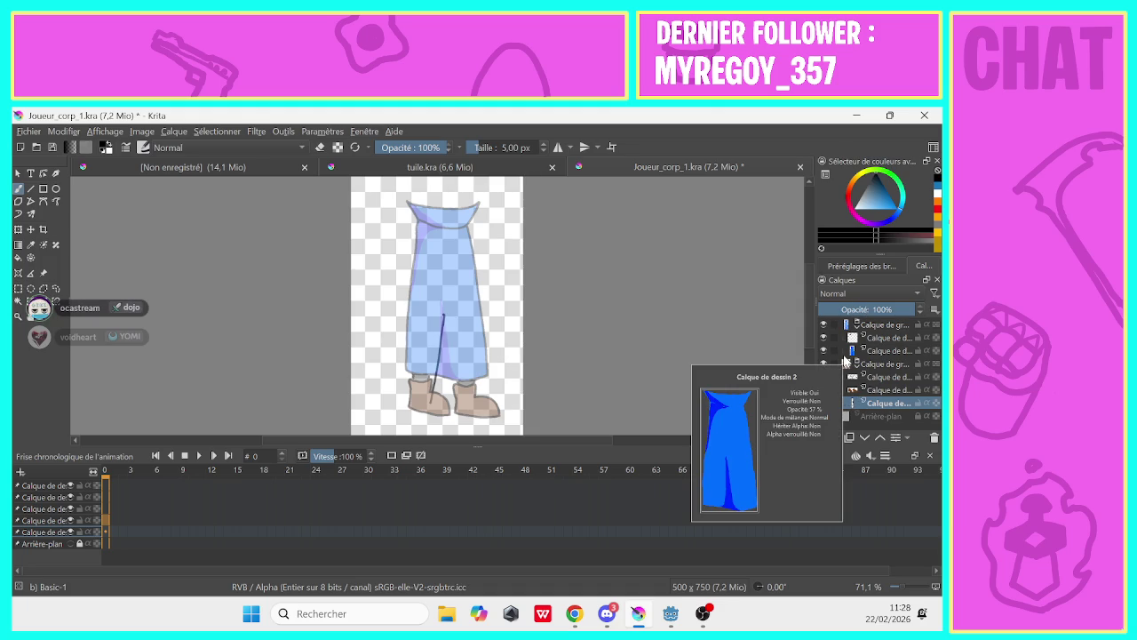
mouse_move(384, 345)
left_mouse_down()
mouse_move(379, 326)
mouse_move(361, 393)
left_mouse_up()
left_click_drag(382, 367, 373, 390)
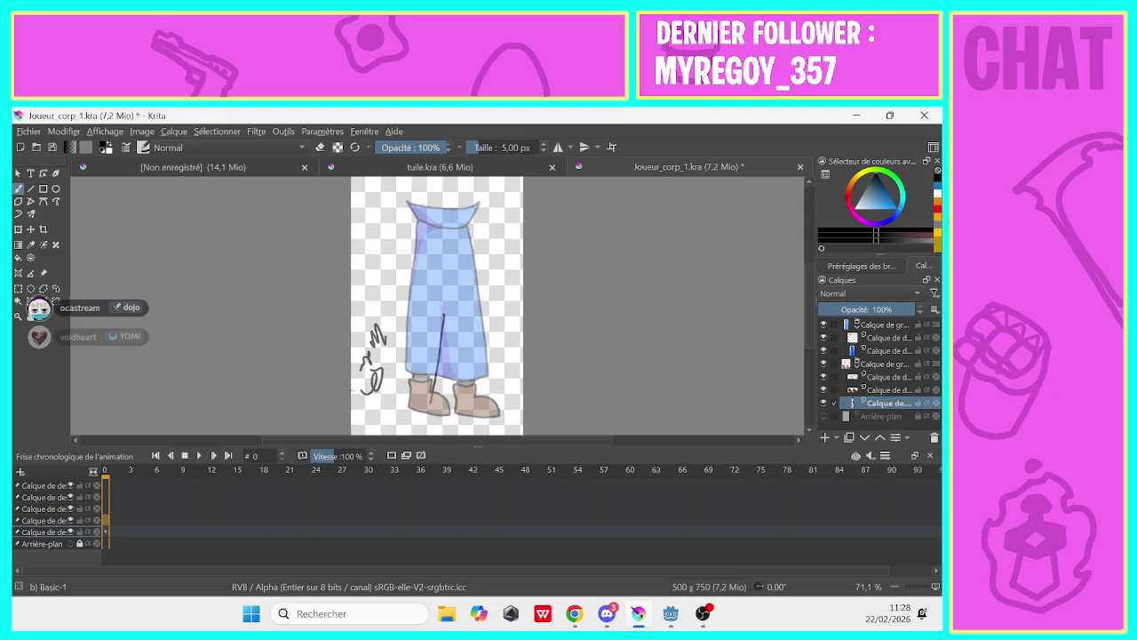
key("ctrl+z")
key("ctrl+z")
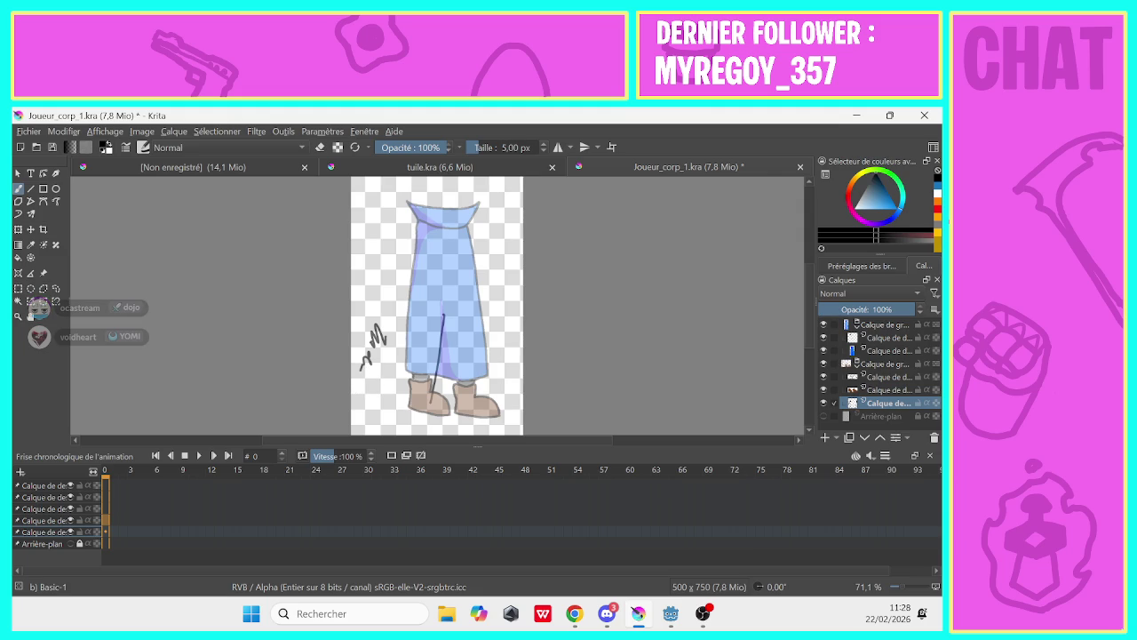
key("ctrl+z")
key("ctrl+z")
key("ctrl+z")
key("ctrl+z")
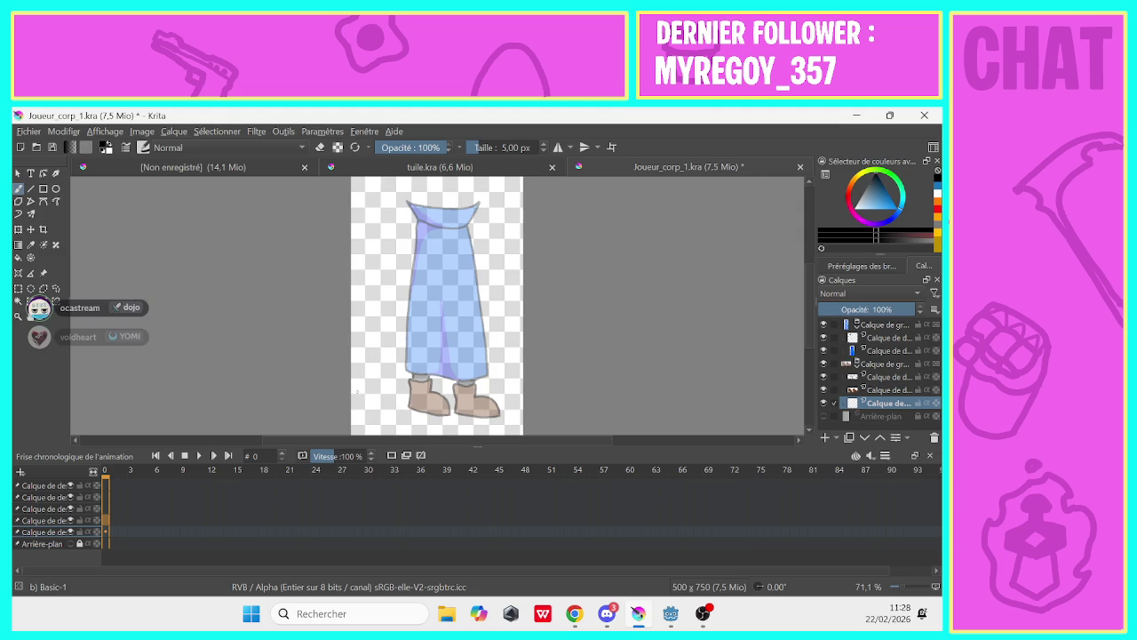
Move the blank layer next to Background and draw the bent leg line down the skirt
left_click(869, 364)
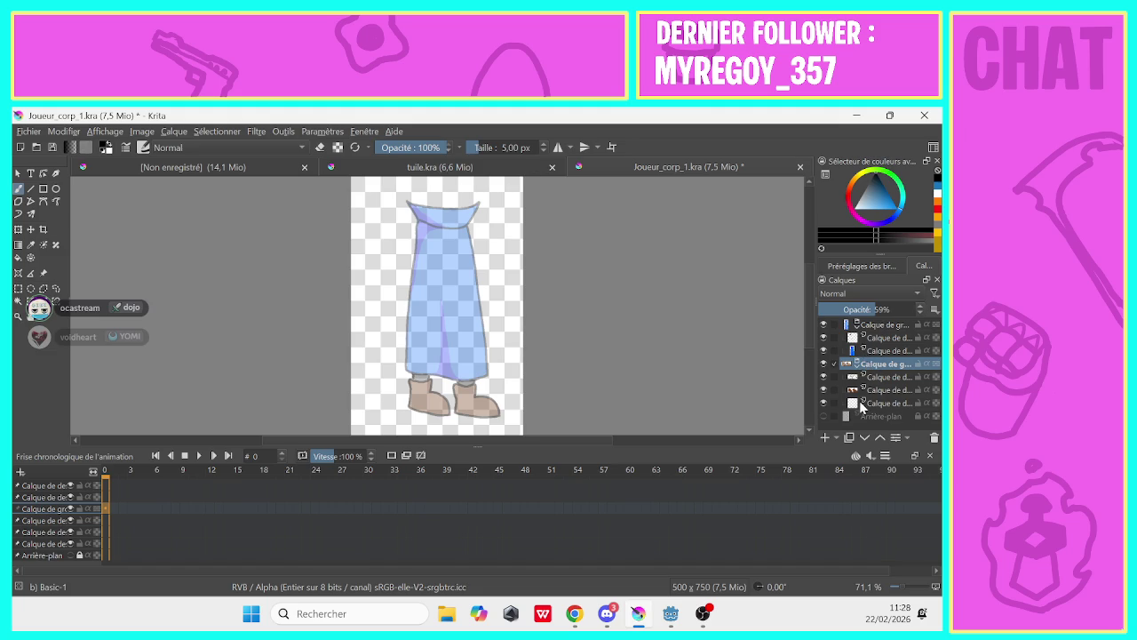
left_click(873, 404)
left_click_drag(872, 406, 867, 427)
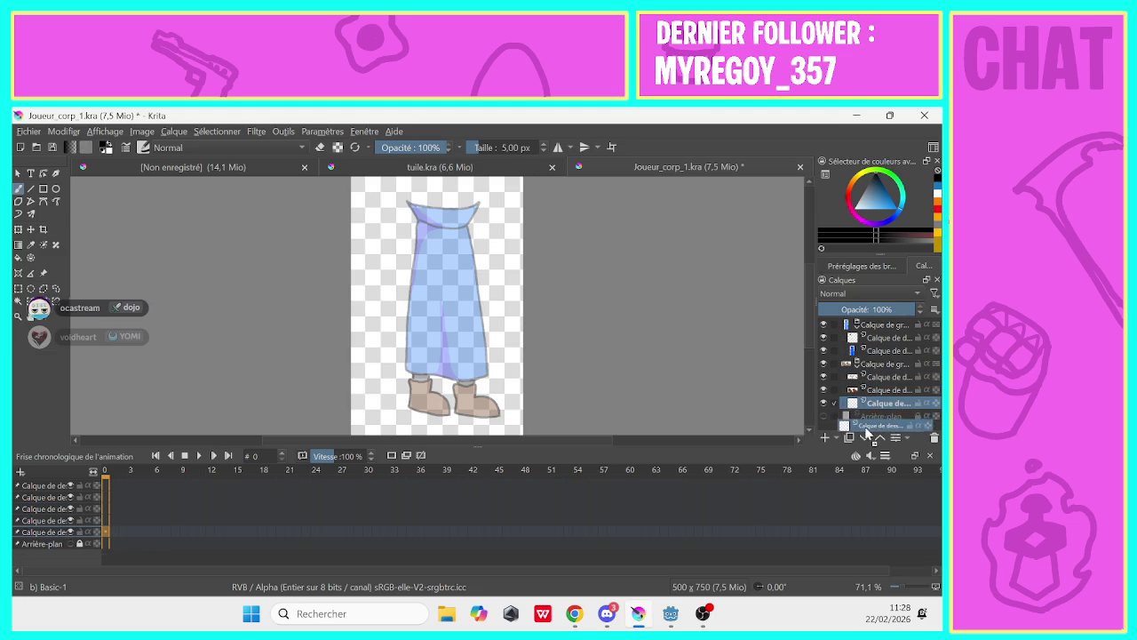
left_click_drag(864, 422, 864, 399)
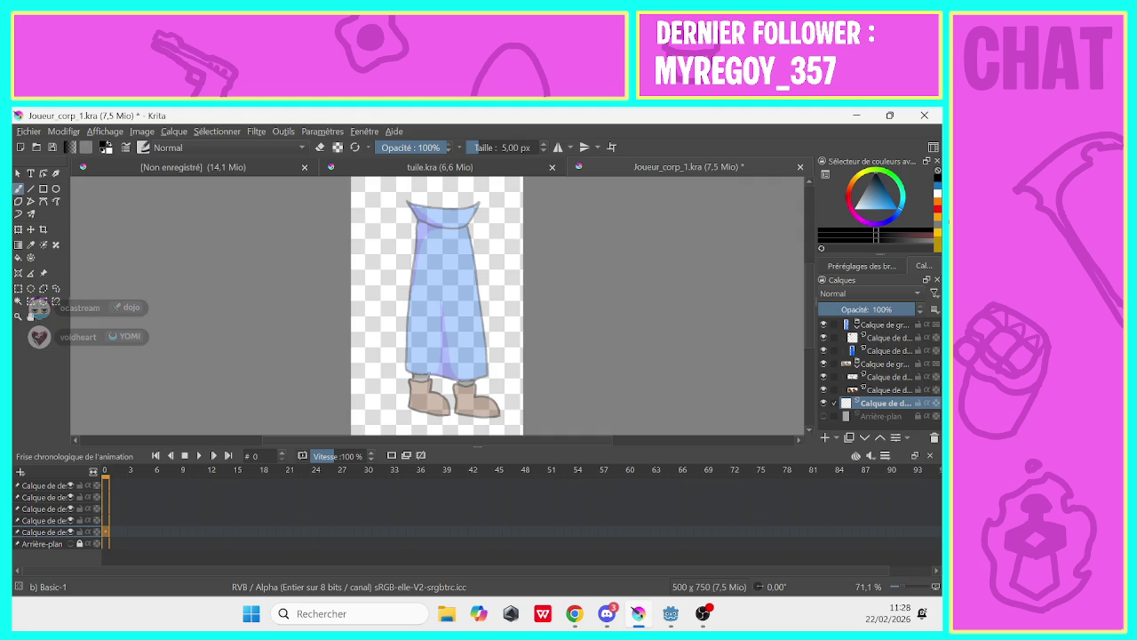
left_click_drag(441, 308, 425, 394)
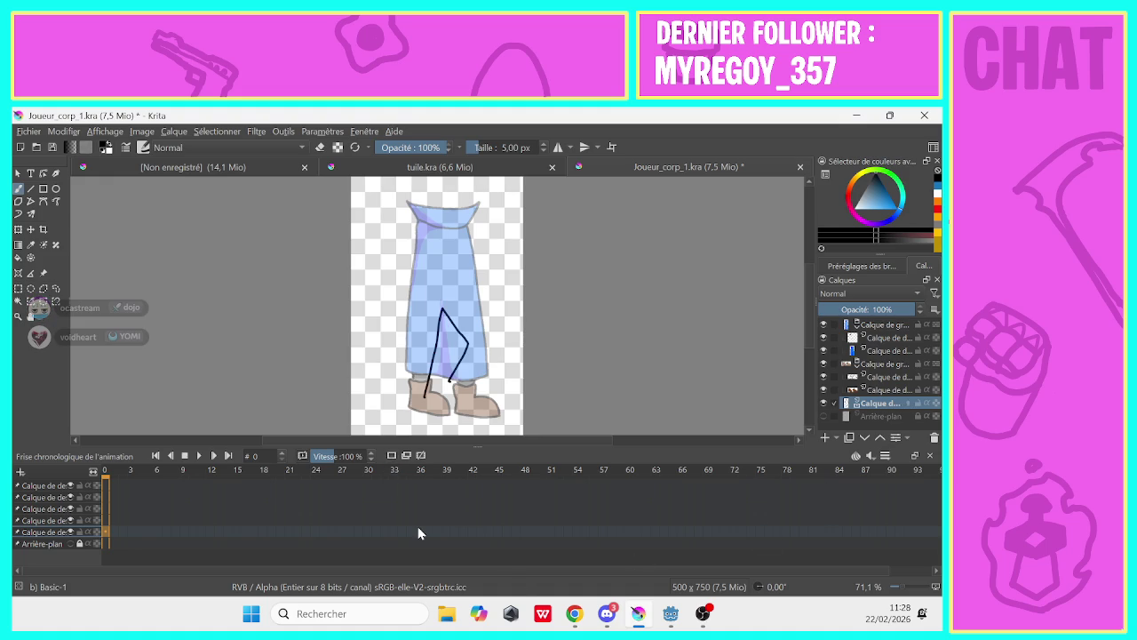
Create a blank keyframe at frame 1 for the next leg pose
left_click(122, 533)
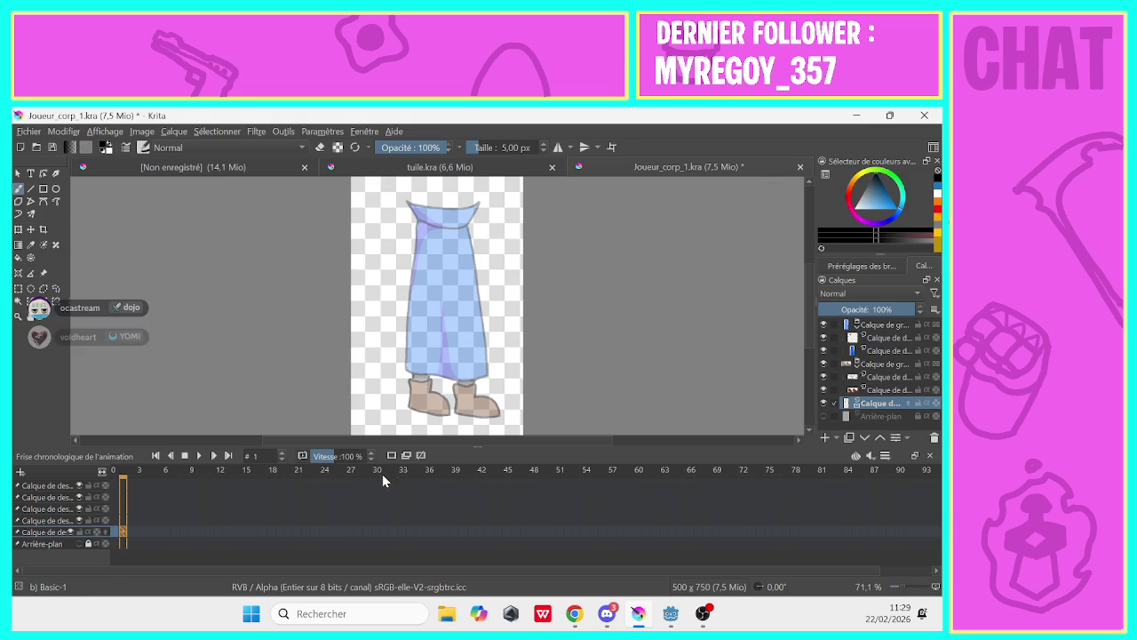
double_click(123, 534)
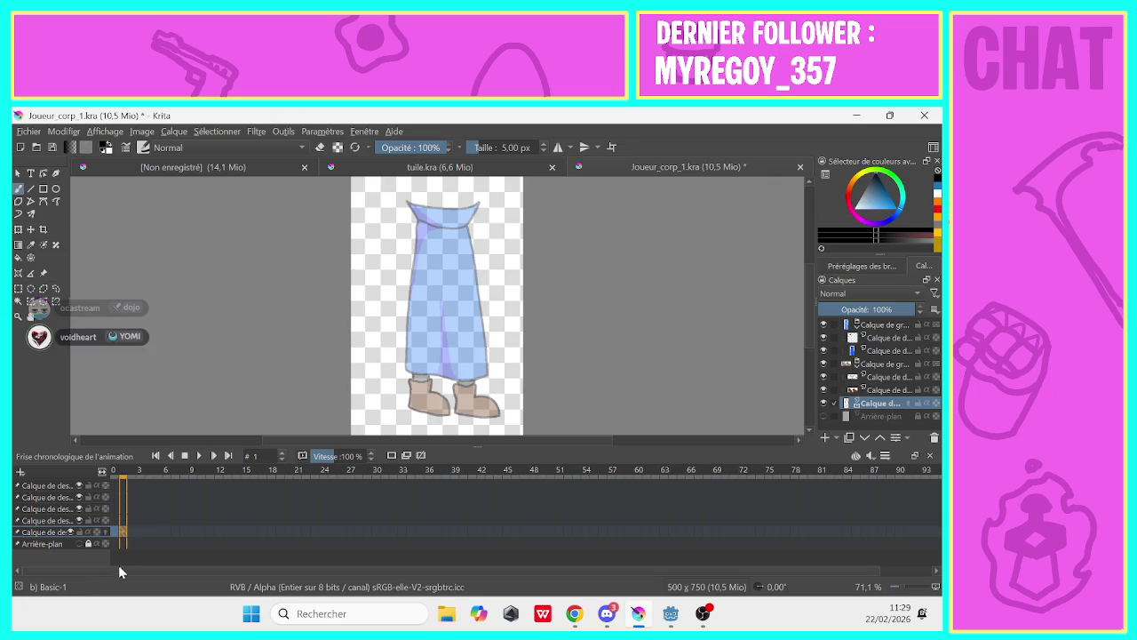
left_click(855, 455)
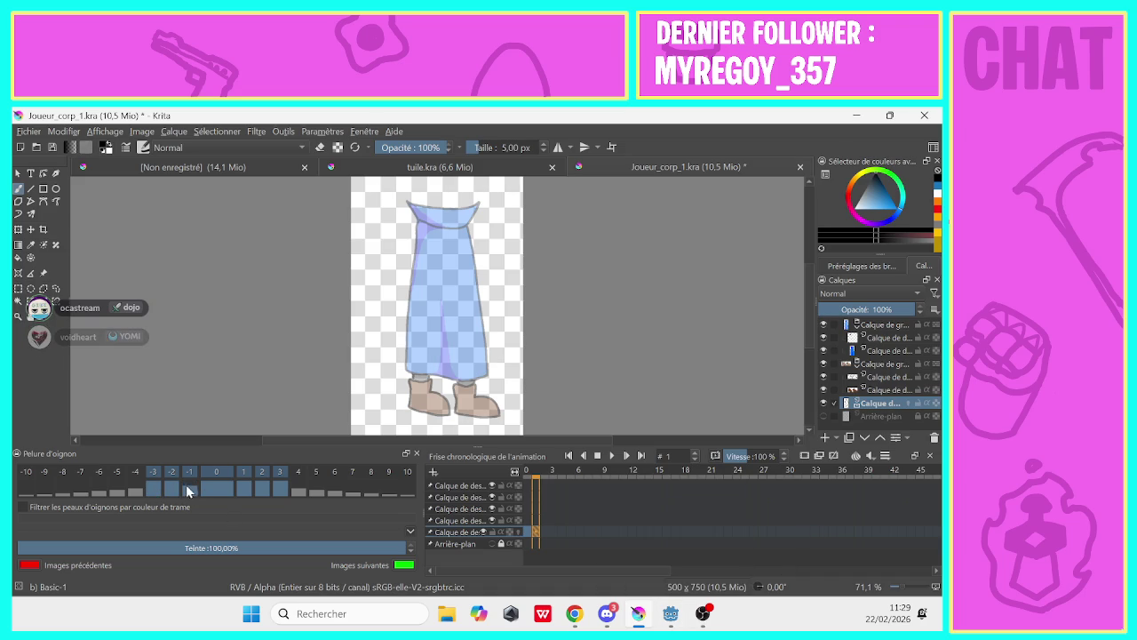
Adjust onion-skin strengths for frames -3, -2, +2 and +3, keeping tint at 100%
left_click(170, 488)
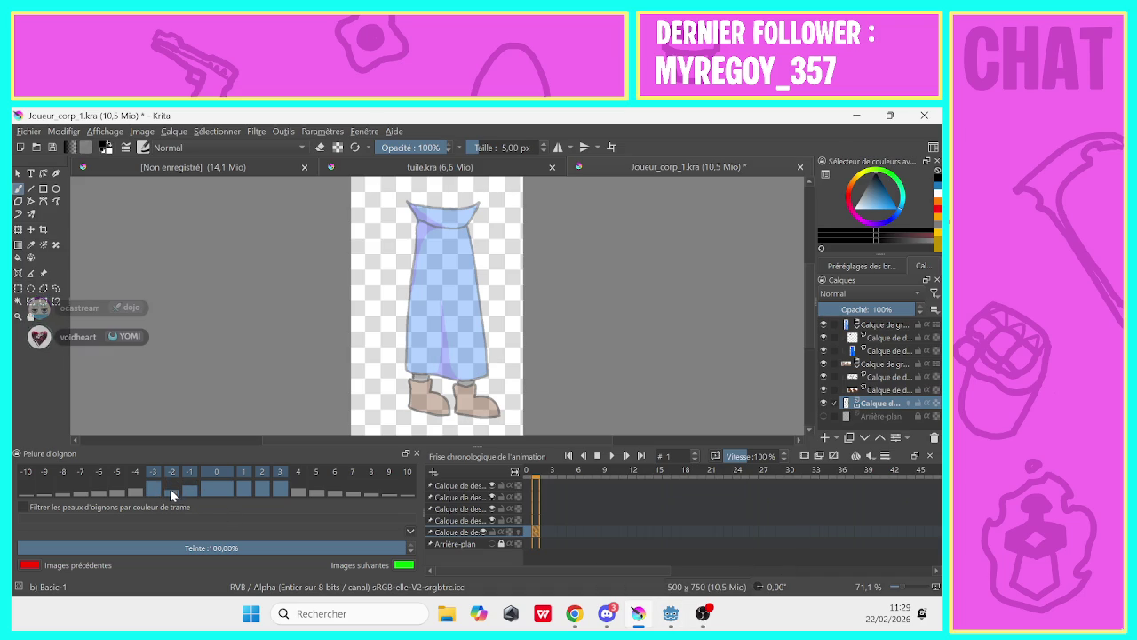
left_click(153, 494)
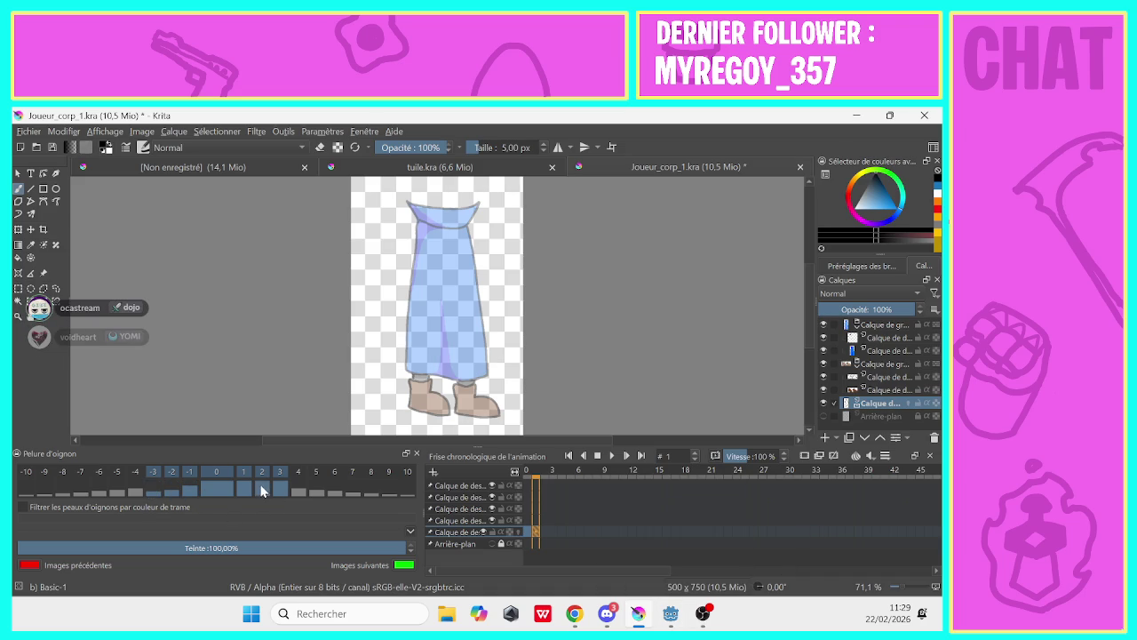
left_click(261, 481)
left_click(279, 490)
left_click(412, 550)
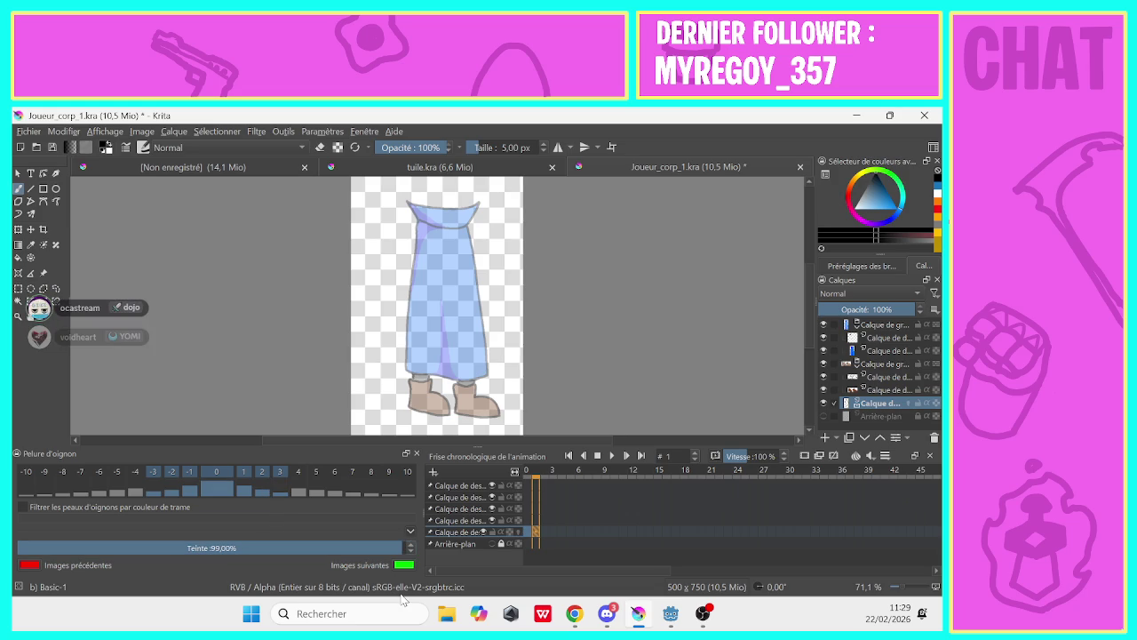
left_click(411, 544)
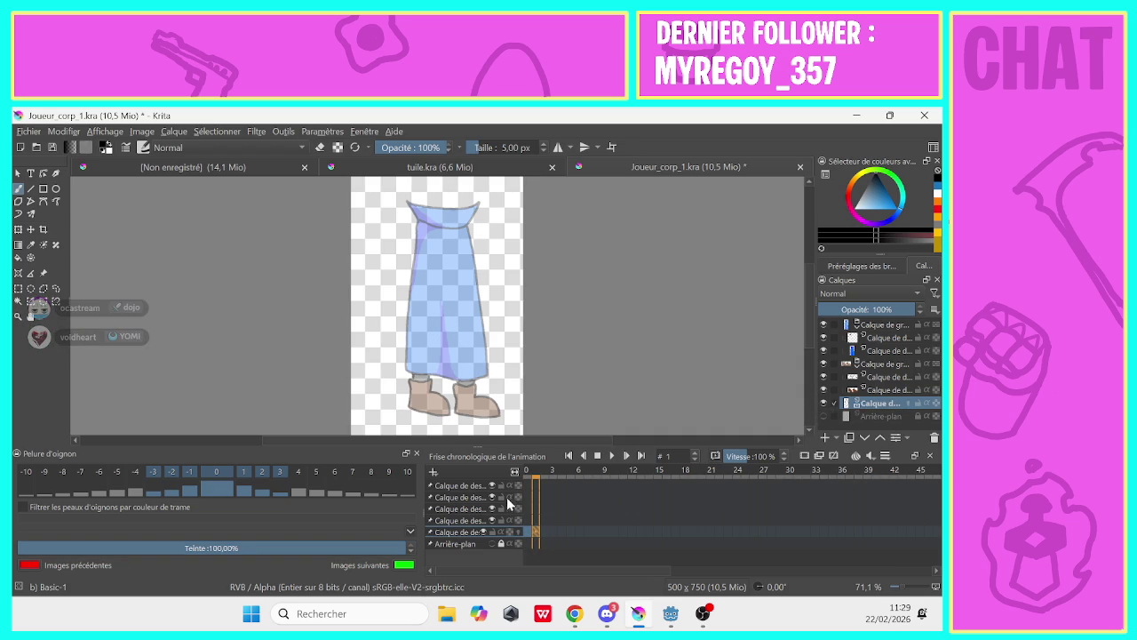
Compare frames 0 and 1, then enable filtering onion skins by frame colour
key("Left")
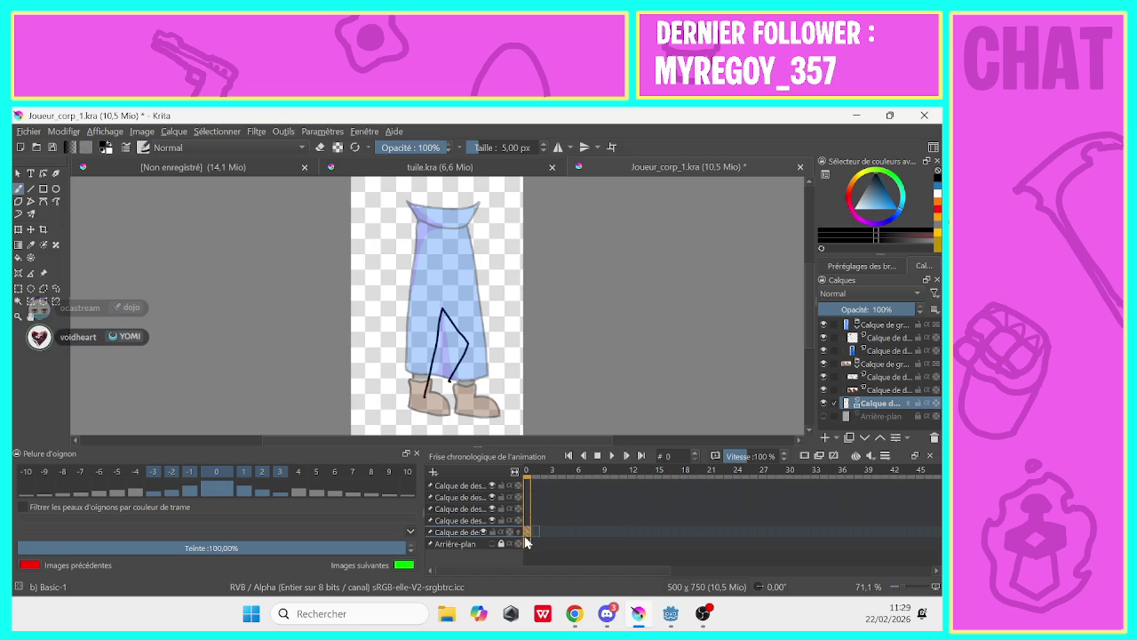
key("Right")
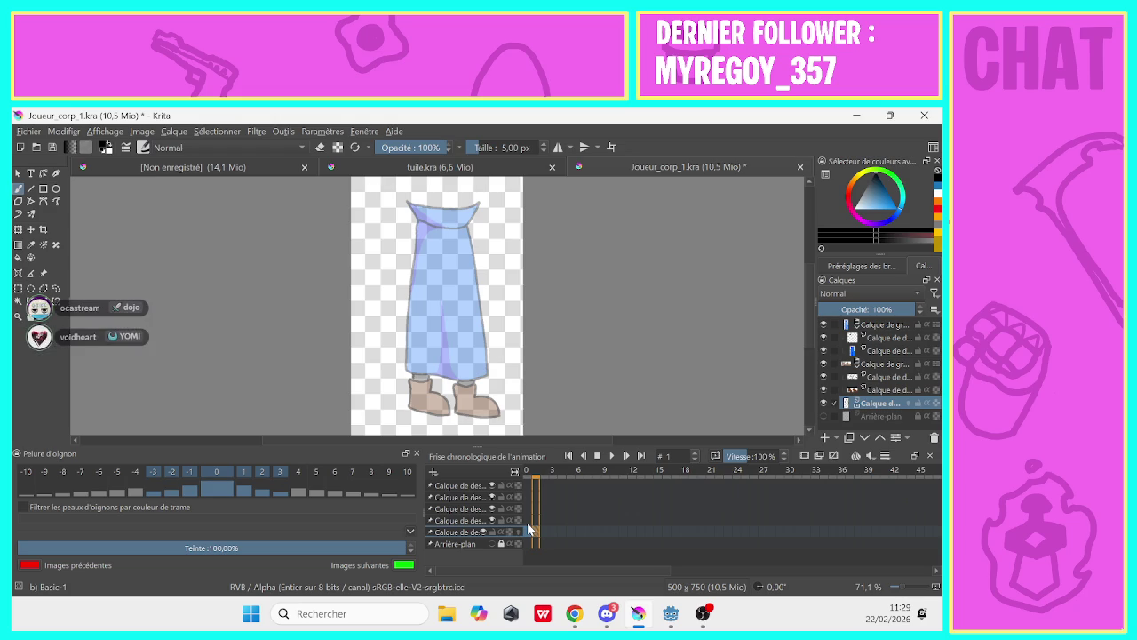
left_click(22, 506)
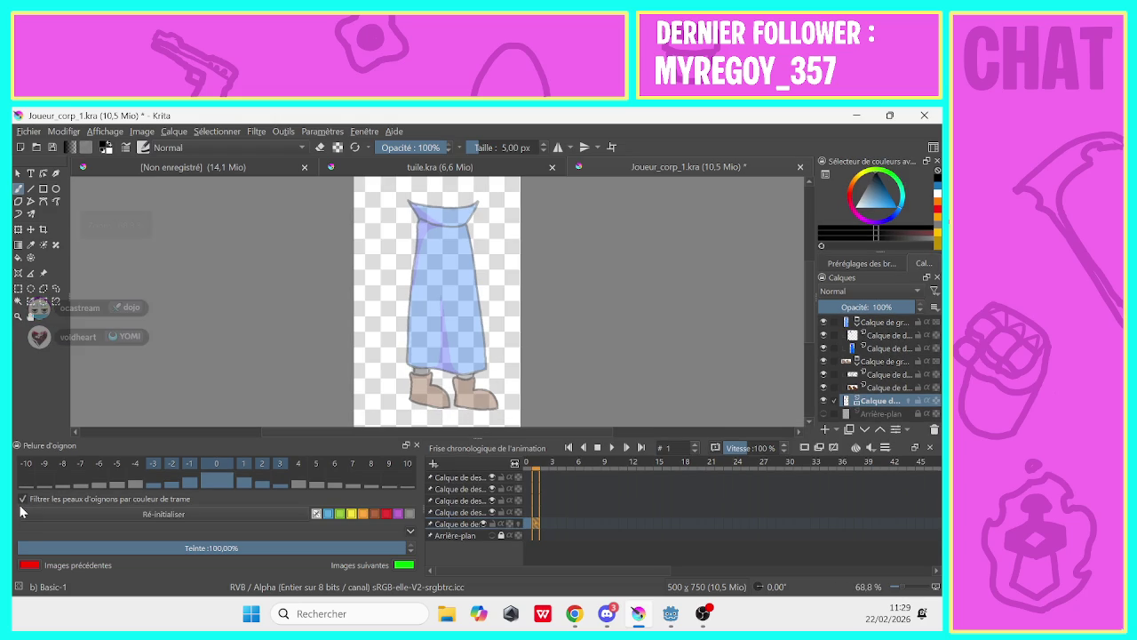
Turn off the colour filter and raise onion-skin opacity for frames -2, +2 and +3
left_click(22, 499)
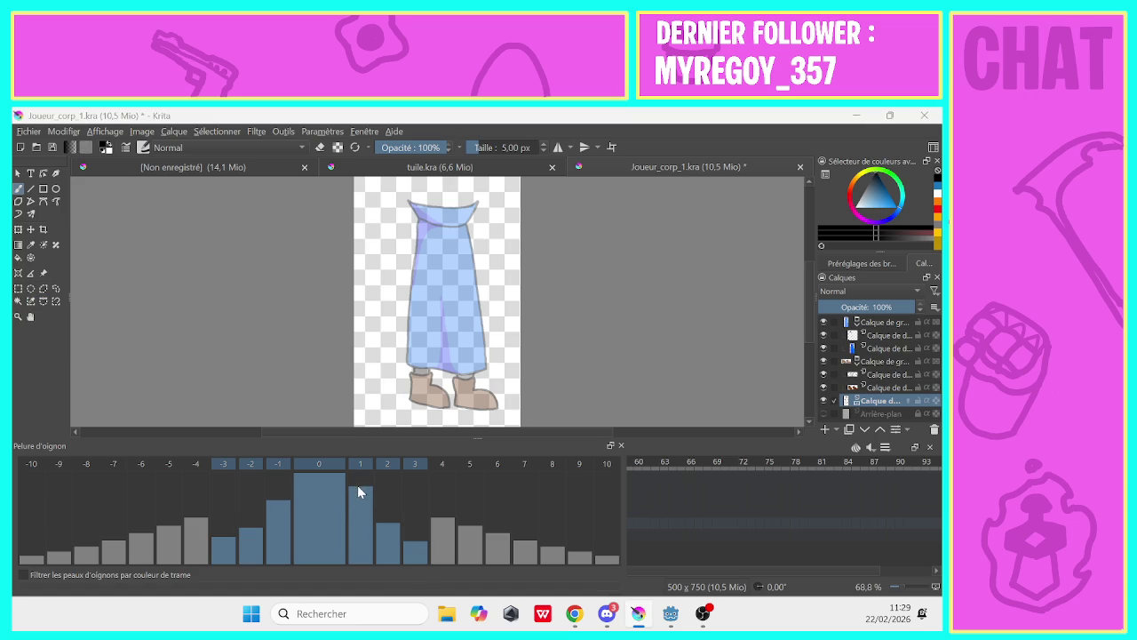
left_click_drag(383, 497, 407, 503)
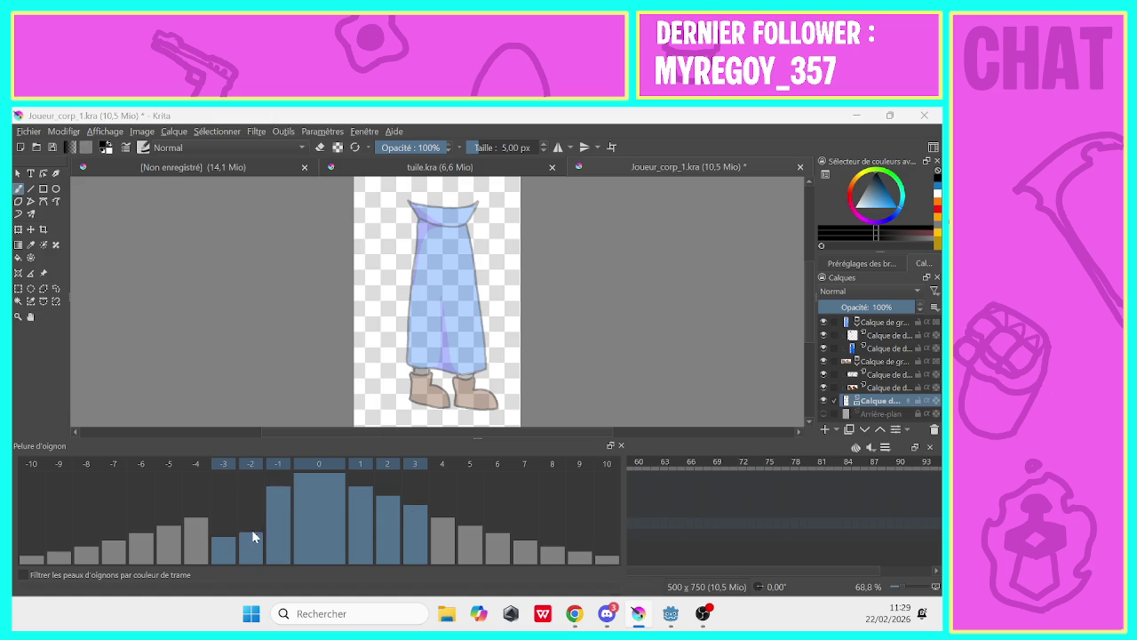
left_click_drag(249, 536, 246, 503)
Return to the first frame and close the onion-skin settings to reveal the timeline
left_click(626, 512)
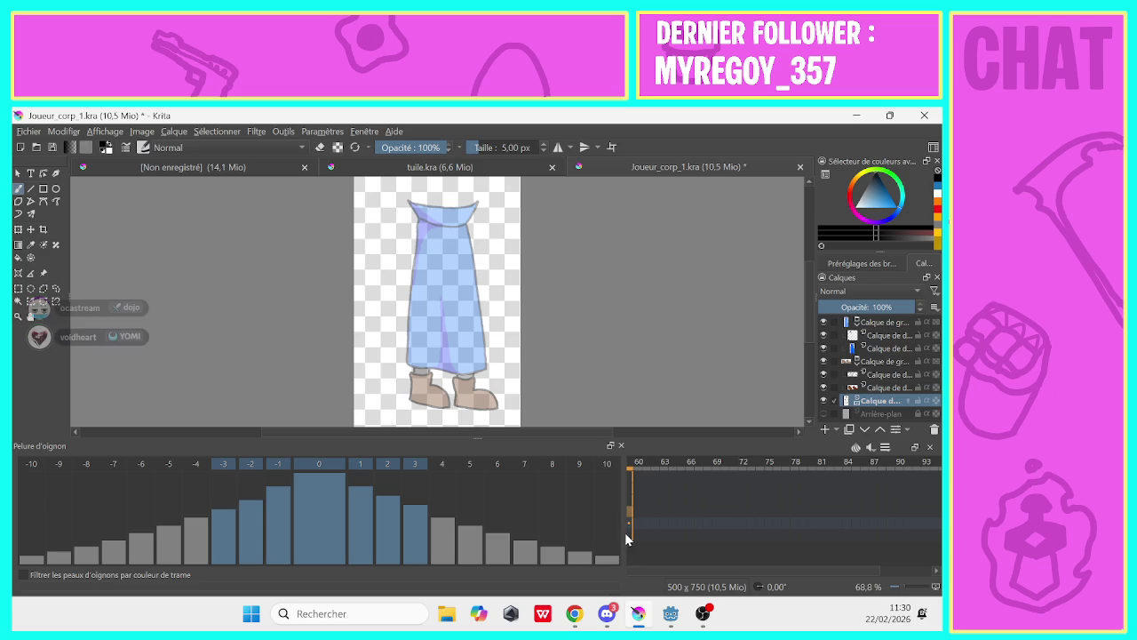
left_click_drag(626, 536, 131, 524)
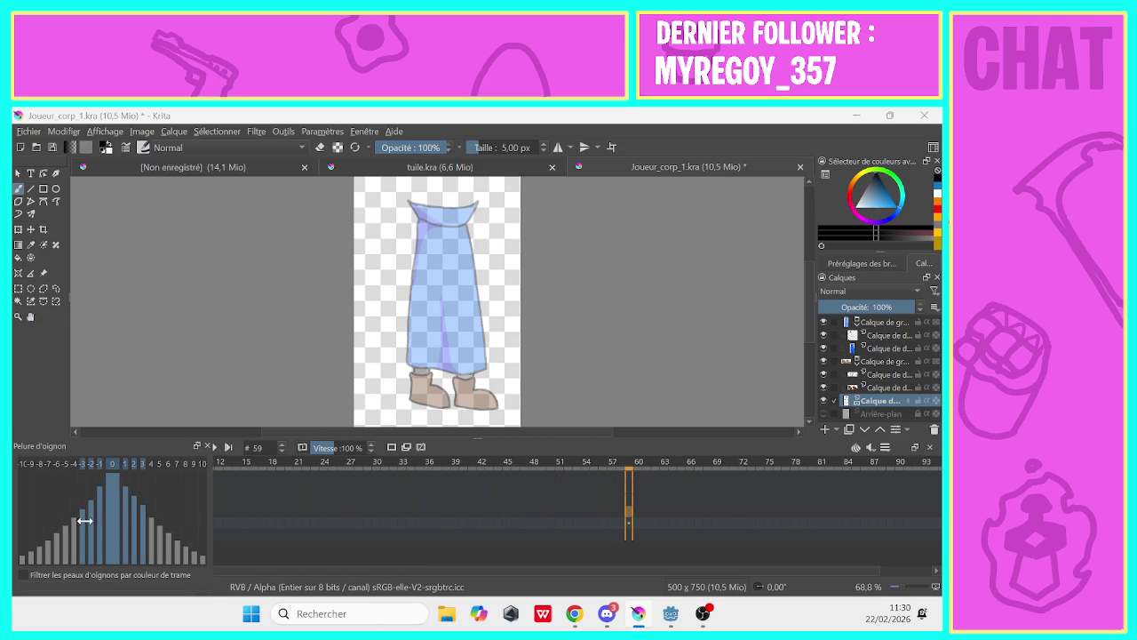
mouse_move(289, 435)
left_mouse_down()
mouse_move(199, 432)
mouse_move(276, 448)
left_mouse_up()
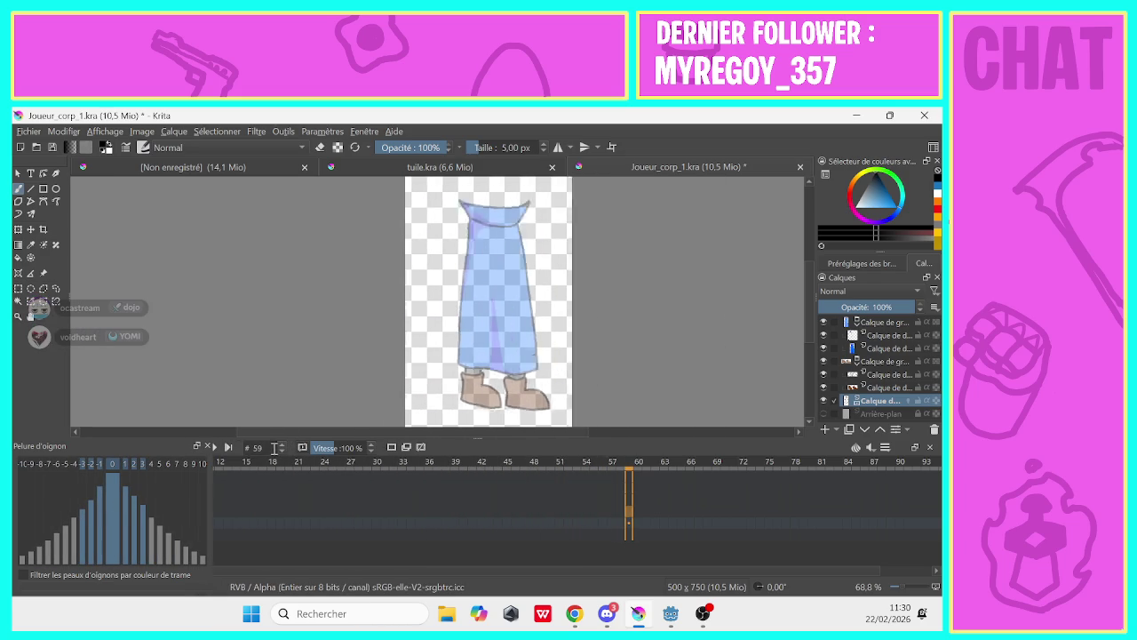
scroll(498, 497, "down", 5)
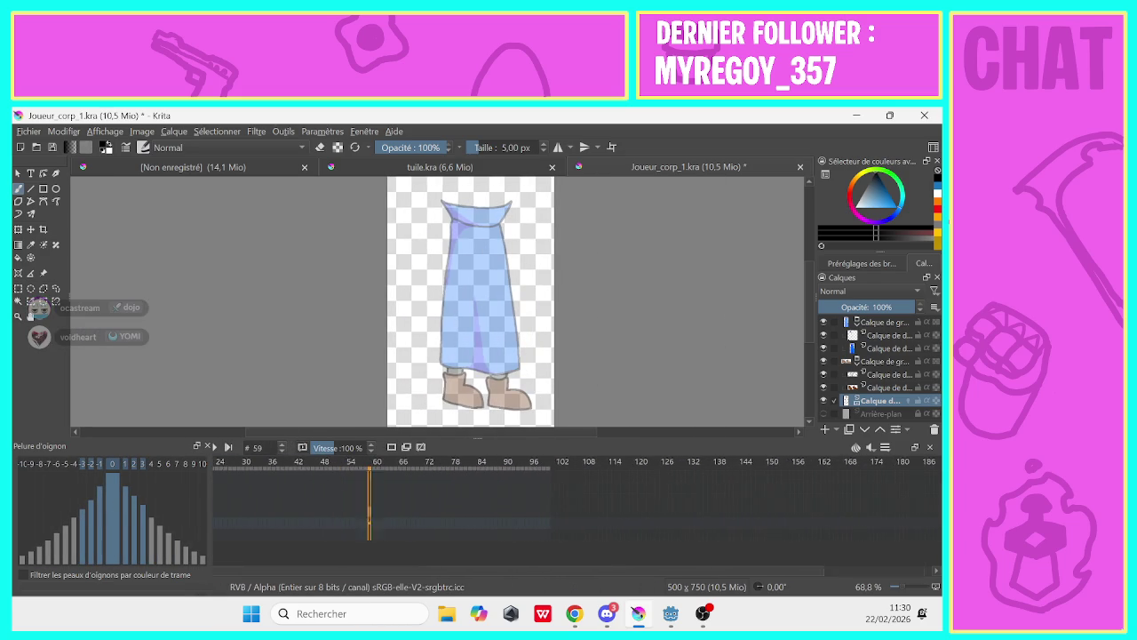
scroll(272, 586, "up", 2)
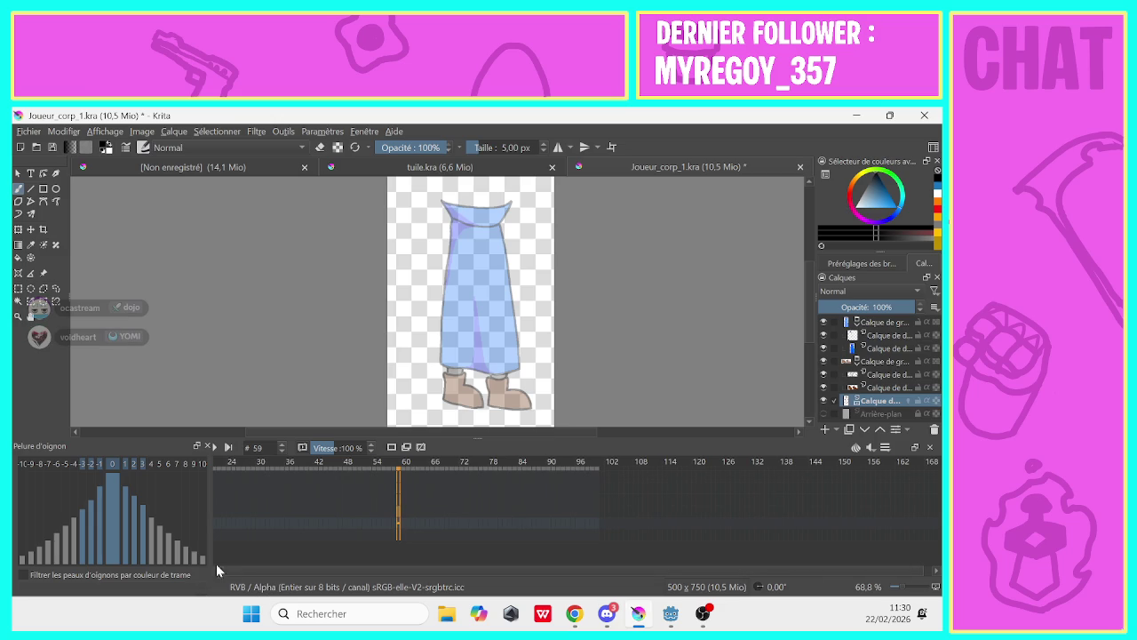
left_click(207, 446)
Flip between frames 0 and 1 to check the existing leg lines
left_click(114, 529)
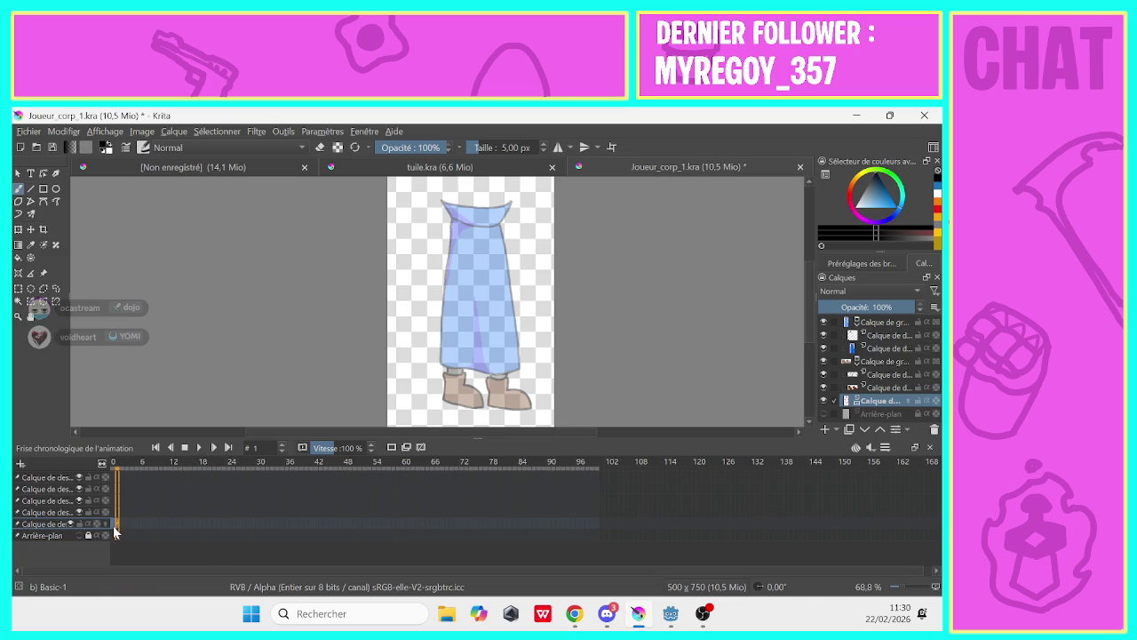
left_click(118, 533)
left_click(122, 534)
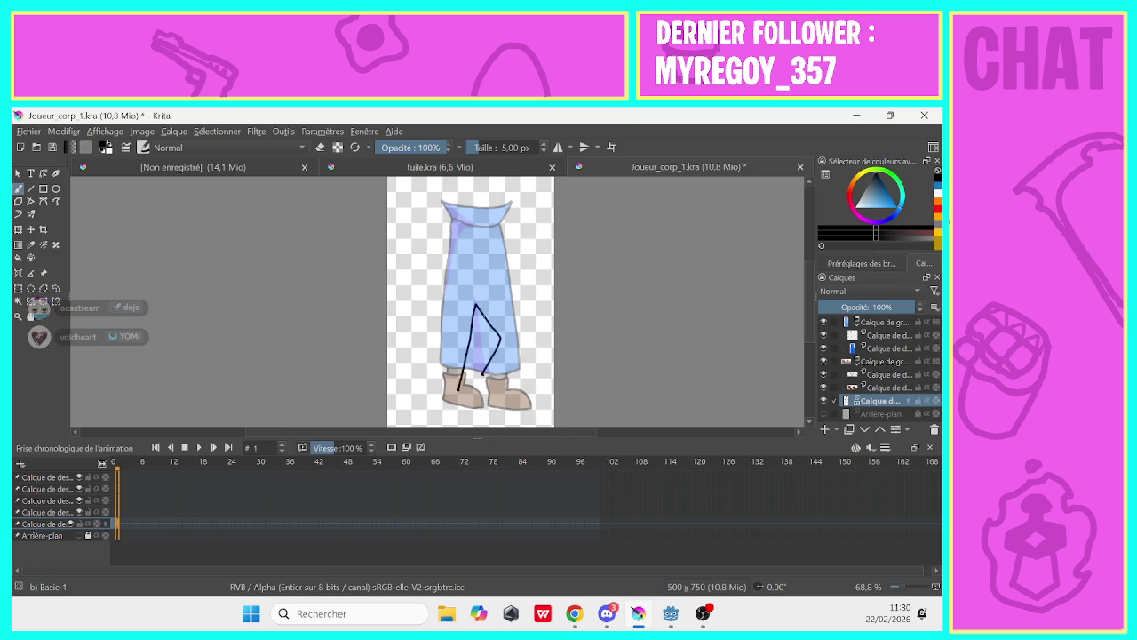
Add a new paint layer and draw a leg line toward the left boot, undoing a bad stroke
left_click(826, 429)
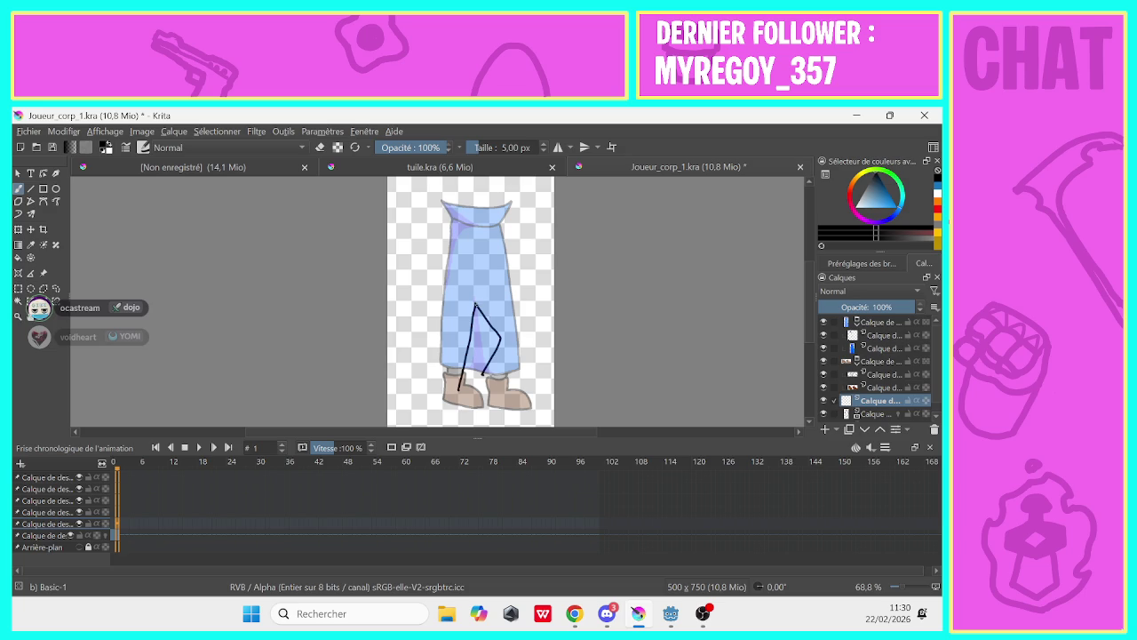
left_click_drag(476, 304, 507, 327)
left_click_drag(473, 309, 447, 389)
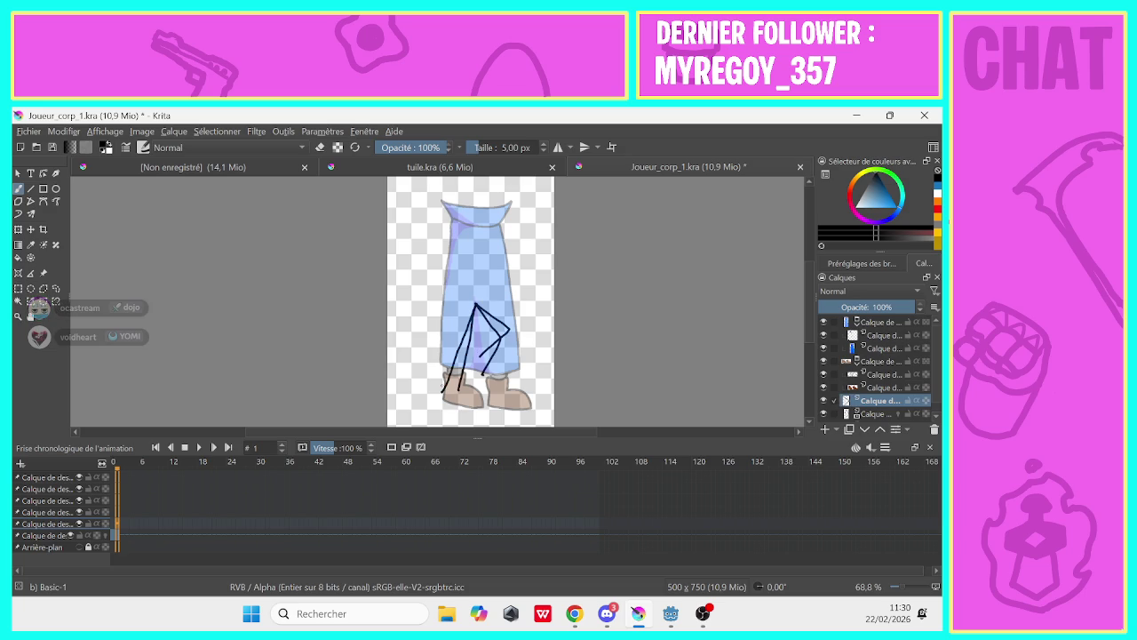
key("ctrl+z")
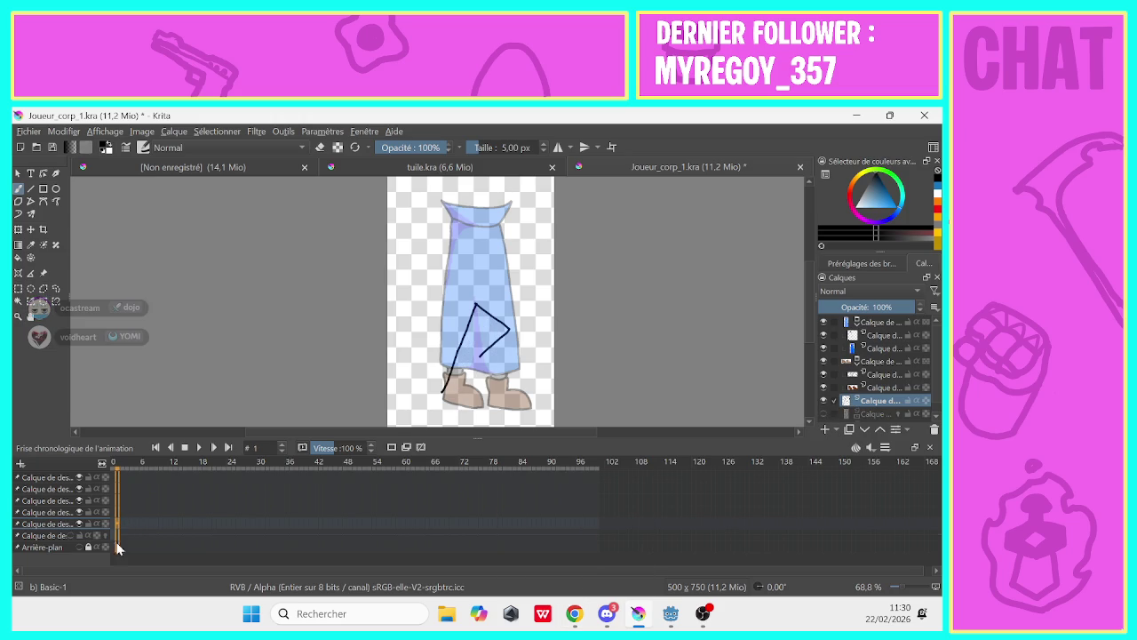
scroll(114, 546, "down", 2)
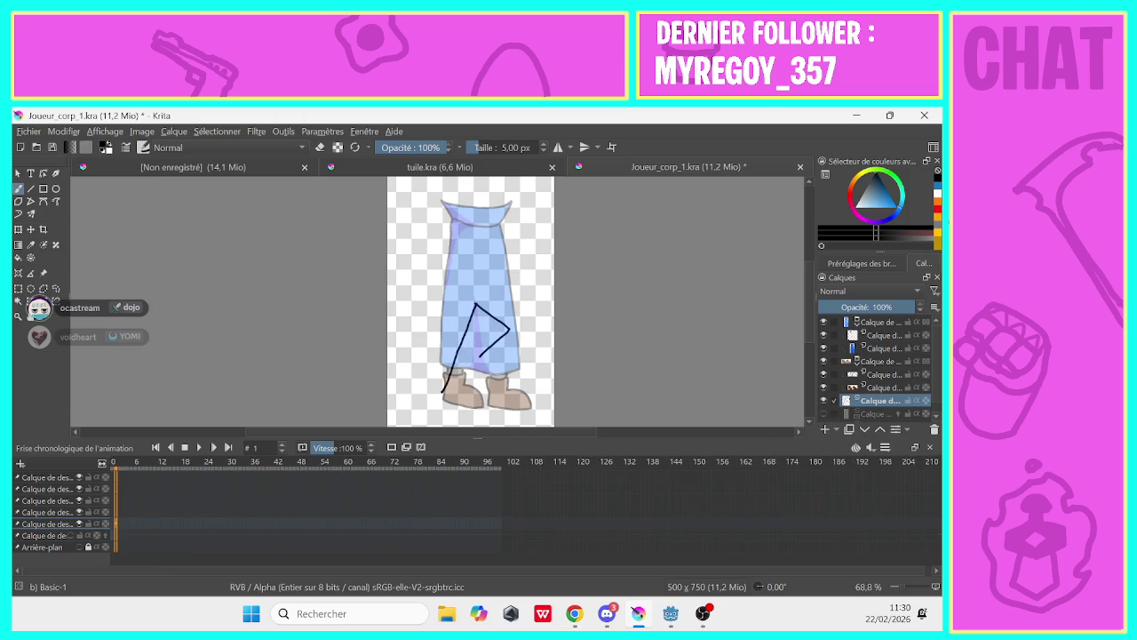
key("Left")
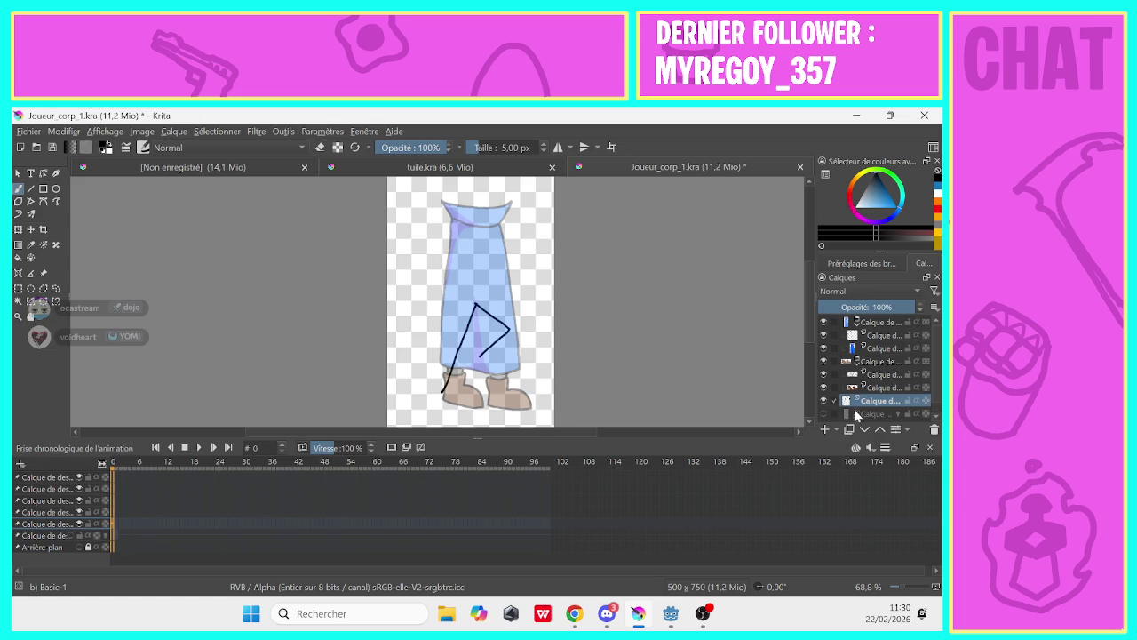
Swap visibility between the old and triangle leg layers, then make the hidden leg layer visible so frames 0 and 1 differ
left_click(823, 414)
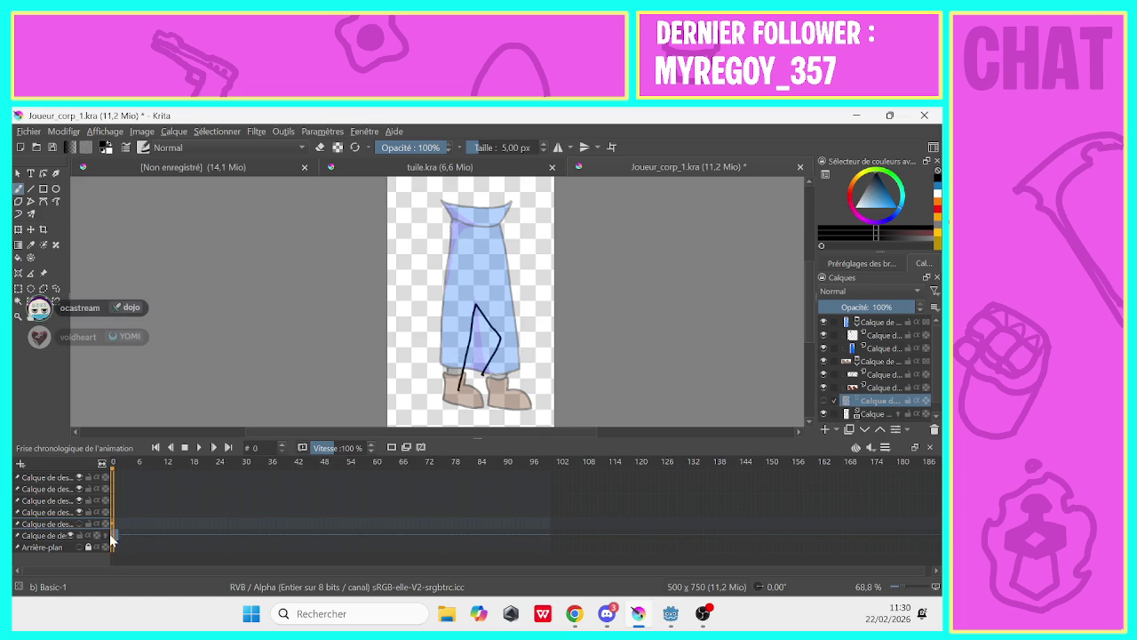
left_click(117, 546)
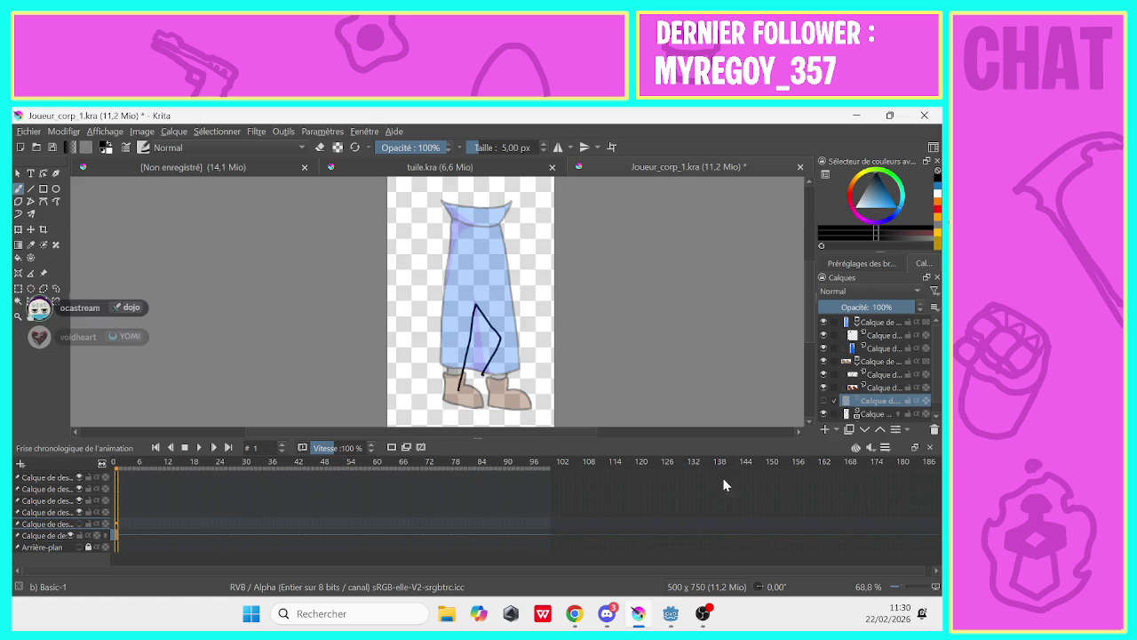
left_click(823, 401)
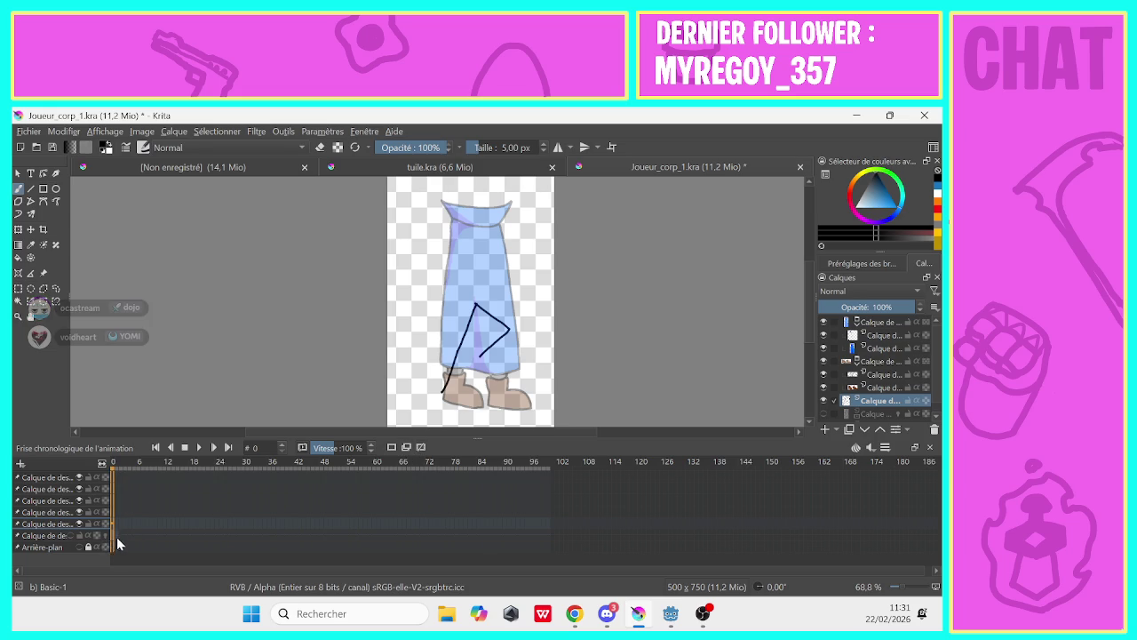
left_click(113, 544)
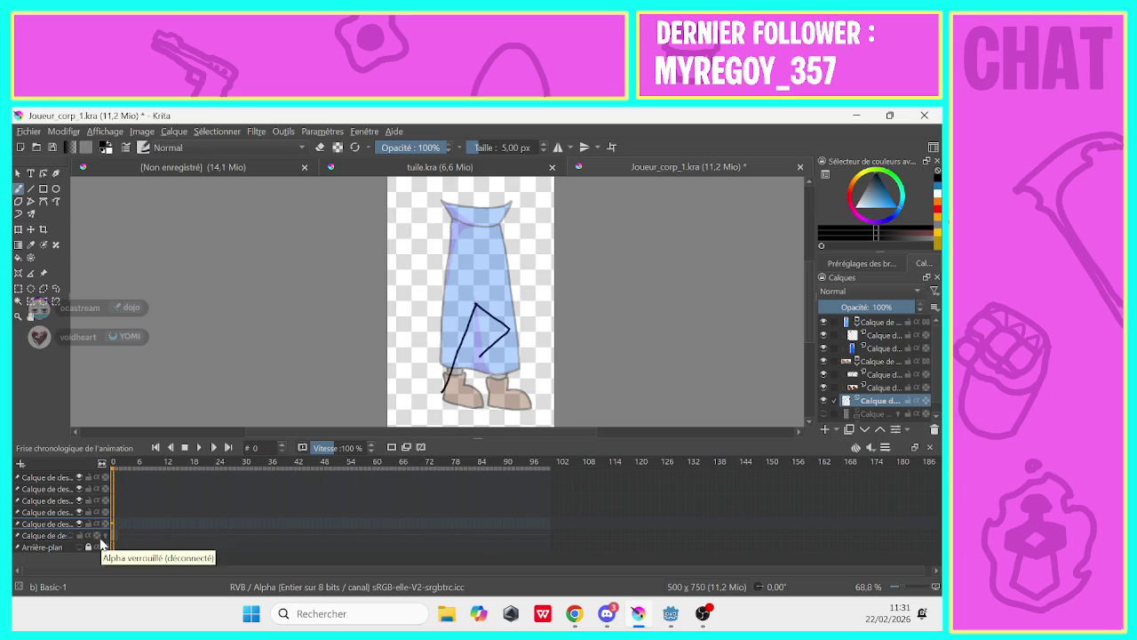
left_click(78, 537)
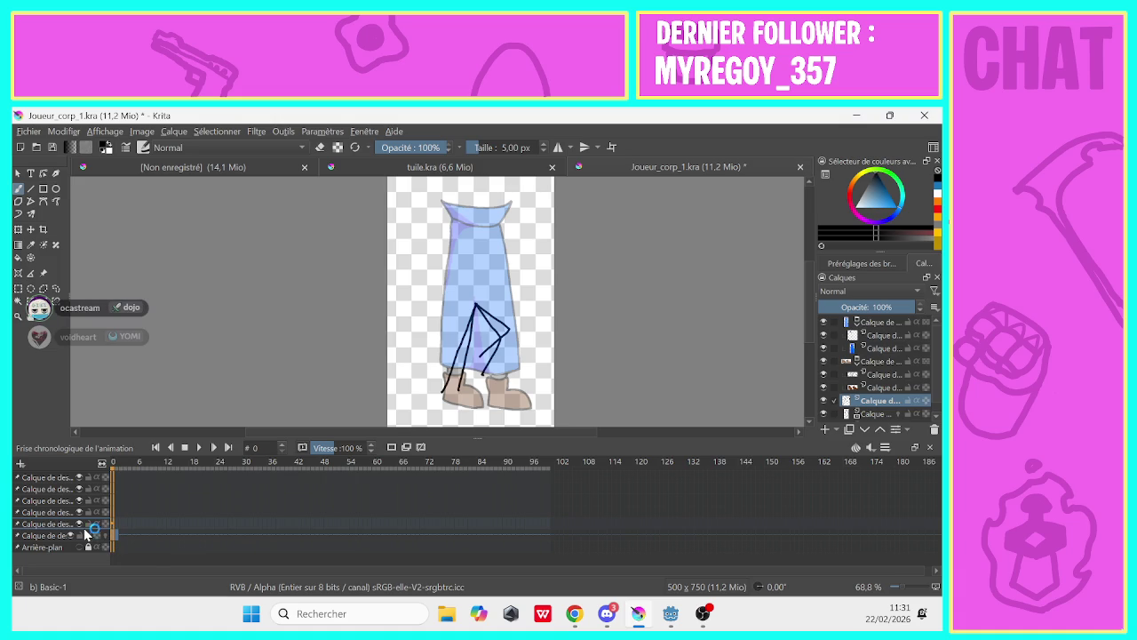
left_click(119, 546)
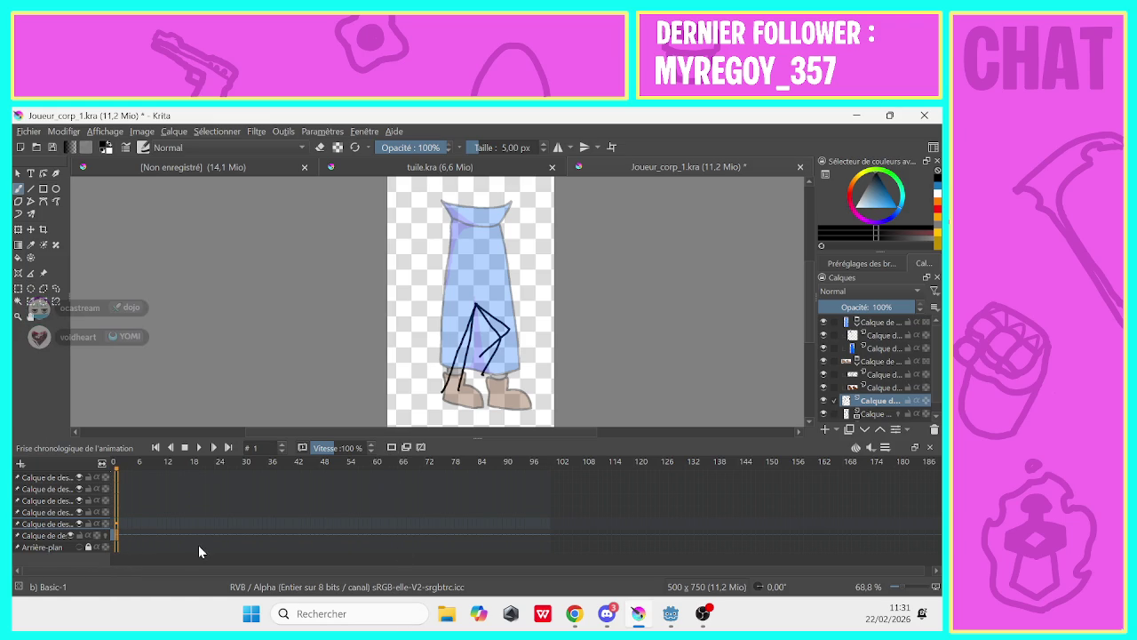
Undo the last stroke and select the leg layer's row in the timeline
key("ctrl+z")
left_click(111, 548)
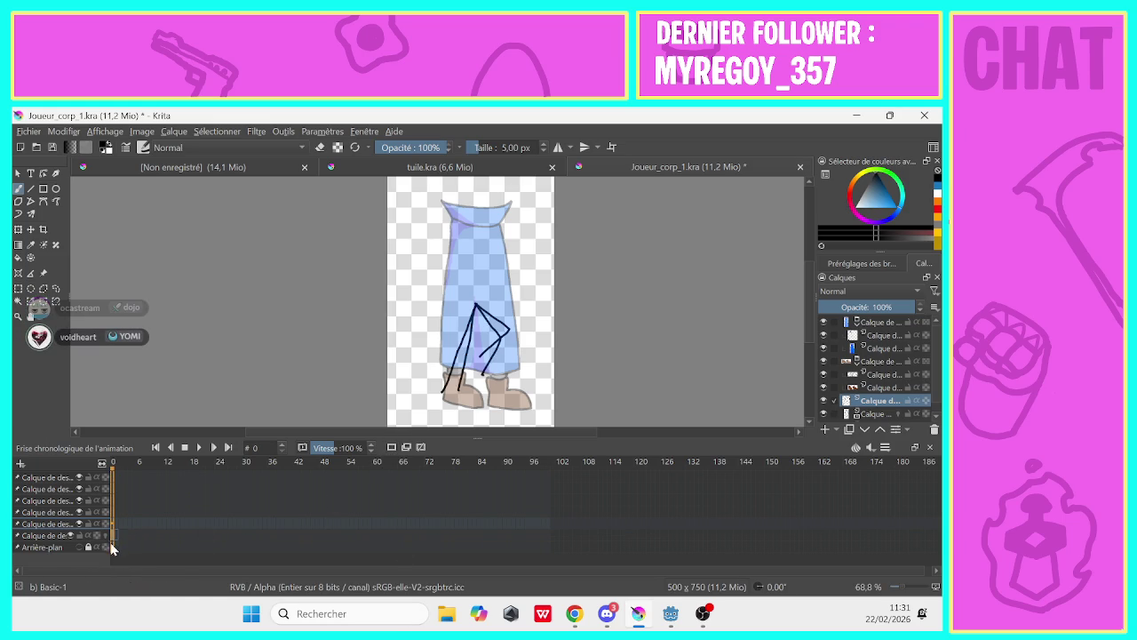
left_click(117, 542)
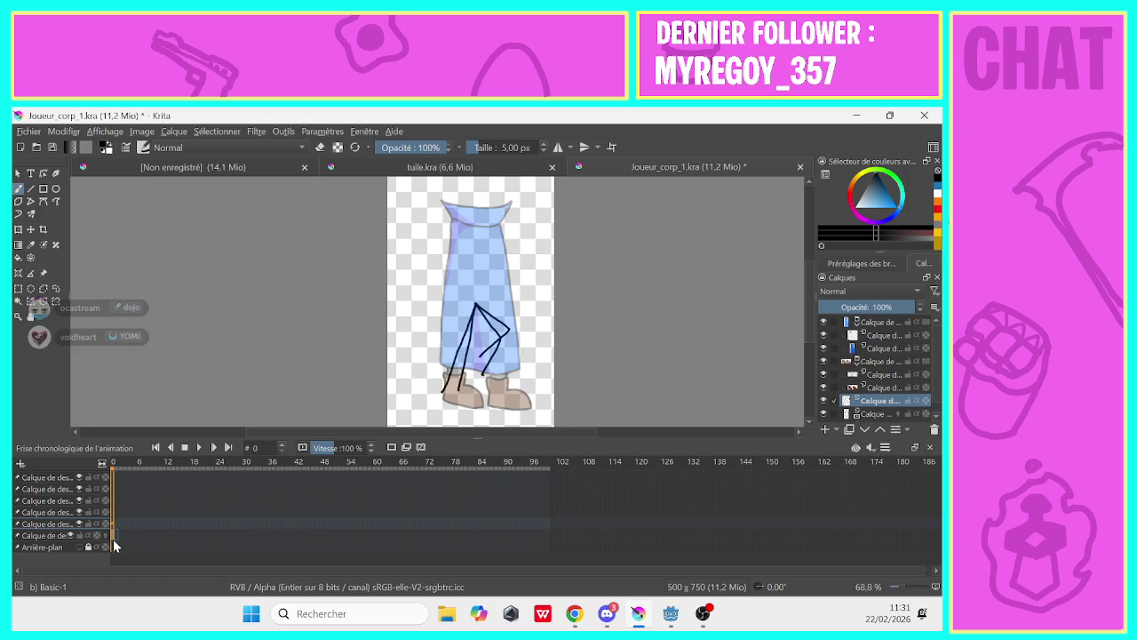
left_click(117, 544)
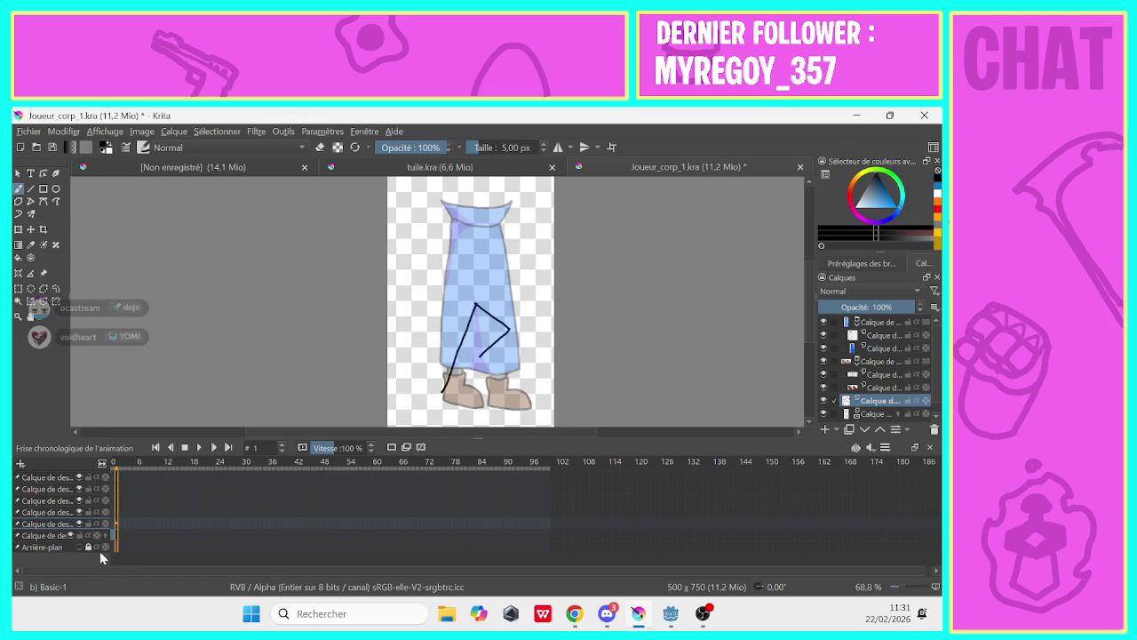
left_click(113, 531)
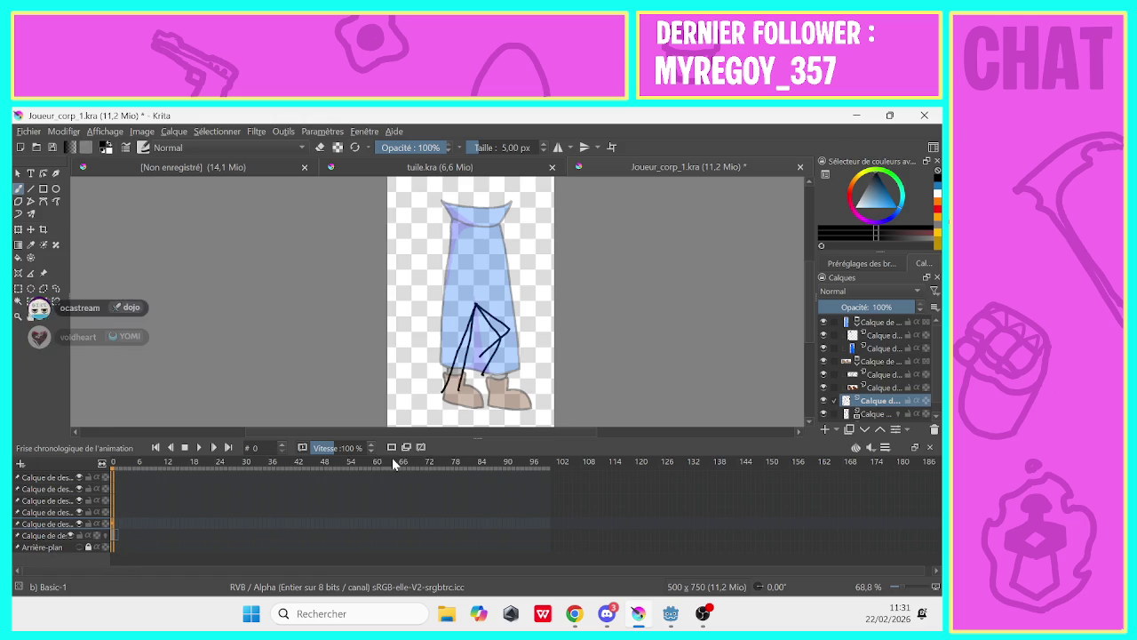
left_click(132, 528)
Flick repeatedly between frames 0 and 1 to compare their leg poses
left_click(116, 533)
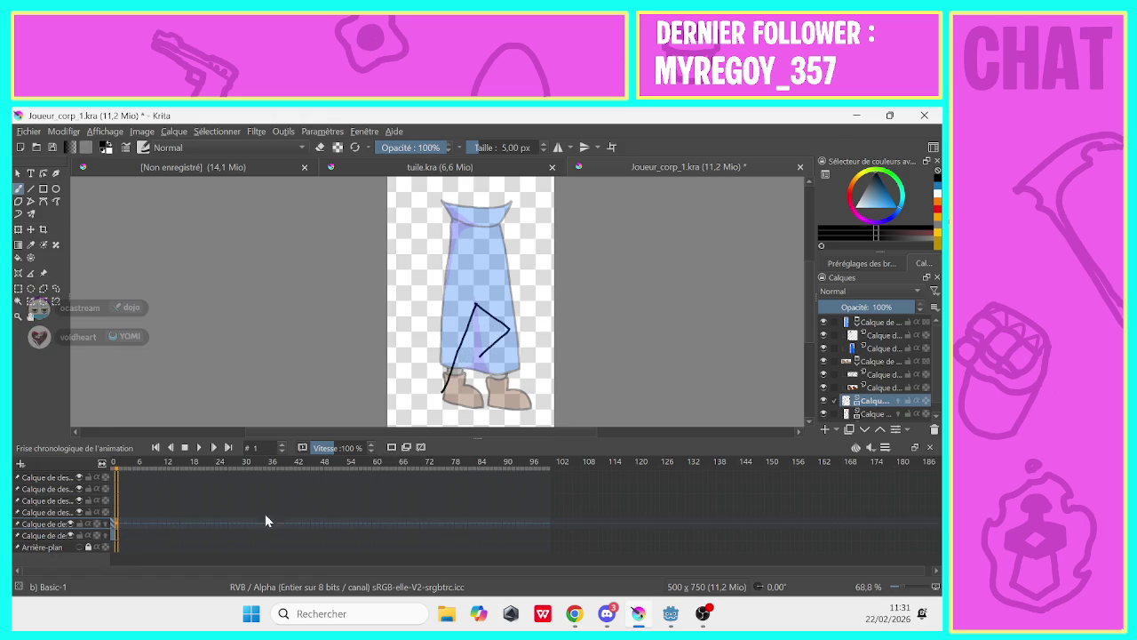
left_click(113, 532)
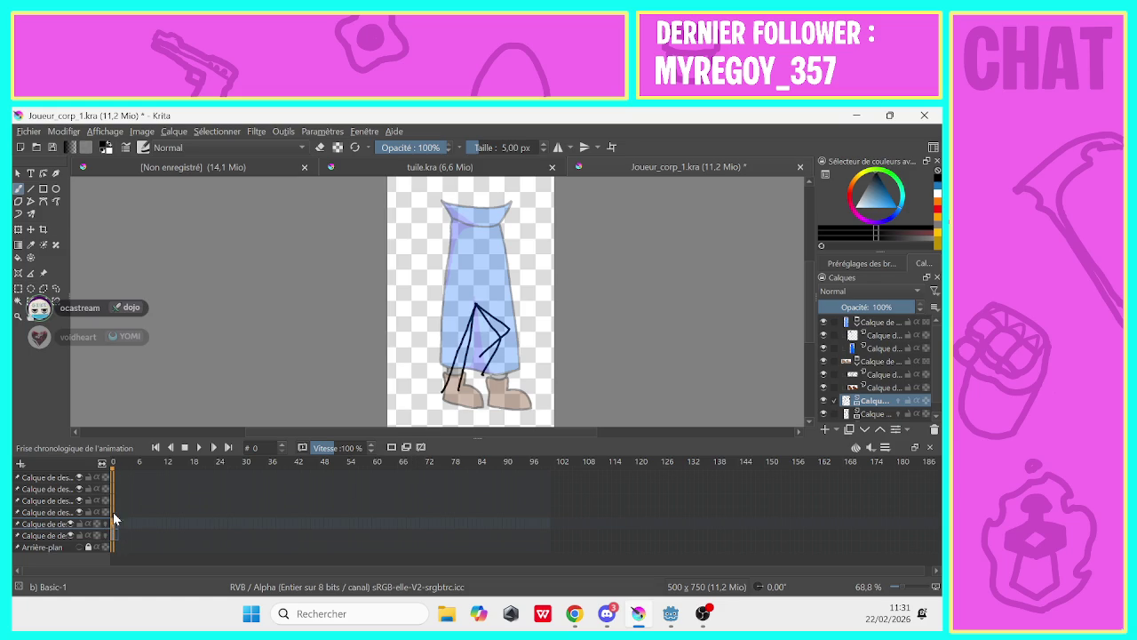
key("Right")
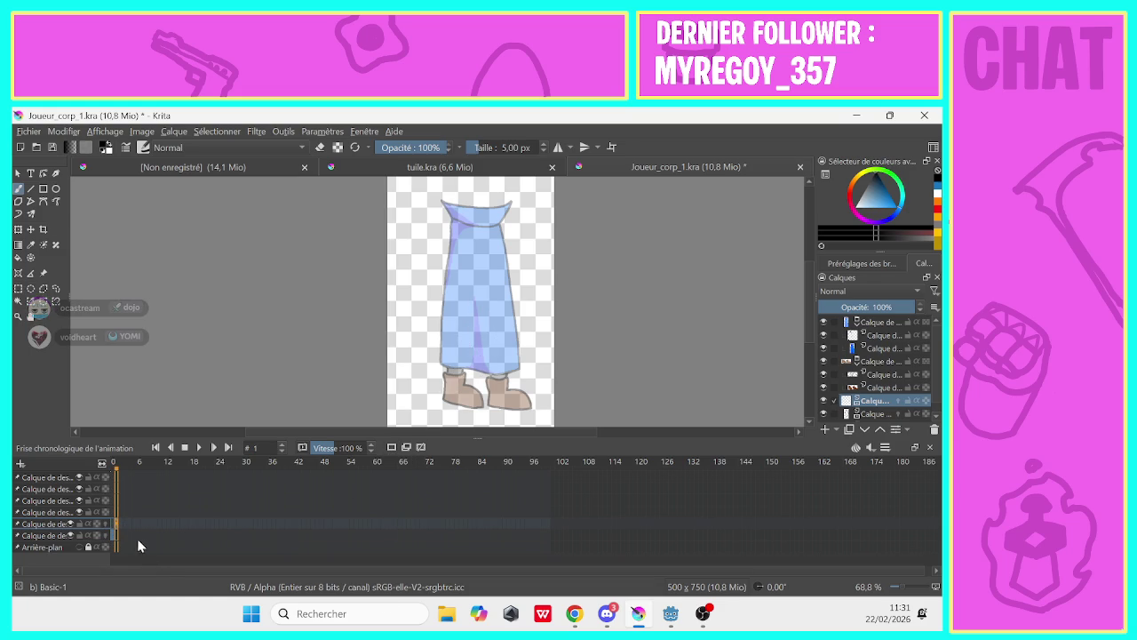
left_click(112, 531)
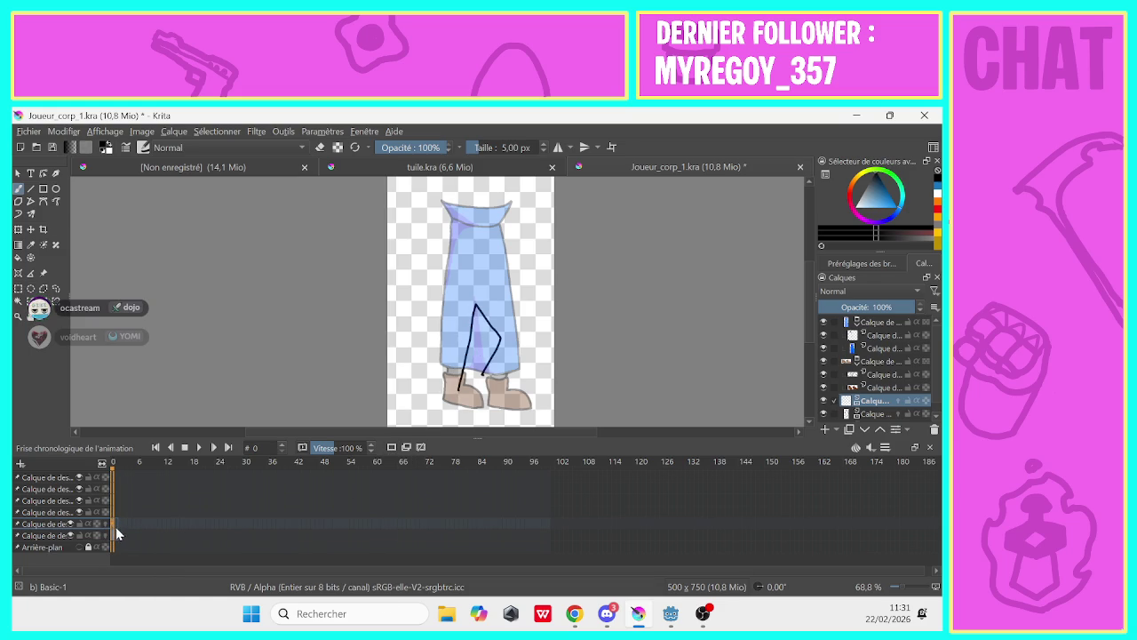
left_click(117, 527)
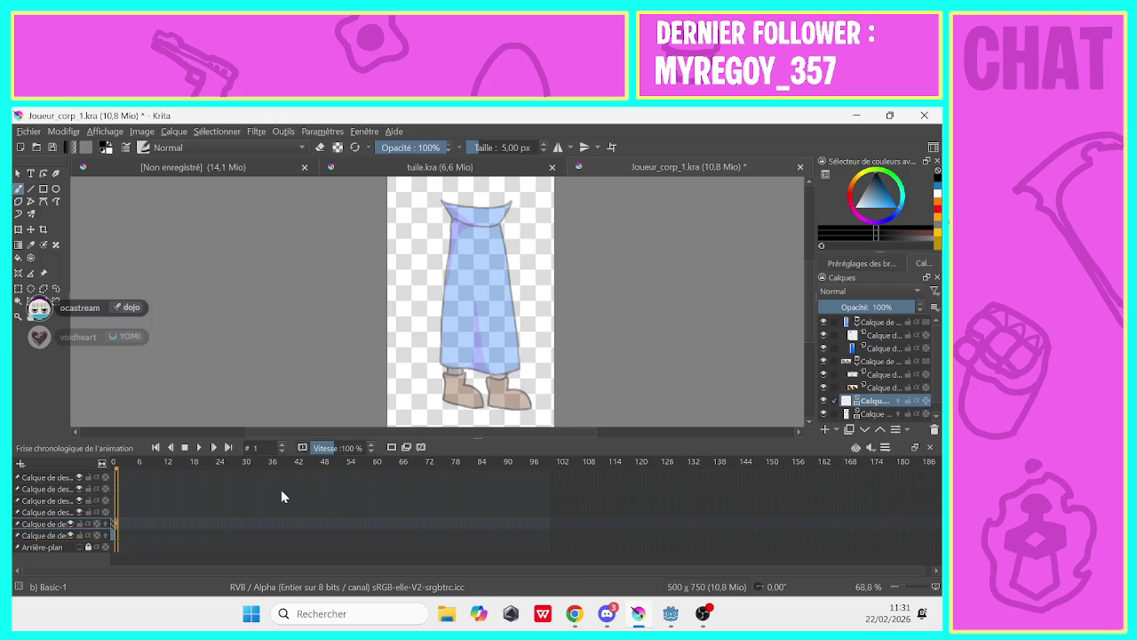
left_click(111, 531)
left_click(112, 530)
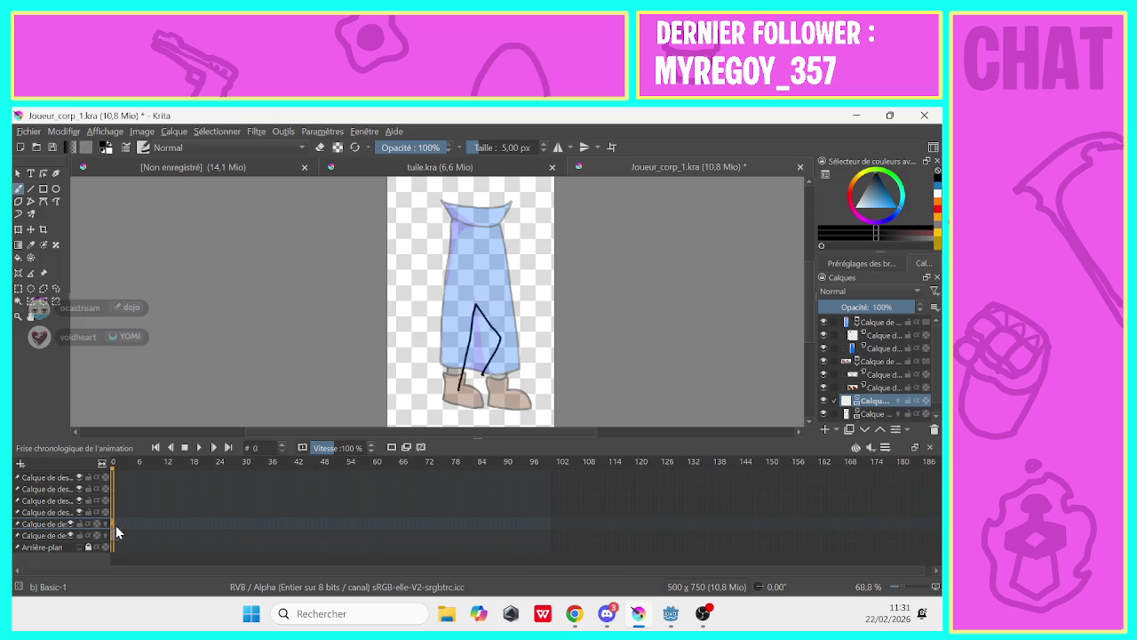
left_click(116, 527)
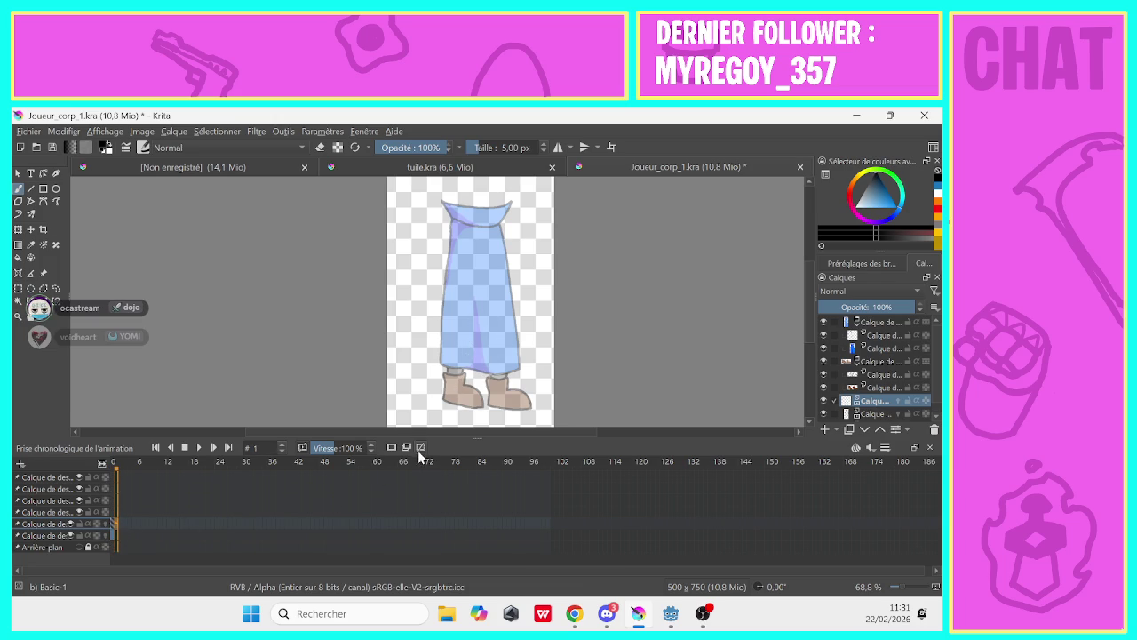
left_click(113, 526)
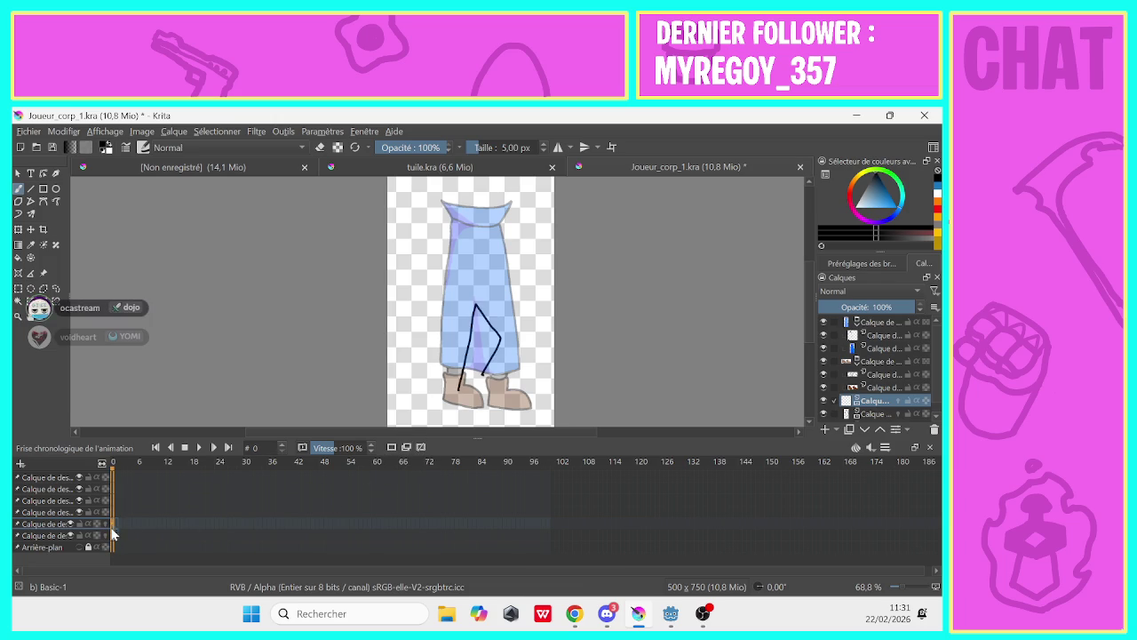
left_click(116, 524)
left_click(113, 529)
left_click(112, 530)
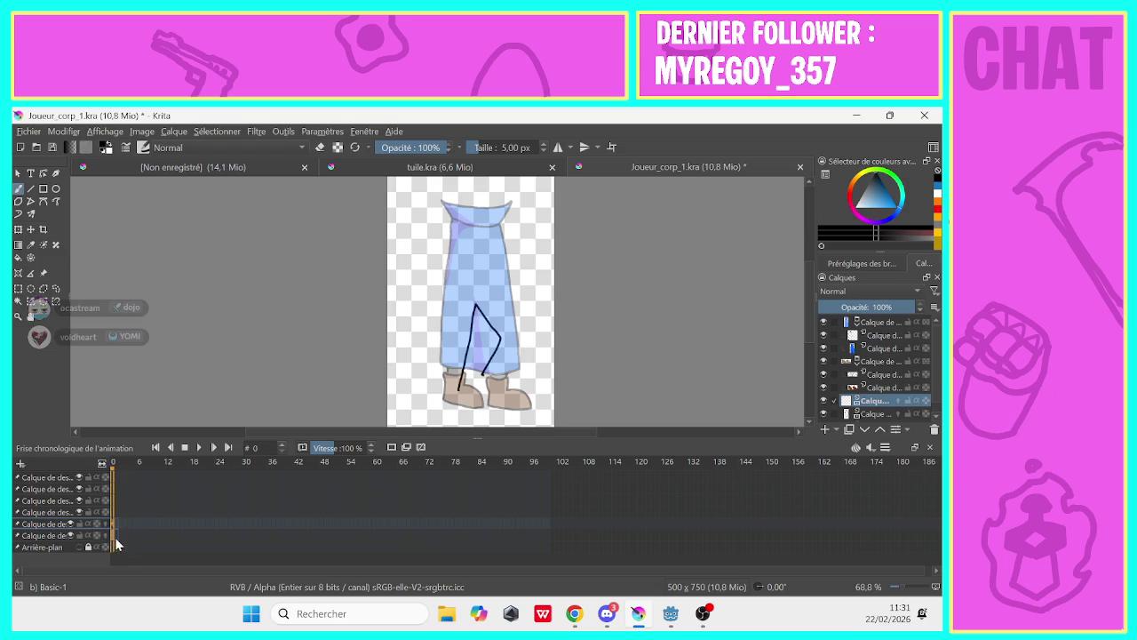
left_click(112, 528)
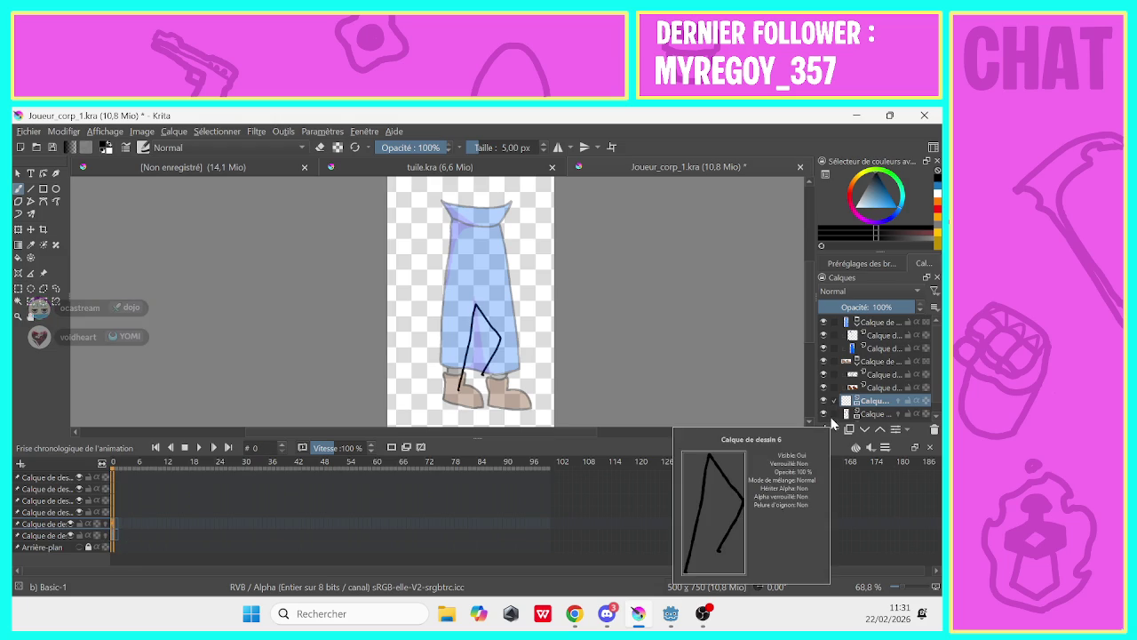
Step between frames 0 and 1 to check frame 1's inverted-V legs, then move on to frame 2
key("Right")
key("Left")
key("Right")
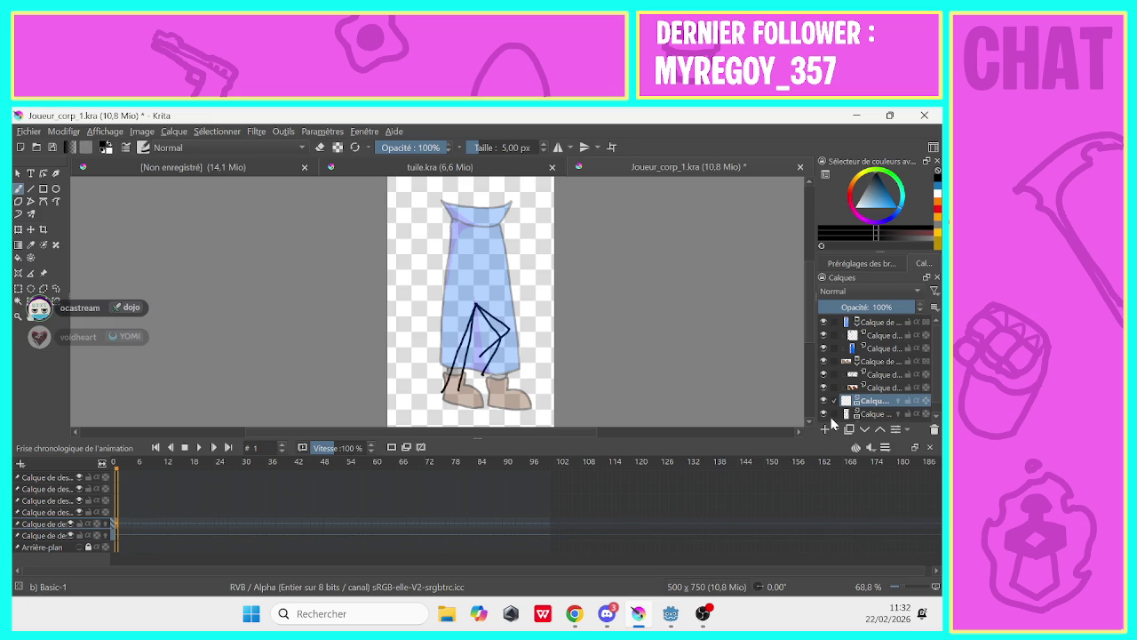
left_click(112, 533)
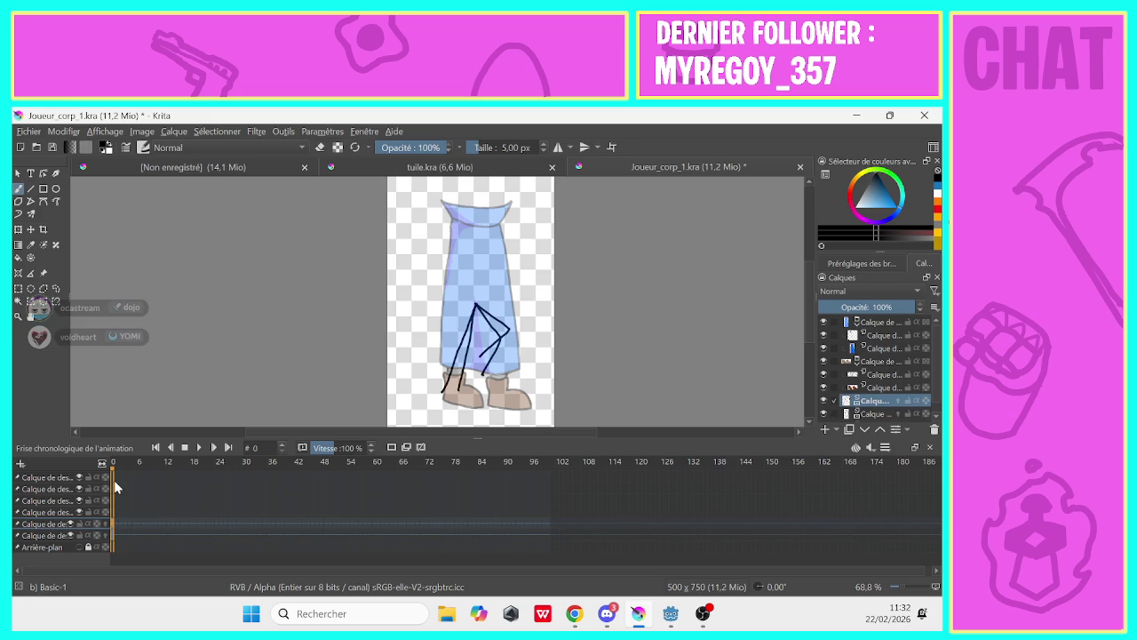
key("period")
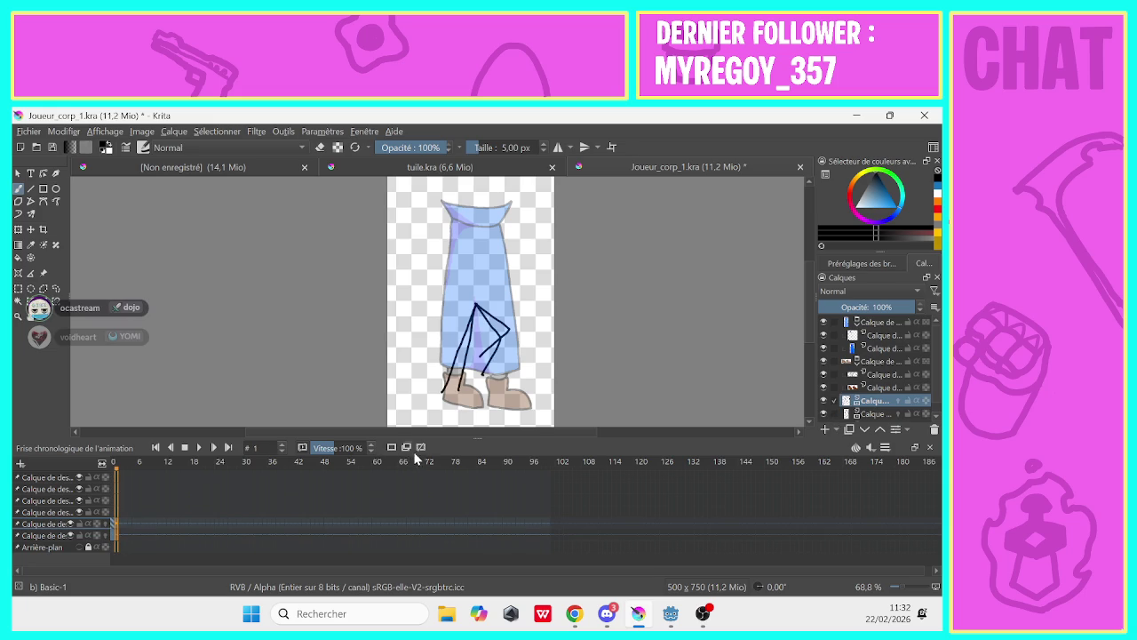
left_click(113, 533)
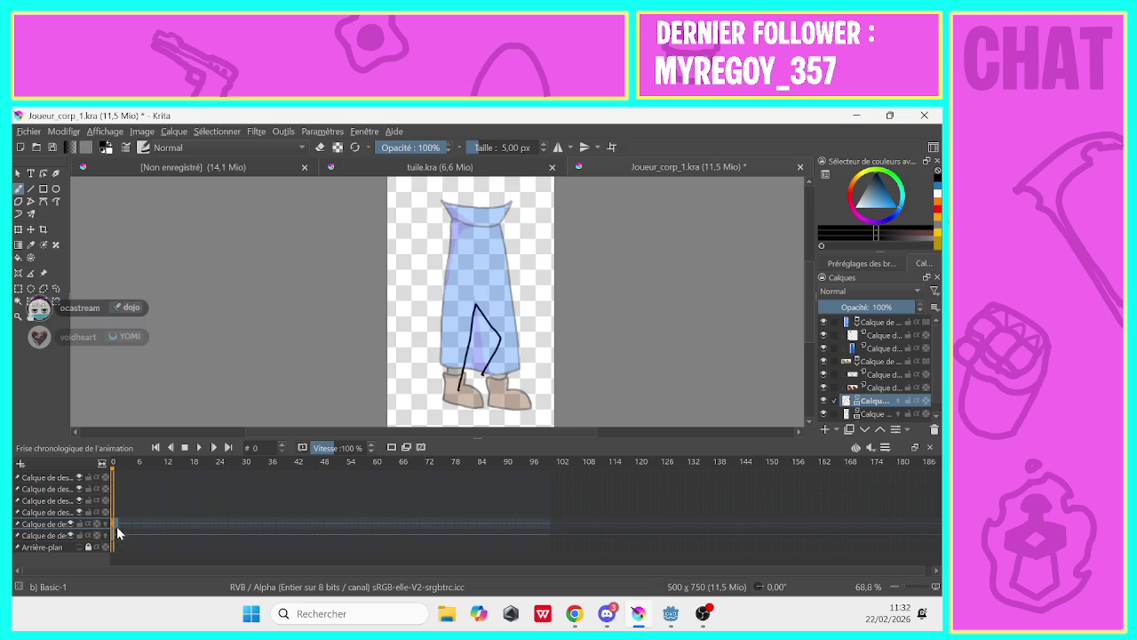
left_click(117, 534)
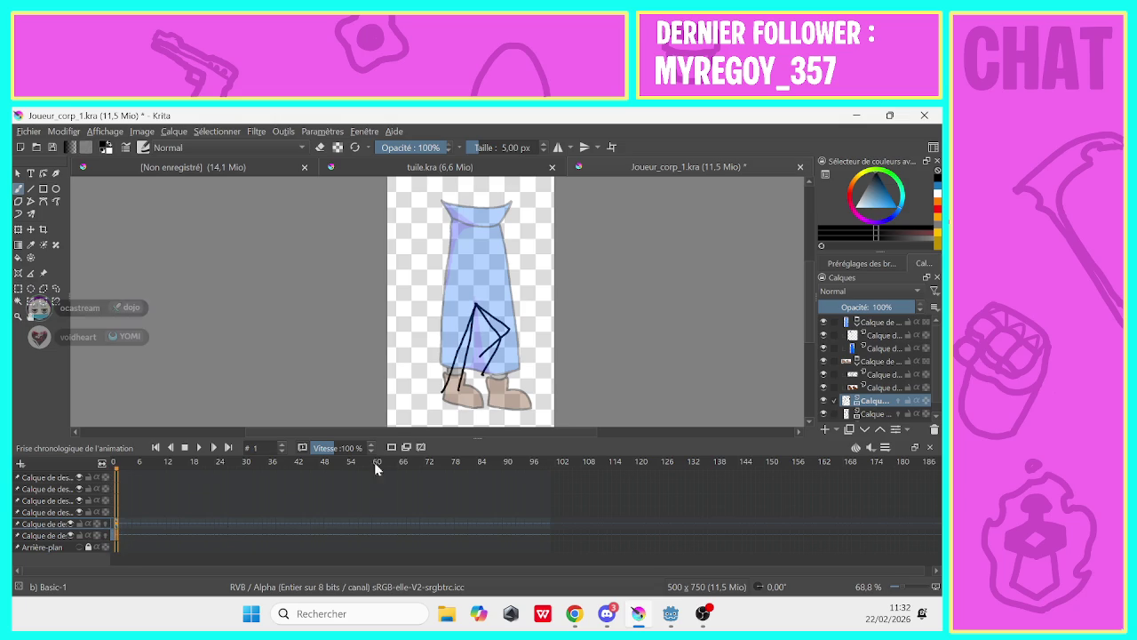
left_click(118, 534)
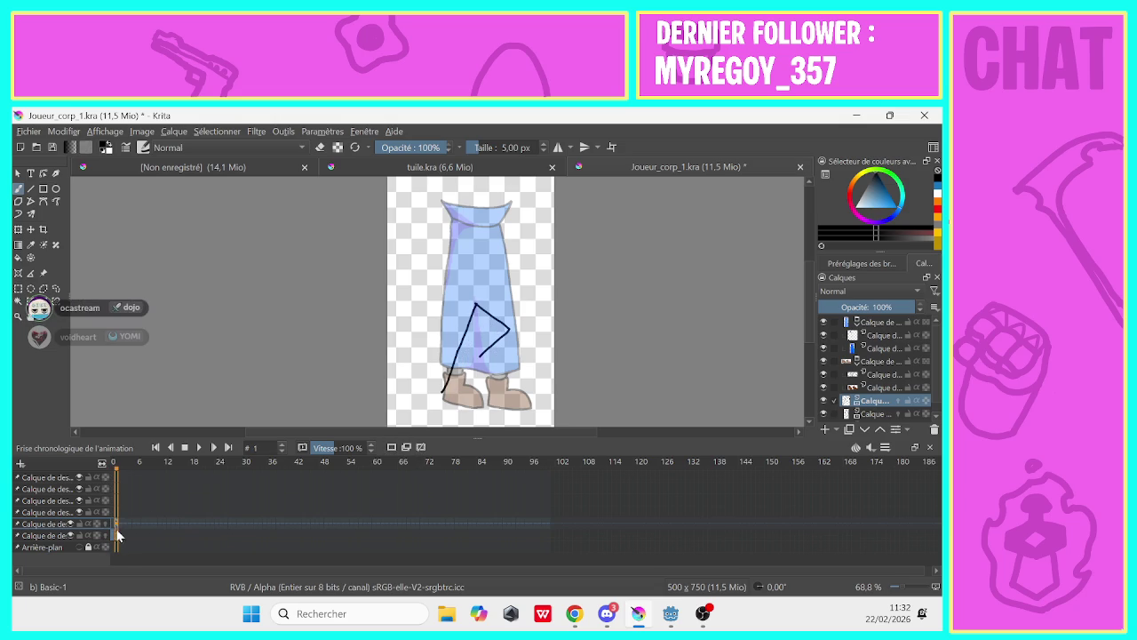
left_click(117, 534)
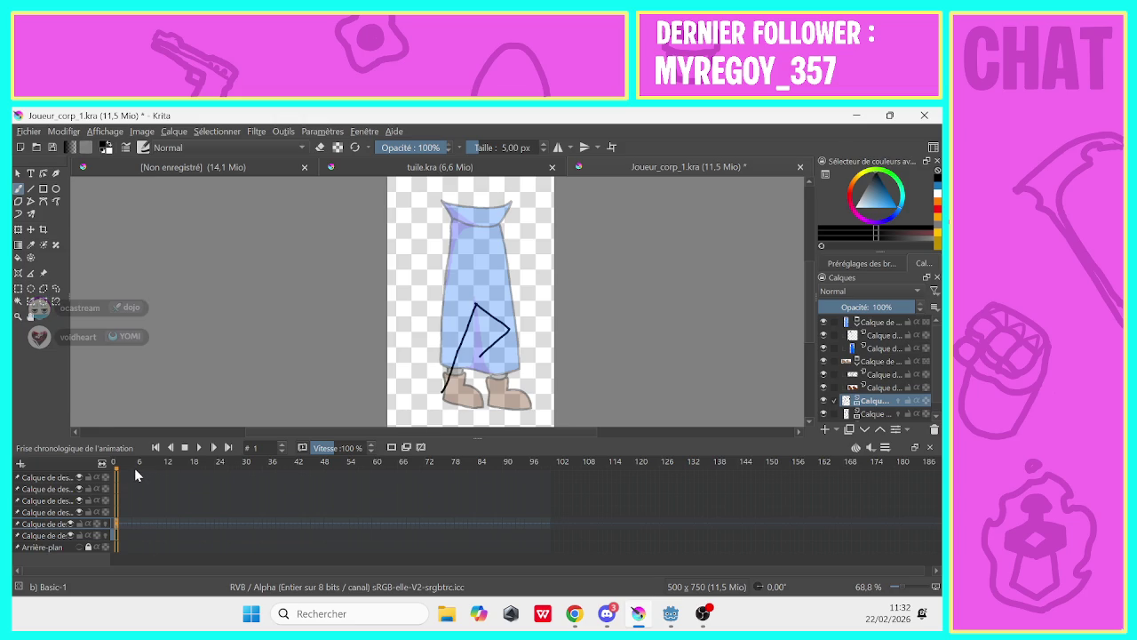
left_click(120, 523)
scroll(938, 394, "down", 1)
scroll(938, 393, "down", 1)
On the lower leg layer, sketch two leg lines on frame 2, then undo them
left_click(872, 403)
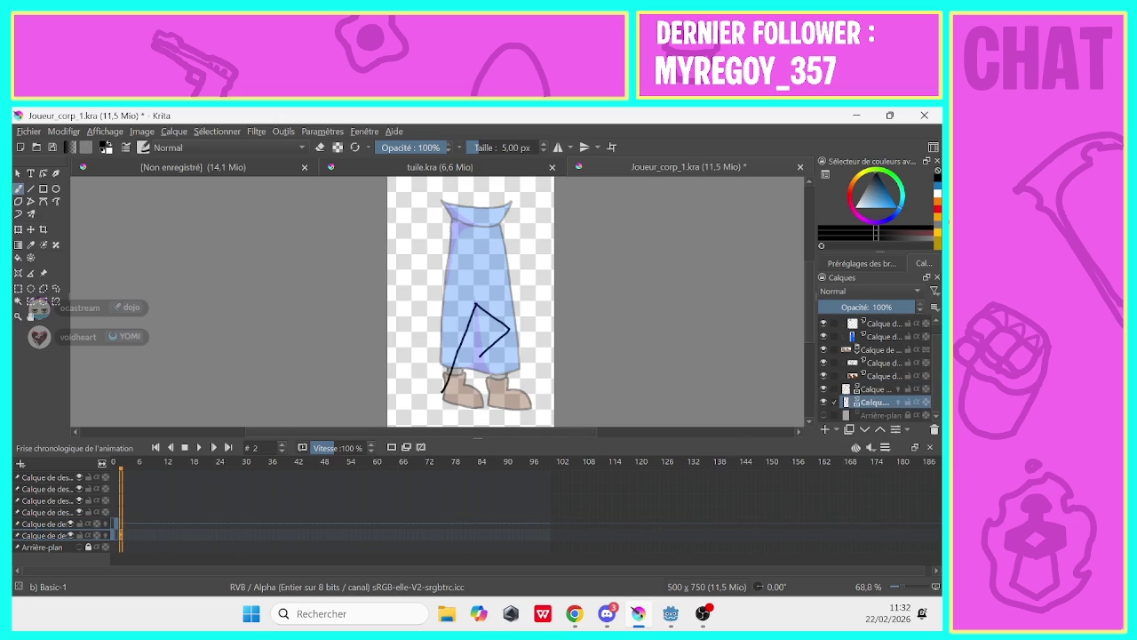
left_click_drag(477, 305, 530, 354)
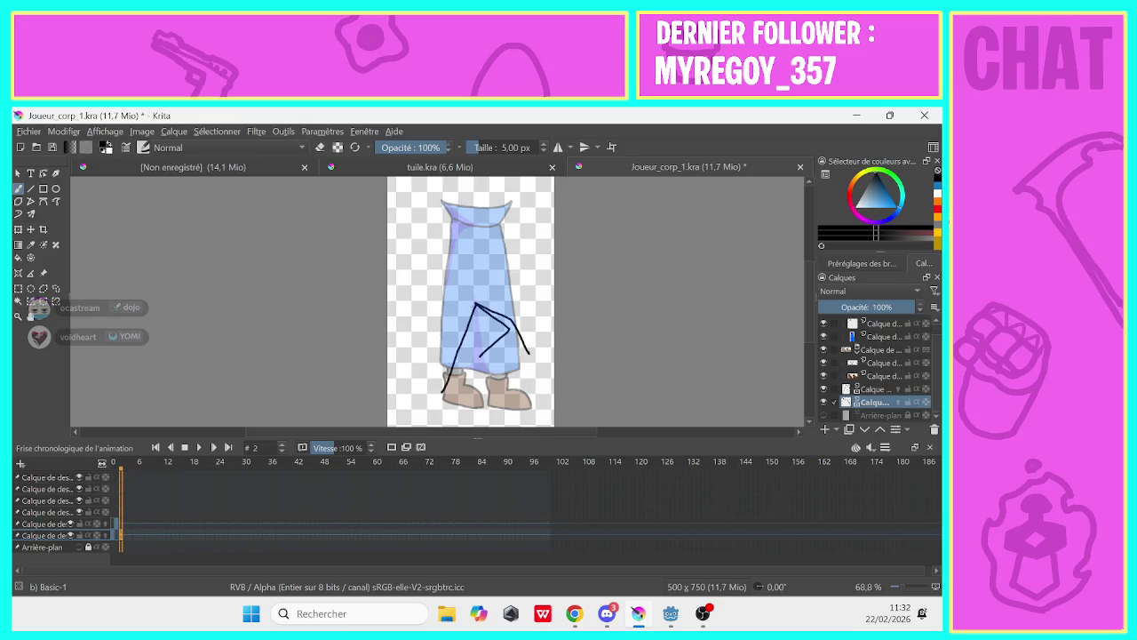
left_click_drag(476, 305, 413, 357)
key("ctrl+z")
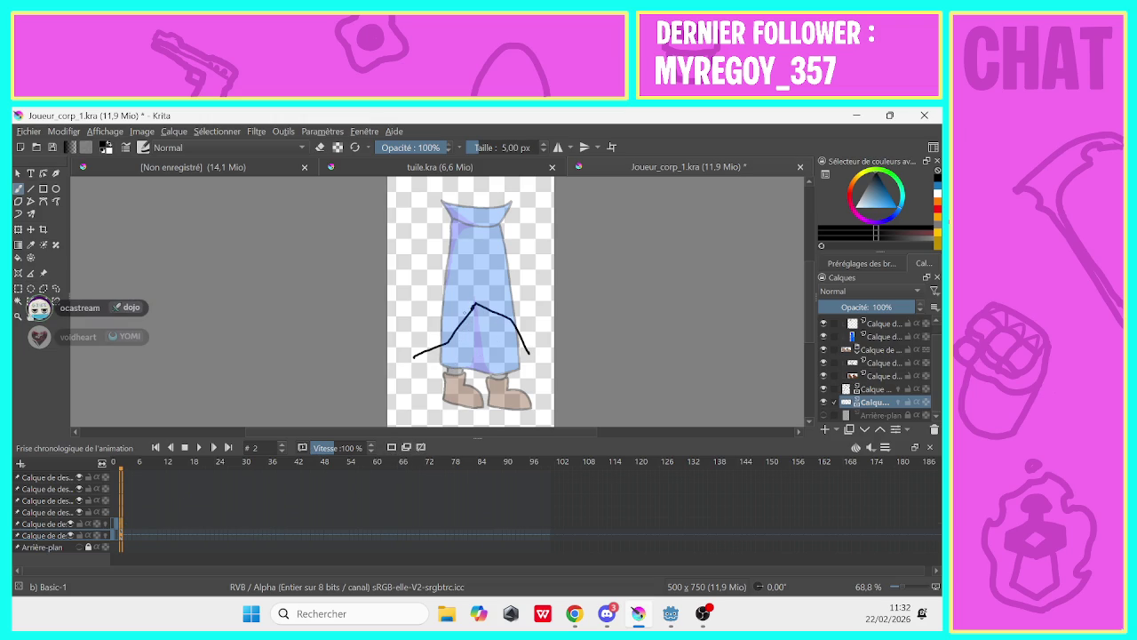
On frame 3 of the upper leg layer, draw an inverted-V leg pose
left_click_drag(115, 524, 122, 526)
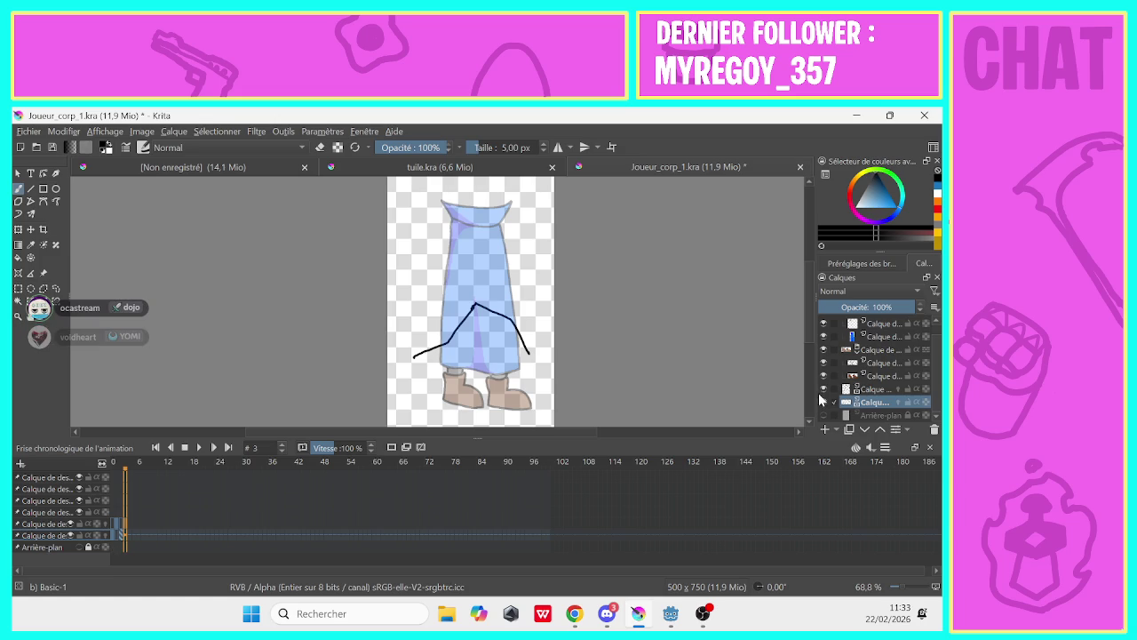
left_click(878, 389)
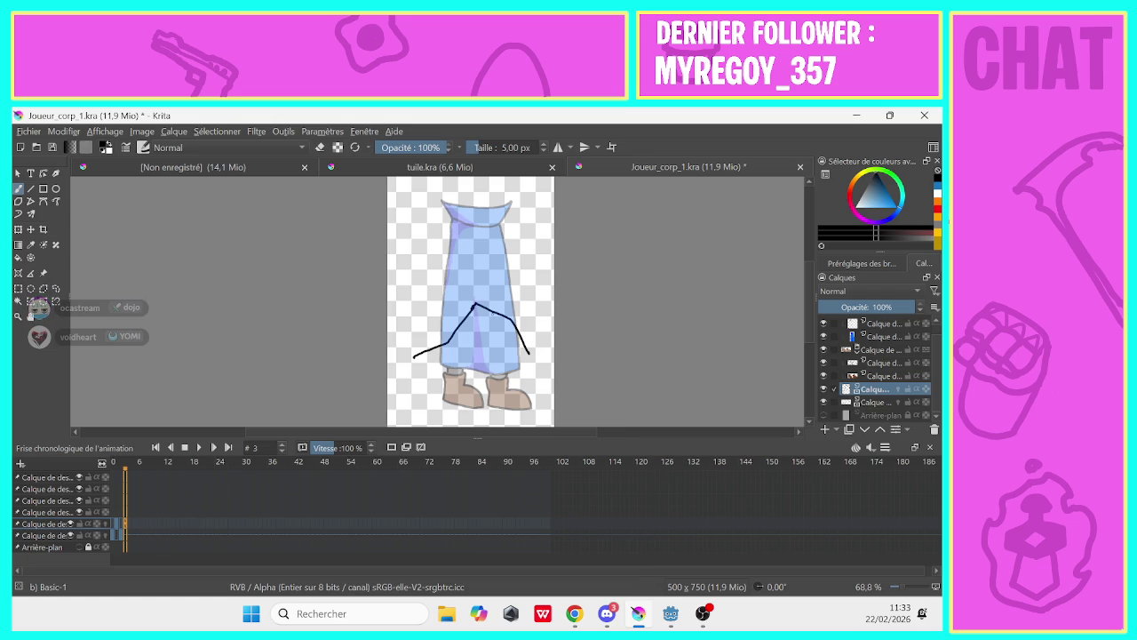
mouse_move(476, 304)
left_mouse_down()
mouse_move(506, 338)
mouse_move(532, 399)
left_mouse_up()
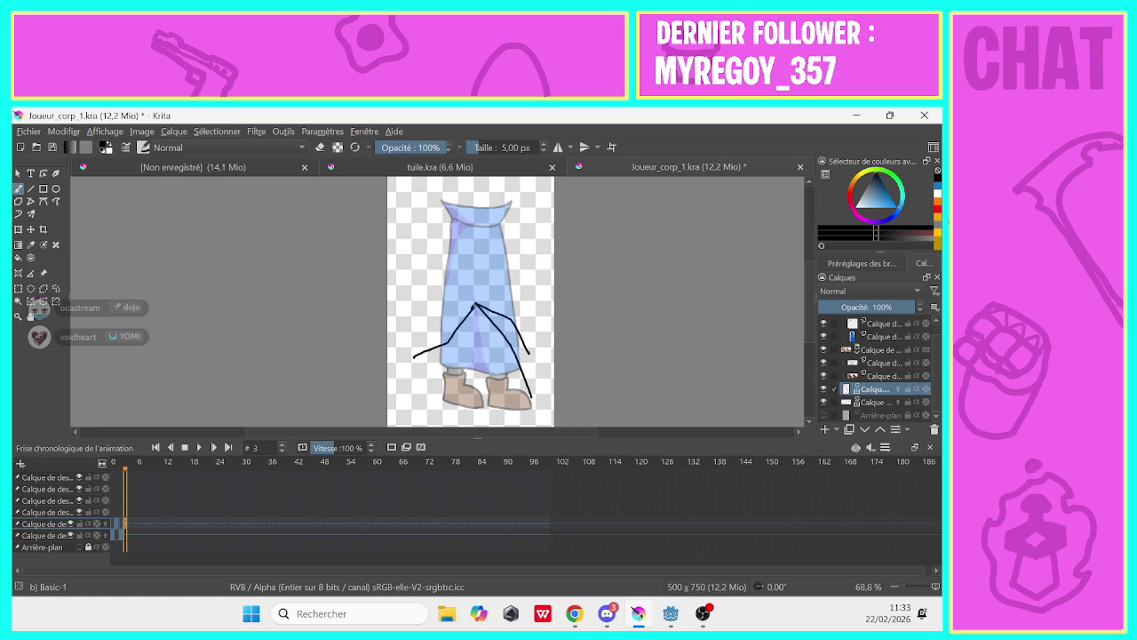
left_click_drag(474, 307, 462, 350)
Undo the previous strokes and draw a first pair of leg lines on frame 4
key("ctrl+z")
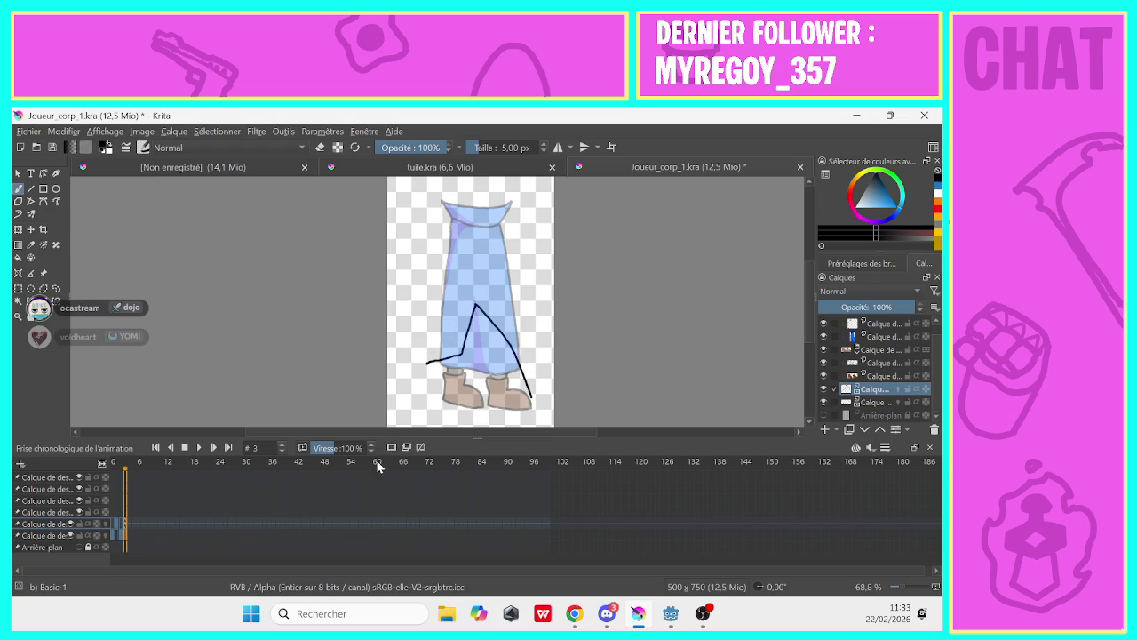
left_click(129, 536)
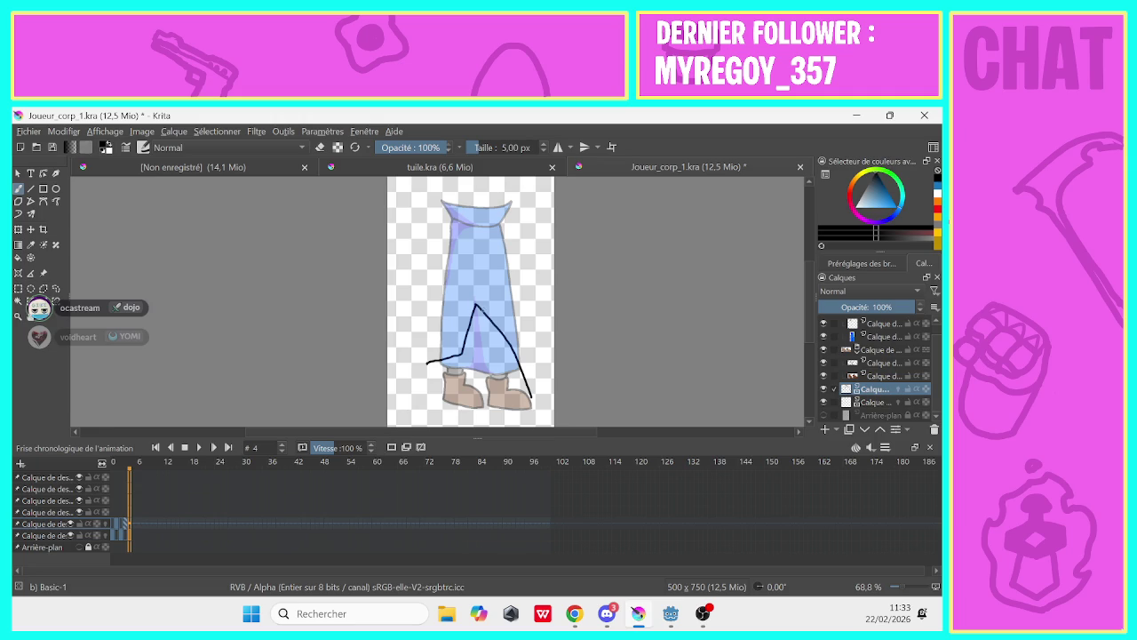
left_click_drag(475, 303, 500, 406)
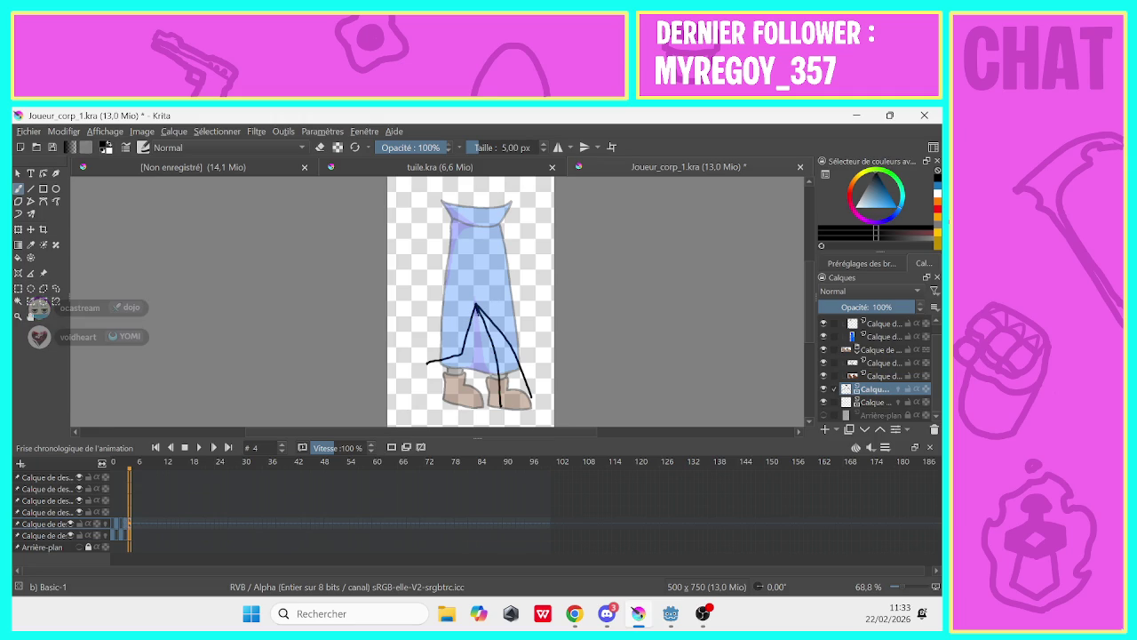
mouse_move(476, 313)
left_mouse_down()
mouse_move(487, 352)
mouse_move(466, 377)
left_mouse_up()
left_click(114, 540)
left_click(134, 540)
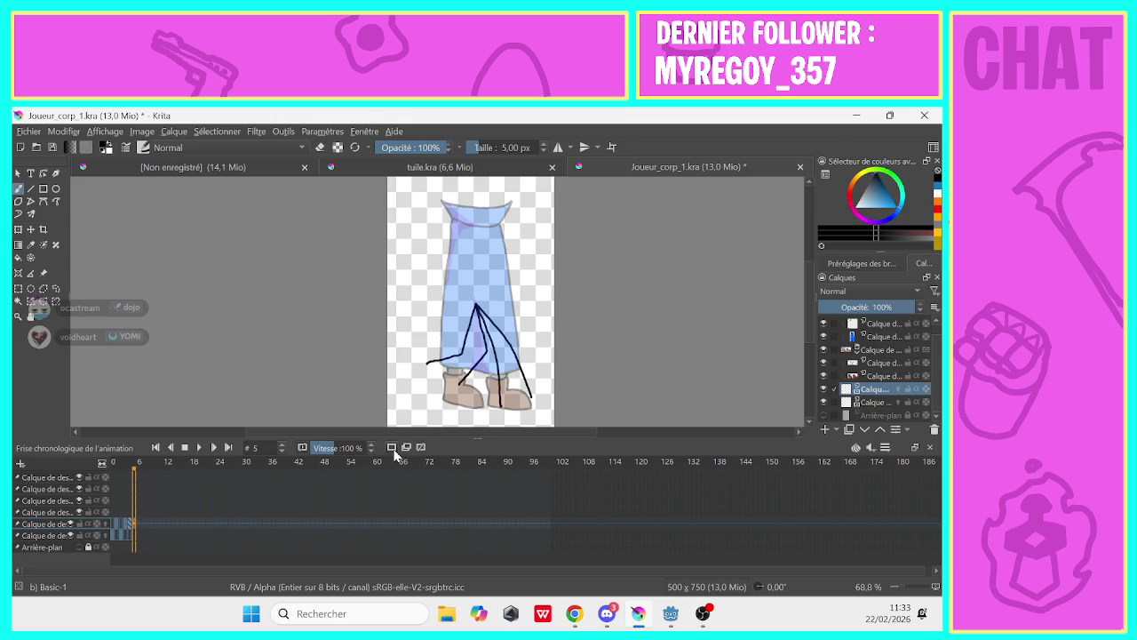
Turn off onion skinning and redraw frame 4's right and left leg lines
key("Delete")
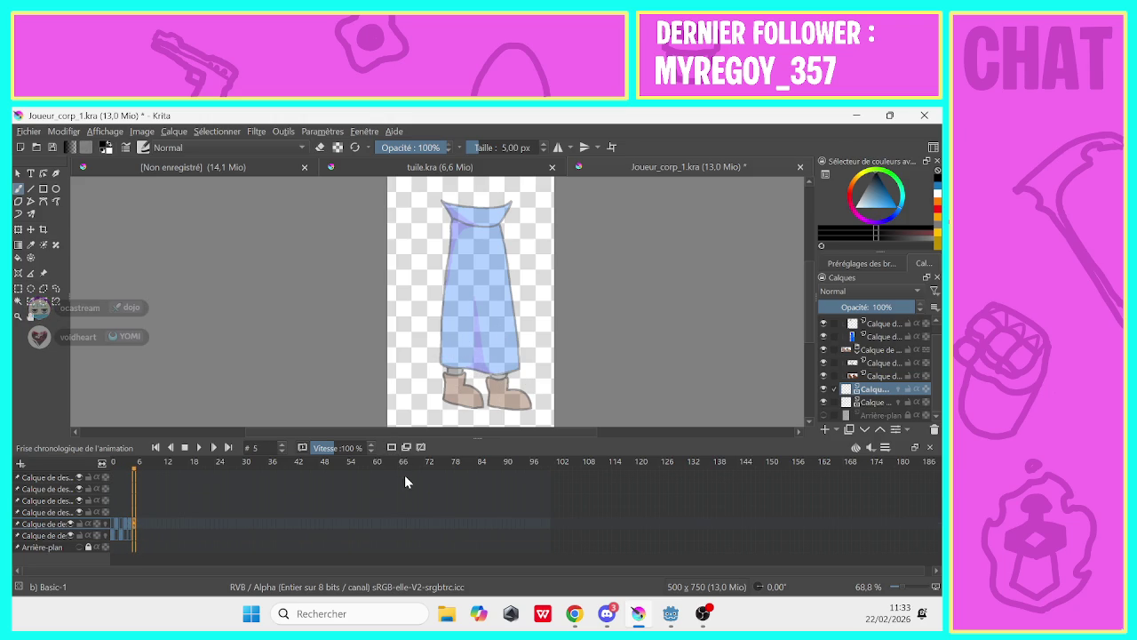
key("Left")
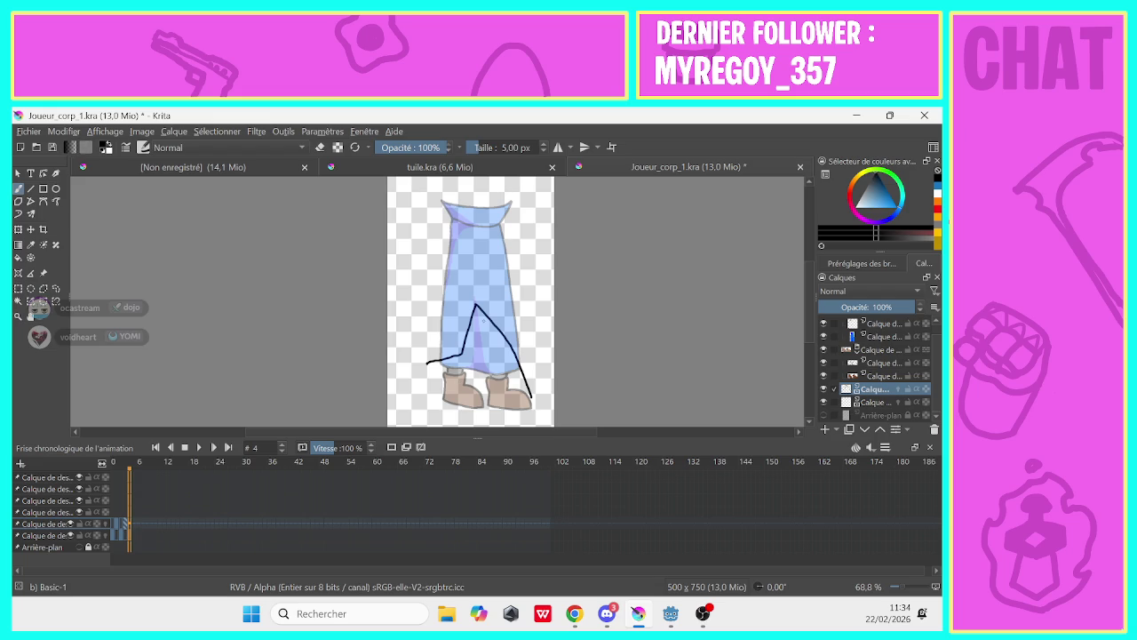
left_click_drag(475, 304, 506, 400)
key("ctrl+z")
left_click_drag(476, 306, 505, 400)
left_click_drag(477, 306, 464, 378)
Compare frame 4 against frames 5 and 6 with onion skin toggled, then undo two strokes
left_click(131, 540)
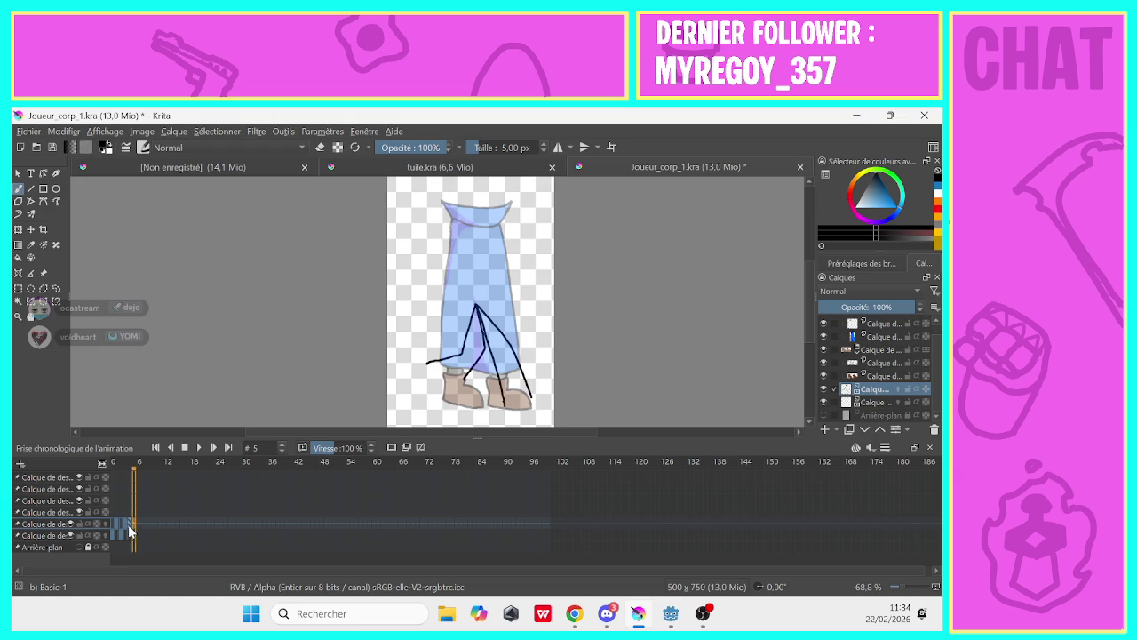
left_click(129, 531)
left_click(132, 533)
left_click(392, 448)
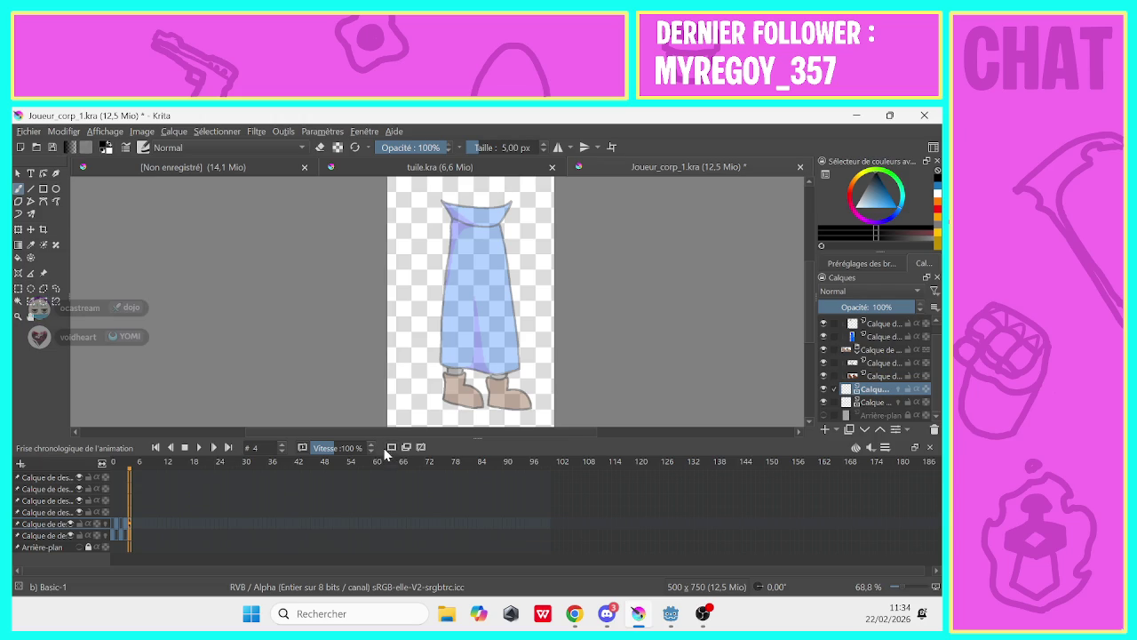
left_click(138, 547)
left_click(128, 546)
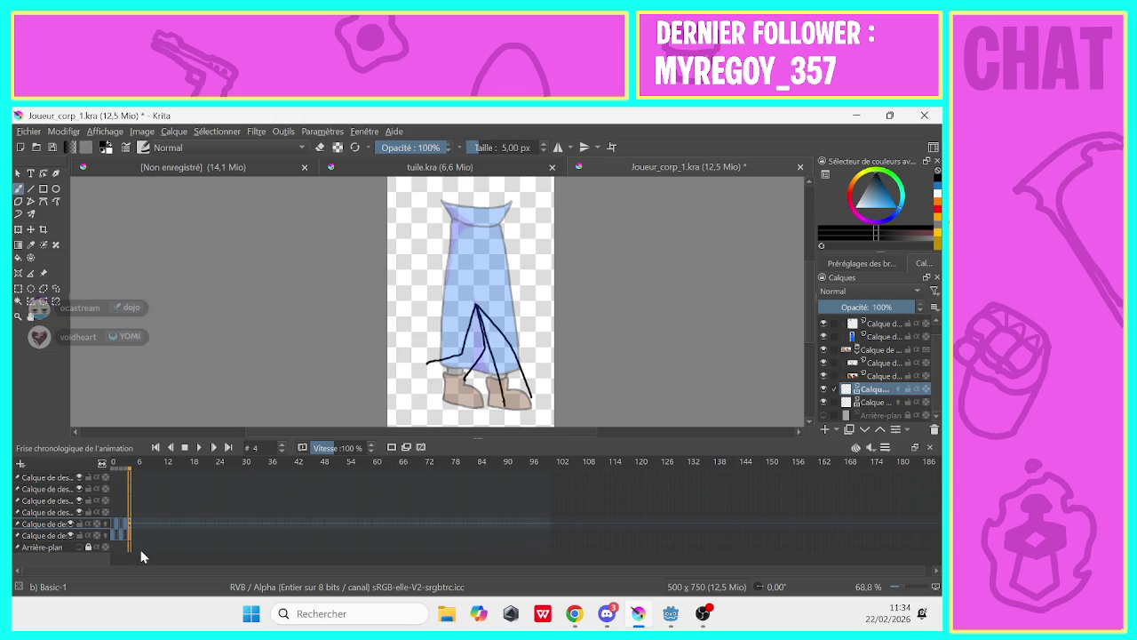
key("ctrl+z")
key("ctrl+z")
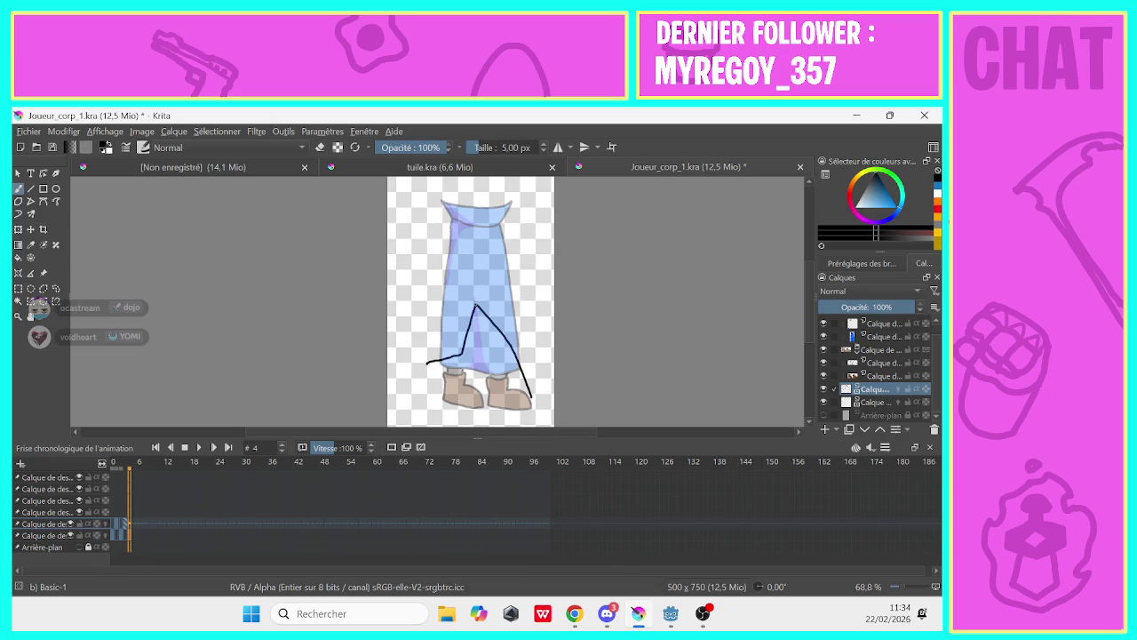
Draw right and left leg lines on frame 4, compare with frame 5, and undo one stroke
left_click_drag(478, 306, 508, 402)
left_click_drag(480, 309, 460, 373)
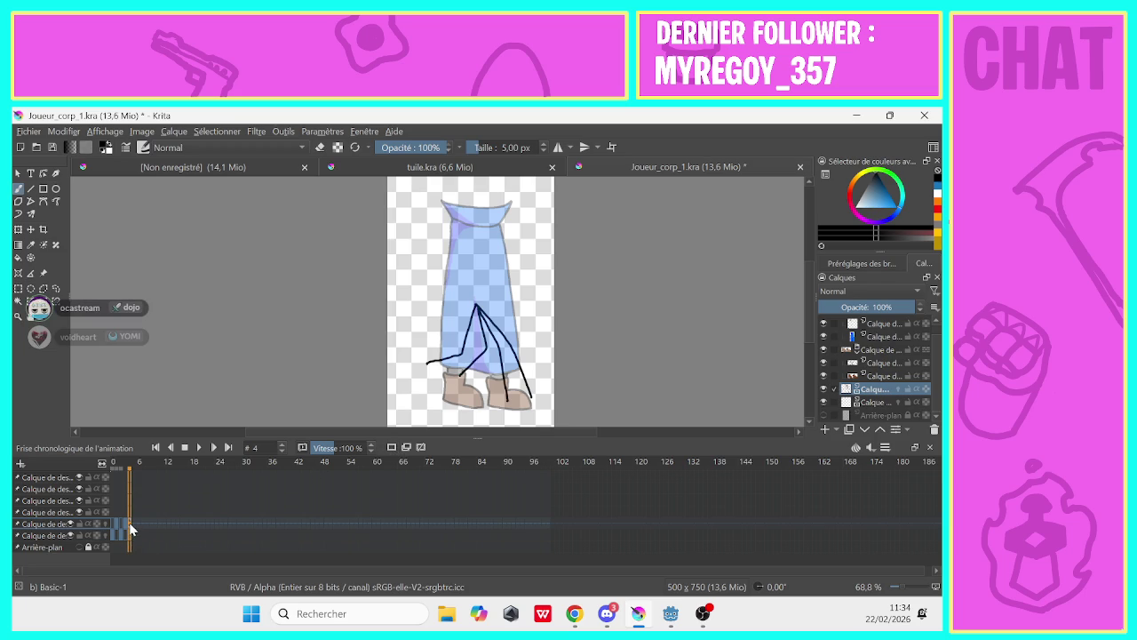
left_click(132, 538)
left_click(129, 537)
key("ctrl+z")
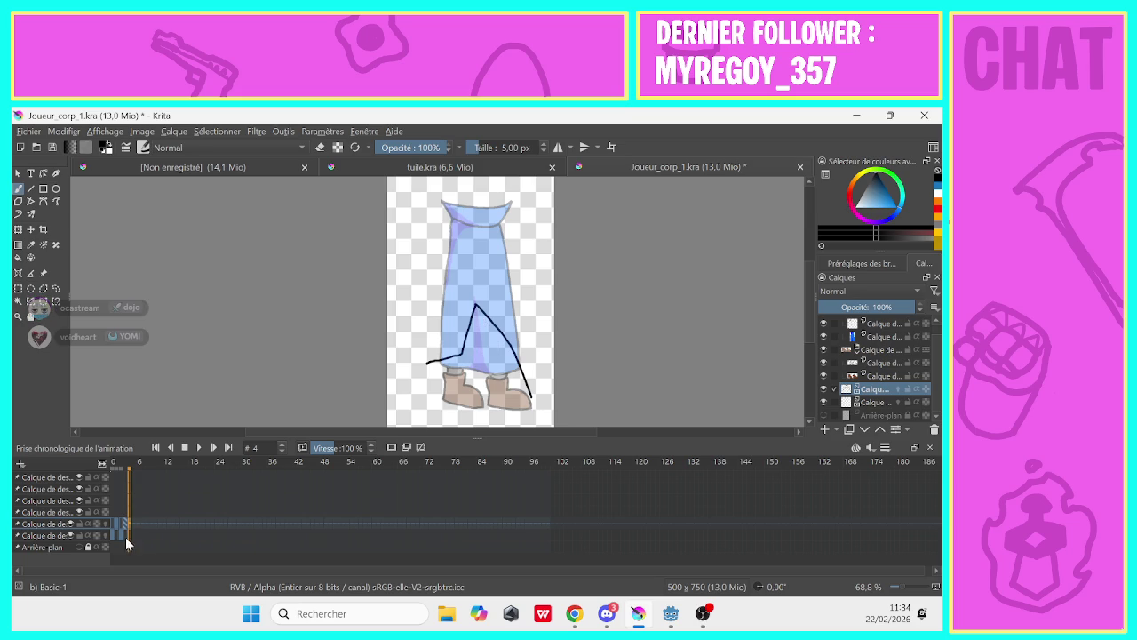
On the lower layer, redraw frame 4's legs toward both boots and undo the unwanted strokes
left_click(872, 403)
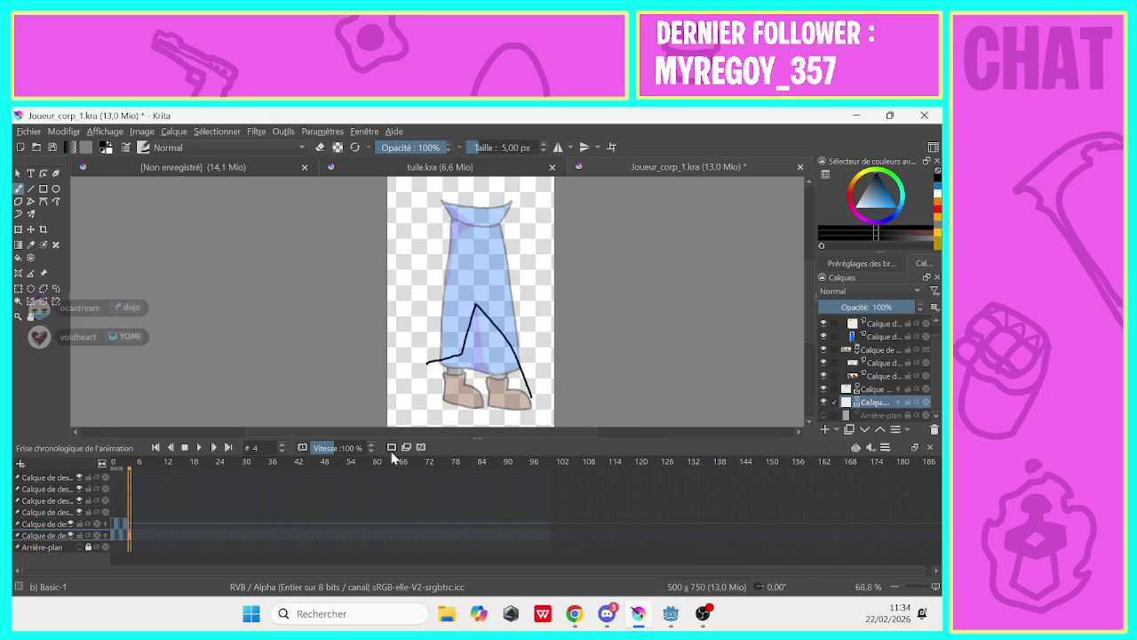
key("Right")
key("Left")
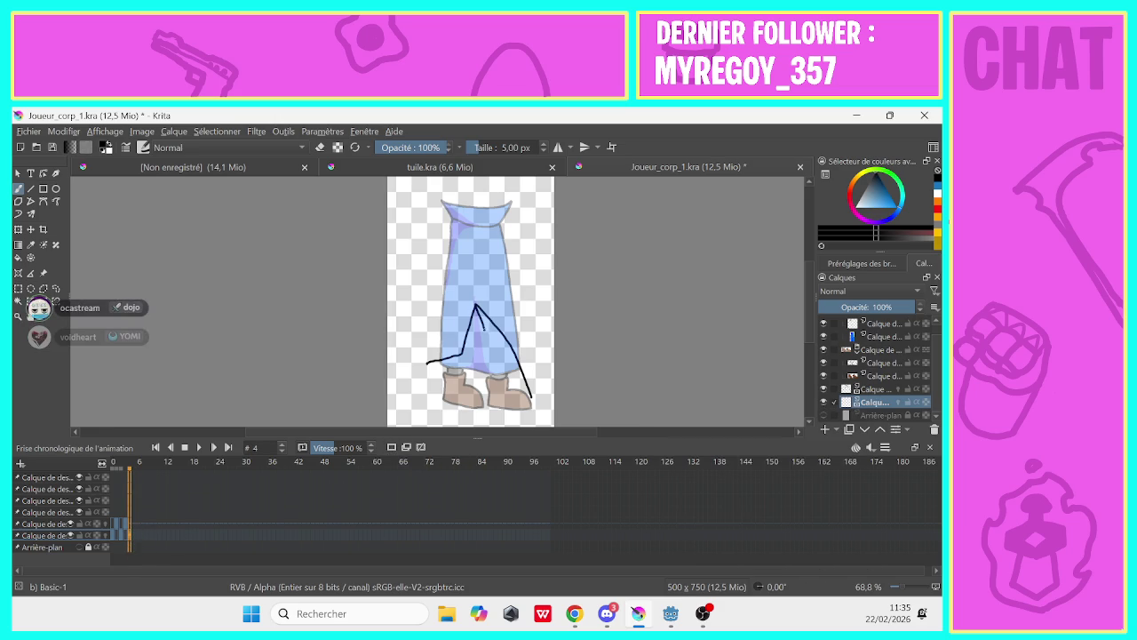
left_click_drag(475, 303, 507, 402)
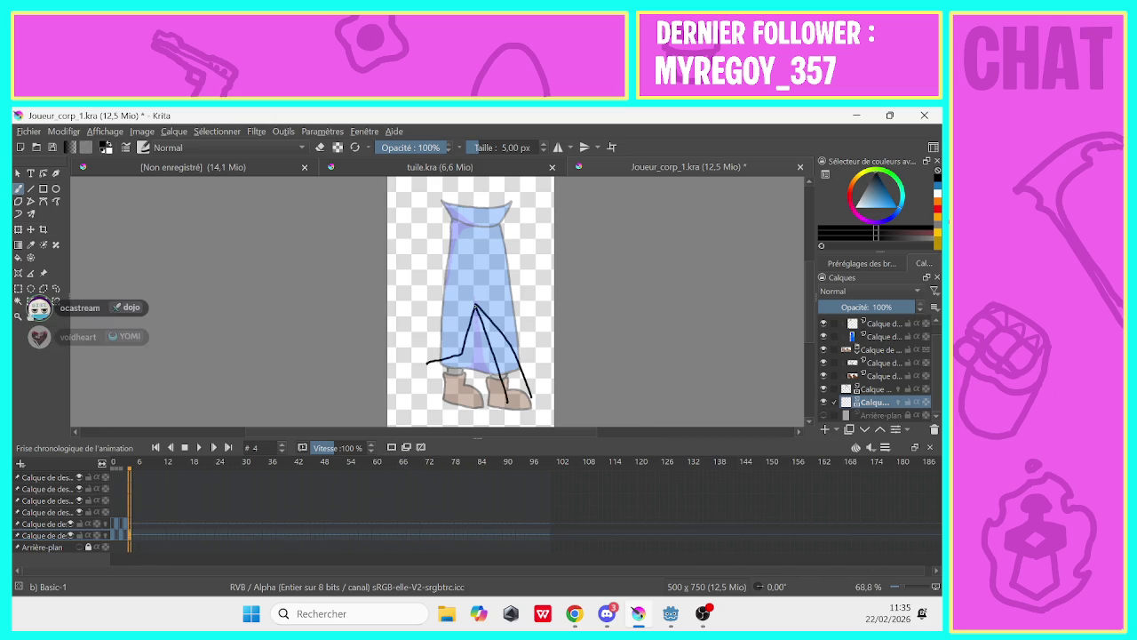
mouse_move(476, 306)
left_mouse_down()
mouse_move(481, 336)
mouse_move(466, 379)
left_mouse_up()
key("ctrl+z")
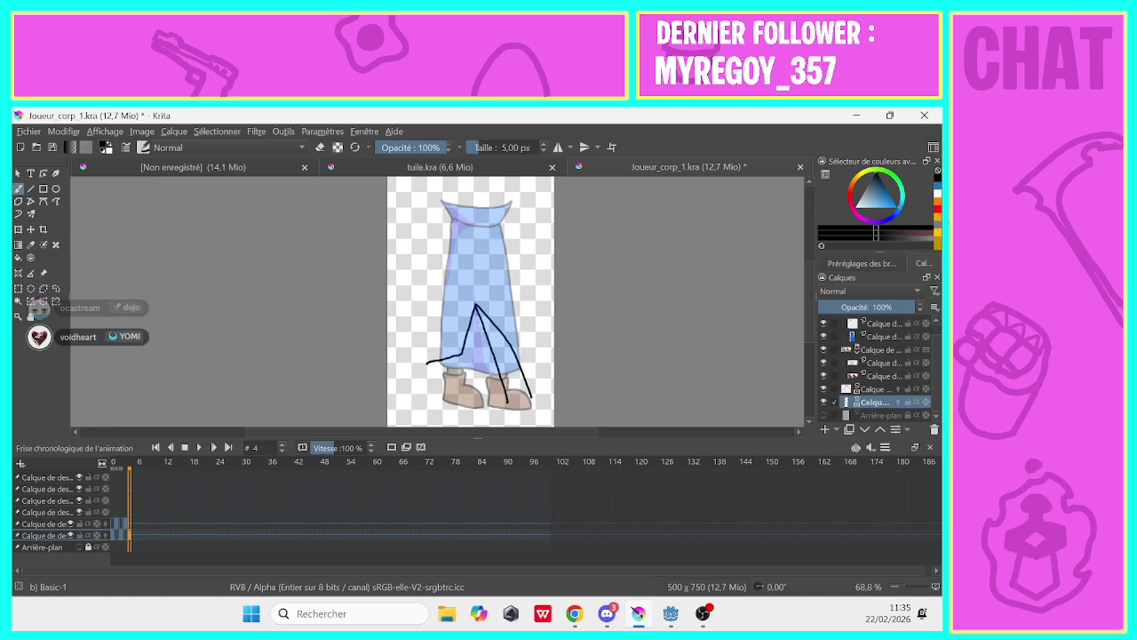
mouse_move(476, 307)
left_mouse_down()
mouse_move(479, 341)
mouse_move(455, 384)
left_mouse_up()
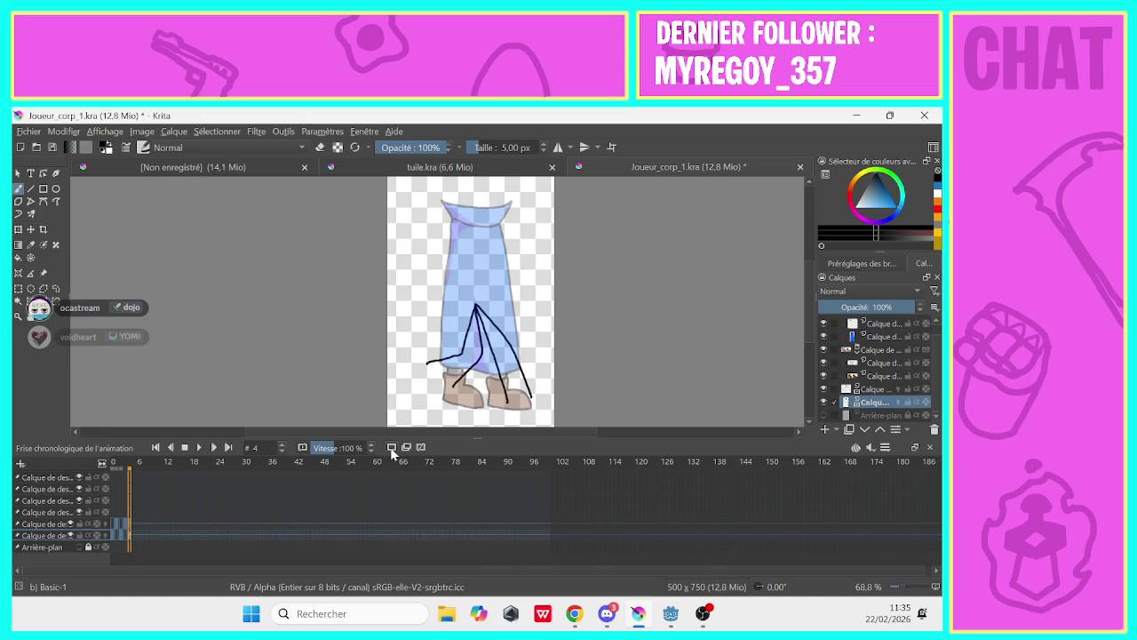
key("ctrl+z")
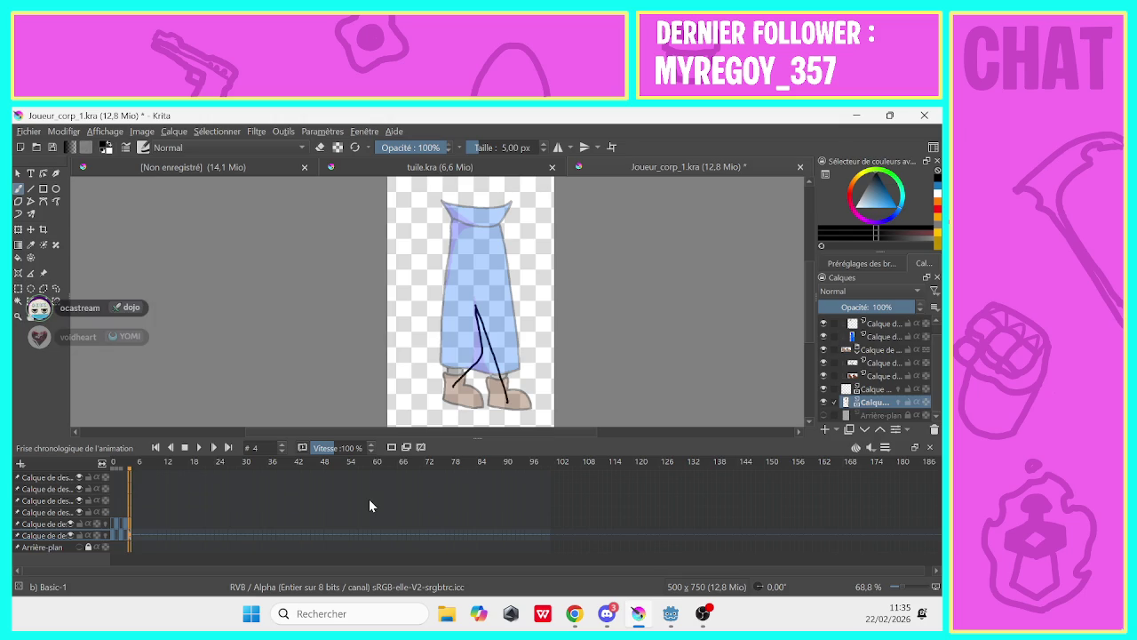
Compare the leg poses across frames 0, 4, 5 and 6
left_click(114, 536)
left_click(130, 545)
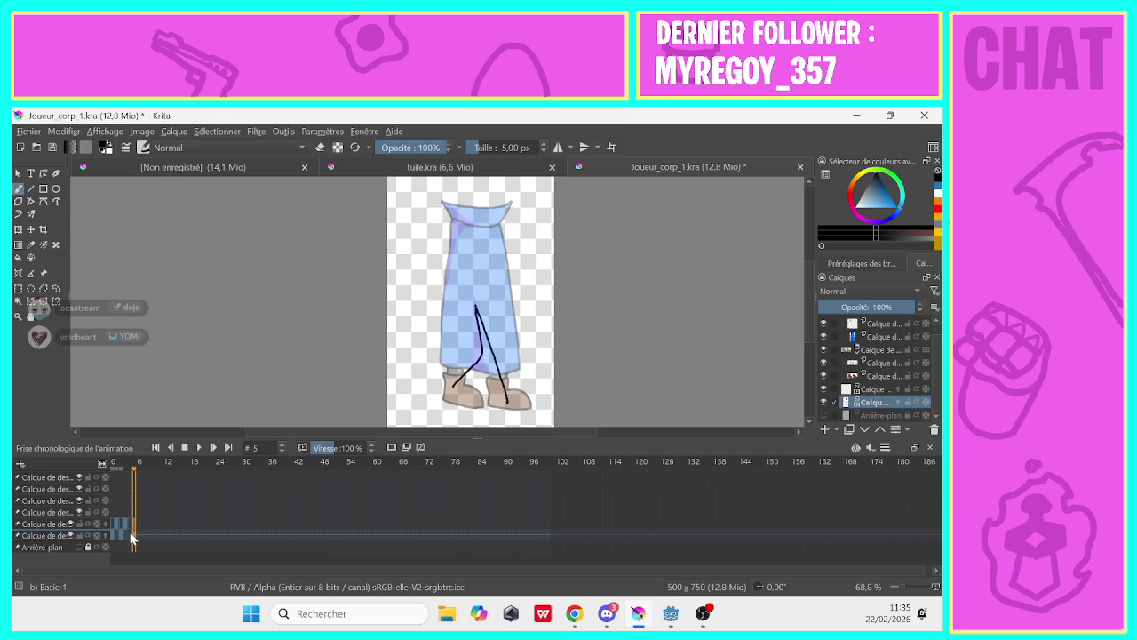
left_click(136, 528)
left_click(132, 527)
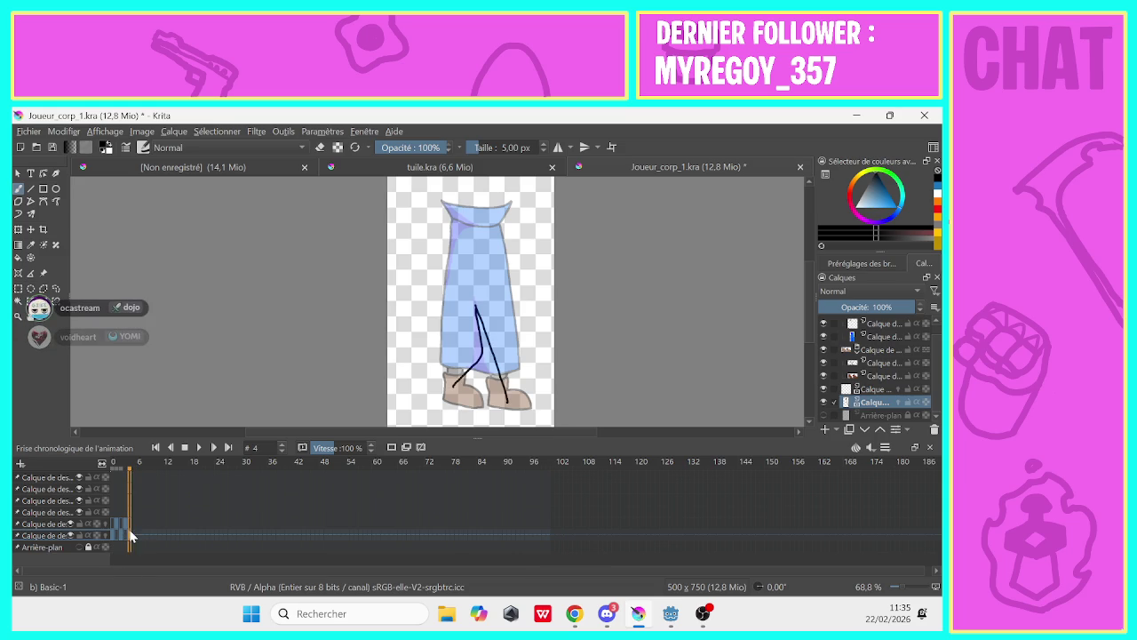
left_click(130, 533)
left_click(134, 534)
Copy the leg keyframes 0–4 and paste them starting at frame 5
left_click(112, 538)
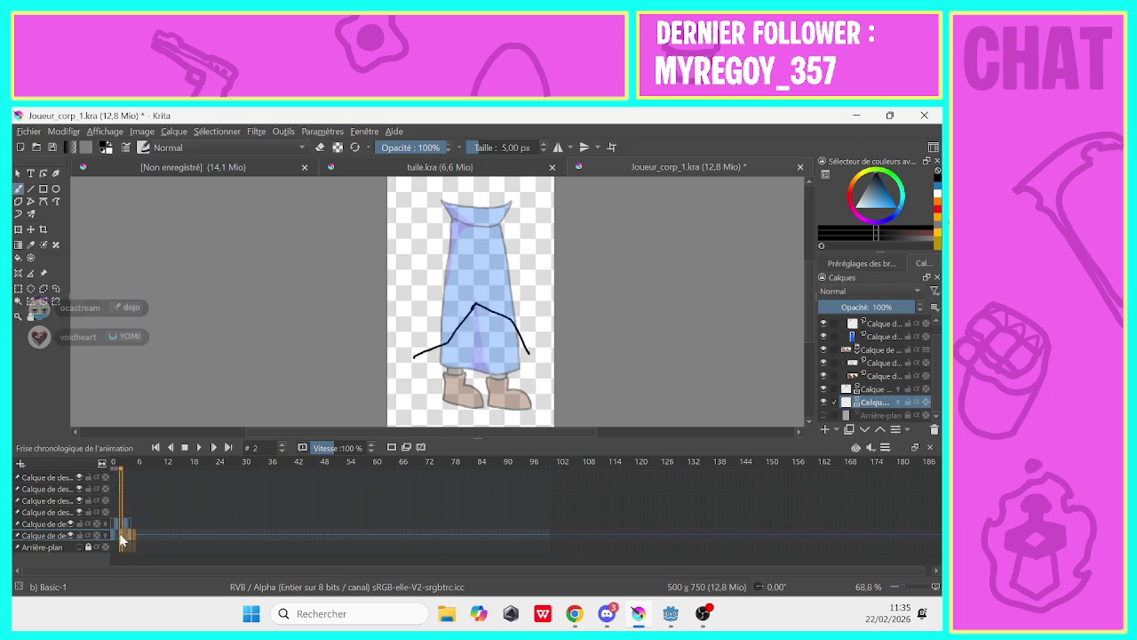
left_click_drag(120, 540, 113, 531)
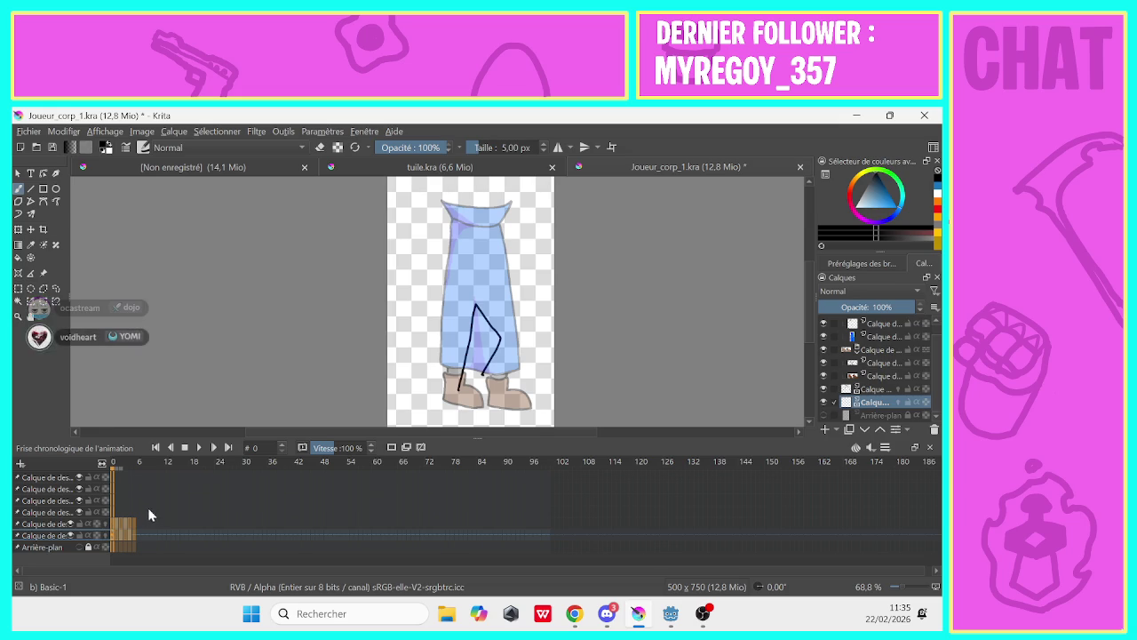
right_click(127, 534)
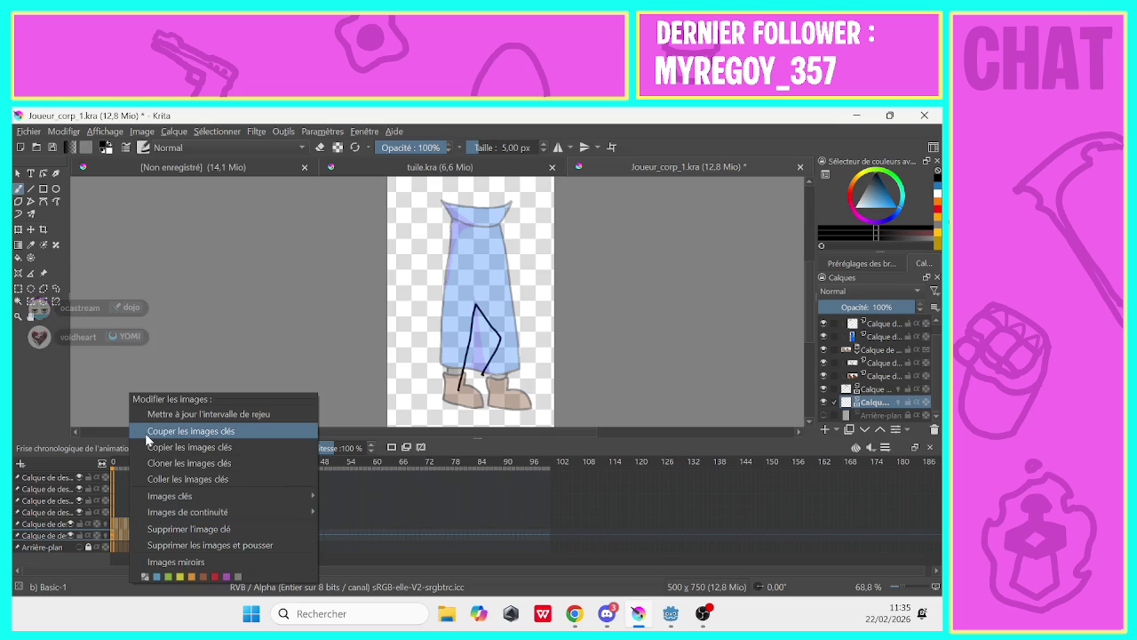
left_click(146, 447)
left_click(136, 537)
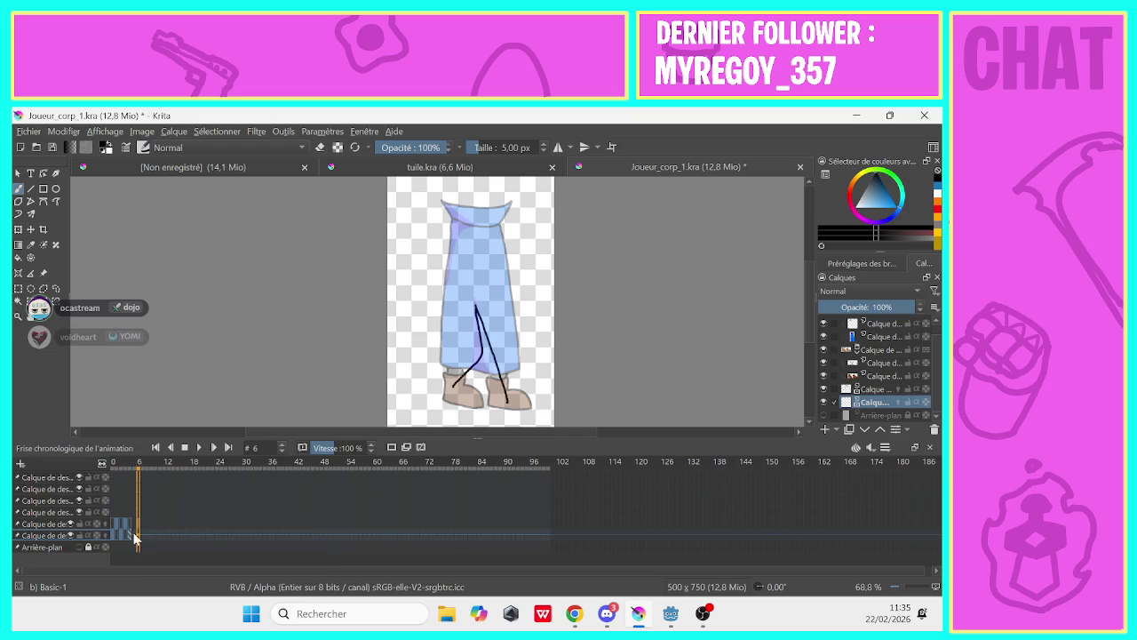
key("Left")
right_click(136, 526)
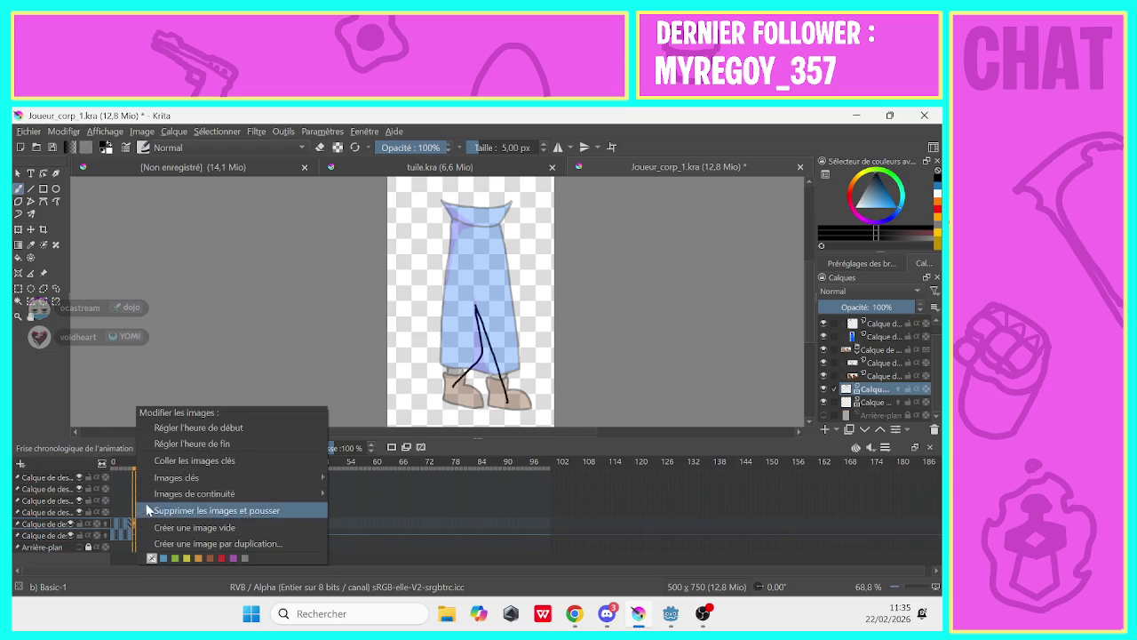
left_click(178, 472)
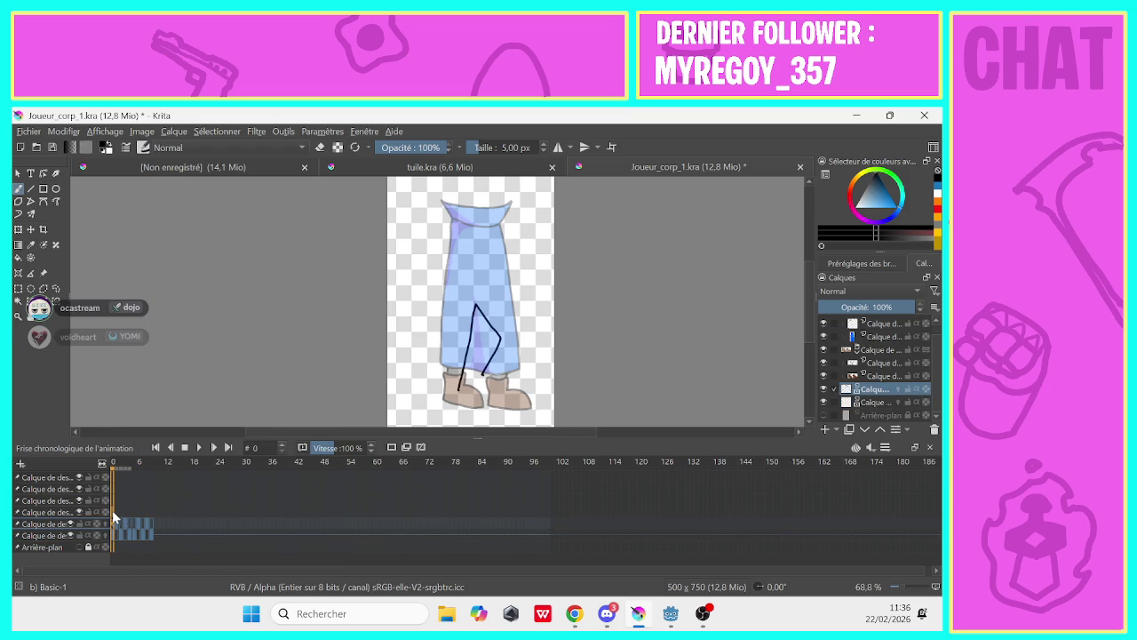
left_click(134, 537)
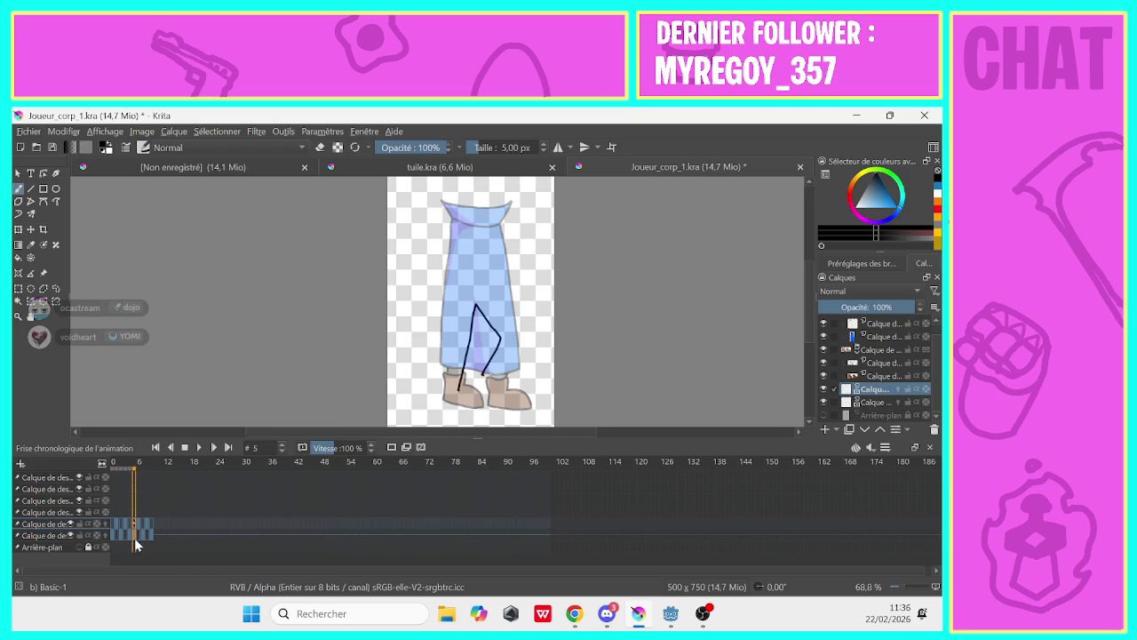
Play the walk from frame 0, lower the Vitesse playback speed, and replay it
left_click(115, 512)
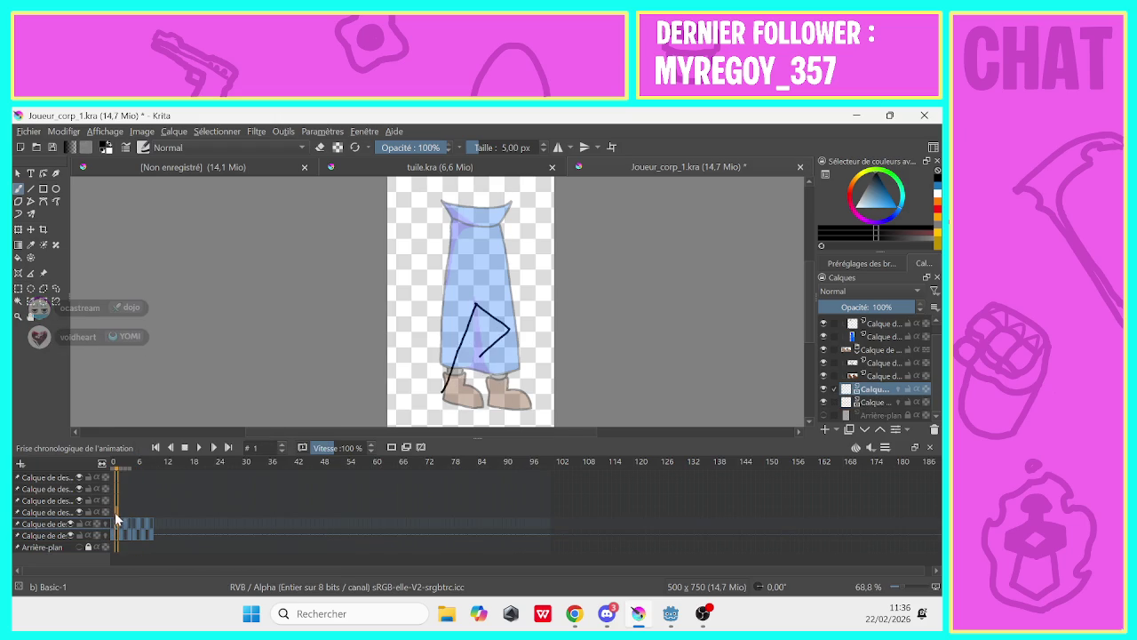
left_click(197, 448)
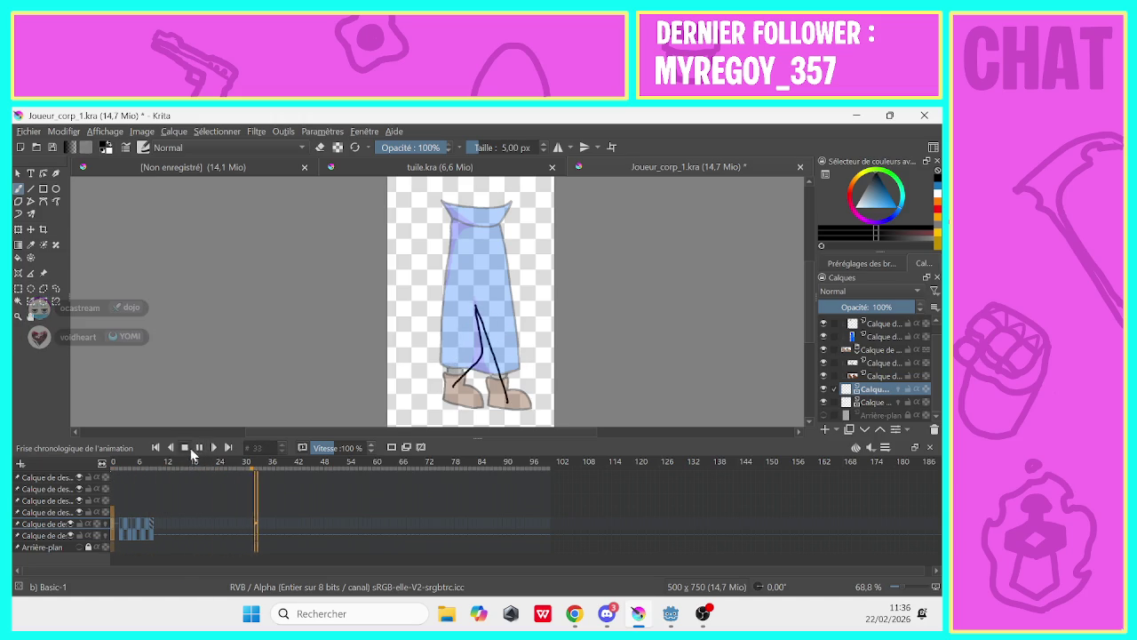
left_click(188, 448)
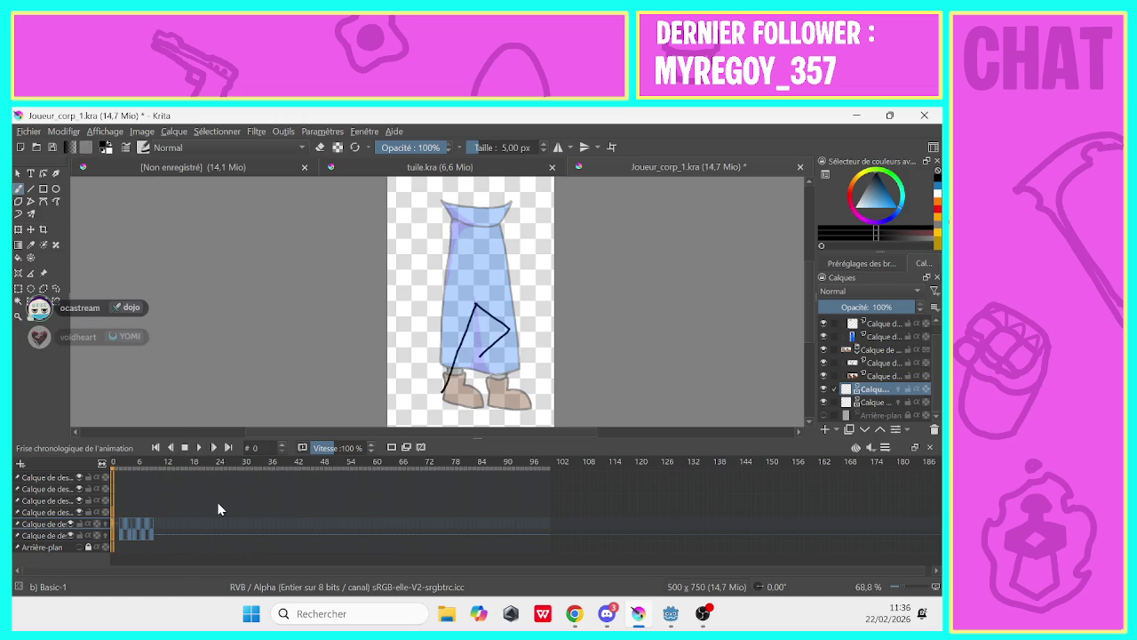
left_click_drag(332, 448, 320, 448)
left_click(199, 447)
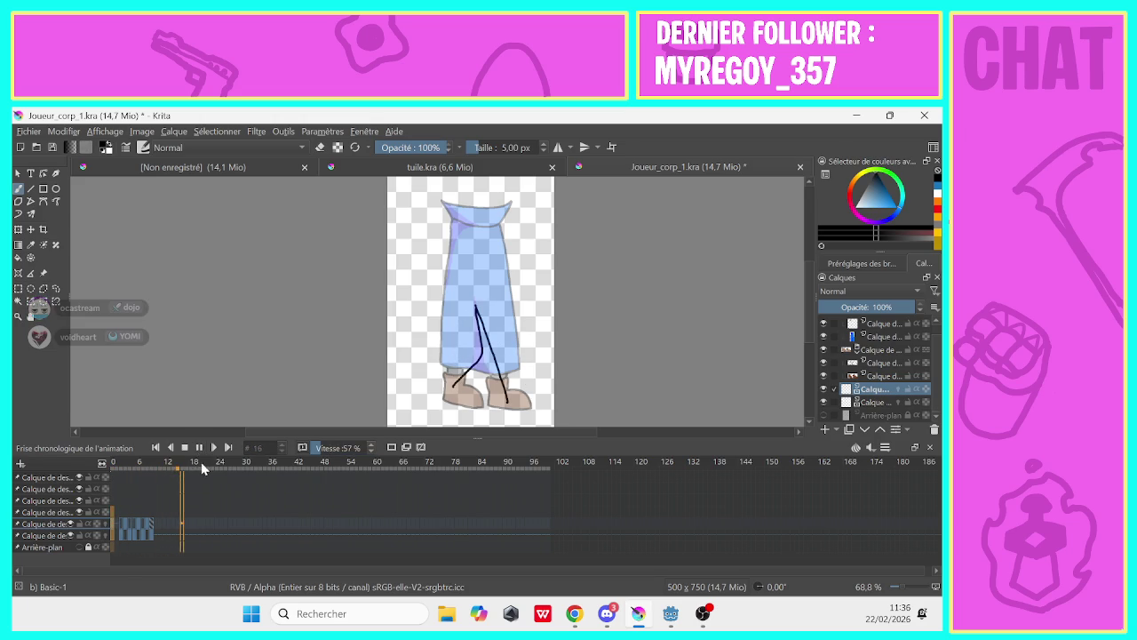
left_click(127, 502)
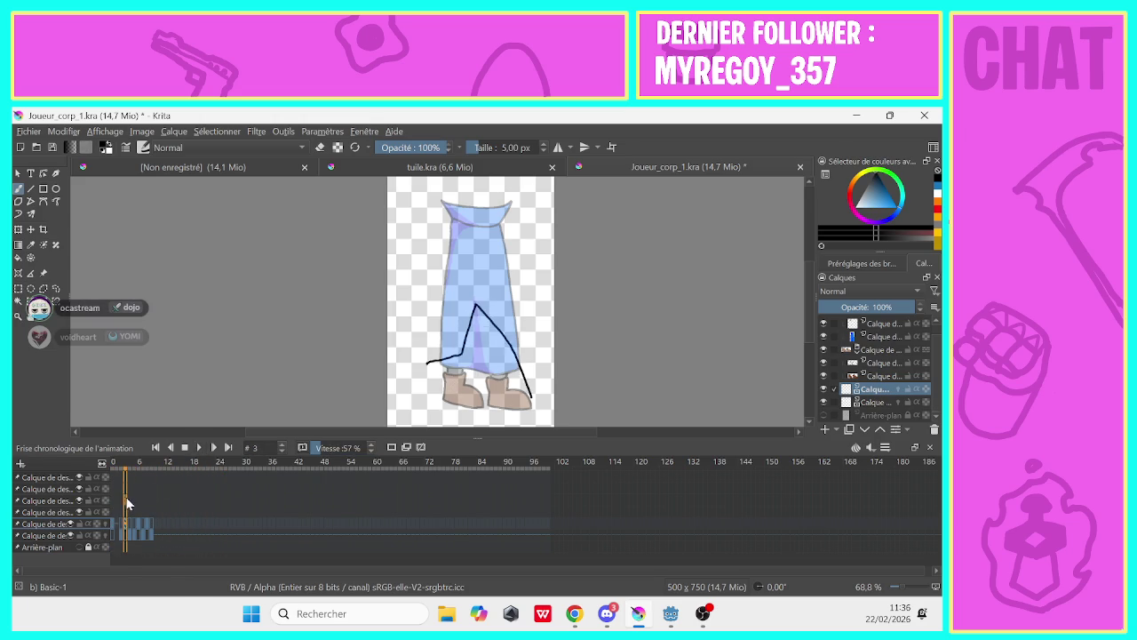
Scrub the timeline and inspect frames 1, 2, 3 and 5
mouse_move(113, 501)
left_mouse_down()
mouse_move(122, 510)
mouse_move(171, 500)
left_mouse_up()
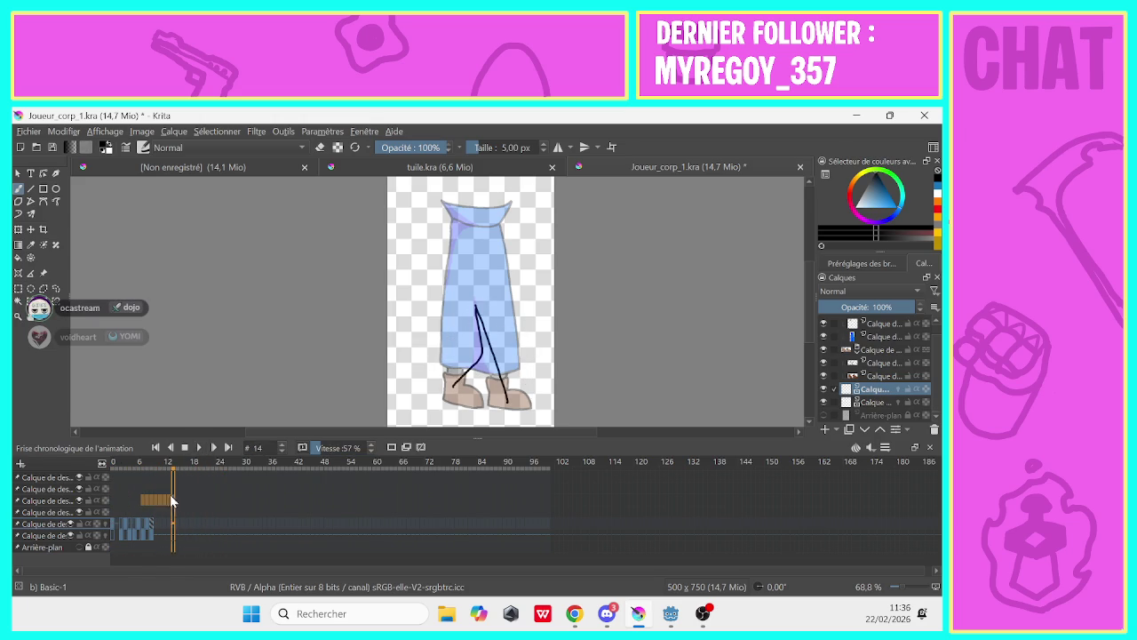
left_click(119, 538)
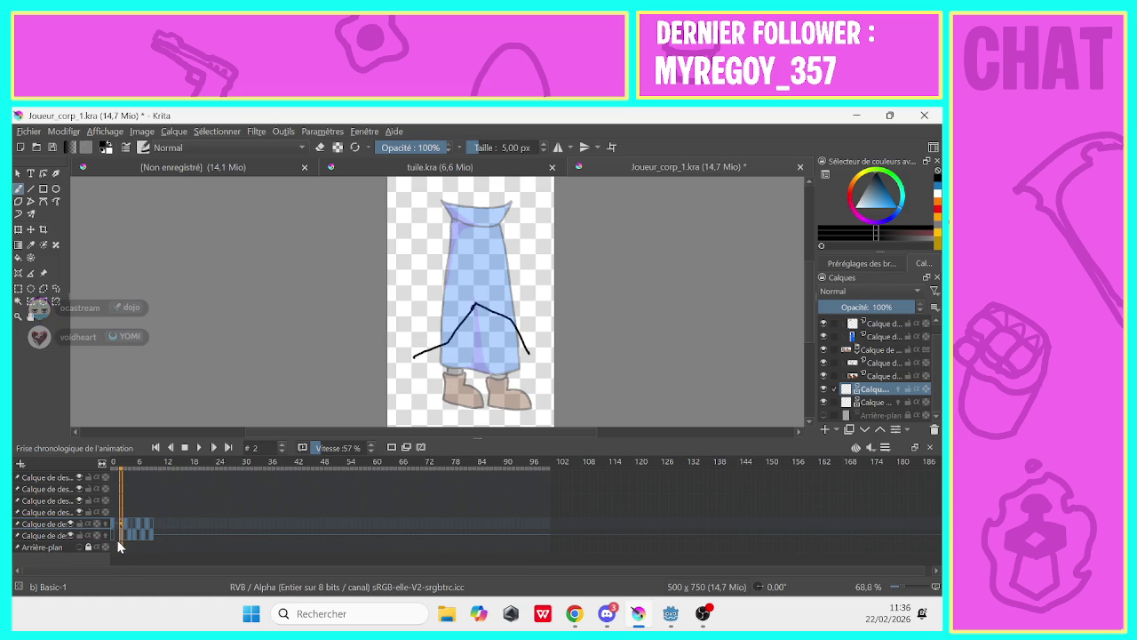
left_click(116, 539)
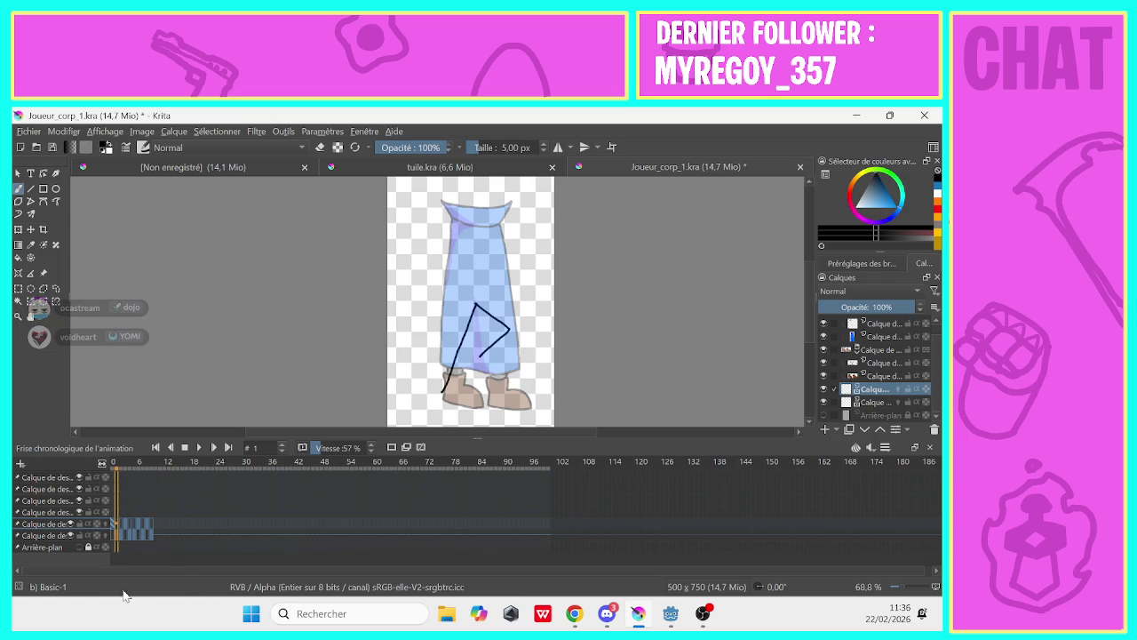
left_click_drag(69, 571, 63, 565)
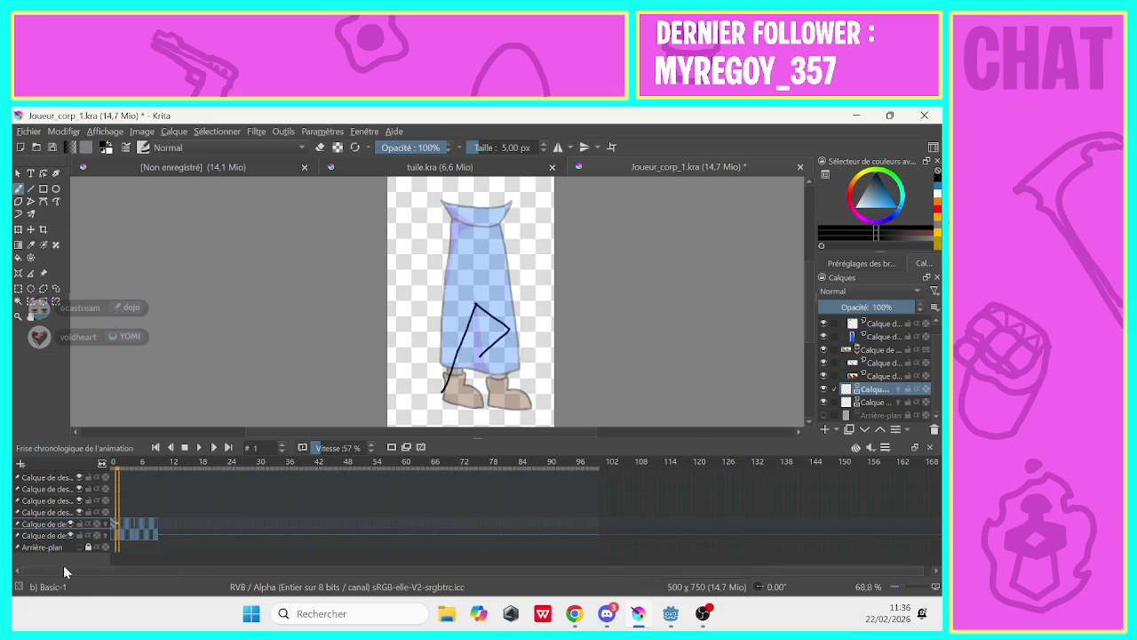
left_click(124, 510)
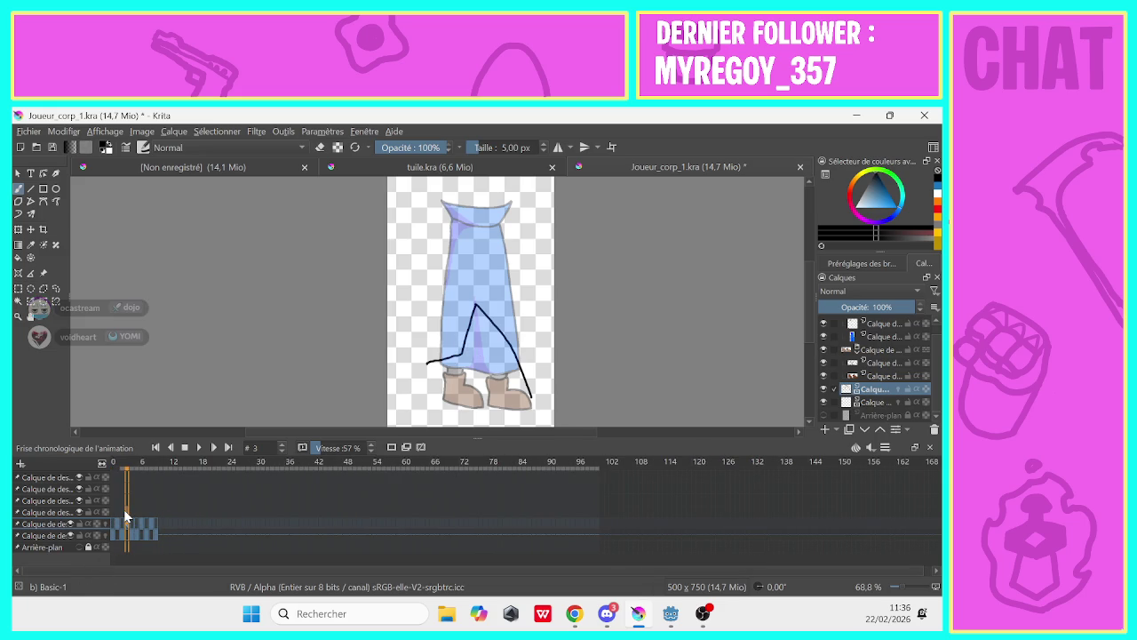
left_click(134, 499)
Set playback speed to 25% and preview the walking-leg animation
left_click_drag(326, 449, 317, 448)
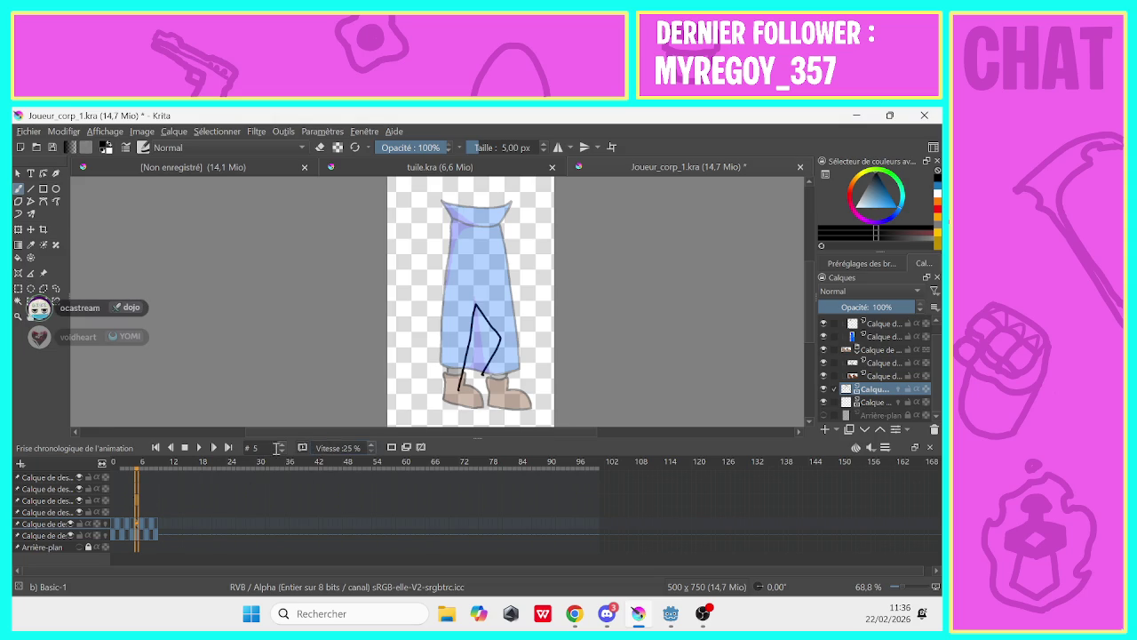
left_click_drag(133, 503, 115, 504)
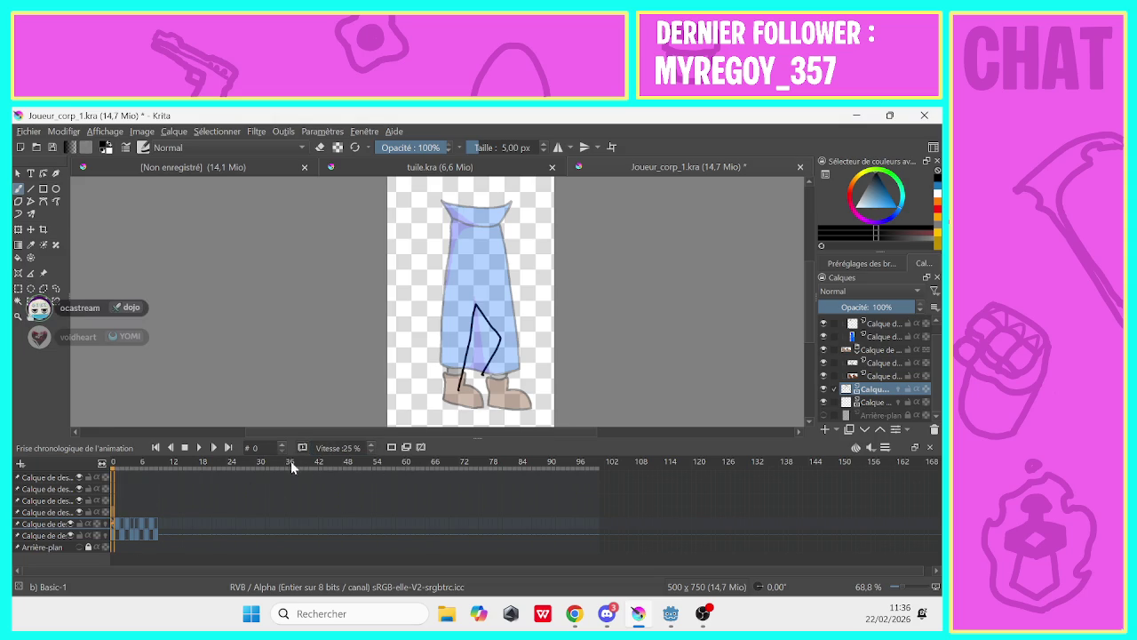
left_click(199, 447)
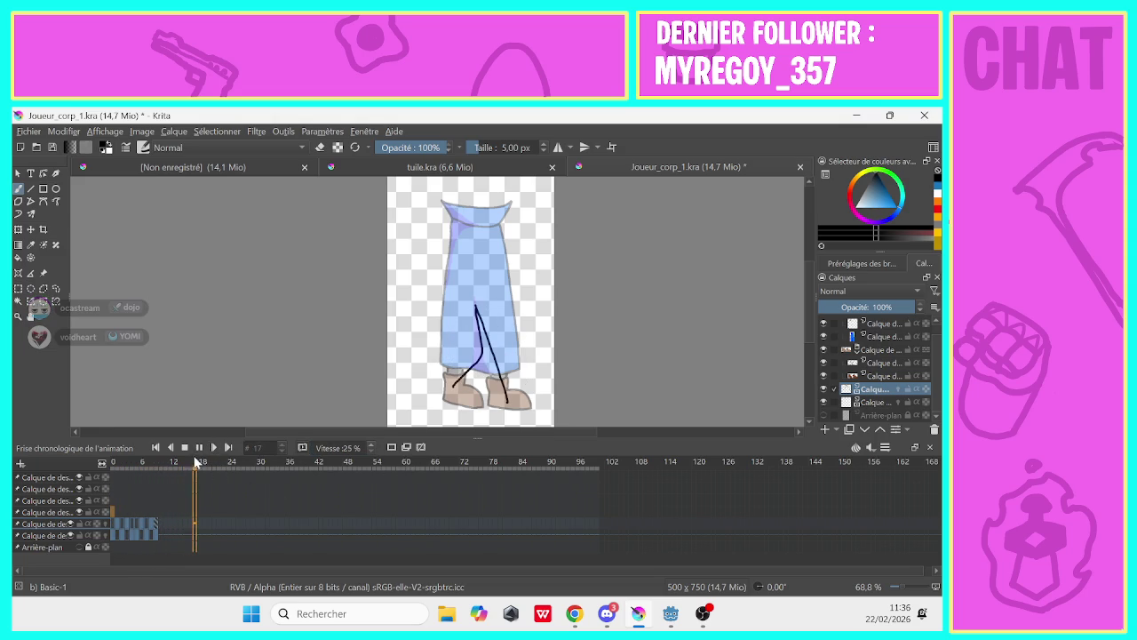
key("space")
Drag the leg frames from frame 5 onward later and check both leg layers
left_click(131, 510)
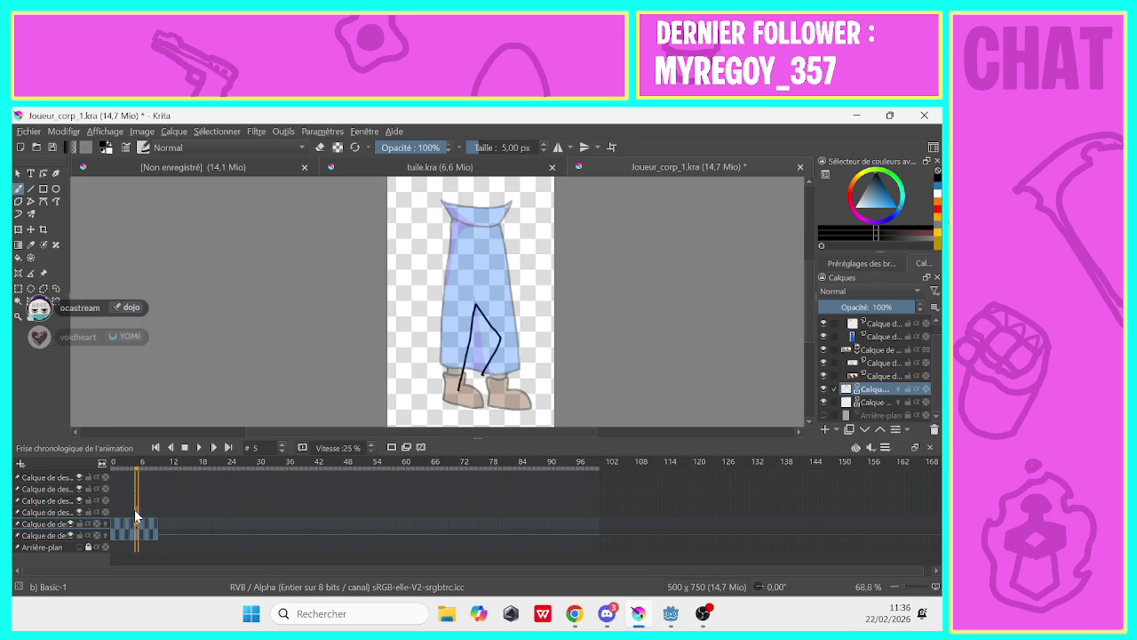
key("Right")
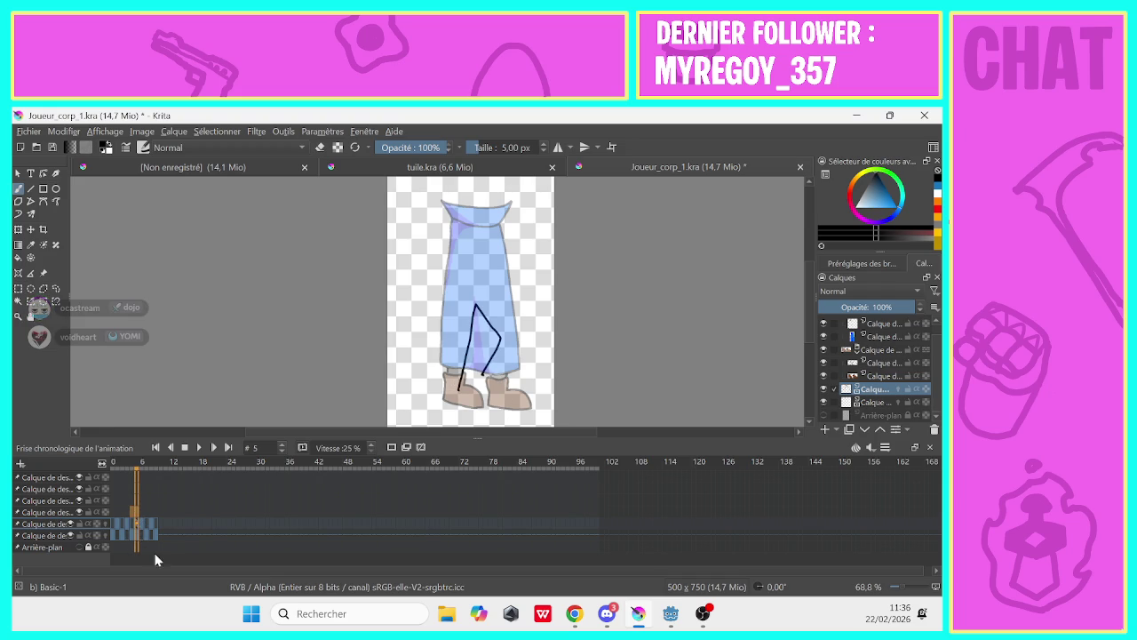
left_click_drag(156, 544, 141, 525)
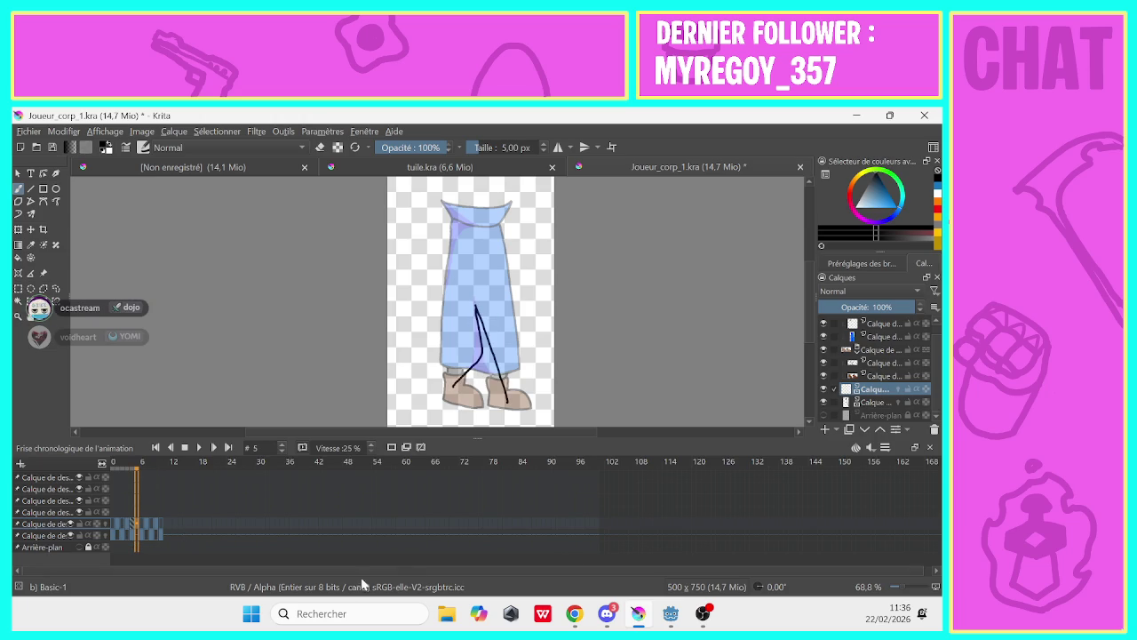
left_click(867, 405)
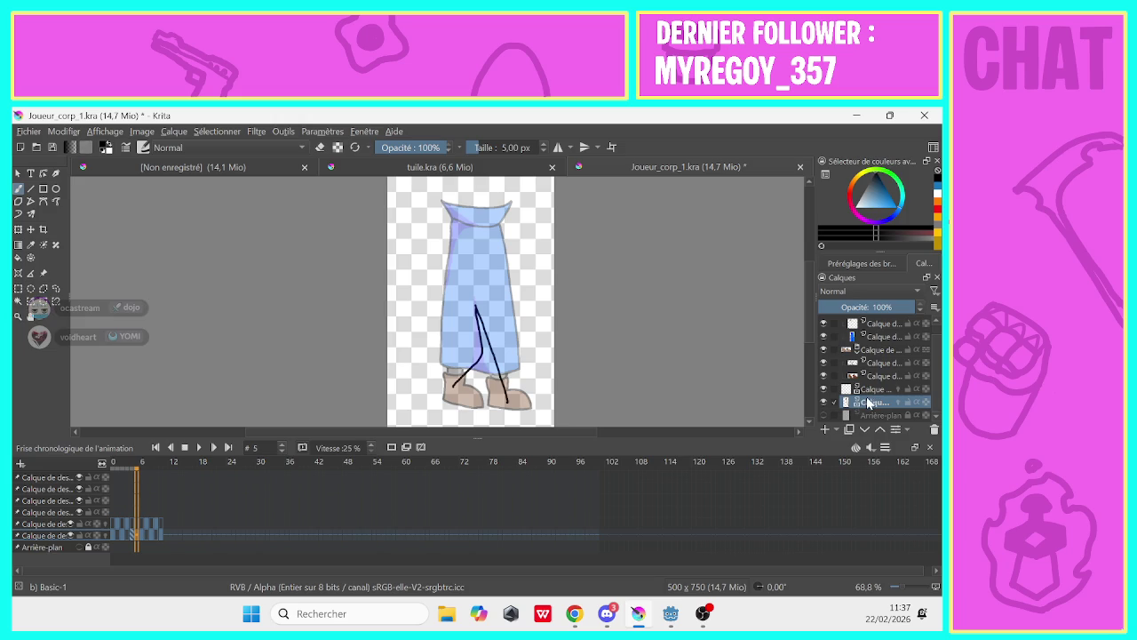
left_click(868, 390)
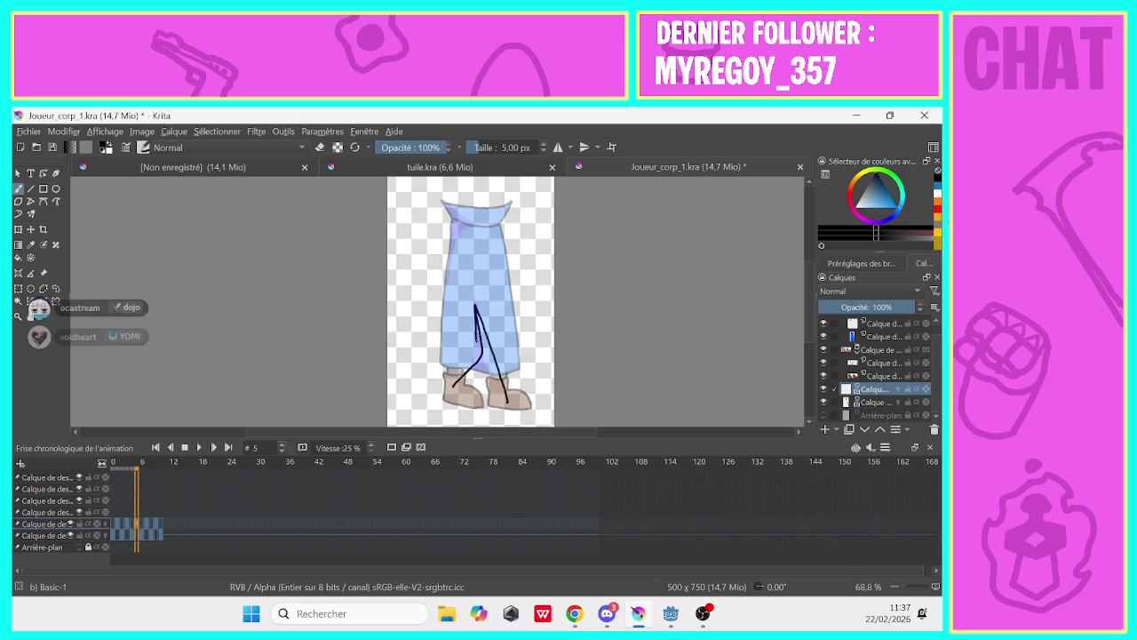
Draw a straight leg line with a short extra stroke on frame 5, then play the walk
left_click_drag(475, 304, 477, 391)
left_click_drag(477, 320, 487, 342)
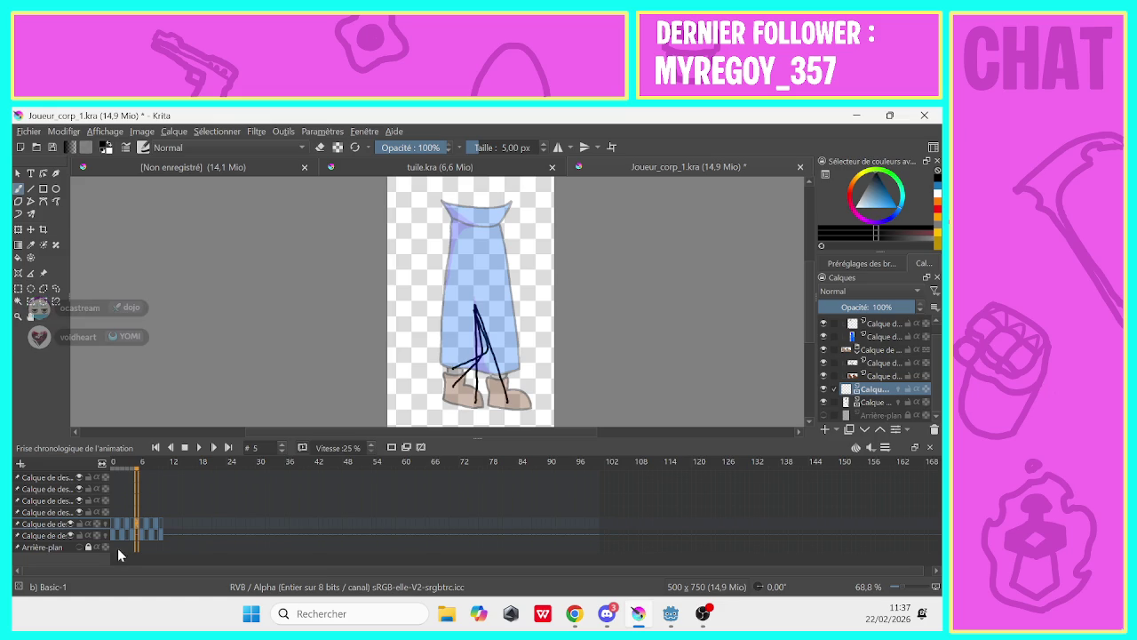
left_click(116, 523)
key("Left")
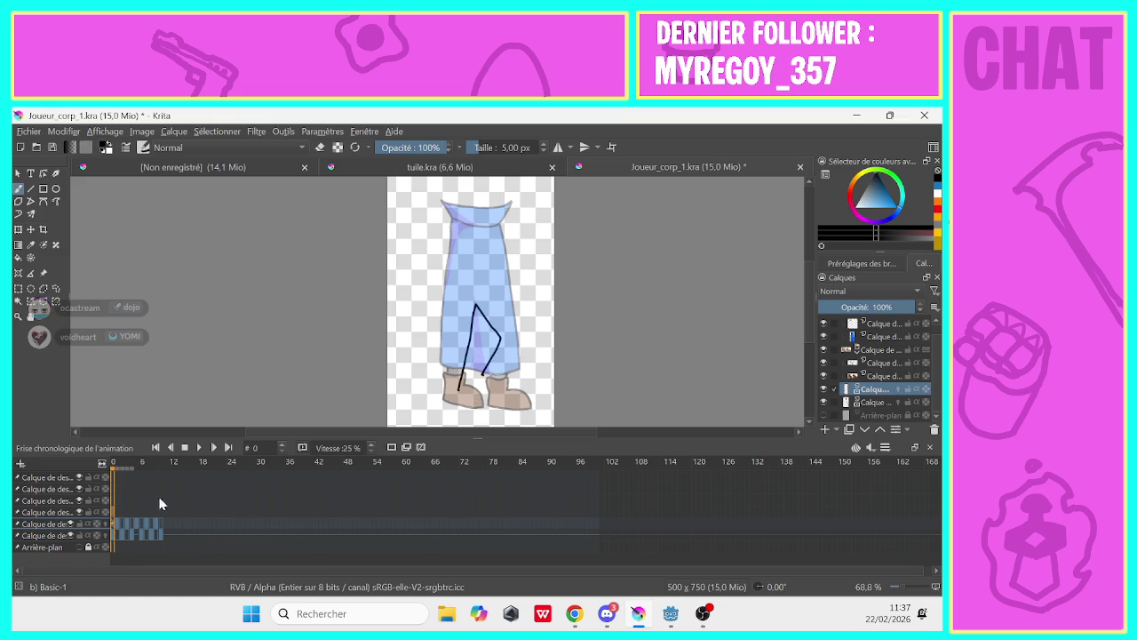
left_click(198, 449)
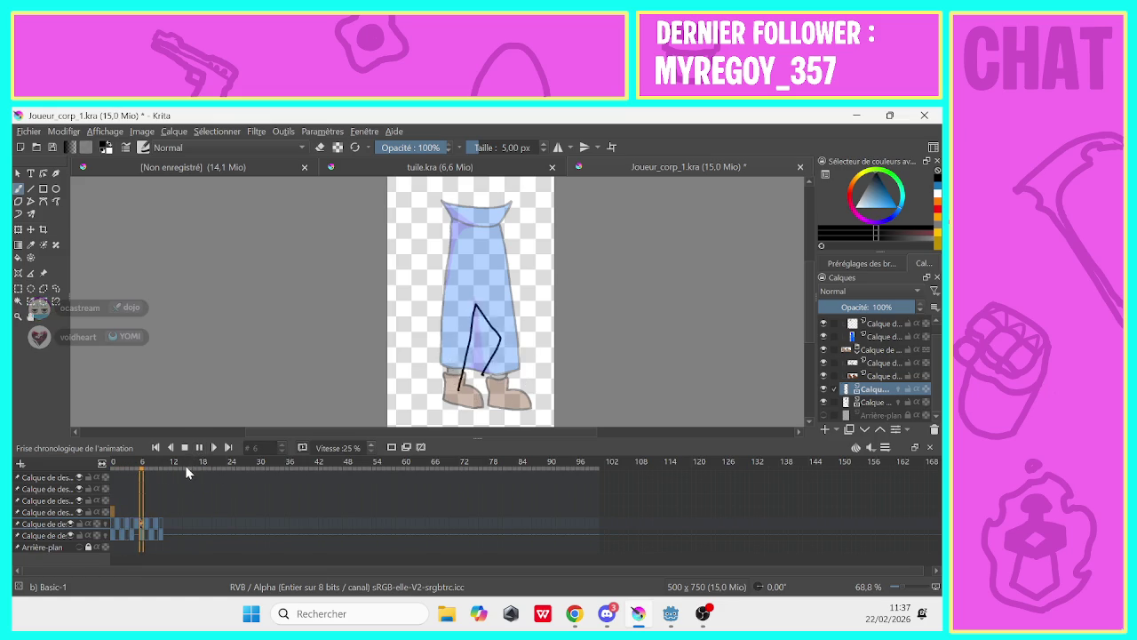
left_click(185, 449)
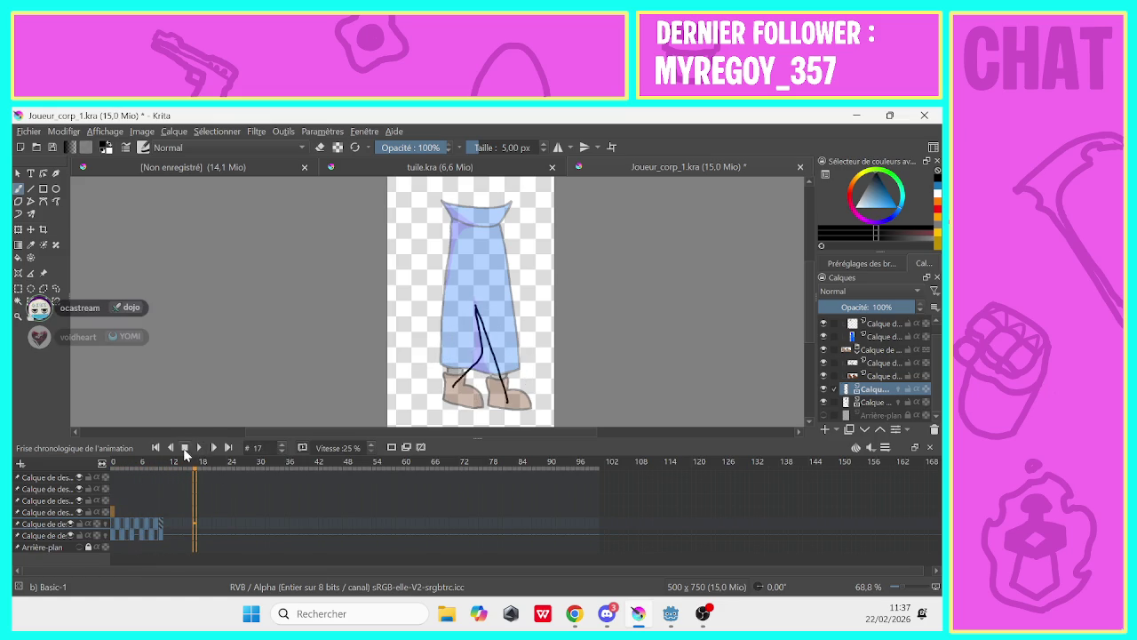
Replay the walk cycle from frame 0 twice, stopping at frame 5
left_click(134, 536)
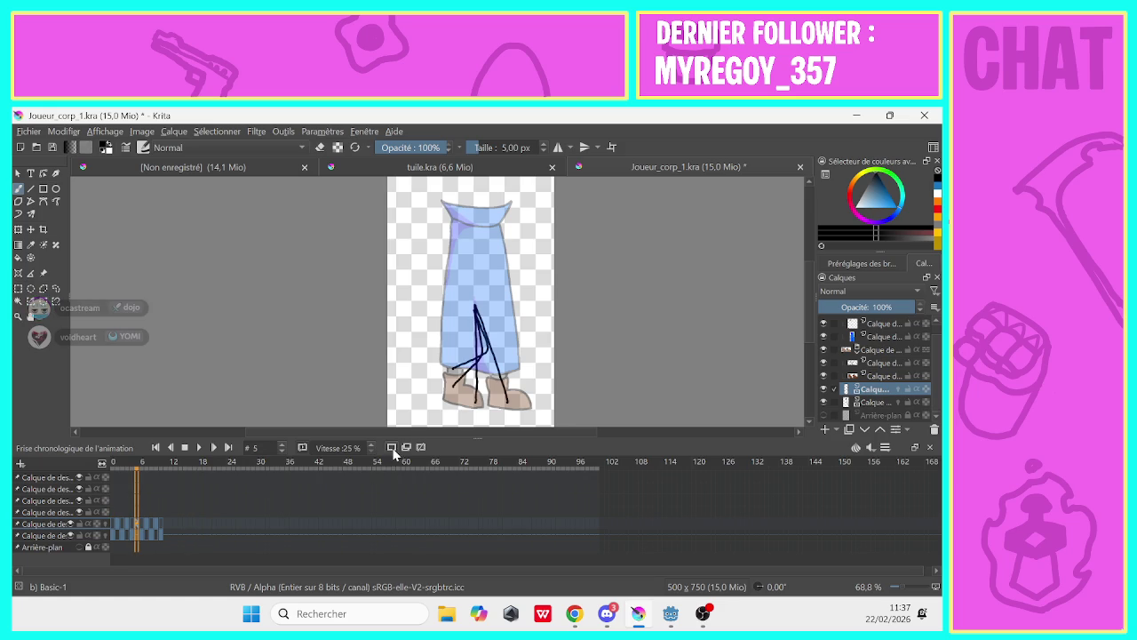
left_click(391, 450)
left_click(111, 510)
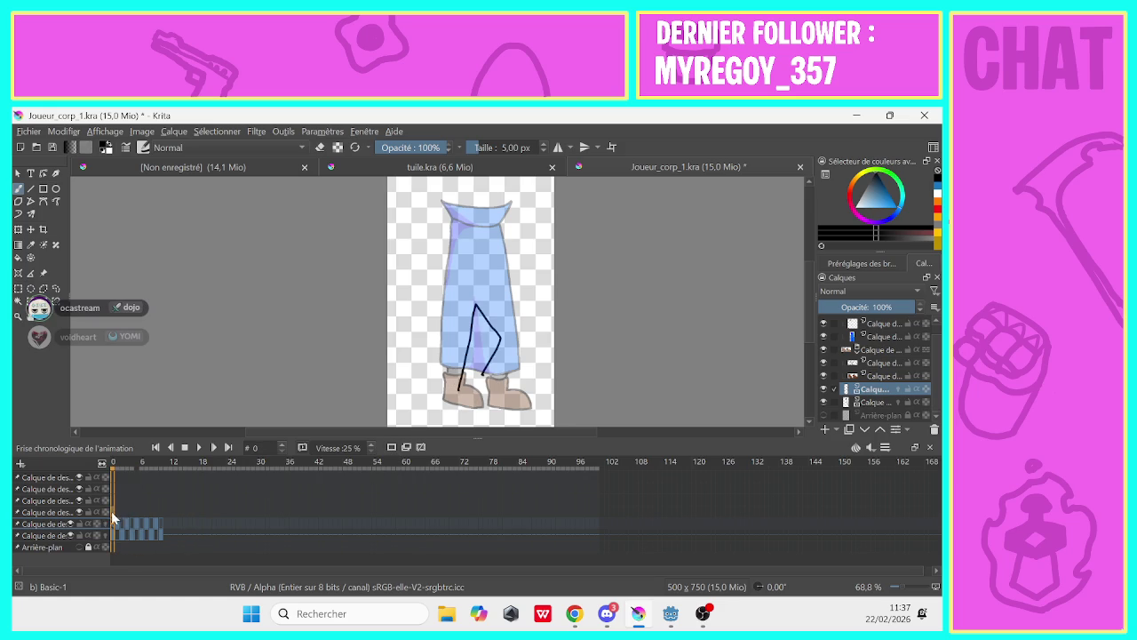
left_click(199, 446)
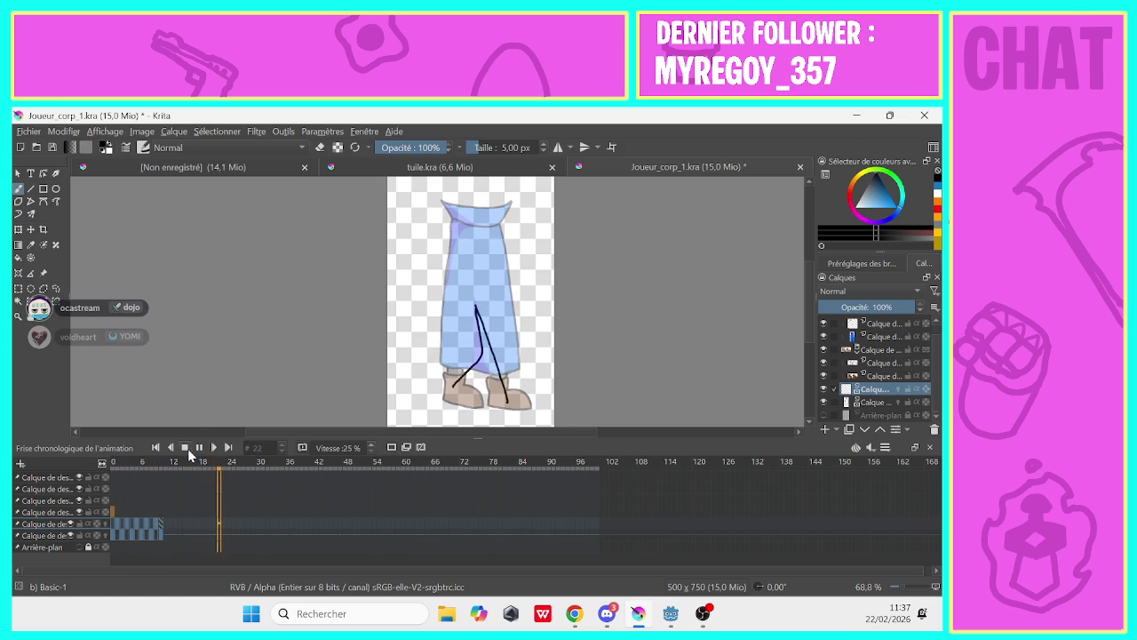
left_click(185, 447)
left_click(199, 446)
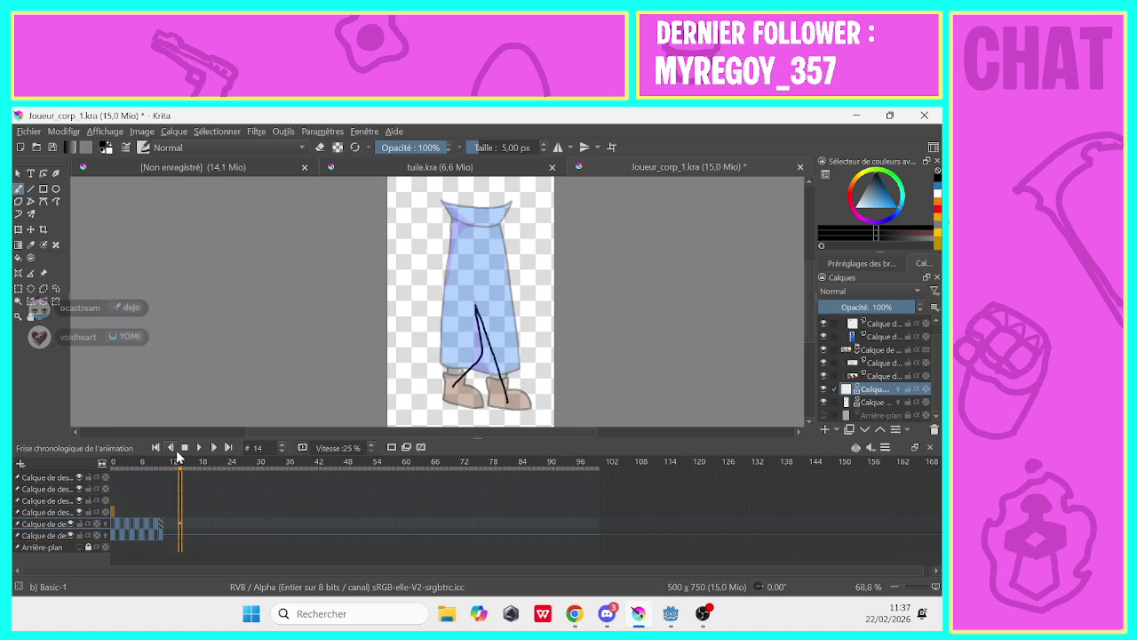
left_click(136, 513)
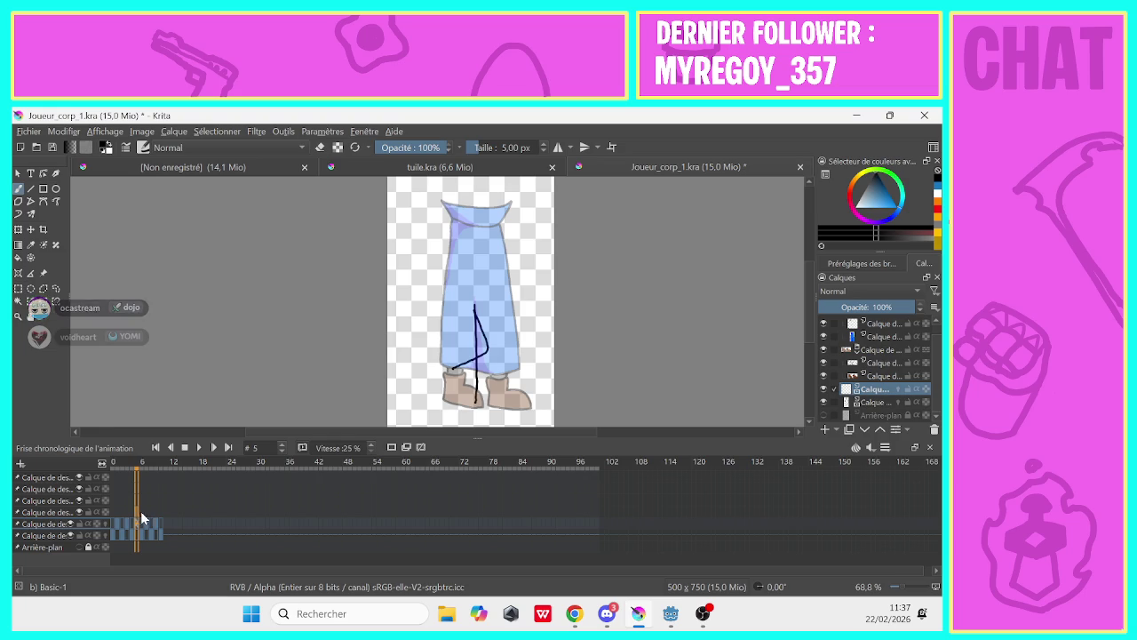
Erase stray lines on frame 5 and extend its leg line down toward the foot
mouse_move(141, 511)
left_mouse_down()
mouse_move(151, 513)
mouse_move(136, 519)
left_mouse_up()
key("e")
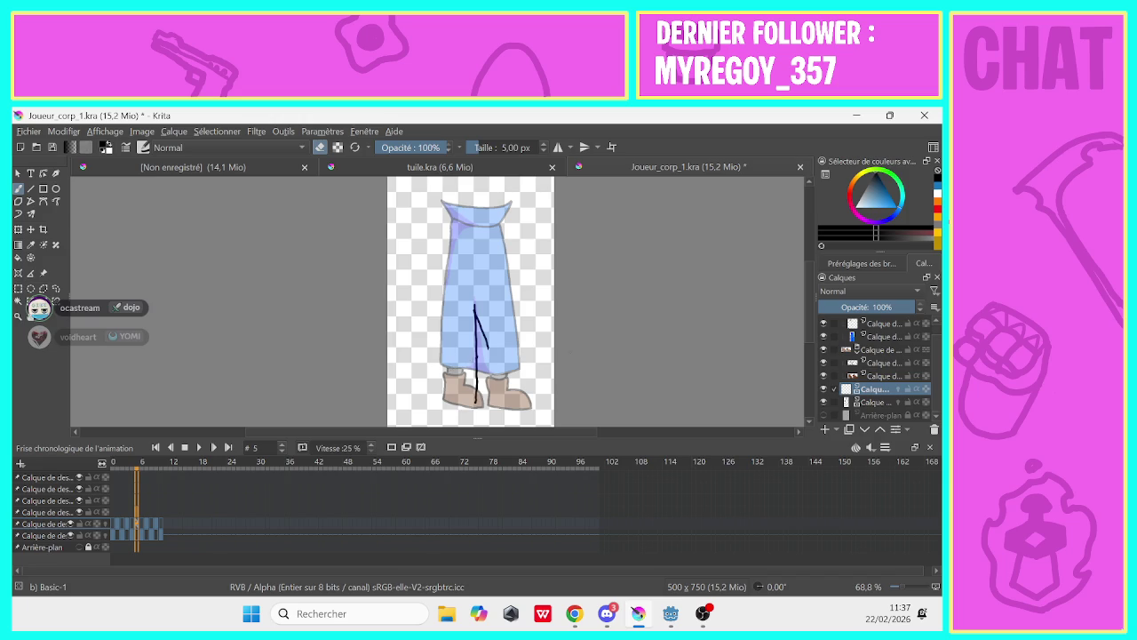
left_click(320, 147)
left_click_drag(485, 354, 469, 383)
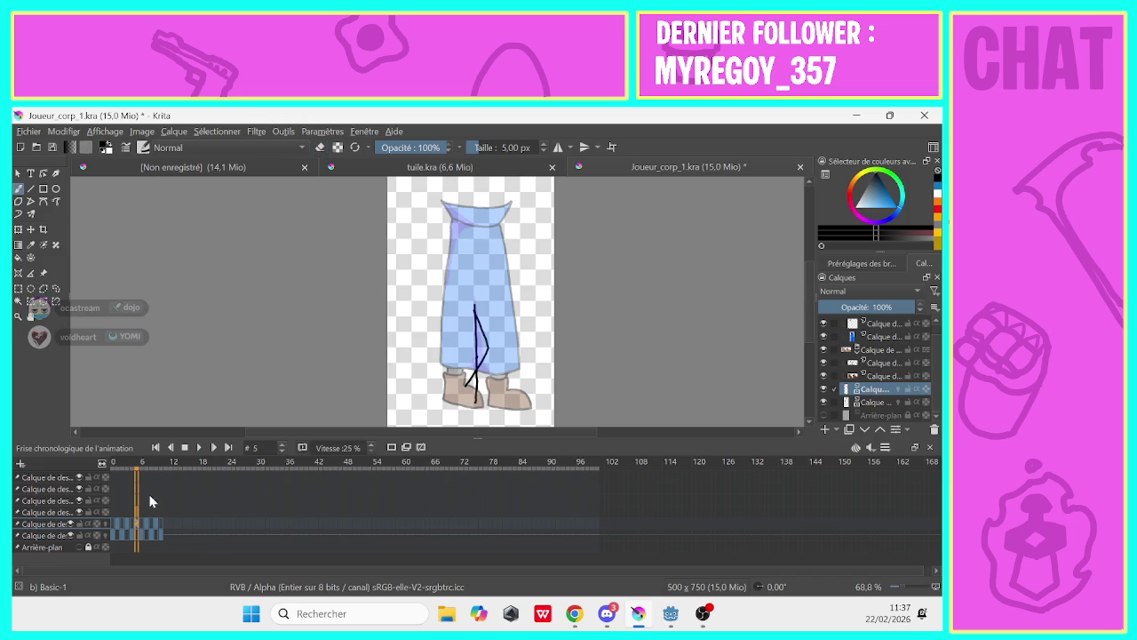
Play the walk cycle from the first frame twice and return to frame 0
left_click(141, 522)
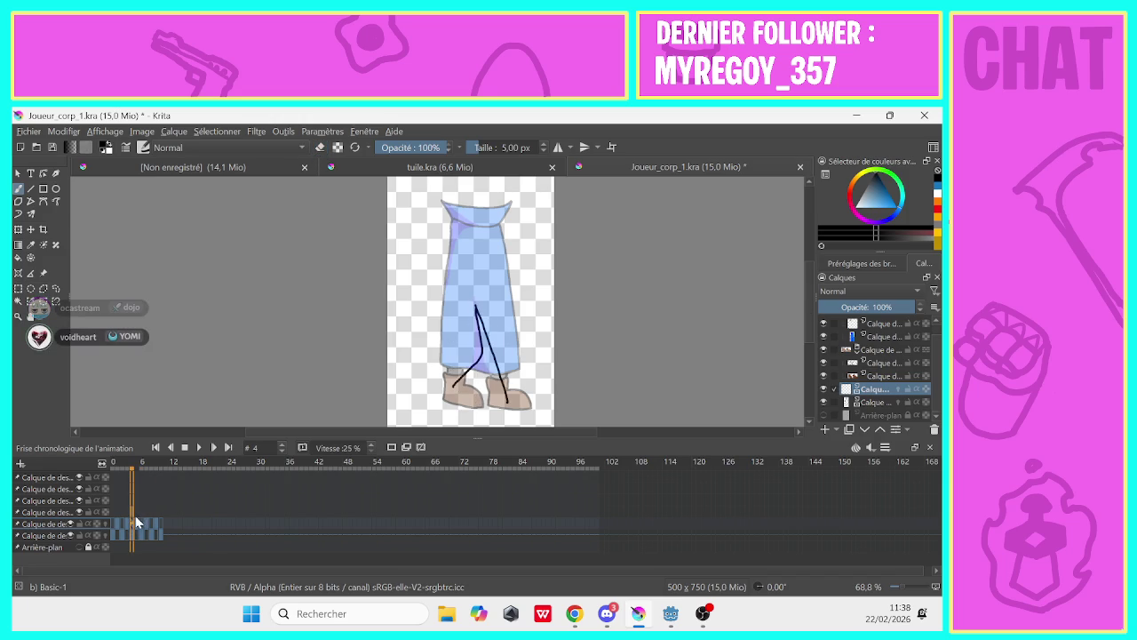
left_click(139, 520)
left_click(111, 517)
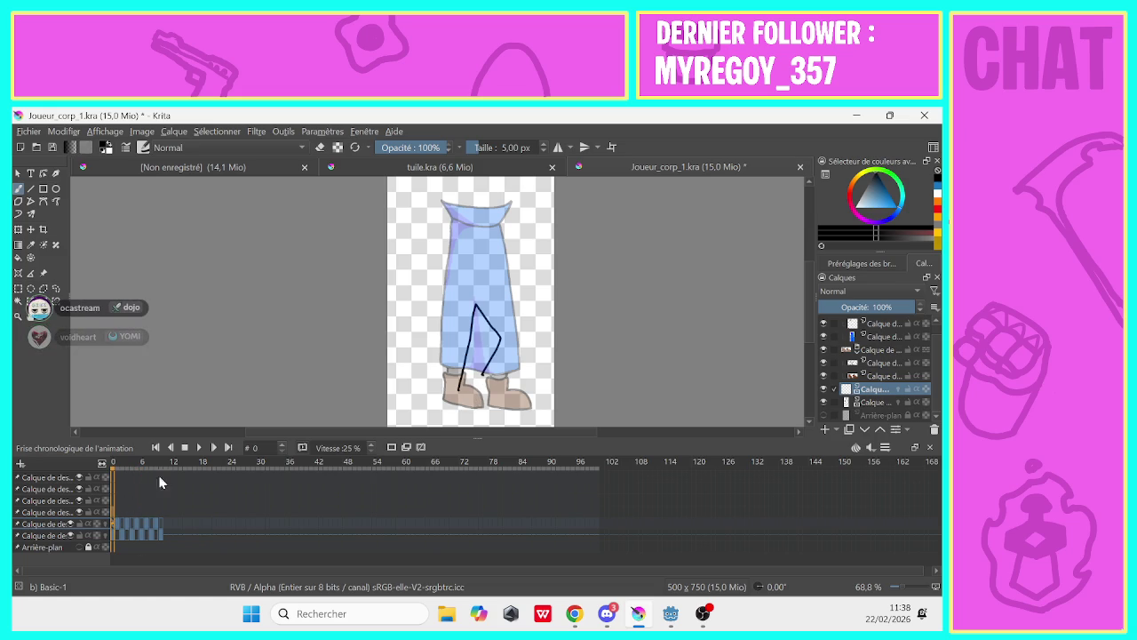
key("space")
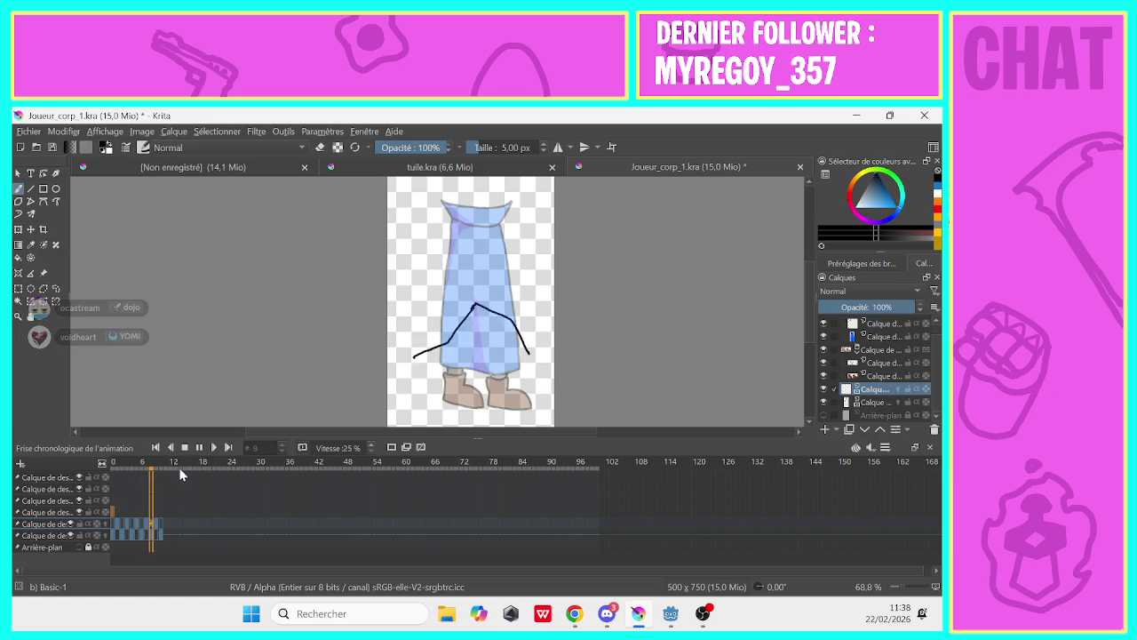
key("space")
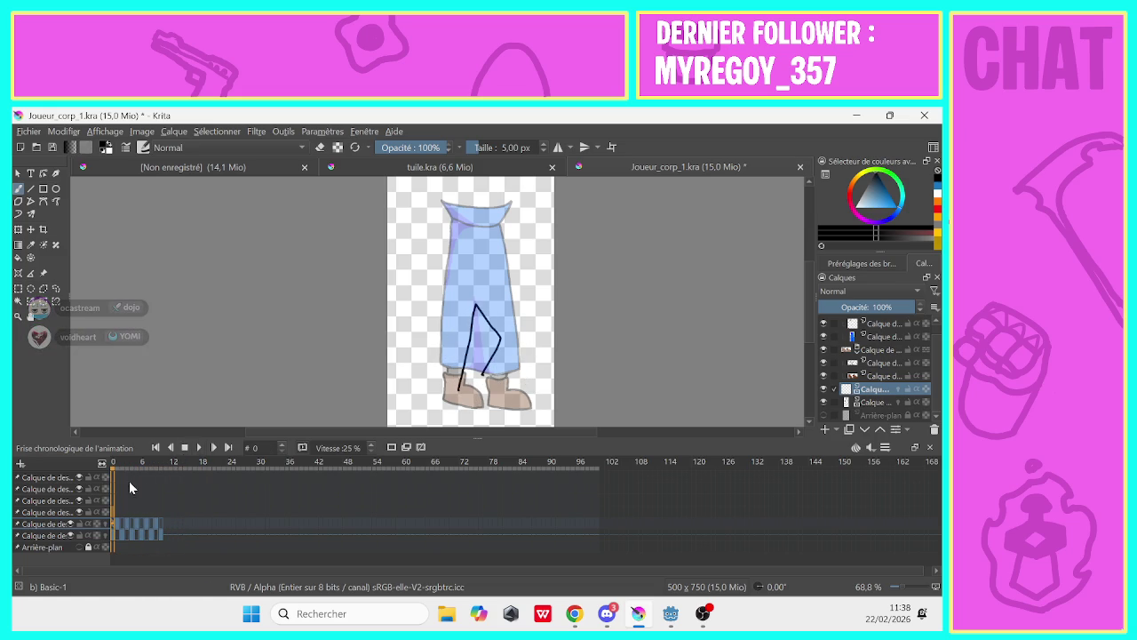
left_click(198, 447)
left_click(188, 448)
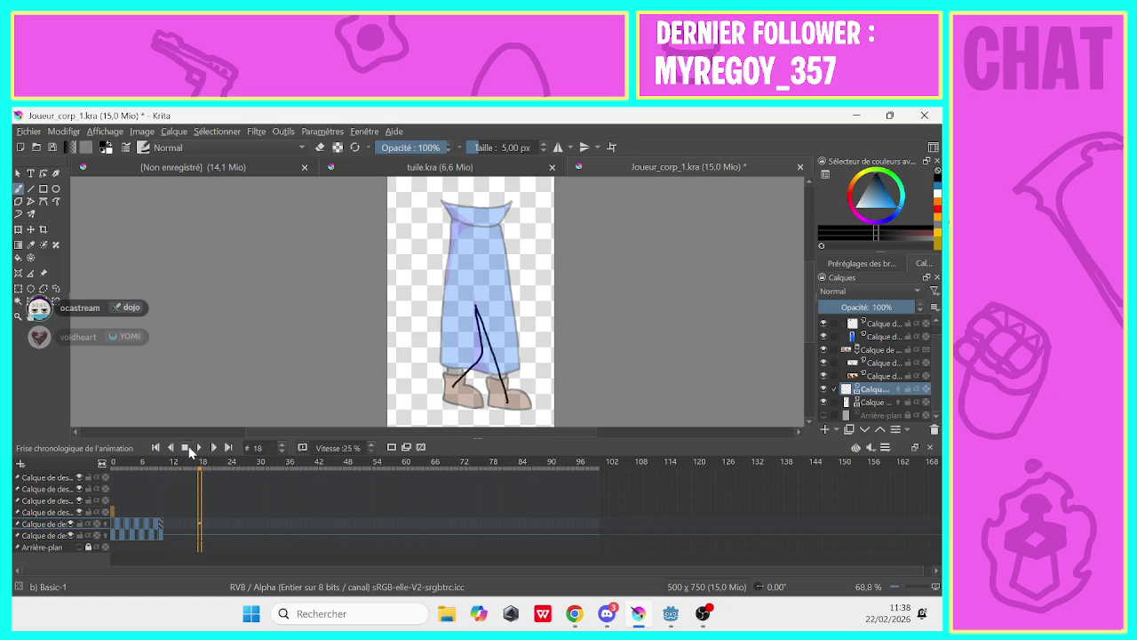
left_click(112, 523)
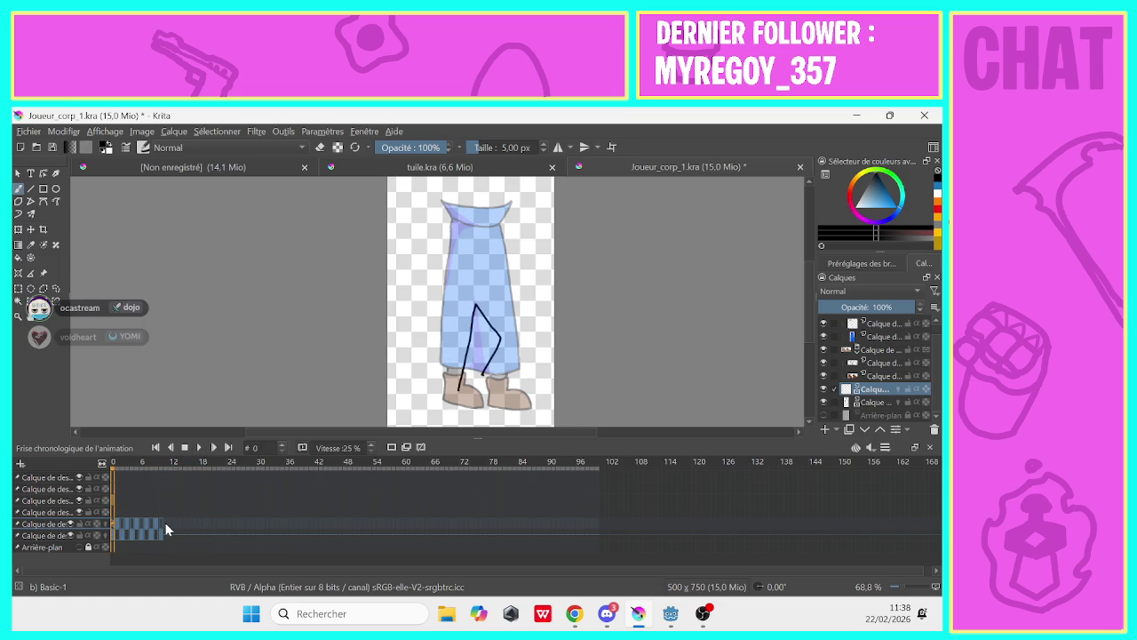
Pick red as the paint colour, then draw and undo a test red stroke on the left leg
left_click(913, 225)
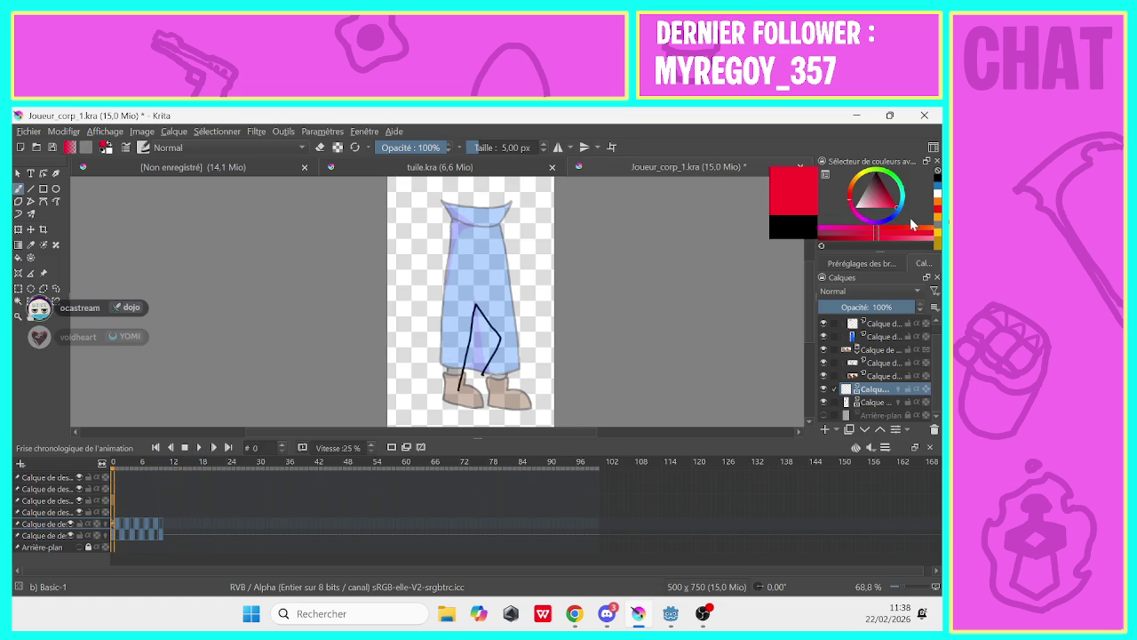
left_click_drag(475, 305, 458, 391)
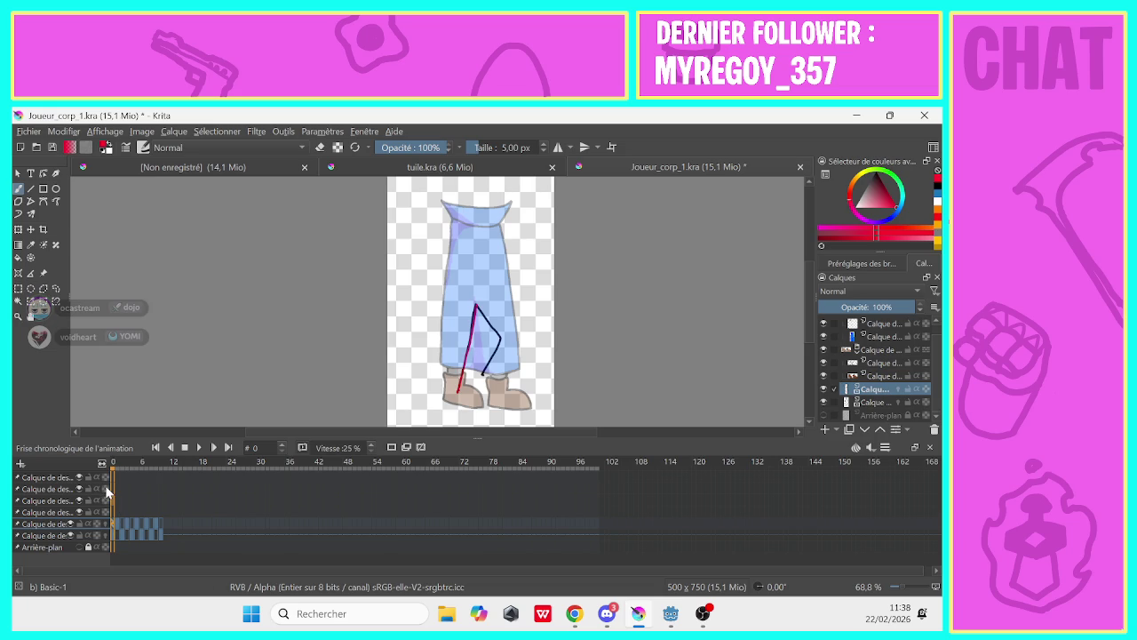
left_click(106, 491)
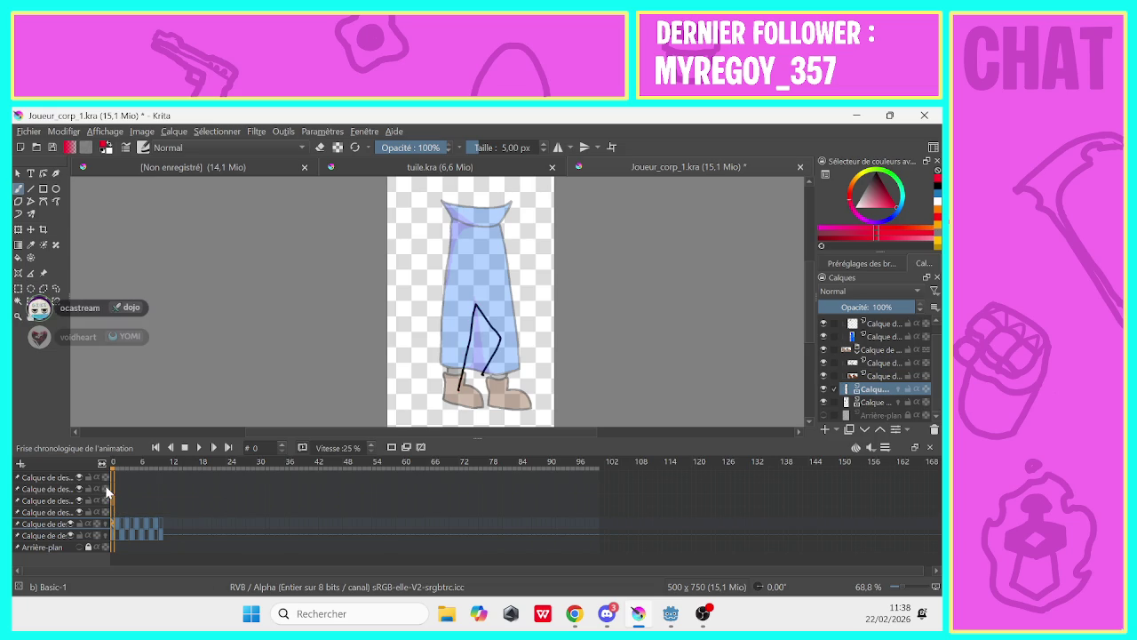
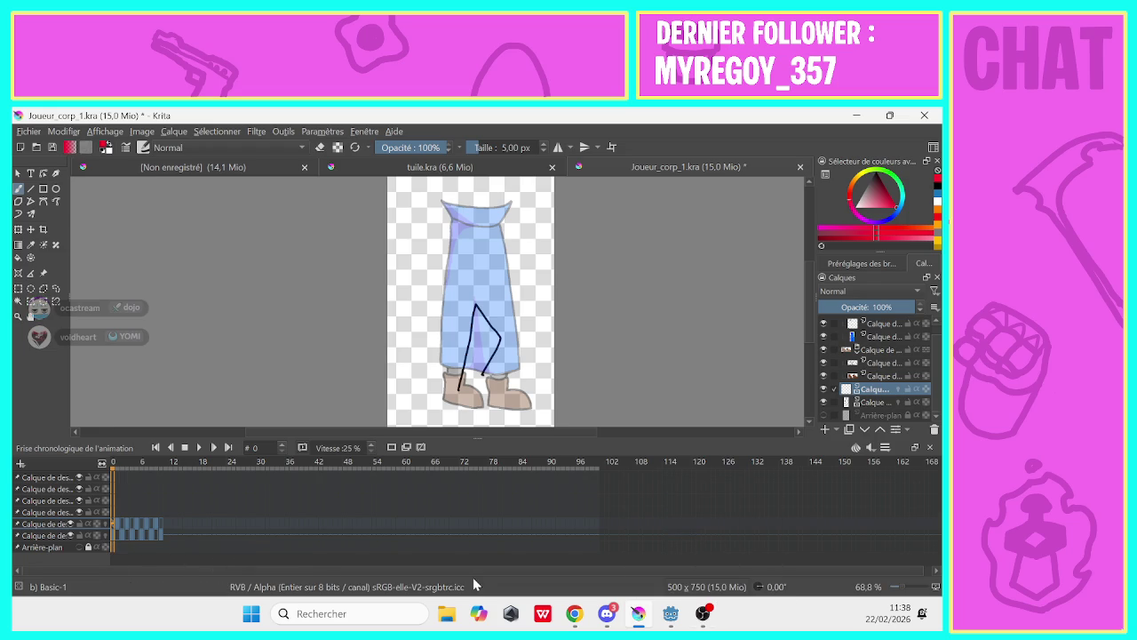
Add a new drawing layer and rename it jambe_rouge
left_click(824, 430)
left_click(869, 402)
double_click(871, 402)
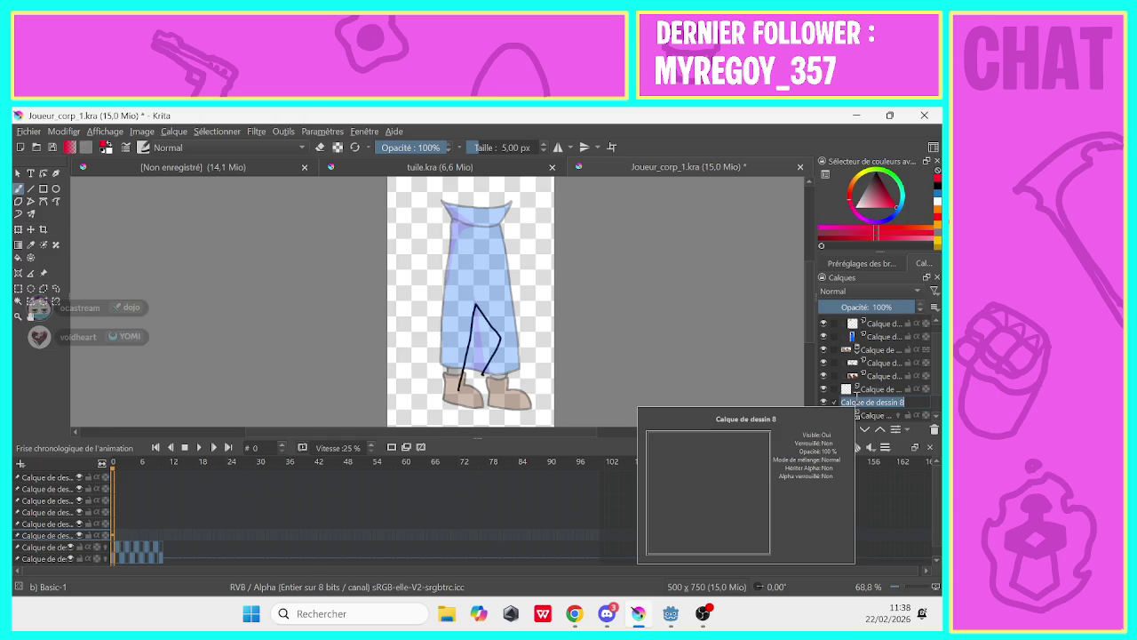
type("jkam")
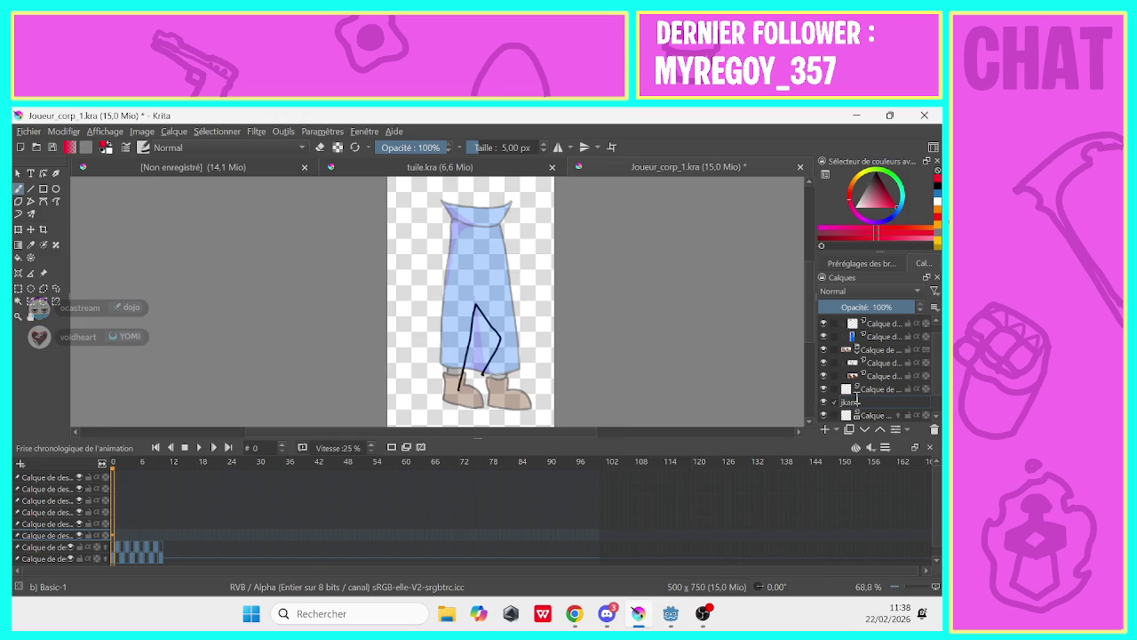
type("jambe")
type("_rou")
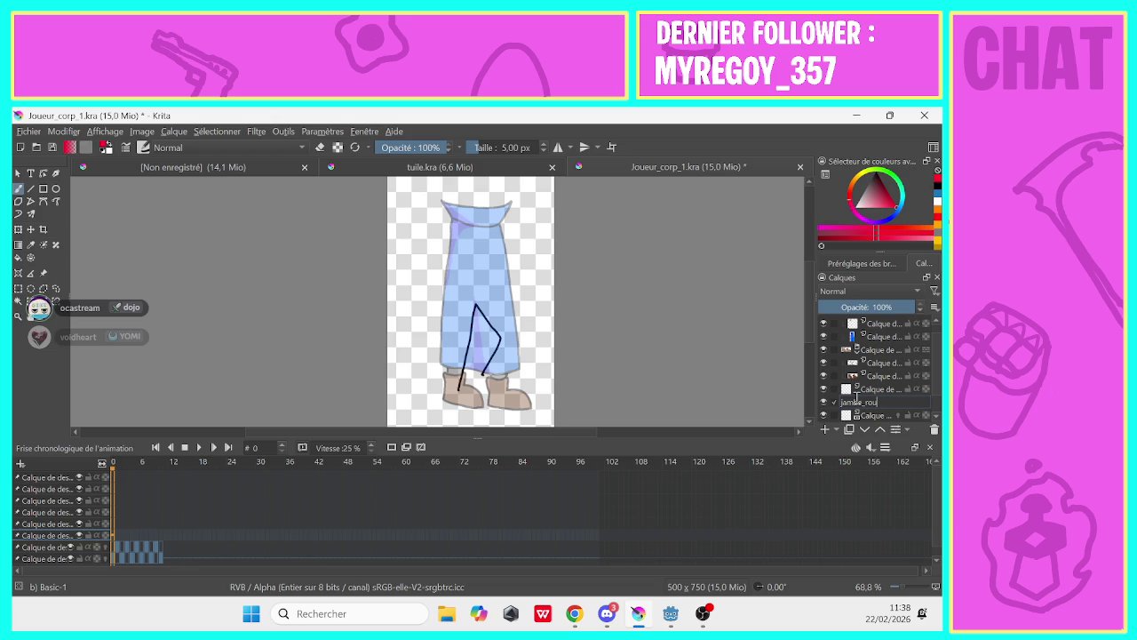
type("ge")
key("Return")
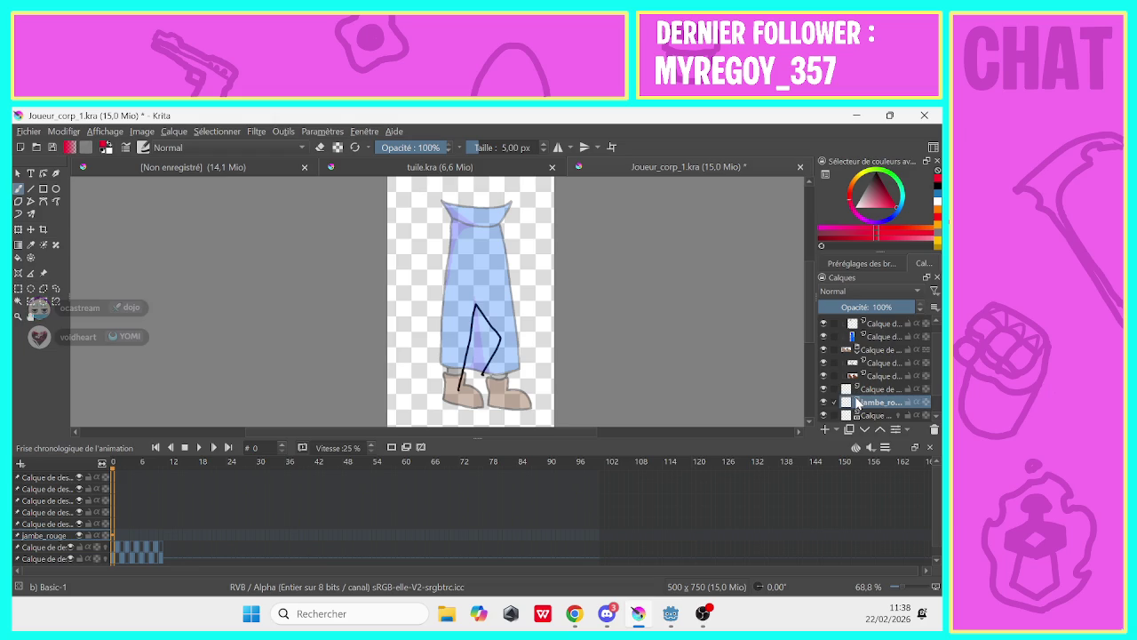
Rename the layer above jambe_rouge to jambe_bleu
left_click(883, 392)
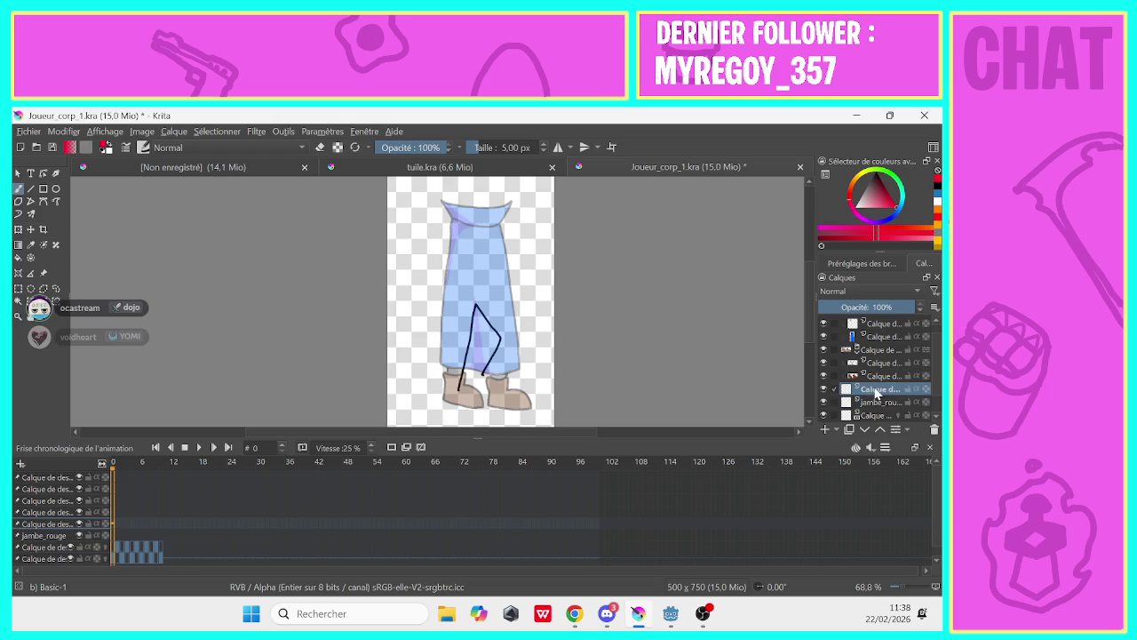
double_click(876, 391)
type("ja")
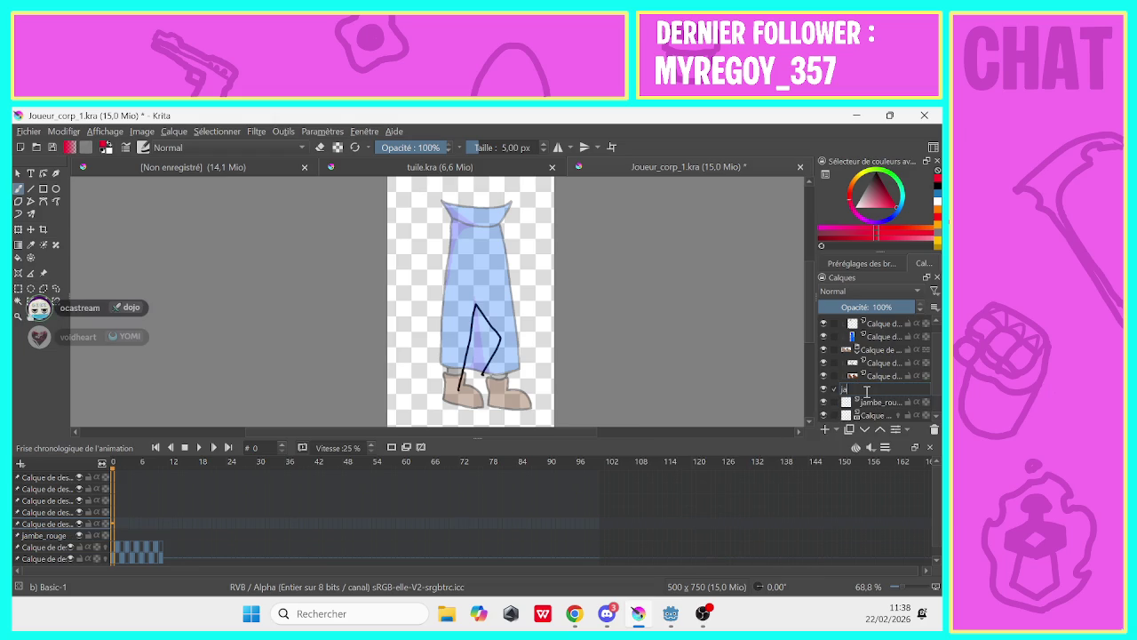
type("mbe_b")
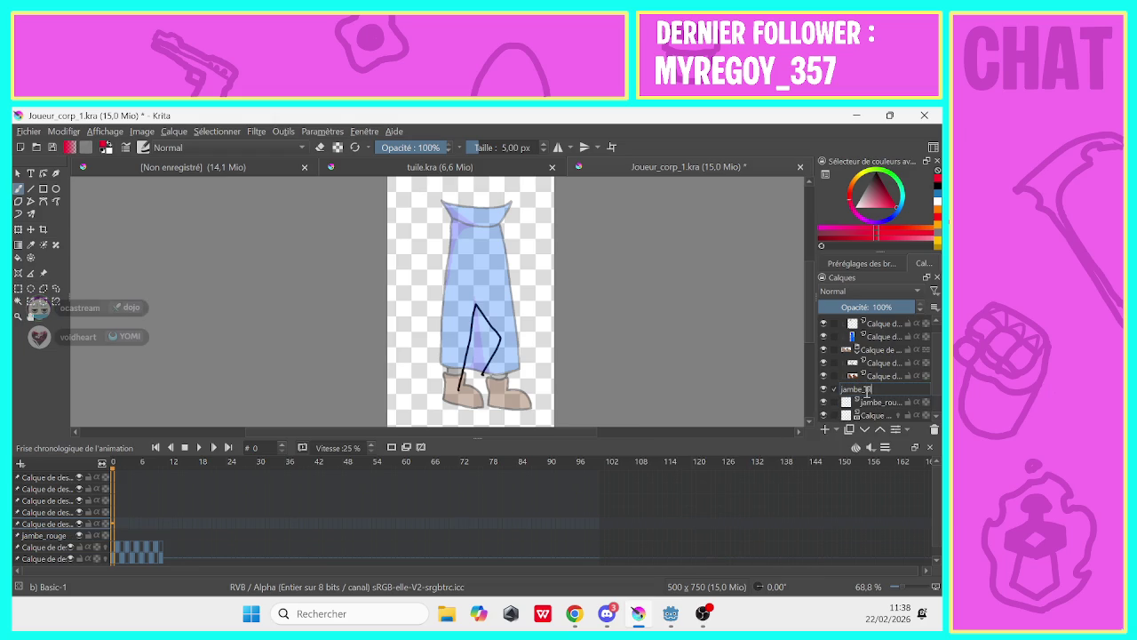
type("leu")
key("Return")
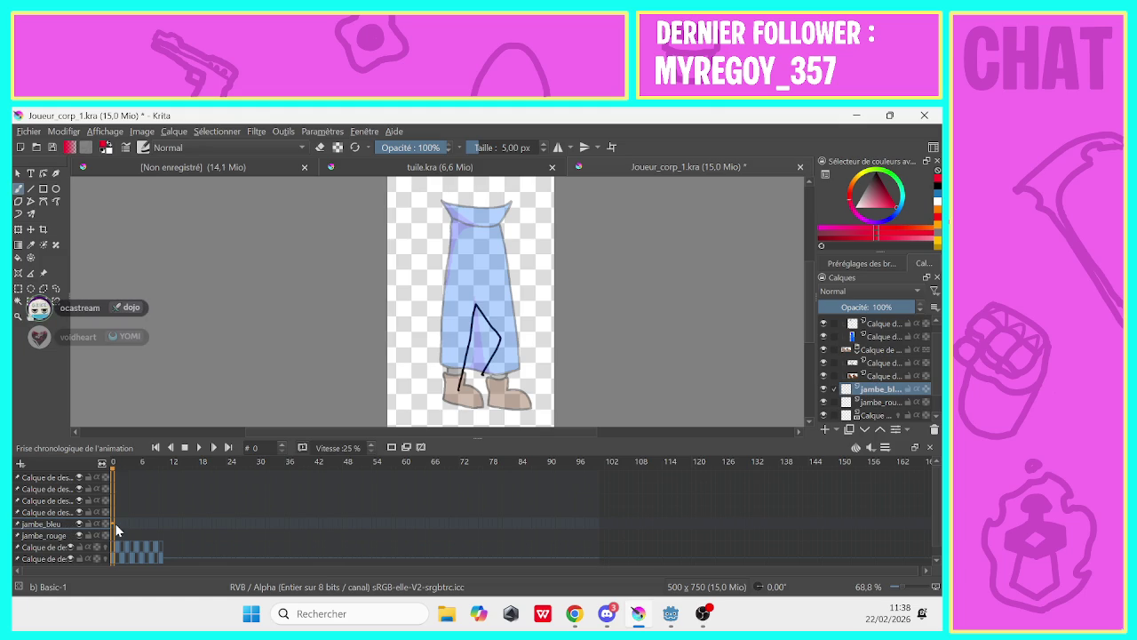
mouse_move(574, 613)
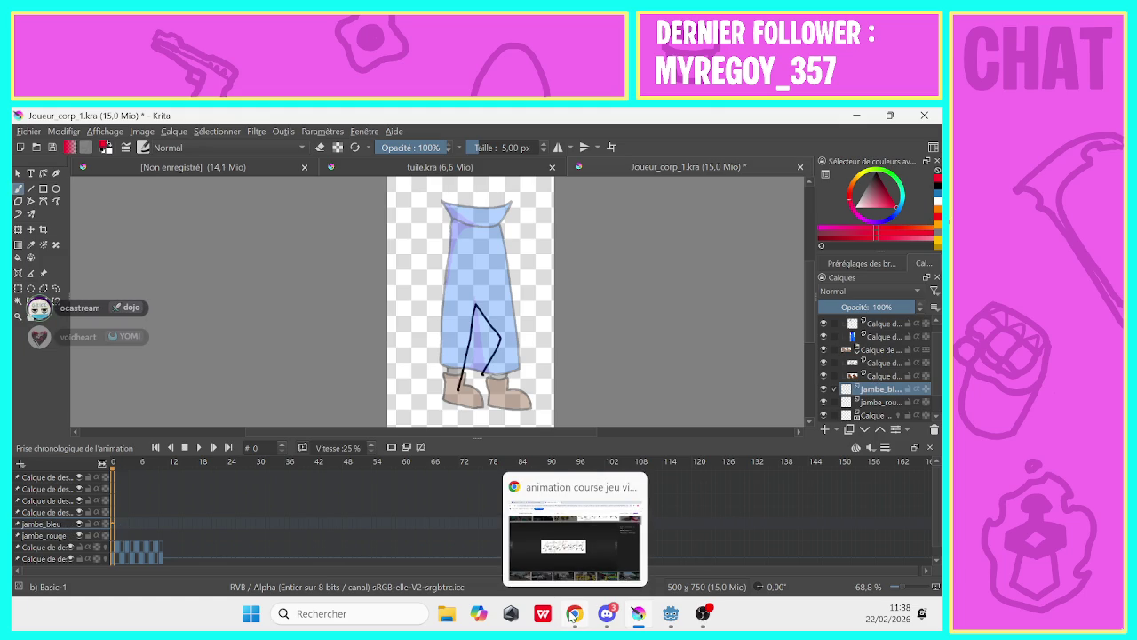
With blue selected and onion skin hidden, trace the right leg on frames 1, 2 and 3
left_click(892, 218)
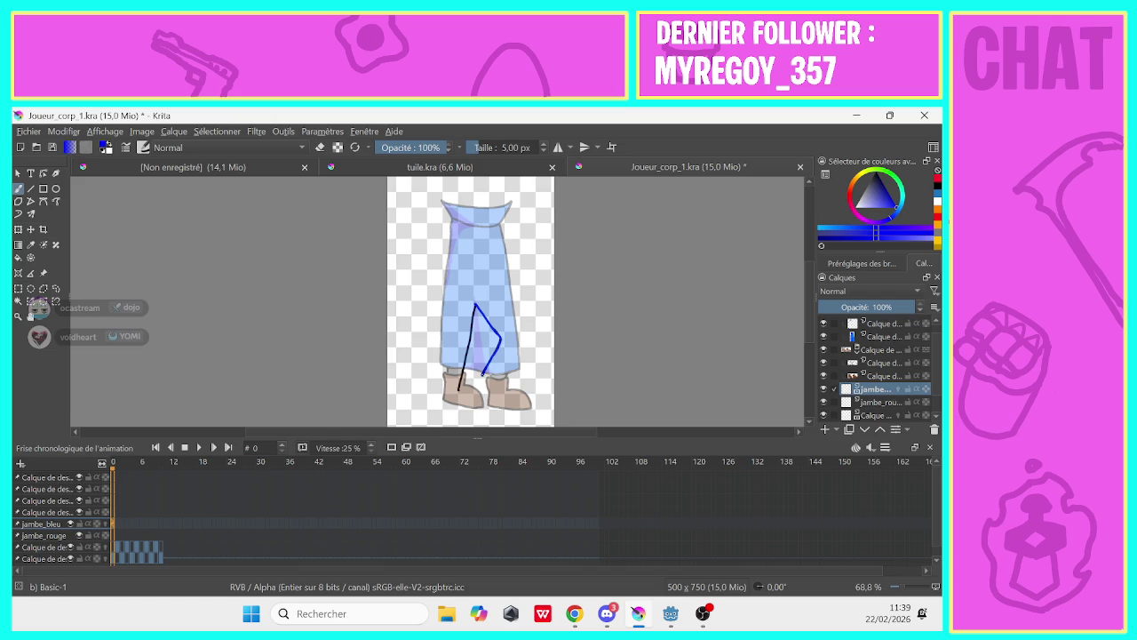
left_click(116, 529)
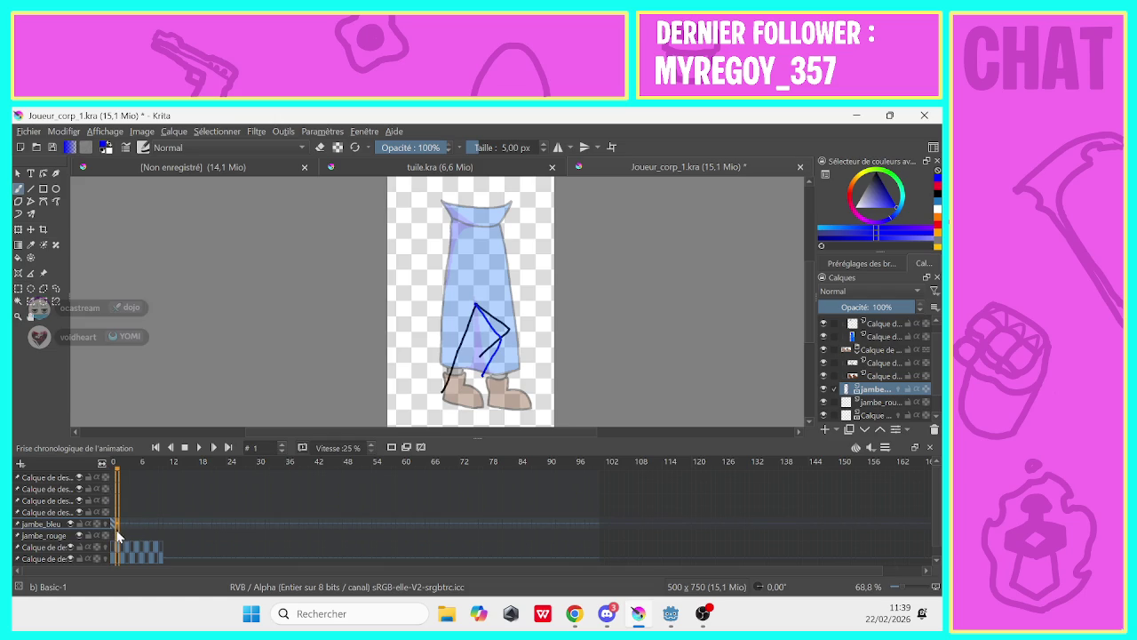
left_click(391, 447)
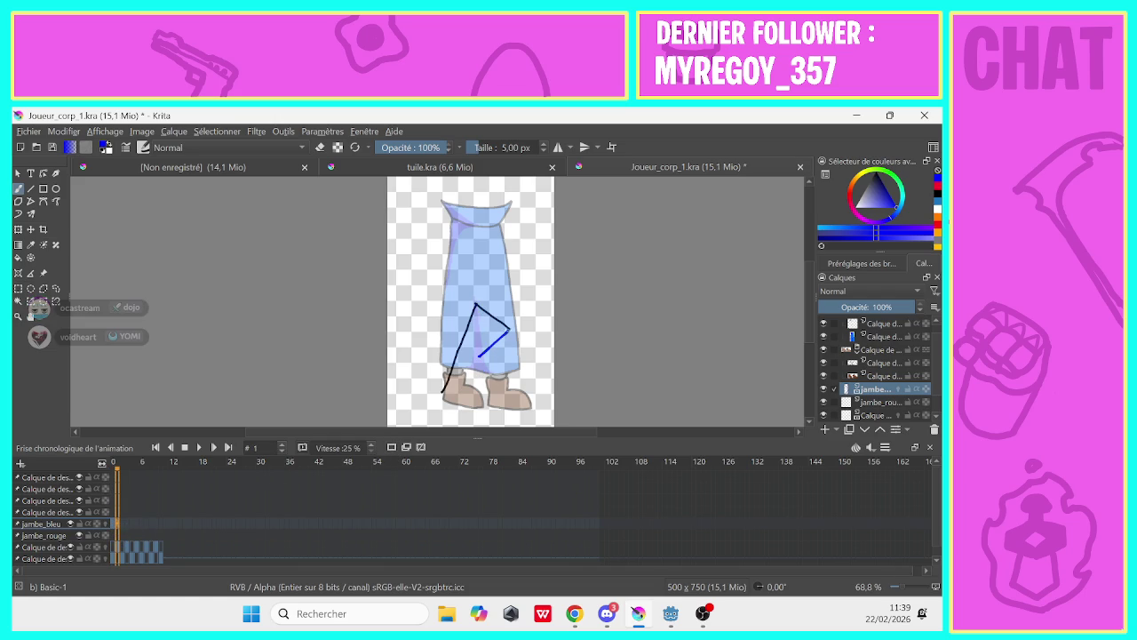
left_click_drag(479, 355, 475, 305)
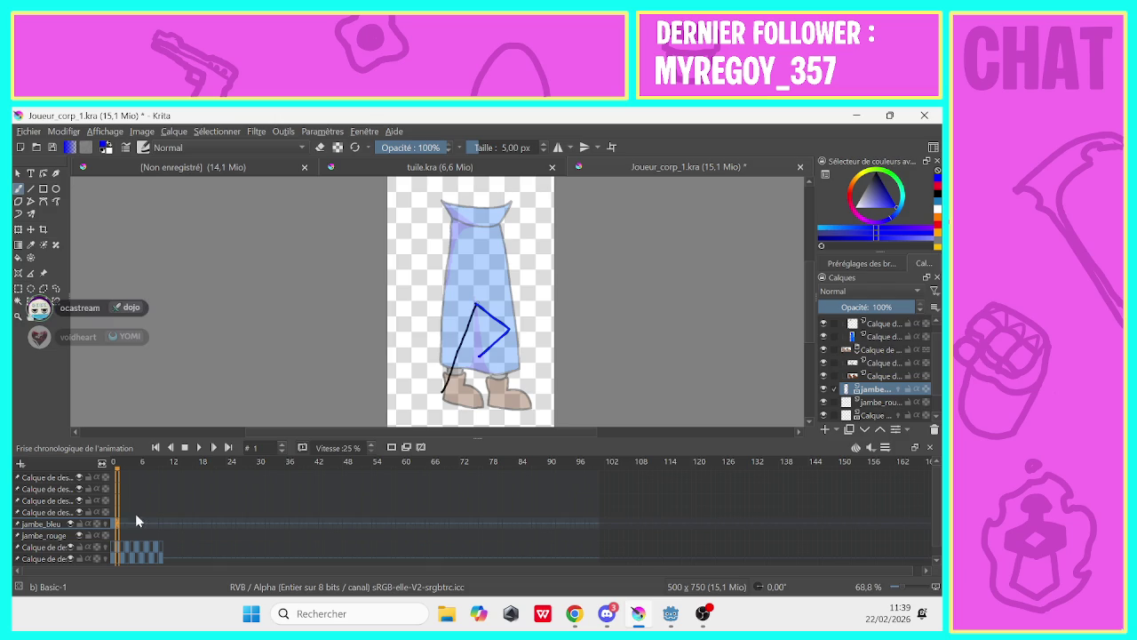
left_click(121, 524)
left_click(392, 447)
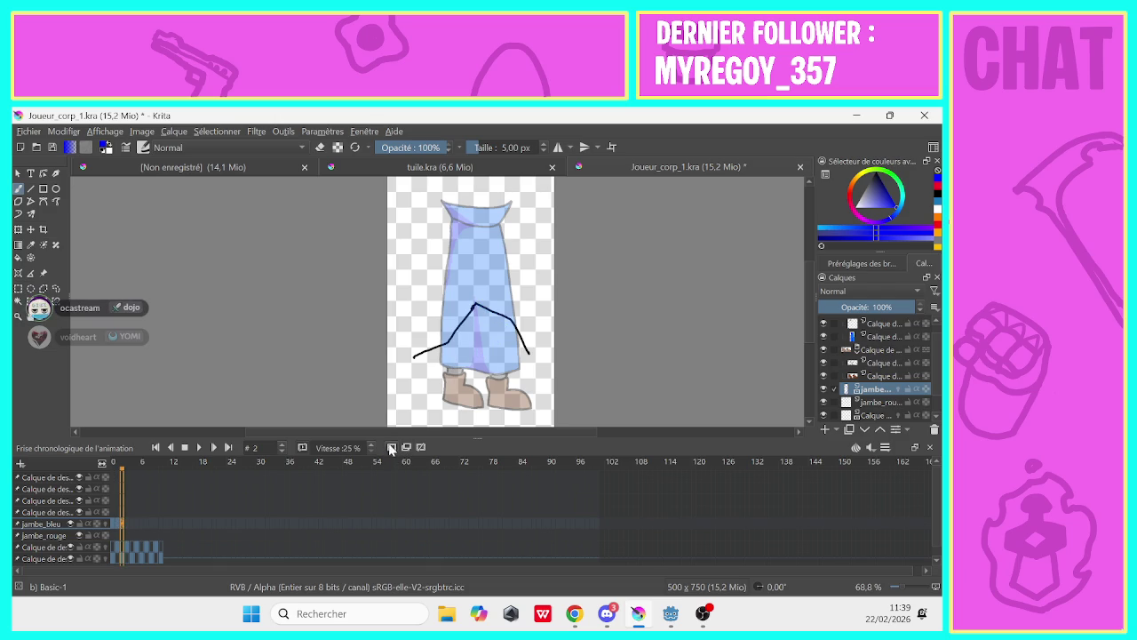
left_click_drag(529, 351, 514, 328)
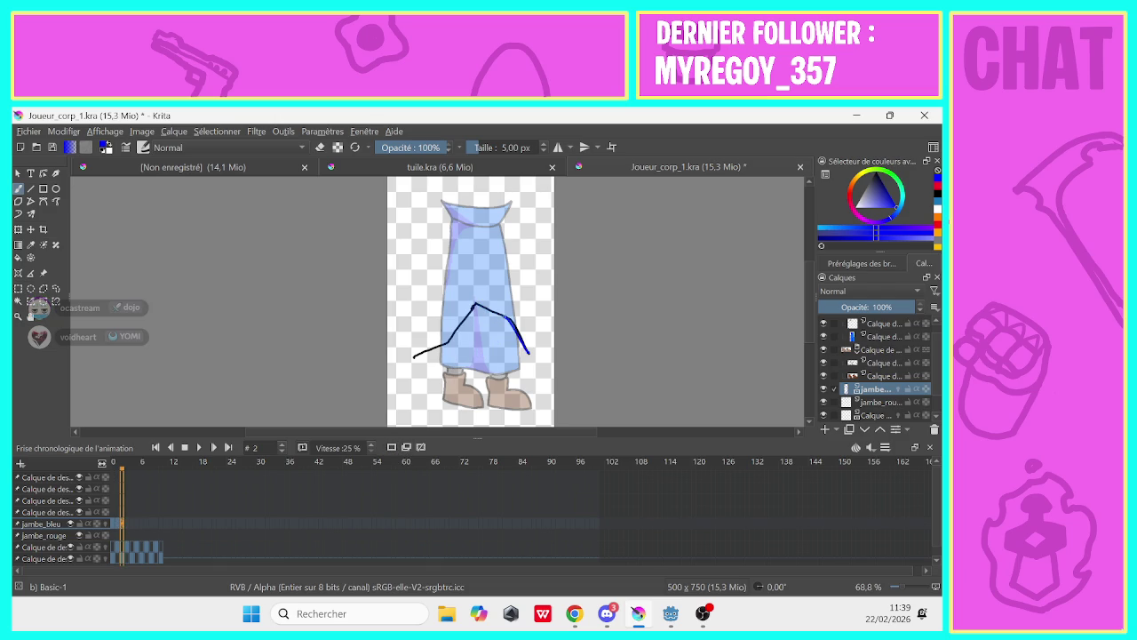
left_click(125, 525)
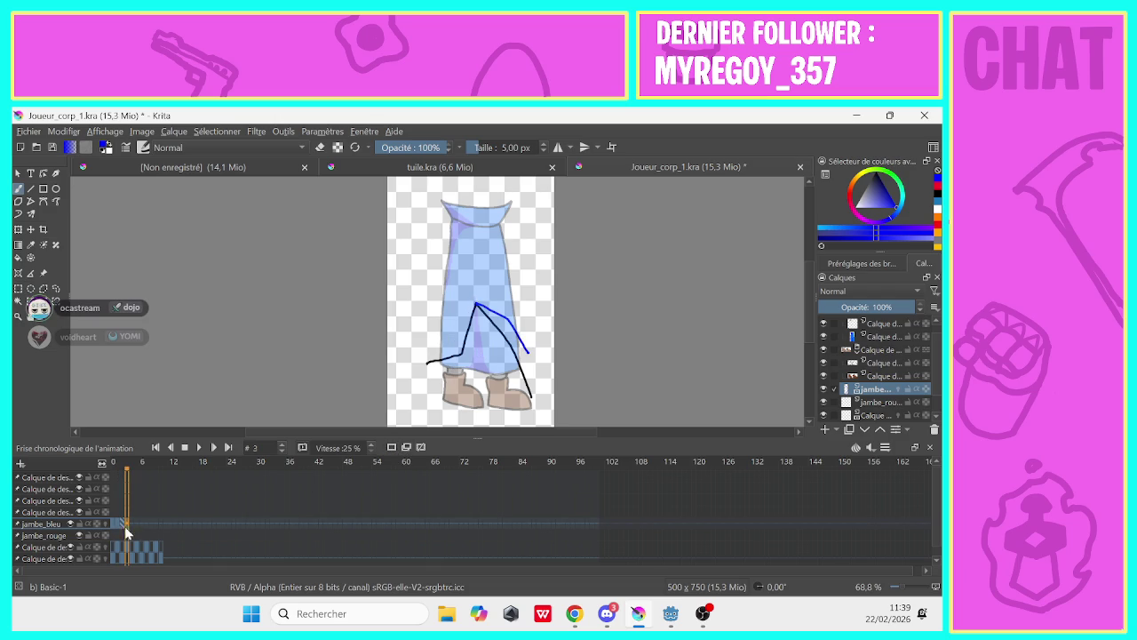
key("ctrl+z")
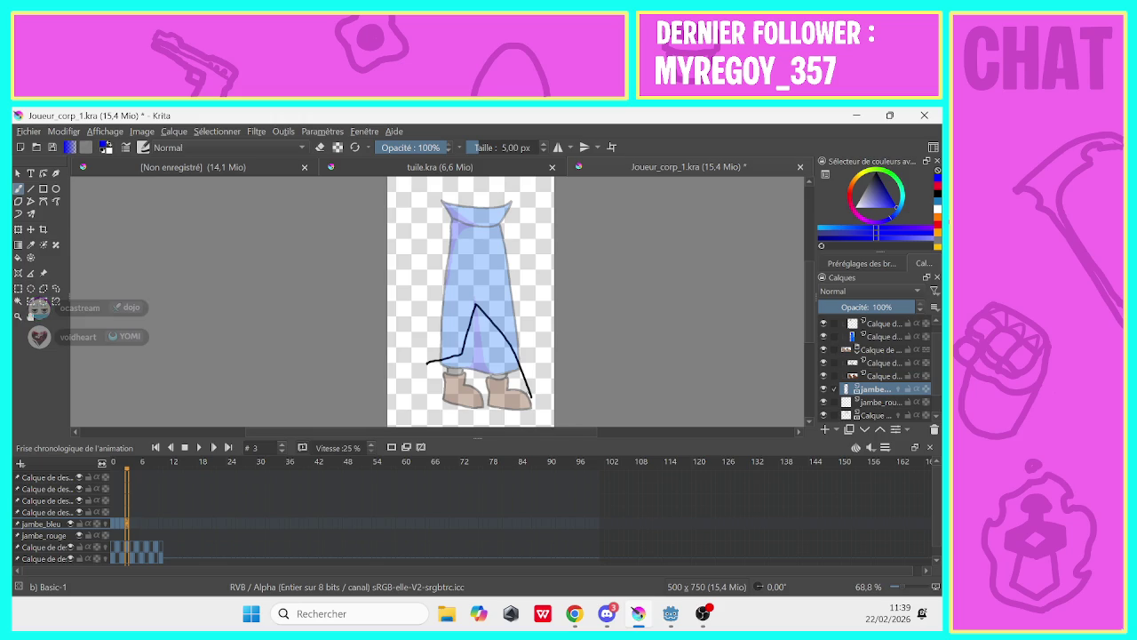
left_click_drag(532, 399, 475, 303)
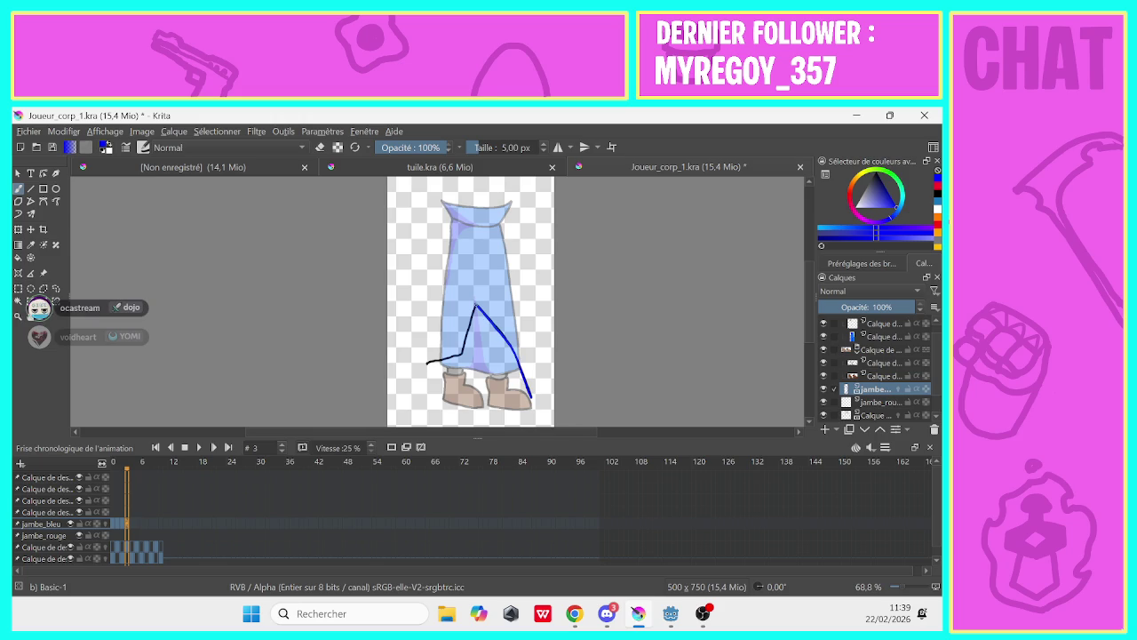
Step back and forth through frames 0–3 to compare the blue leg poses
left_click(122, 521)
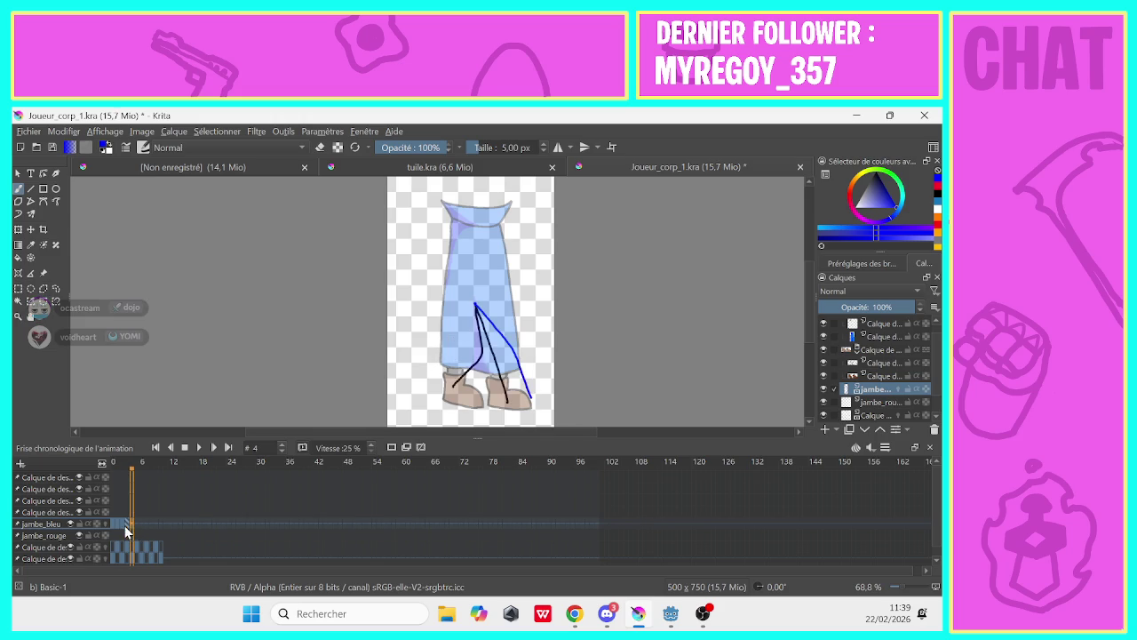
left_click(126, 526)
left_click(122, 526)
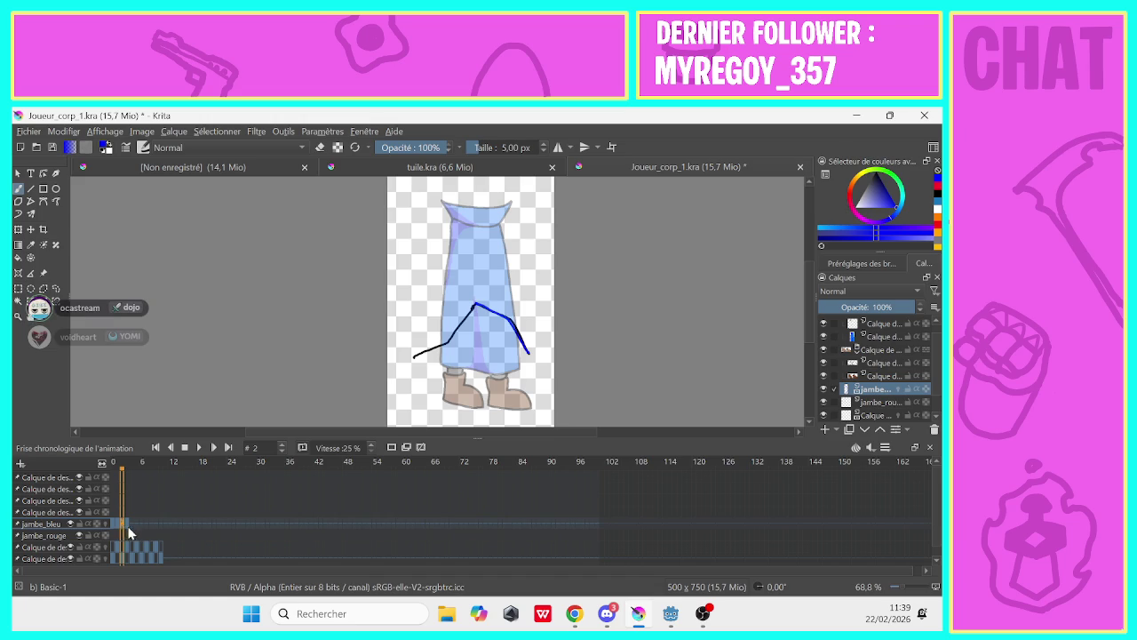
left_click(128, 526)
left_click(122, 526)
left_click(128, 527)
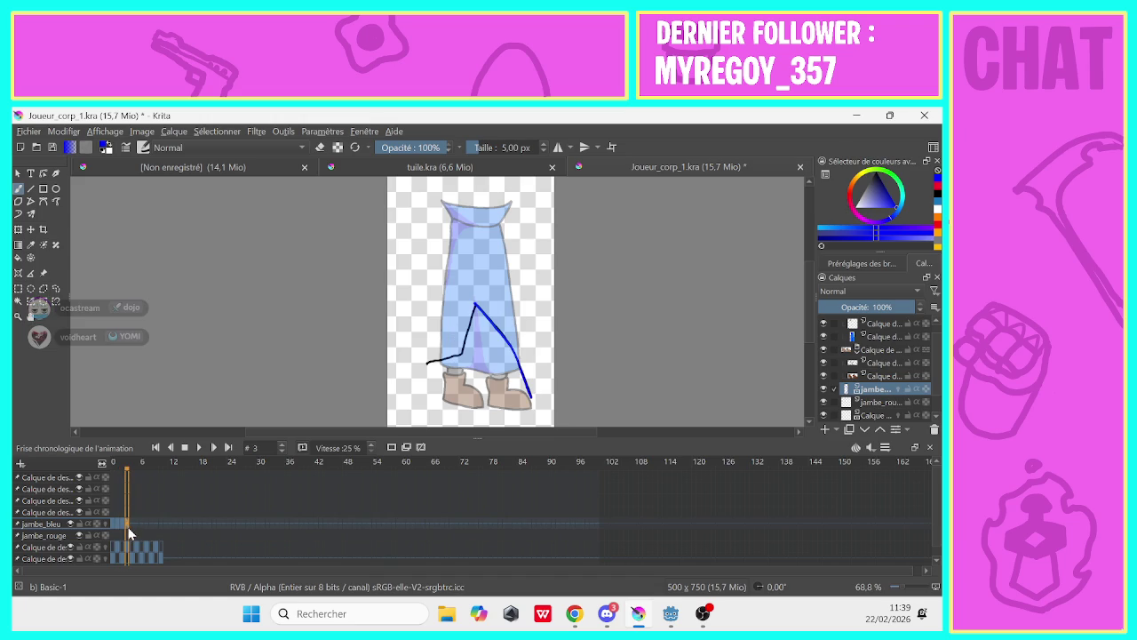
left_click(124, 528)
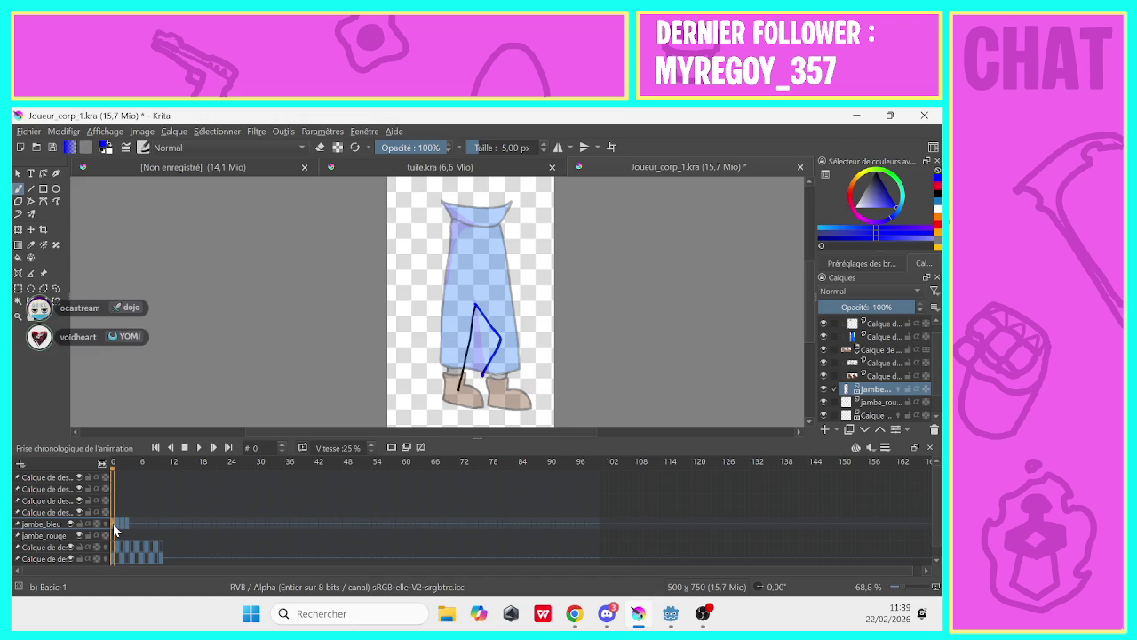
left_click(113, 526)
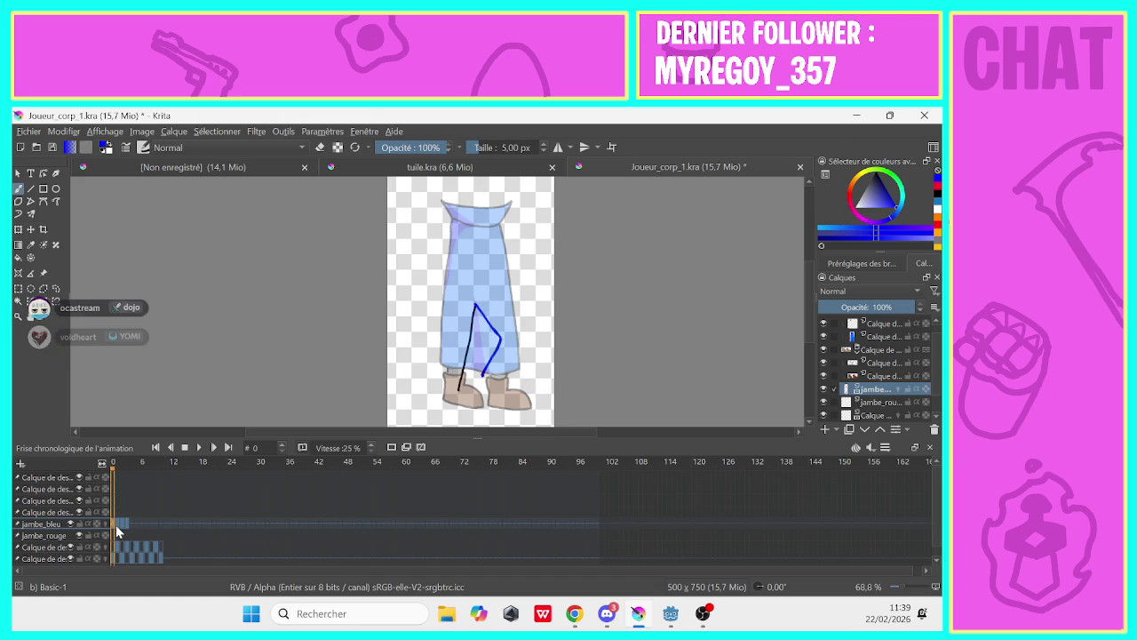
left_click(118, 527)
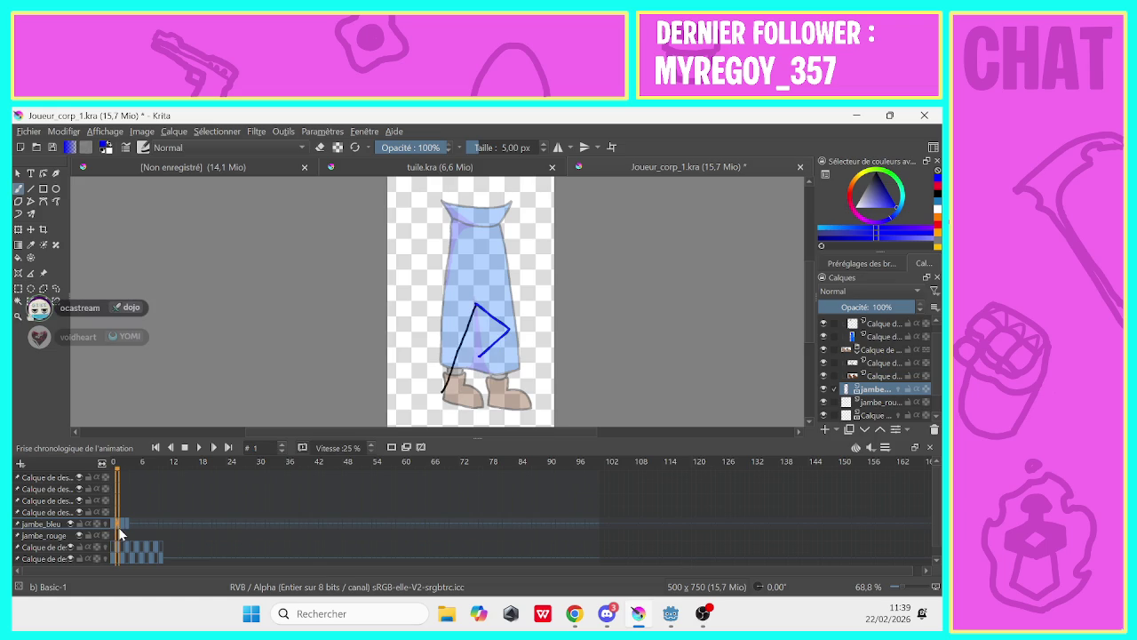
left_click(128, 535)
left_click(115, 525)
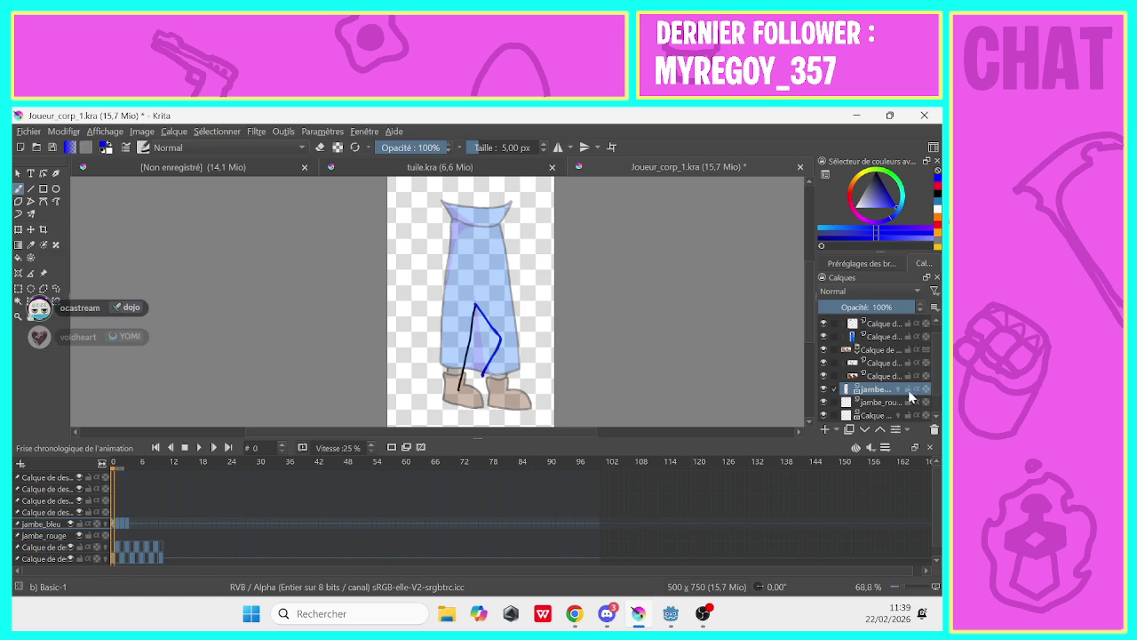
On the bottom drawing layer, draw a black diagonal stroke over the leg
scroll(939, 397, "down", 1)
scroll(939, 397, "down", 1)
left_click(860, 409)
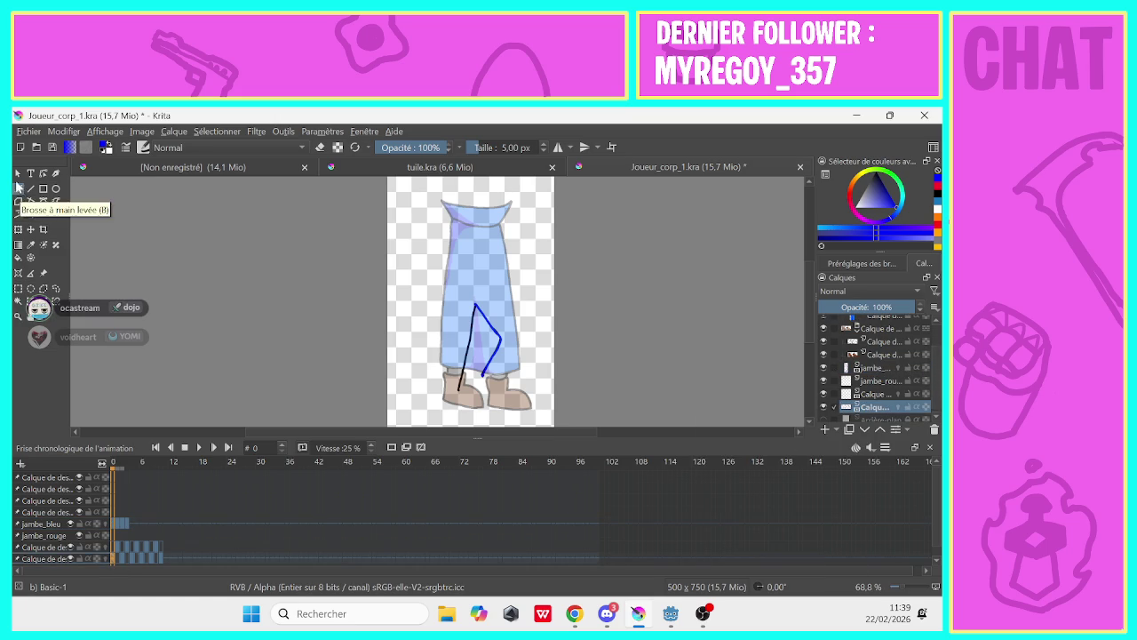
left_click(320, 148)
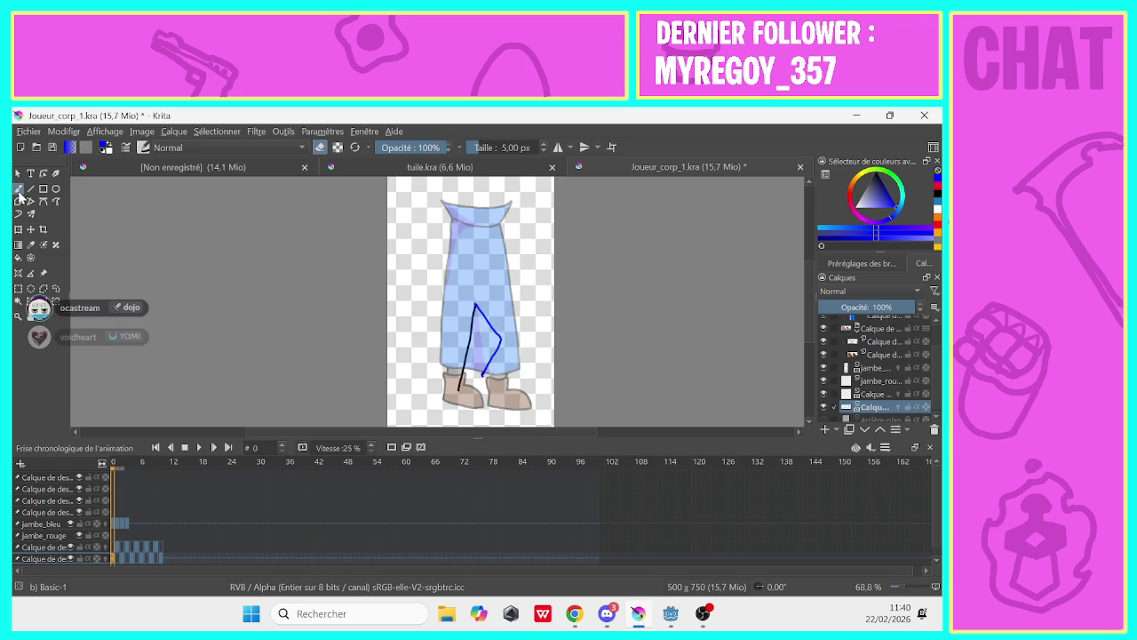
key("d")
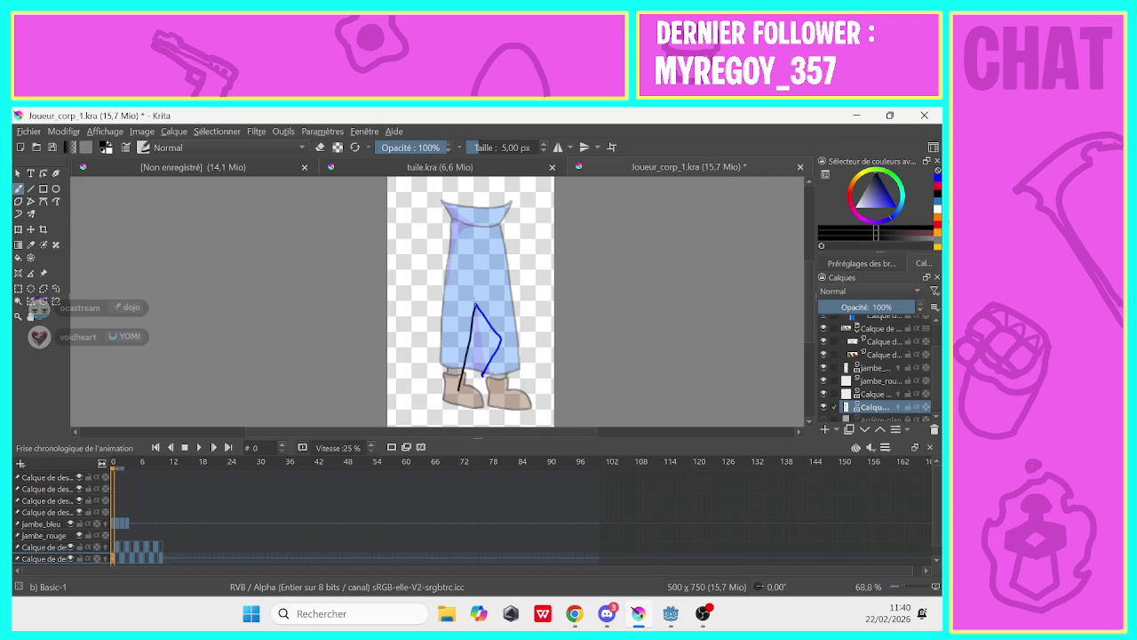
mouse_move(477, 308)
left_mouse_down()
mouse_move(504, 334)
mouse_move(499, 363)
left_mouse_up()
On frame 1, erase part of the black stroke, then undo the erasure
left_click(118, 558)
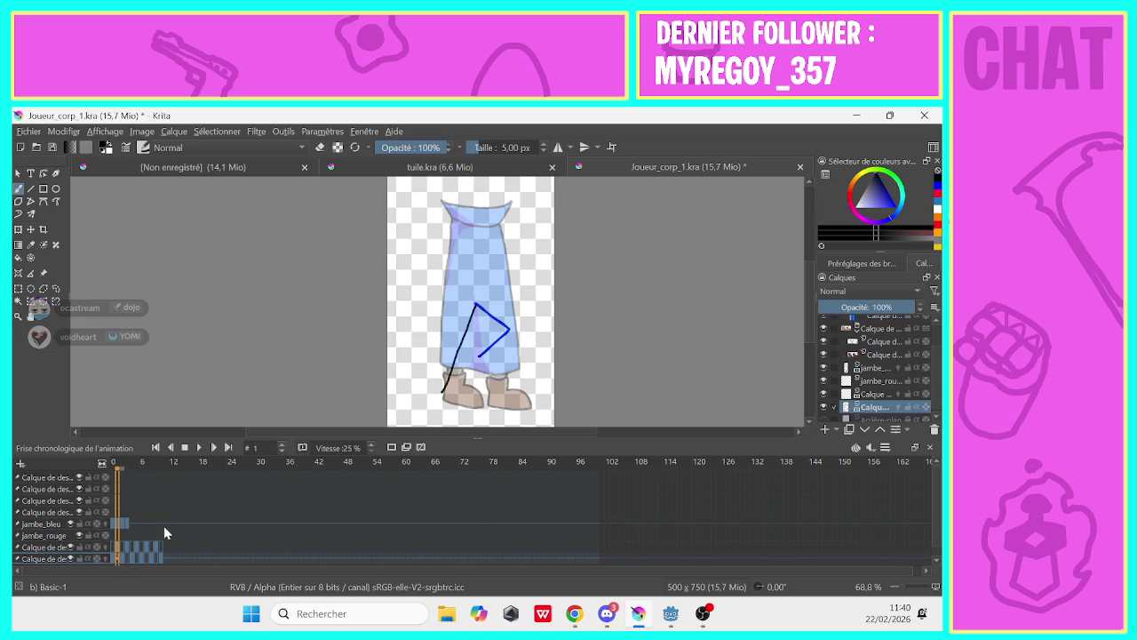
key("e")
left_click(117, 559)
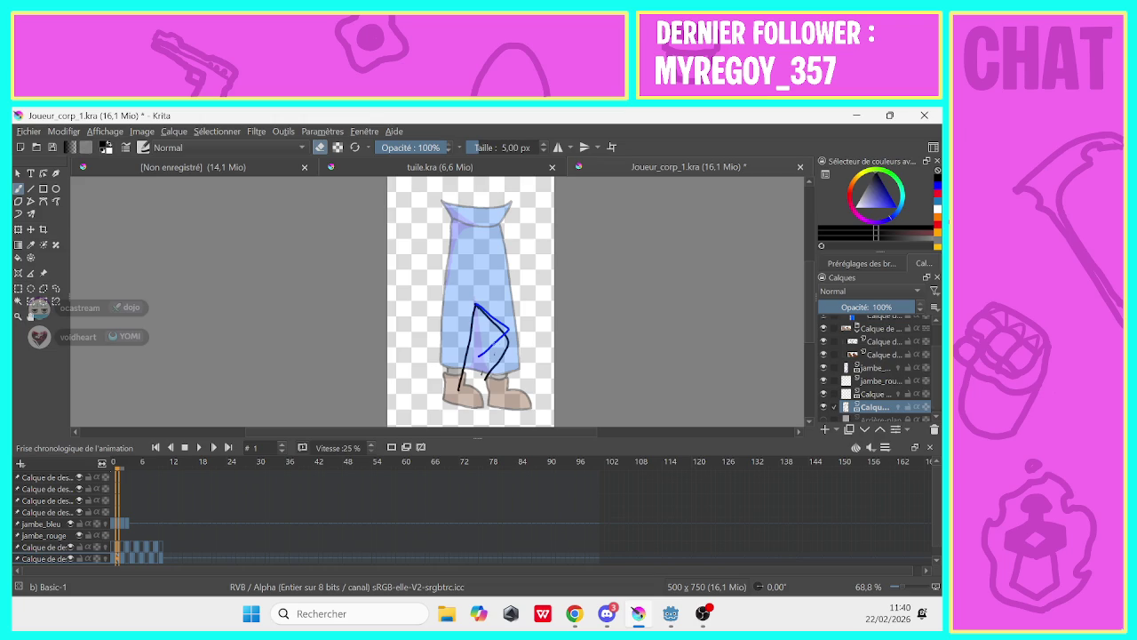
left_click_drag(481, 375, 489, 374)
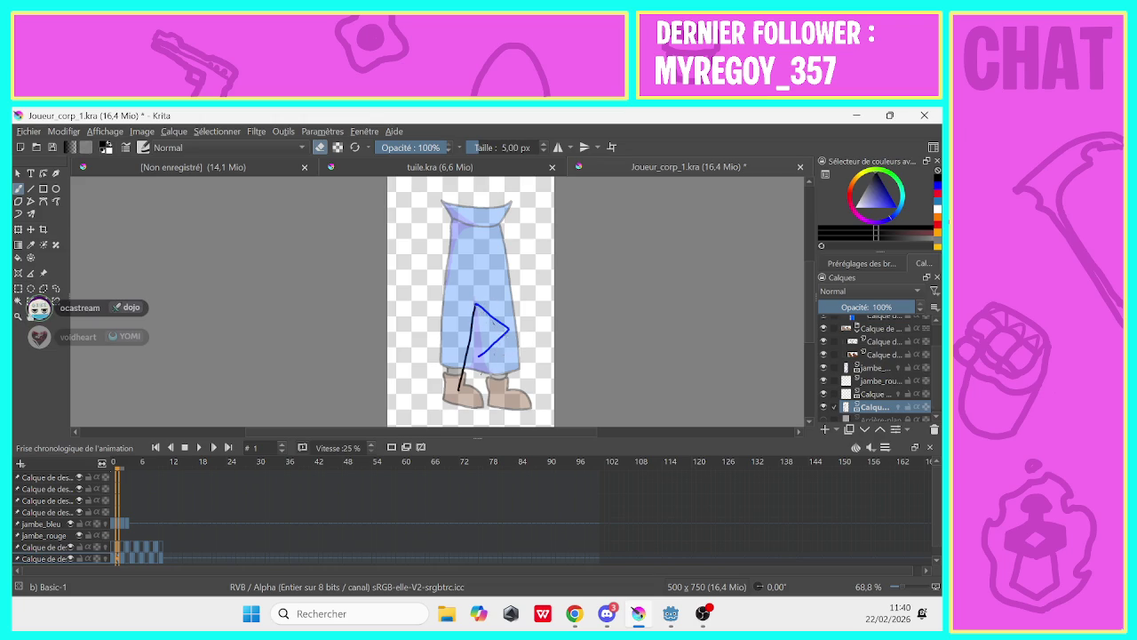
key("ctrl+z")
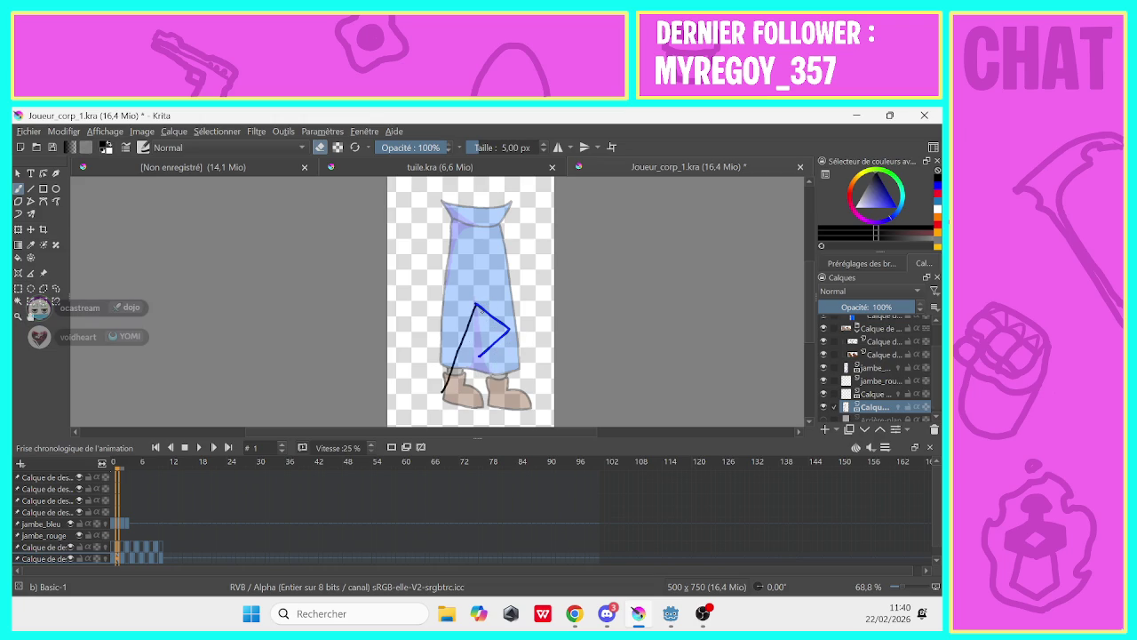
Compare the legs on neighbouring frames, then move the current layer up one place
left_click(119, 552)
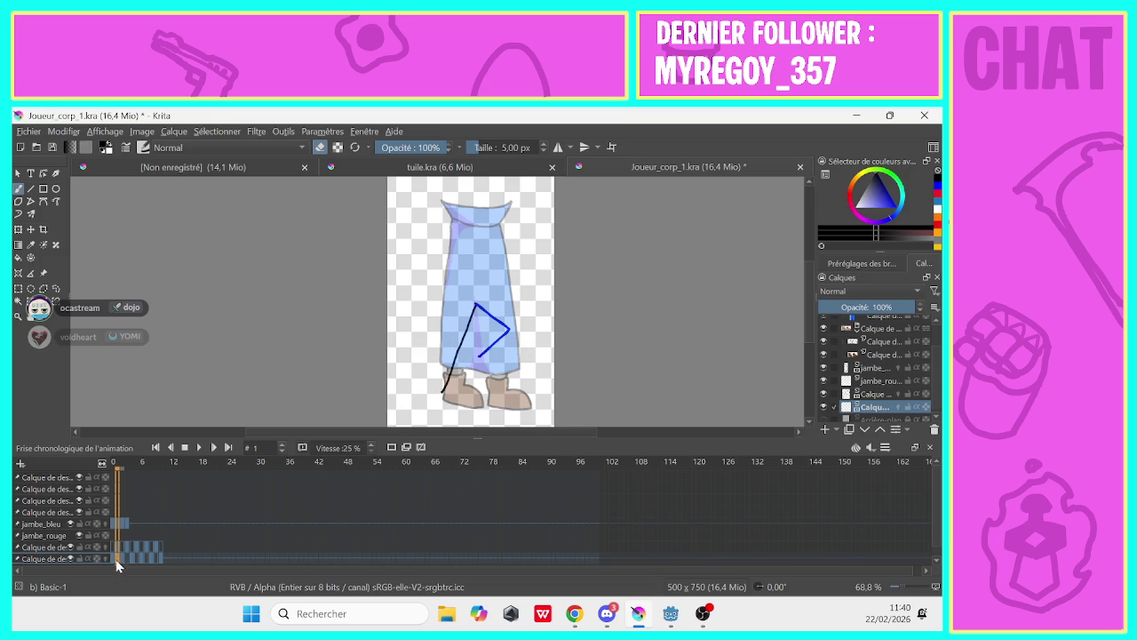
left_click(117, 559)
left_click(111, 560)
left_click(118, 551)
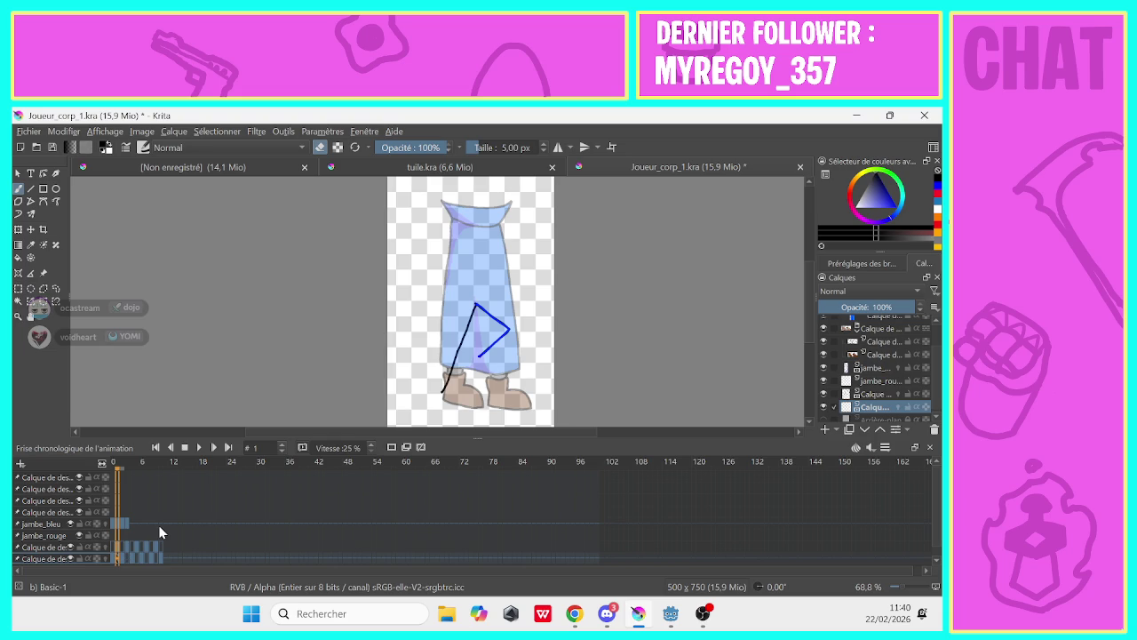
left_click_drag(876, 408, 876, 393)
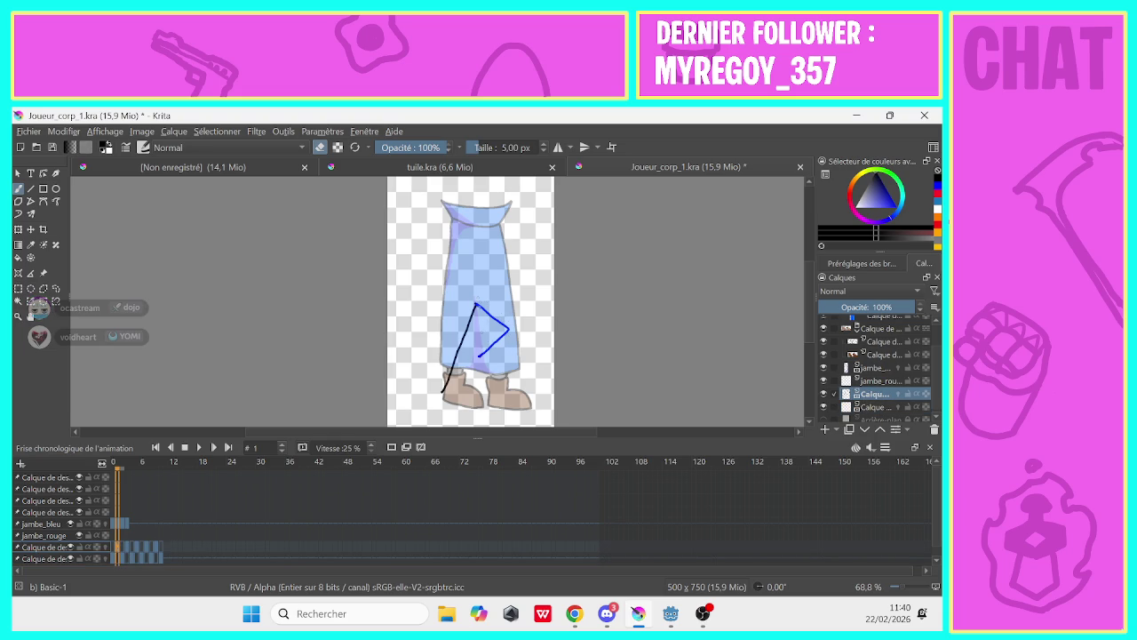
Retrace the leg's right edge in dark blue, undoing two attempts along the way
left_click(320, 147)
left_click_drag(478, 305, 504, 334)
key("ctrl+z")
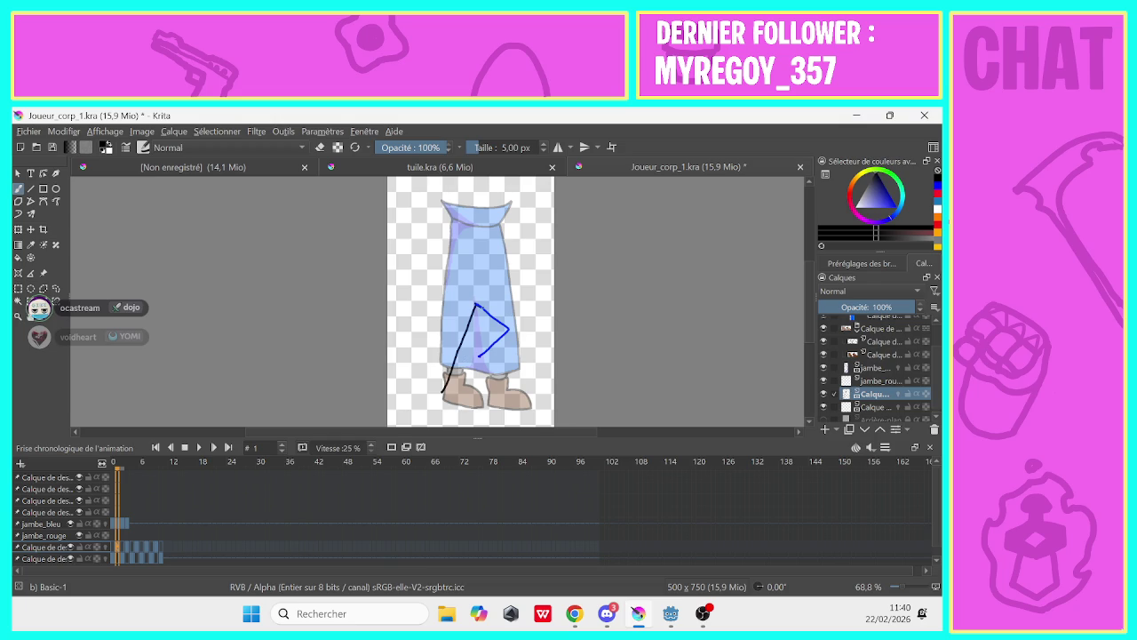
mouse_move(481, 305)
left_mouse_down()
mouse_move(505, 321)
mouse_move(500, 343)
left_mouse_up()
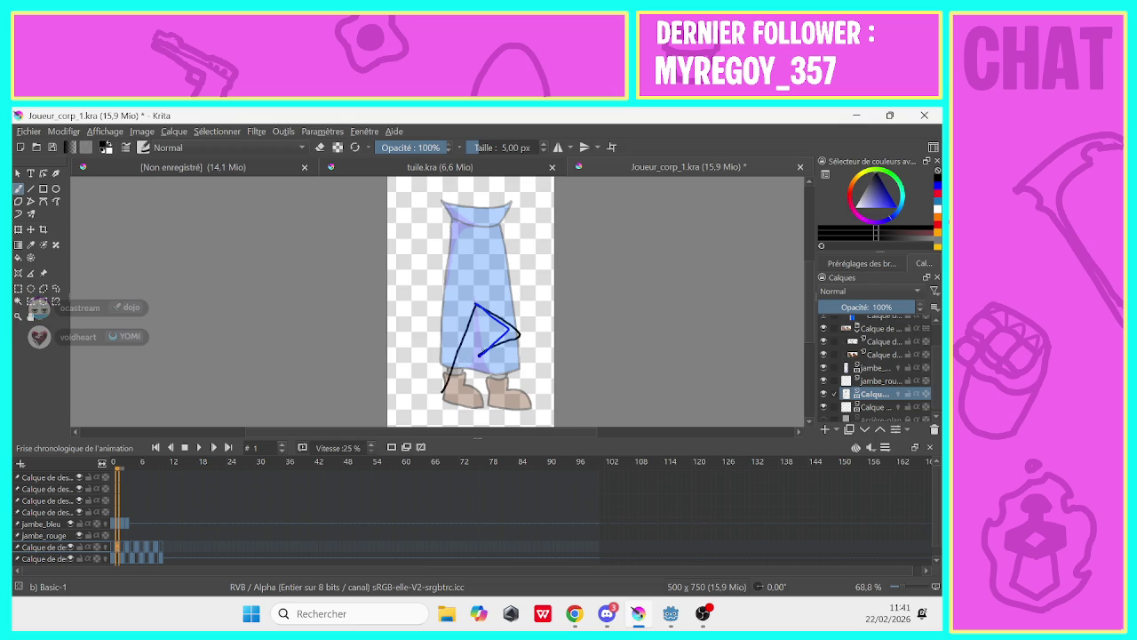
key("ctrl+z")
mouse_move(479, 356)
left_mouse_down()
mouse_move(509, 337)
mouse_move(488, 306)
left_mouse_up()
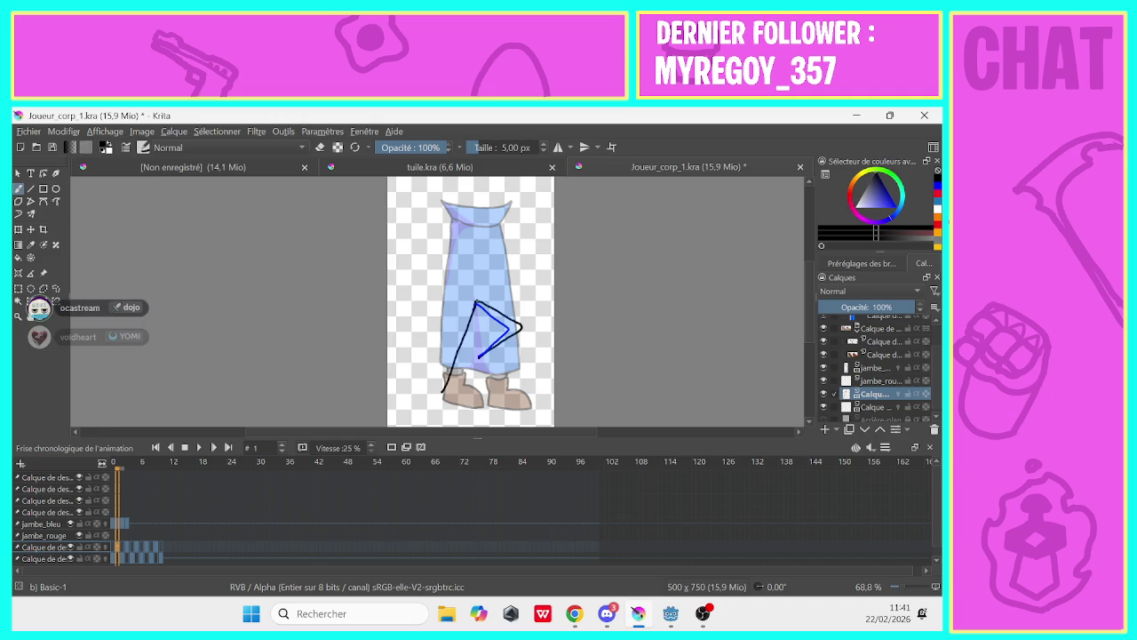
On frame 2, draw a black leg line beside the blue one on the layer below
left_click(114, 554)
key("Right")
key("Right")
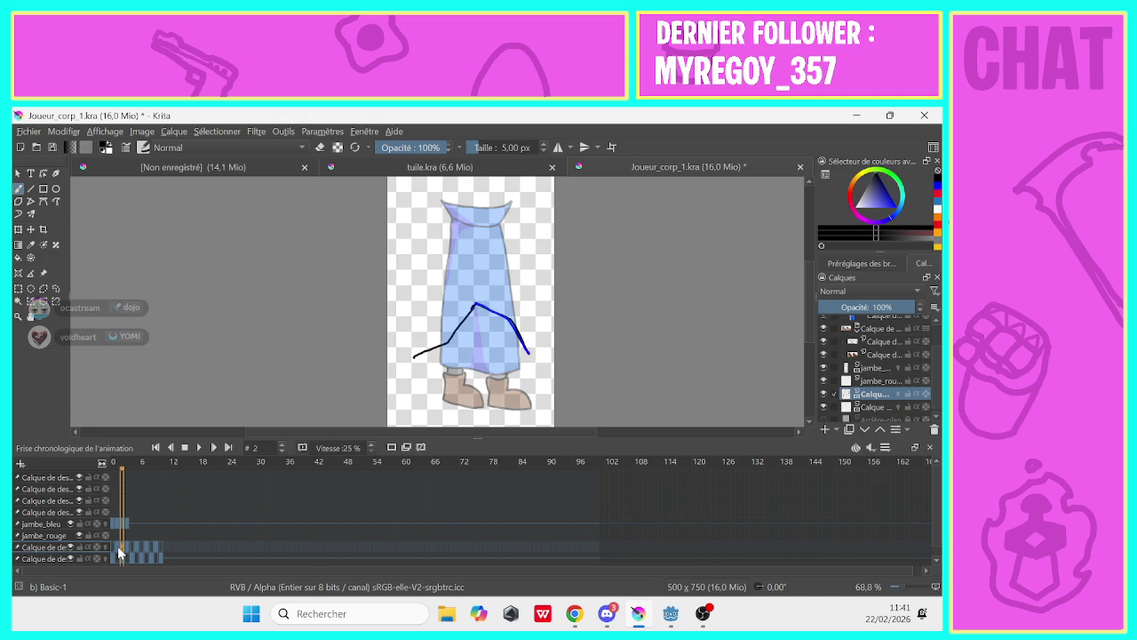
left_click(118, 546)
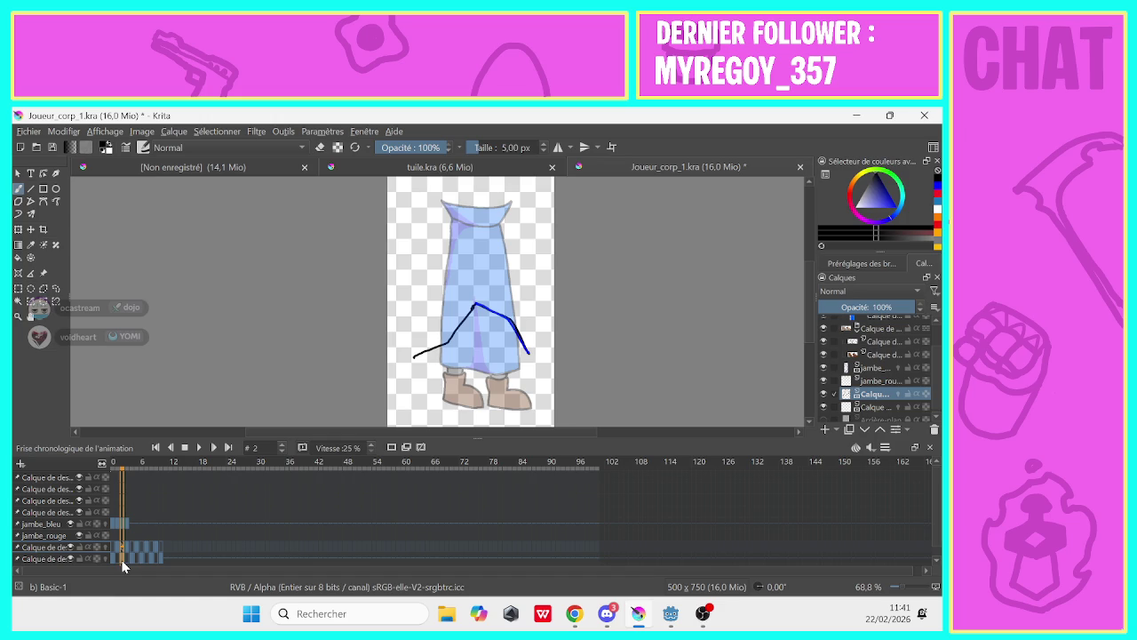
left_click_drag(121, 557, 115, 552)
left_click(117, 555)
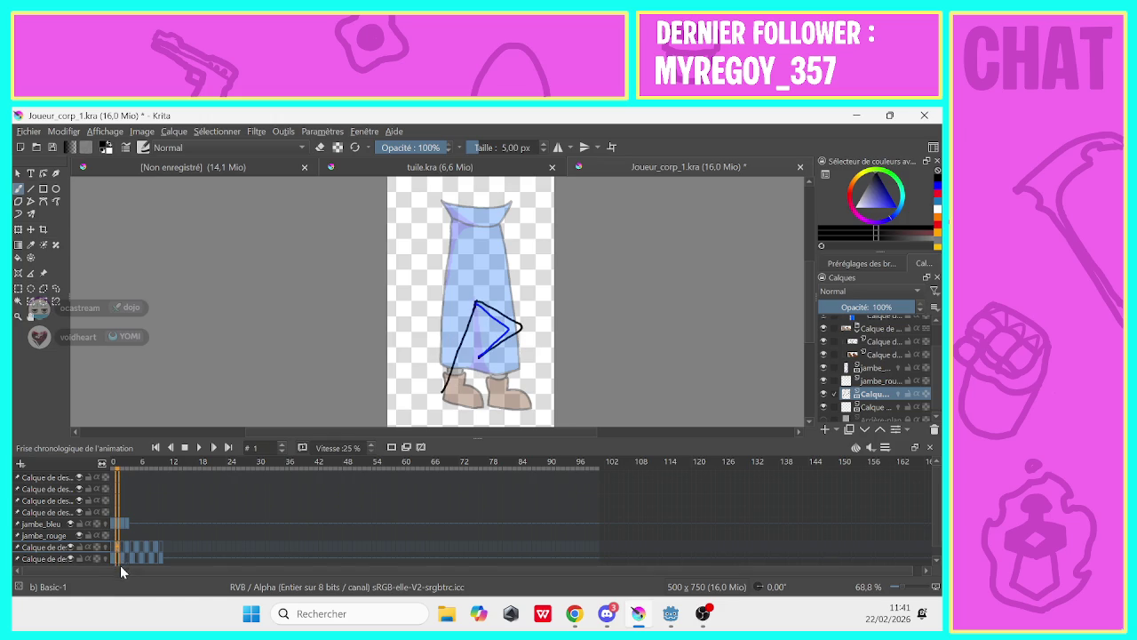
left_click(122, 561)
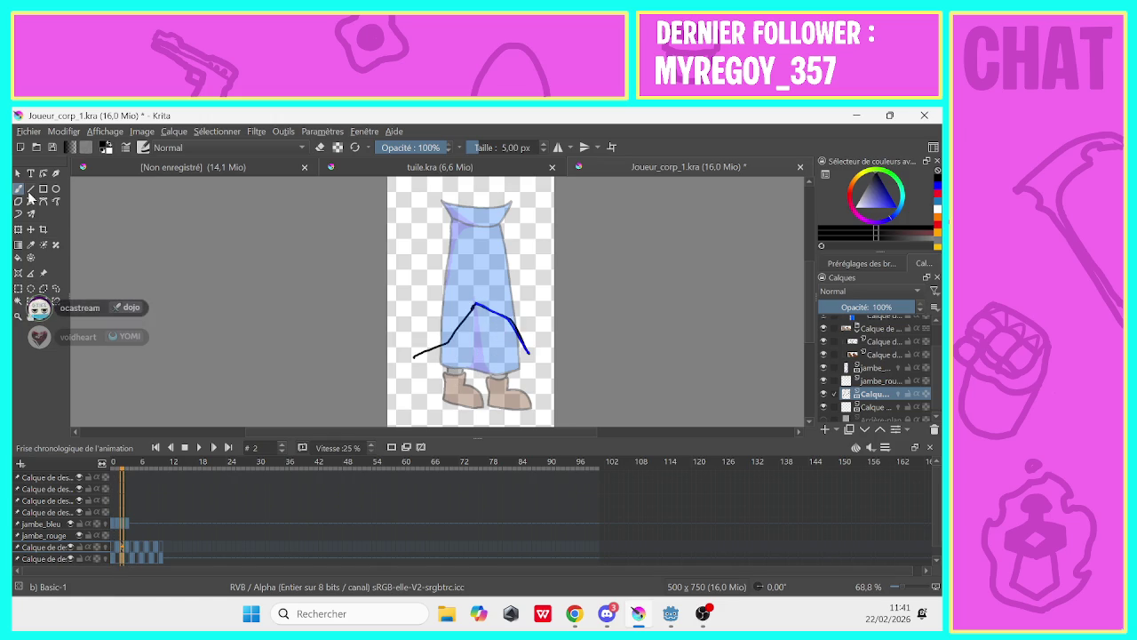
left_click(319, 148)
left_click(873, 407)
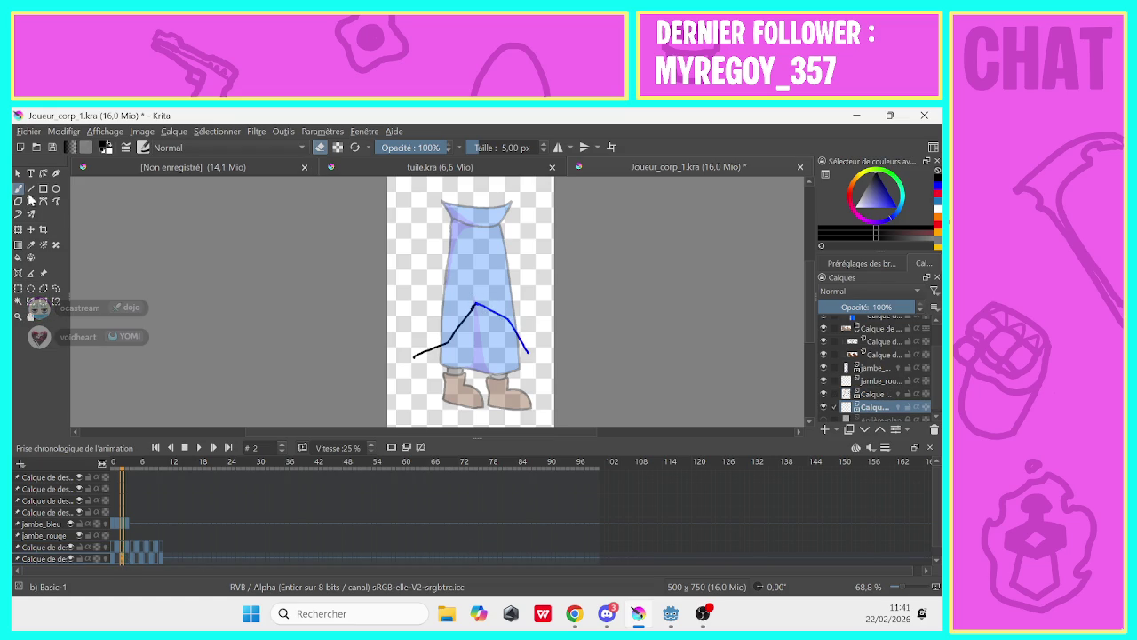
left_click(320, 147)
left_click_drag(512, 320, 540, 361)
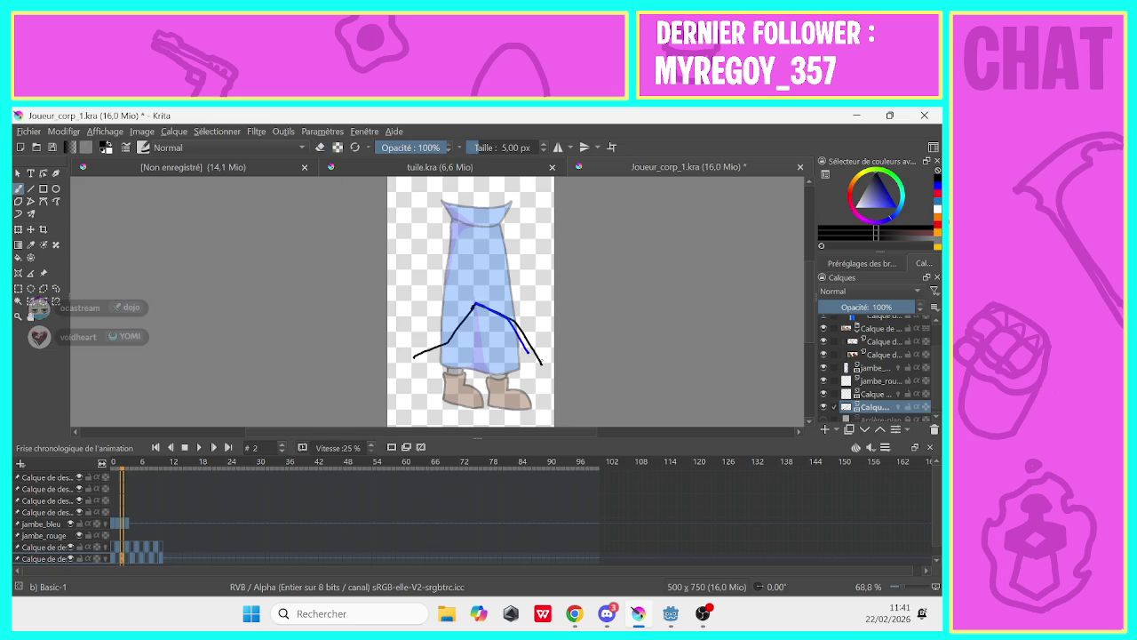
Return to frame 0 and play the animation
left_click(126, 556)
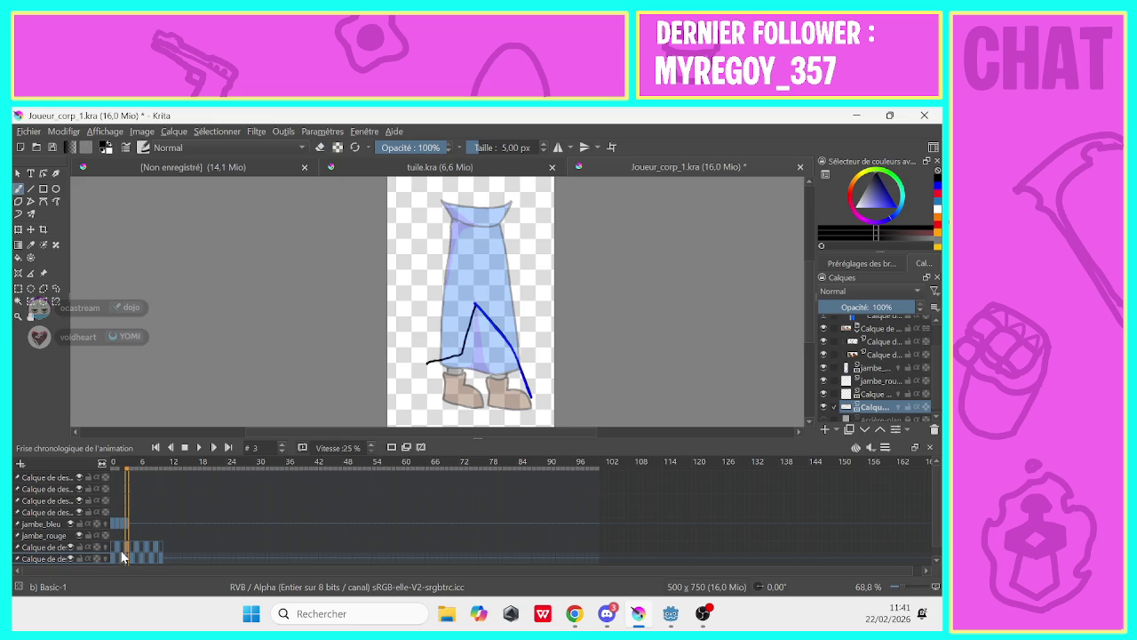
left_click(111, 558)
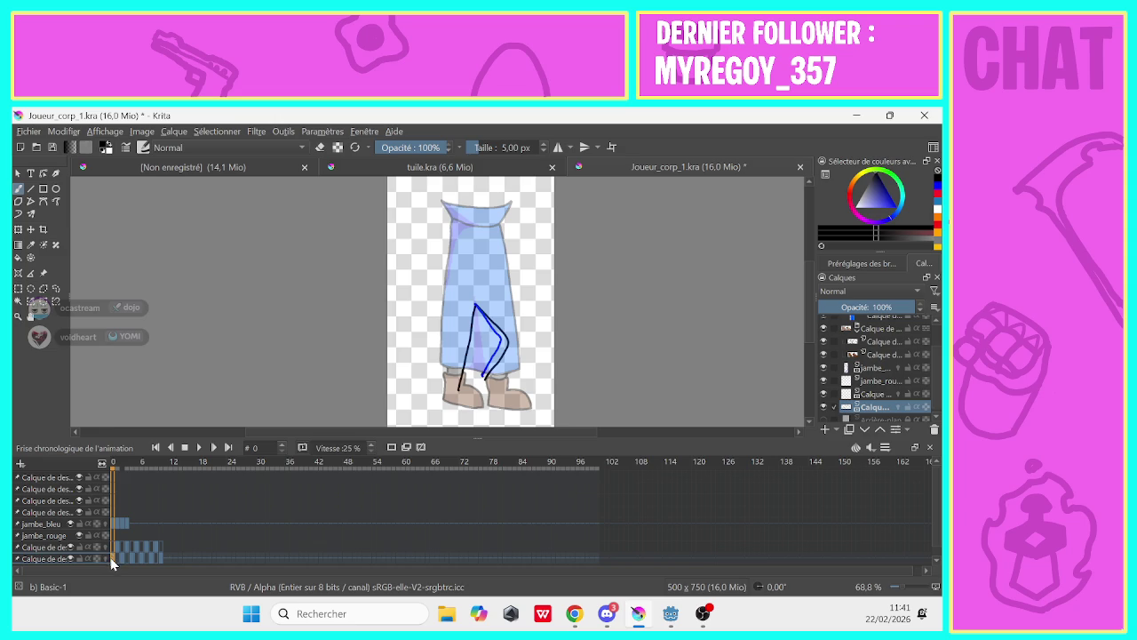
left_click(199, 449)
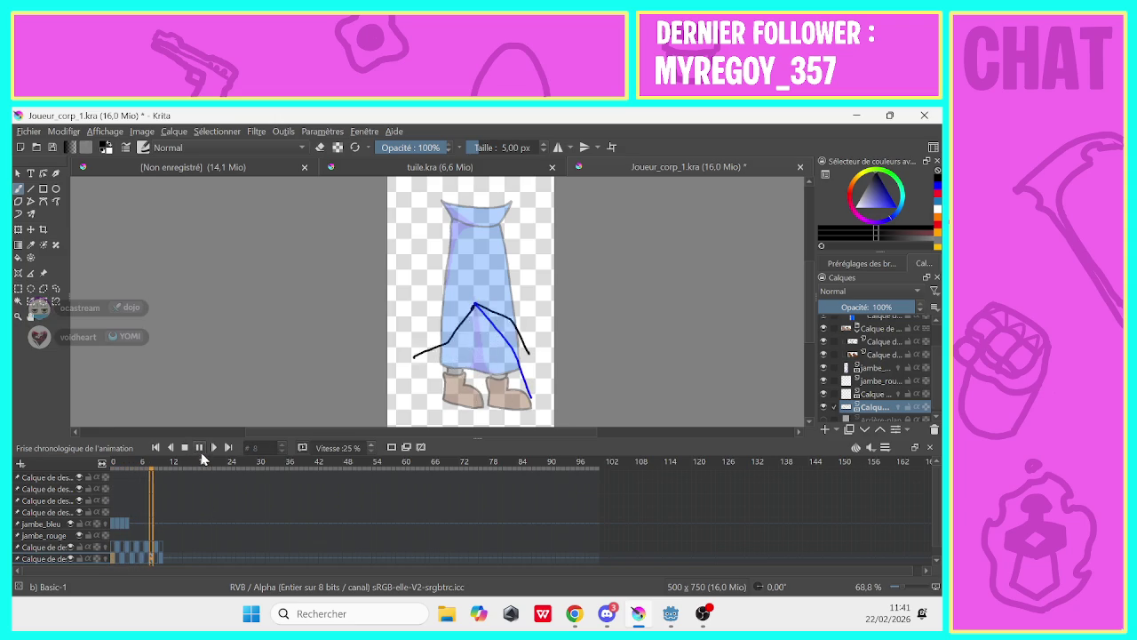
Stop playback and delete the leg keyframes from frame 6 onward
left_click(199, 447)
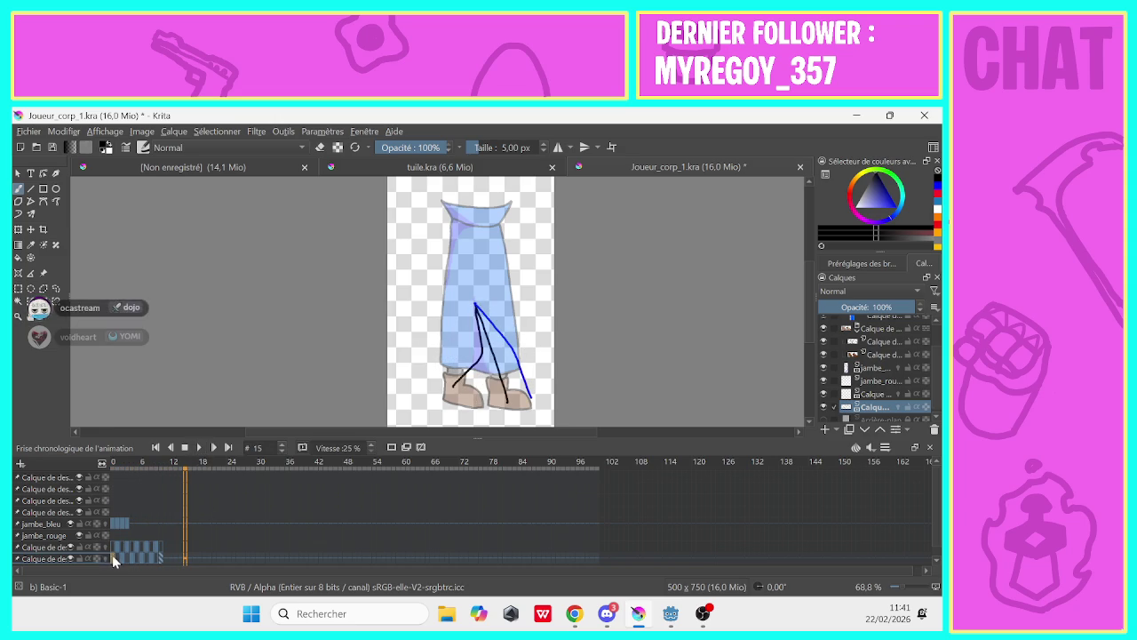
left_click_drag(114, 561, 134, 560)
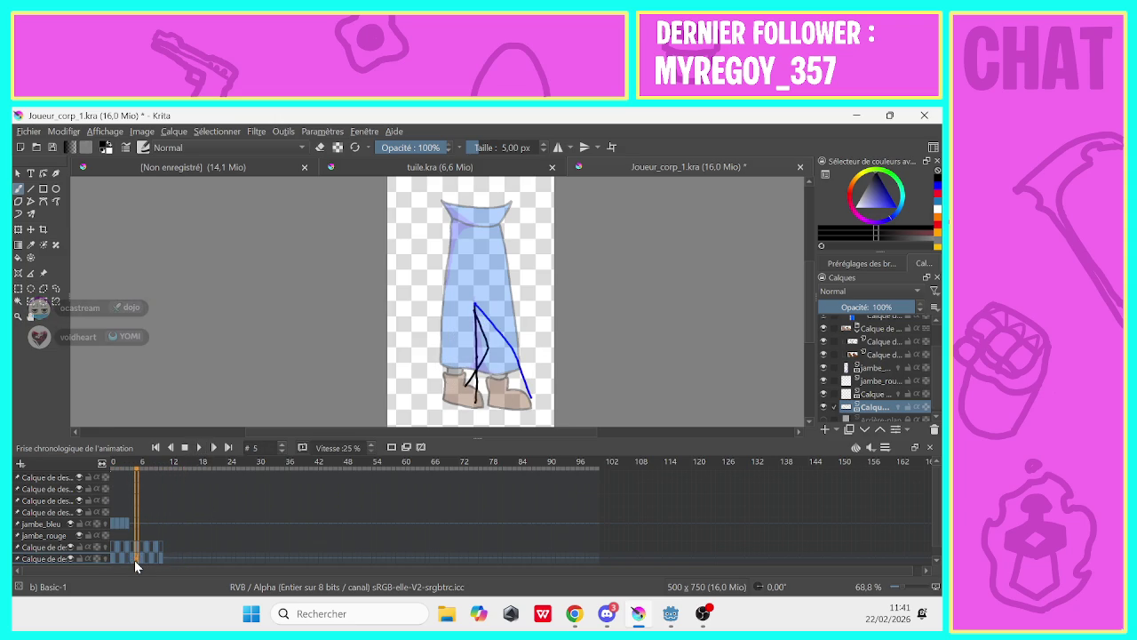
left_click(132, 559)
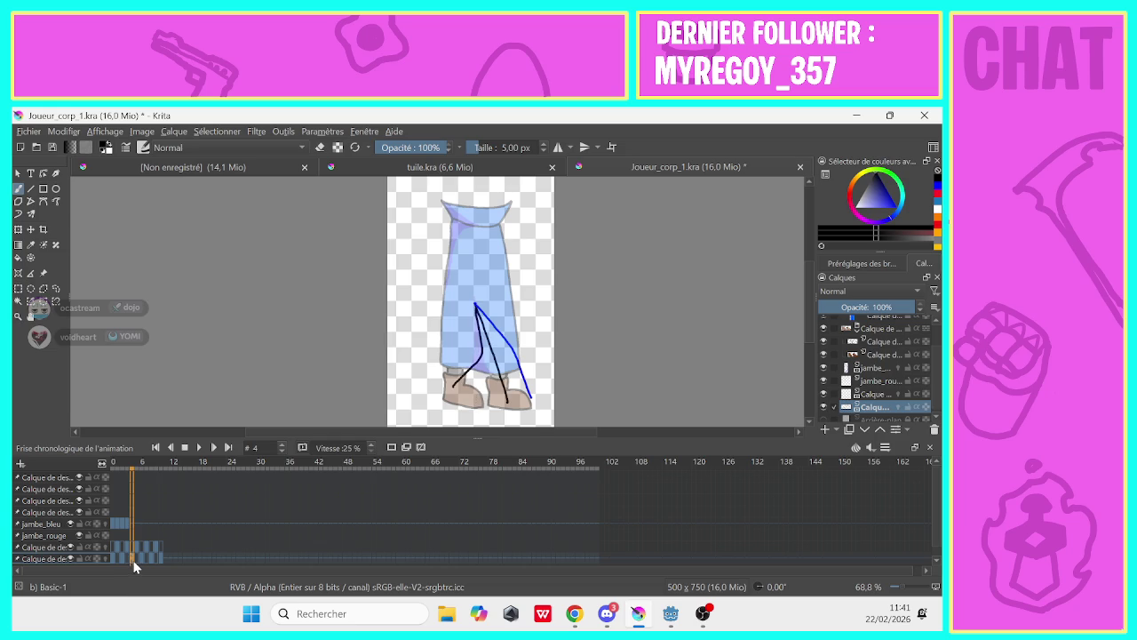
left_click(136, 560)
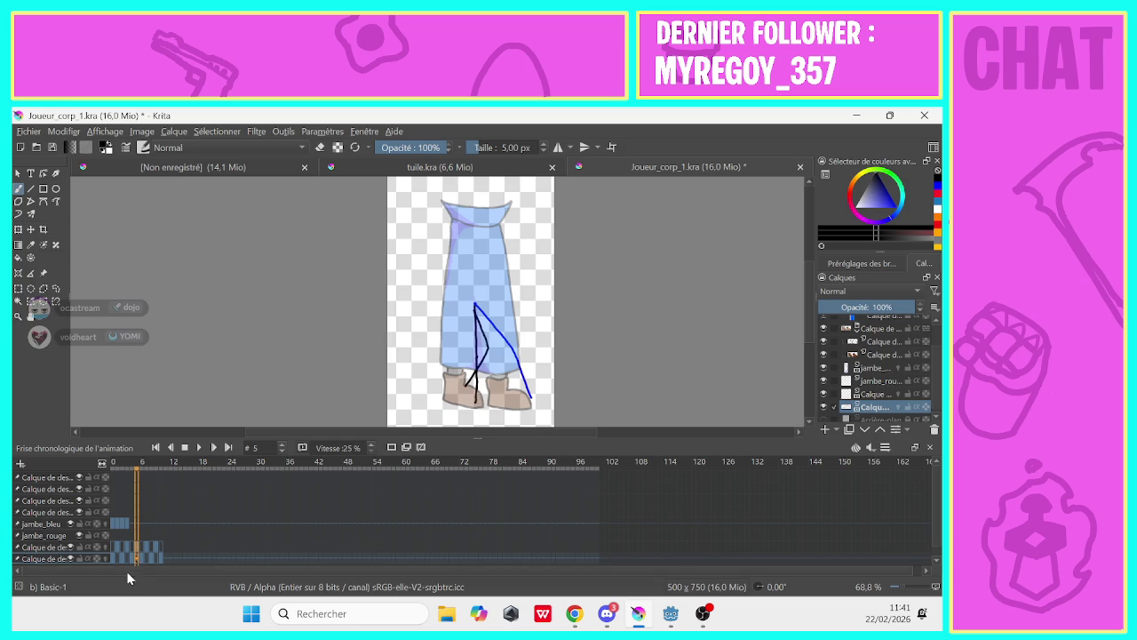
left_click(134, 558)
left_click_drag(171, 543, 144, 543)
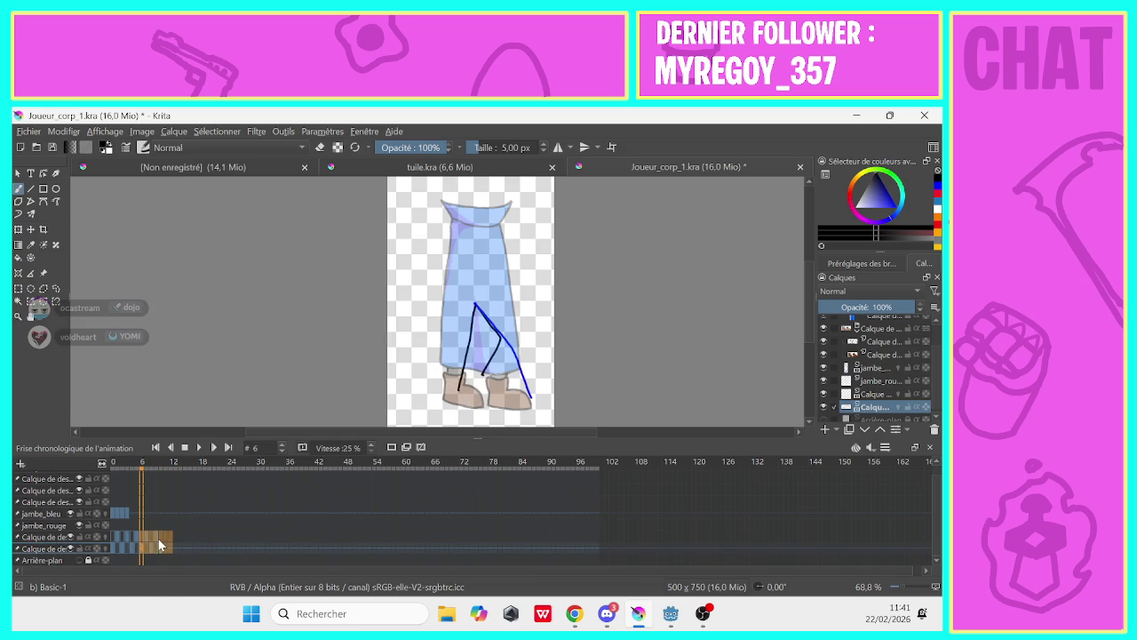
right_click(158, 543)
left_click(176, 538)
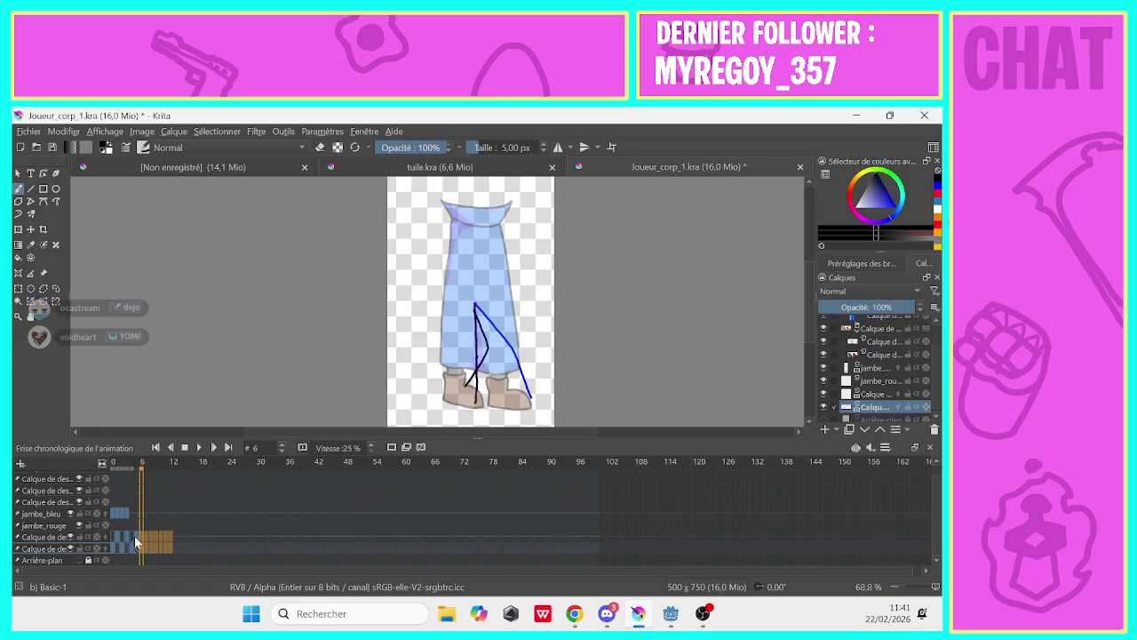
left_click(135, 536)
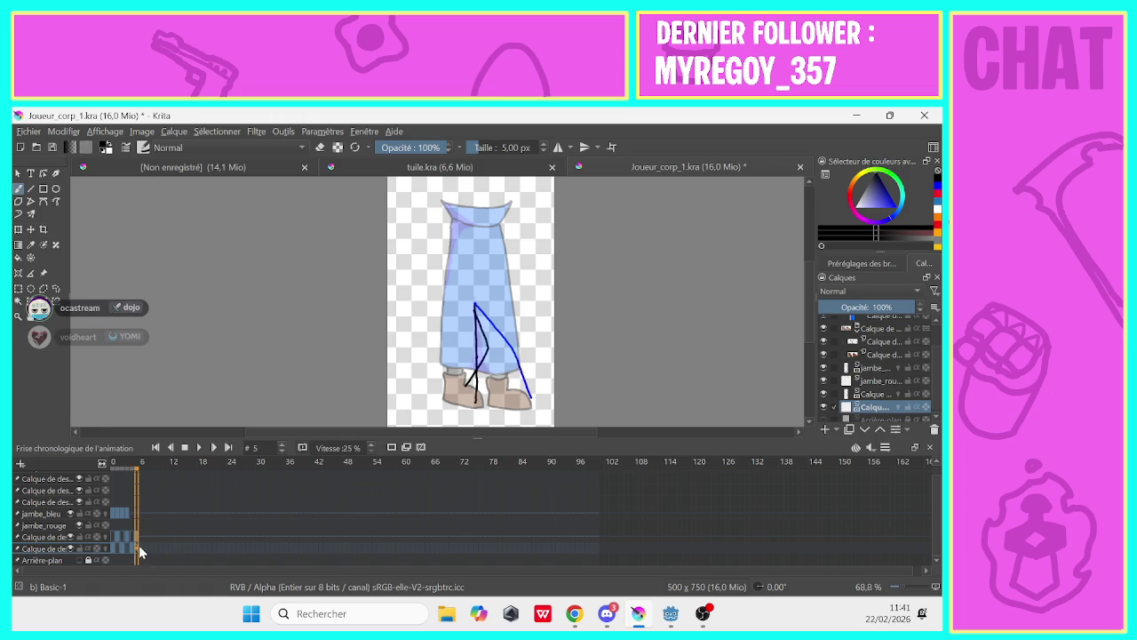
Copy frames 0–6 on both leg rows and paste them after frame 5
left_click_drag(142, 553, 112, 544)
right_click(132, 539)
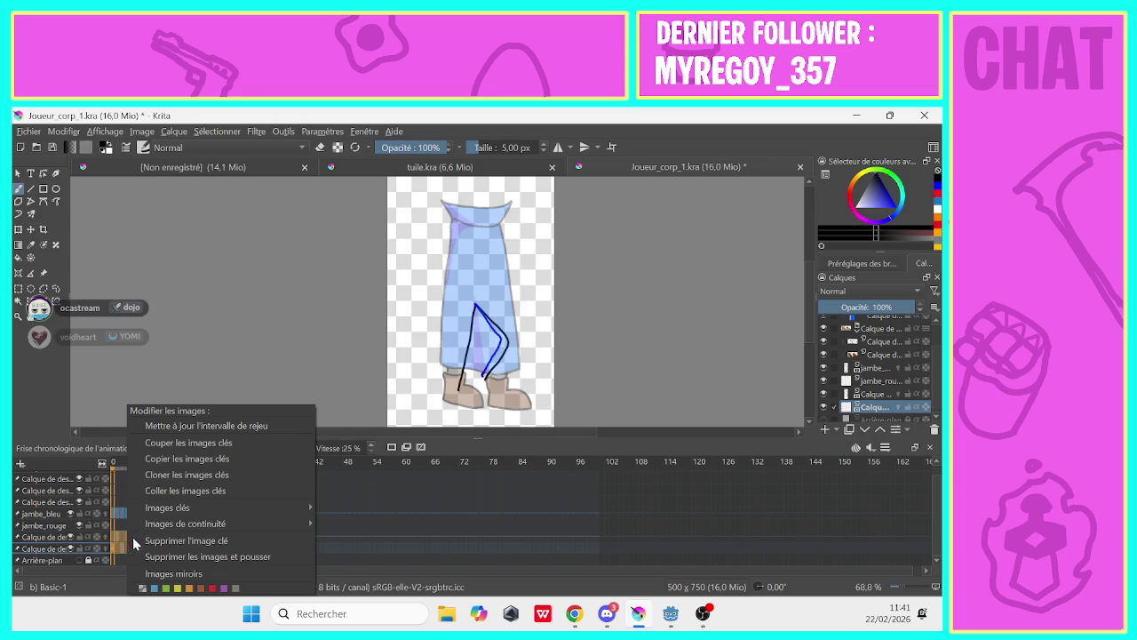
left_click(148, 458)
left_click(150, 548)
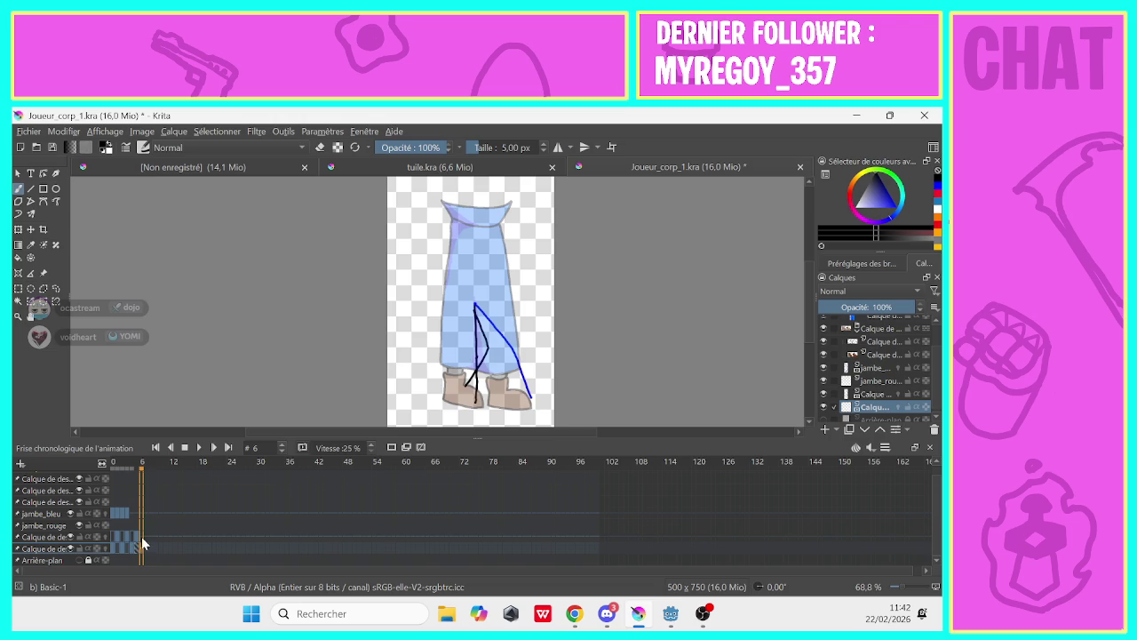
right_click(143, 534)
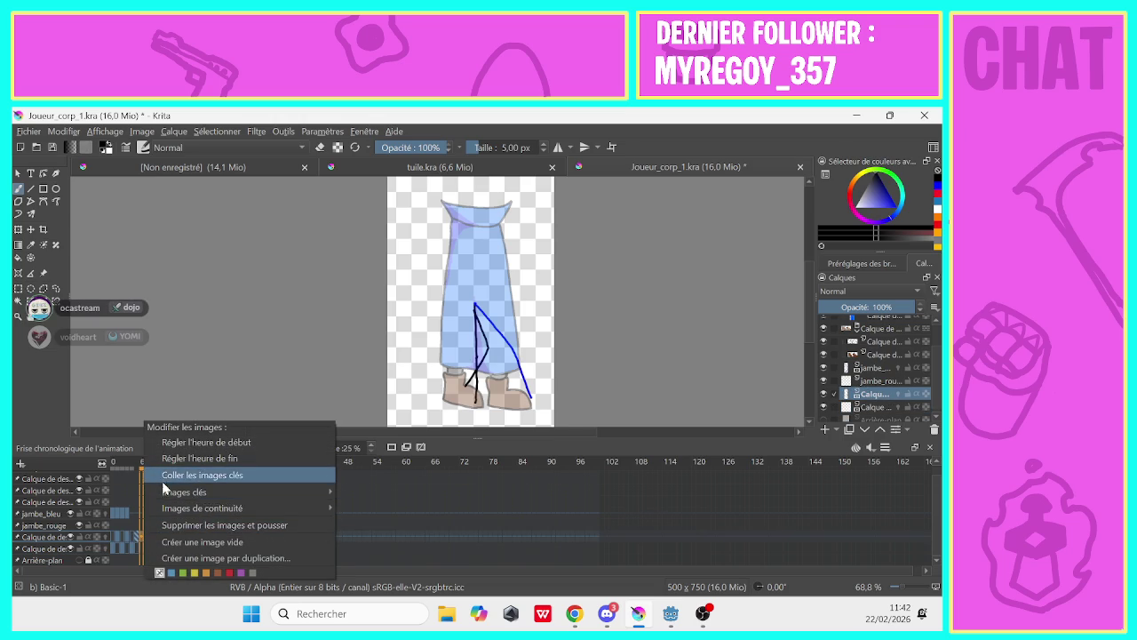
left_click(166, 478)
left_click(112, 536)
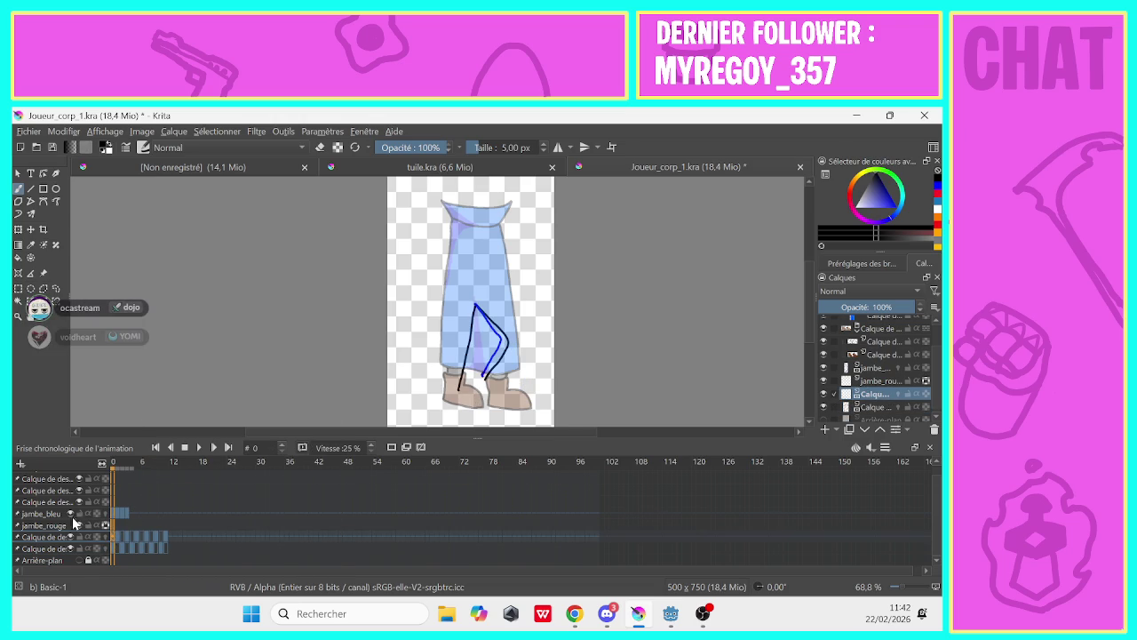
Hide jambe_bleu, make it active, and play then stop the leg animation
left_click(71, 514)
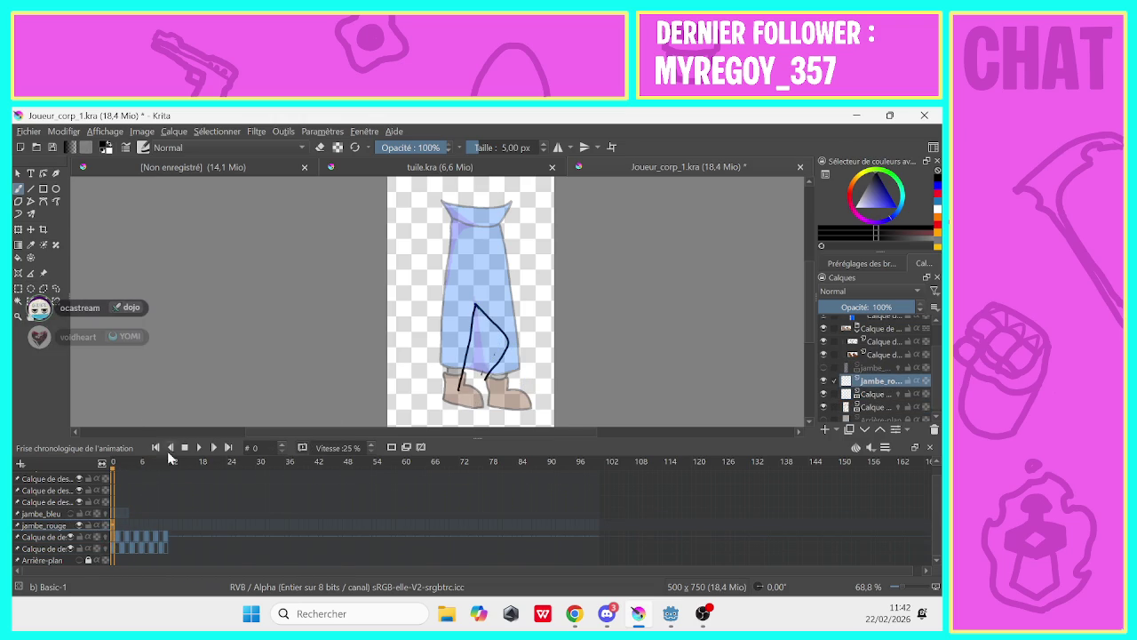
left_click(199, 448)
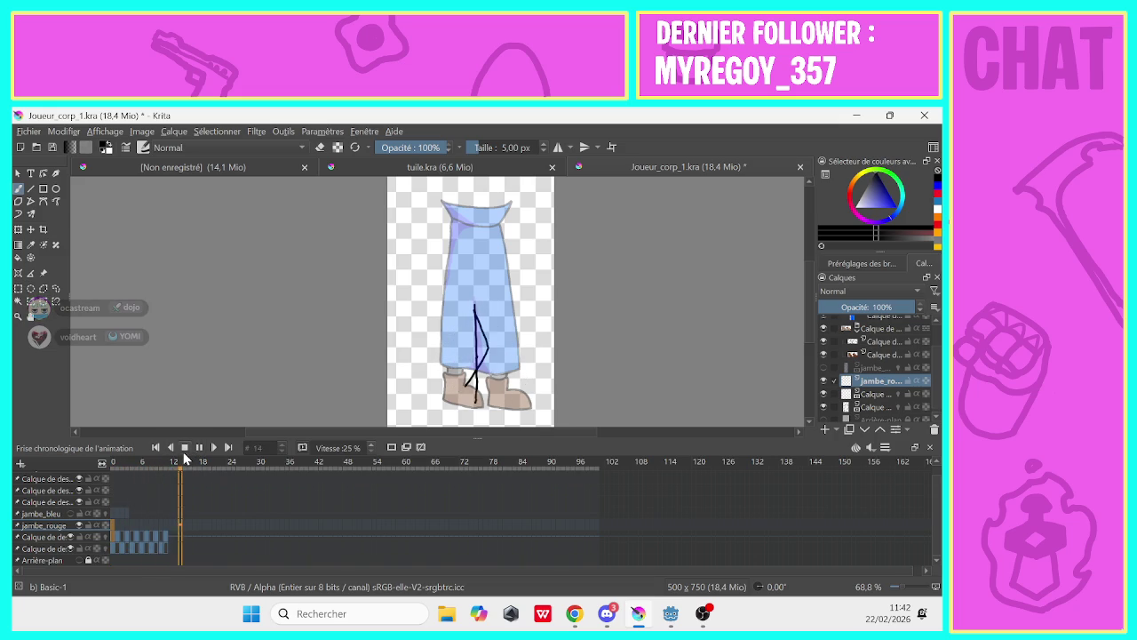
key("space")
left_click(104, 512)
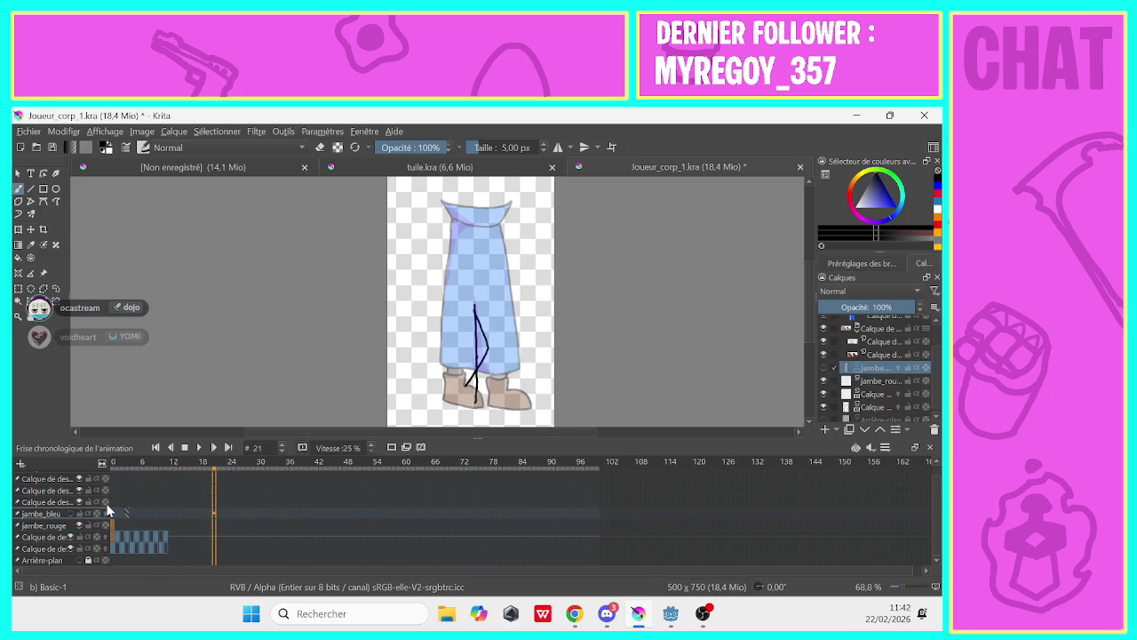
left_click(113, 467)
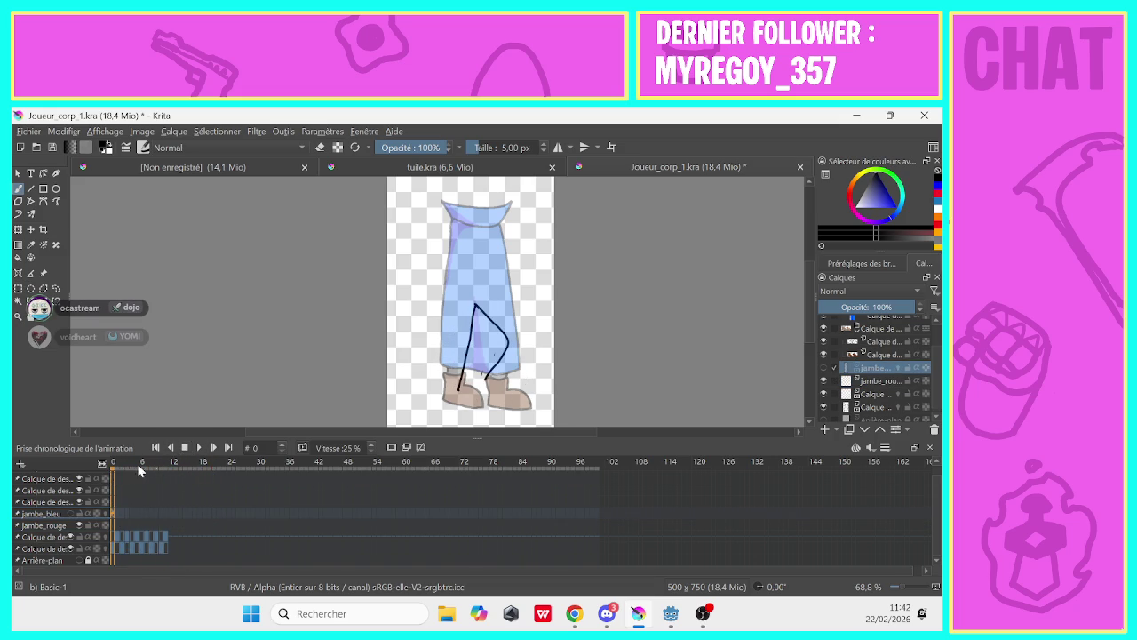
left_click(199, 448)
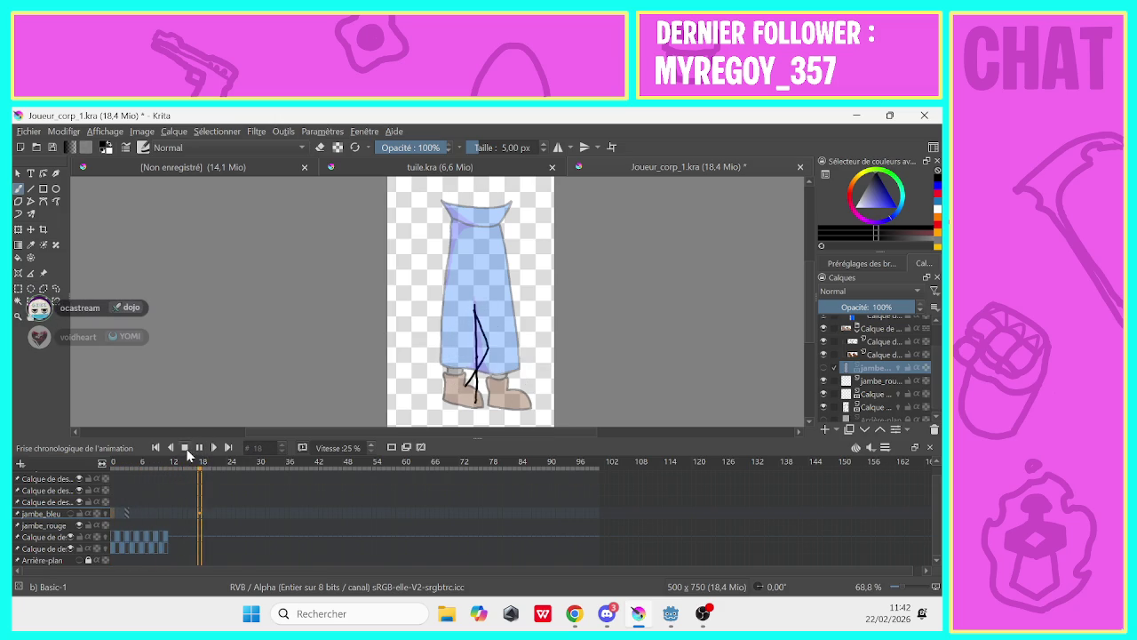
left_click(199, 447)
Flip between frames 1 and 2 to compare leg poses, then try erasing part of the stroke
left_click(118, 542)
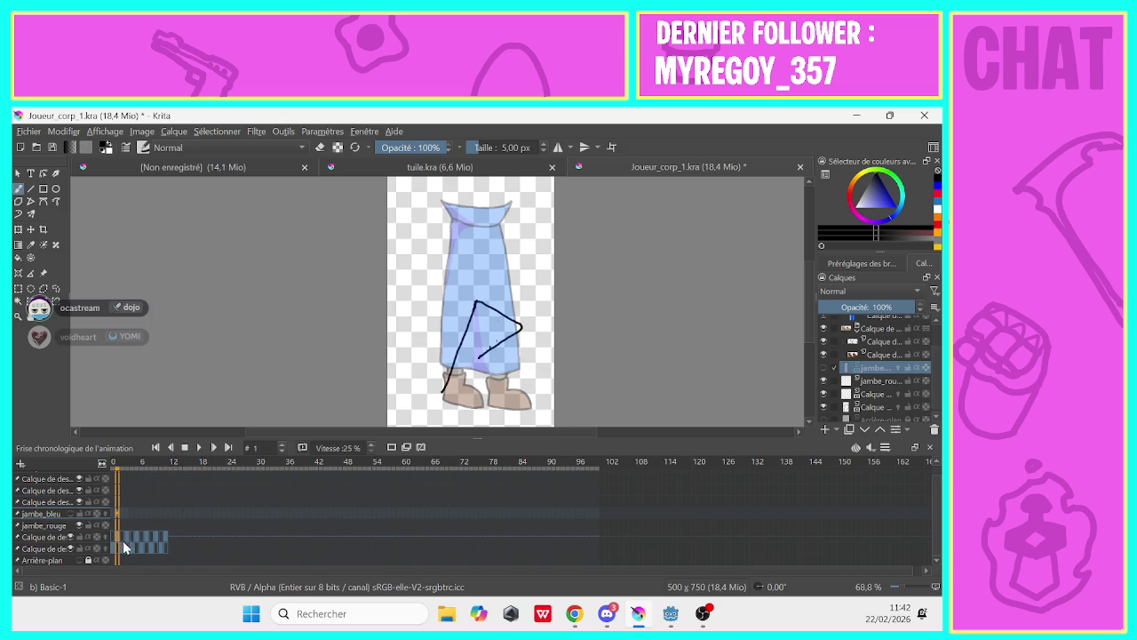
left_click(123, 551)
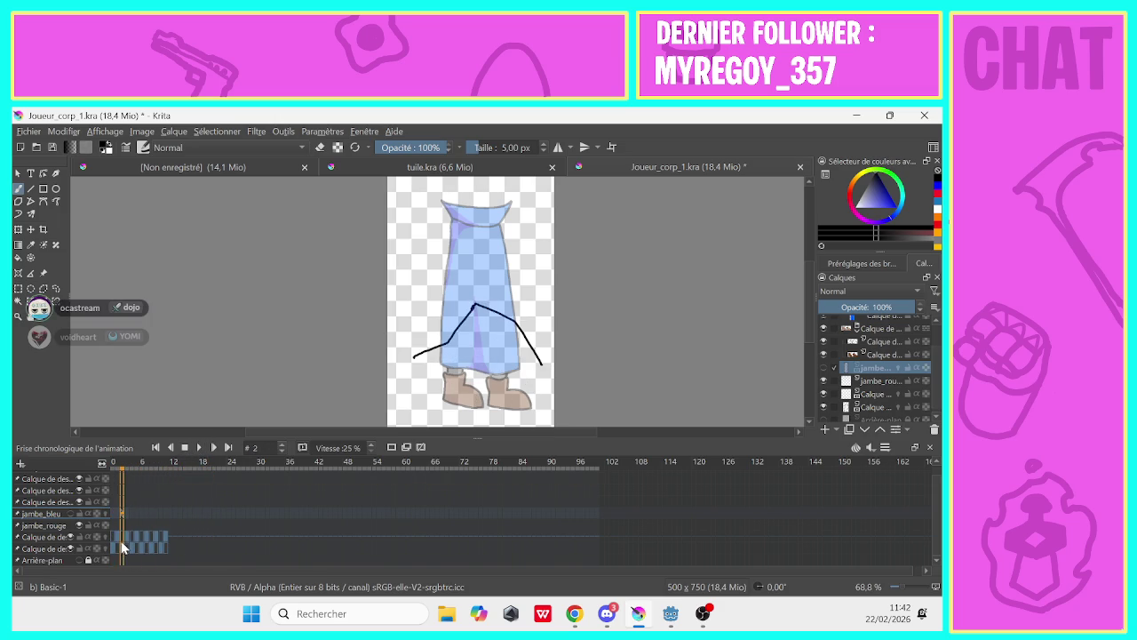
left_click(118, 543)
left_click(118, 551)
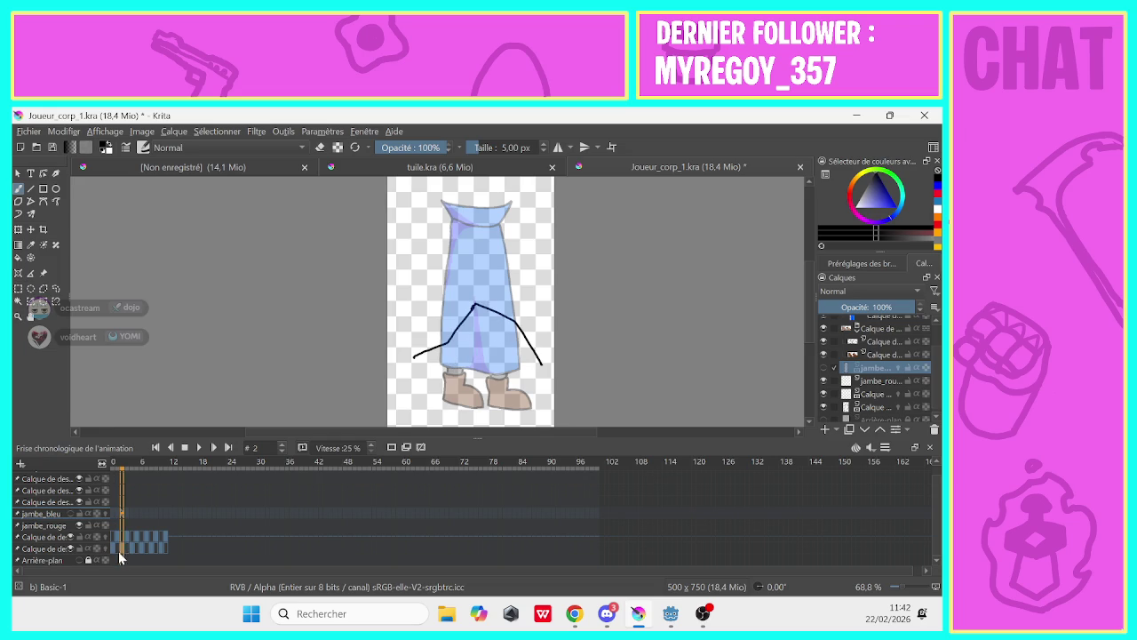
left_click(116, 542)
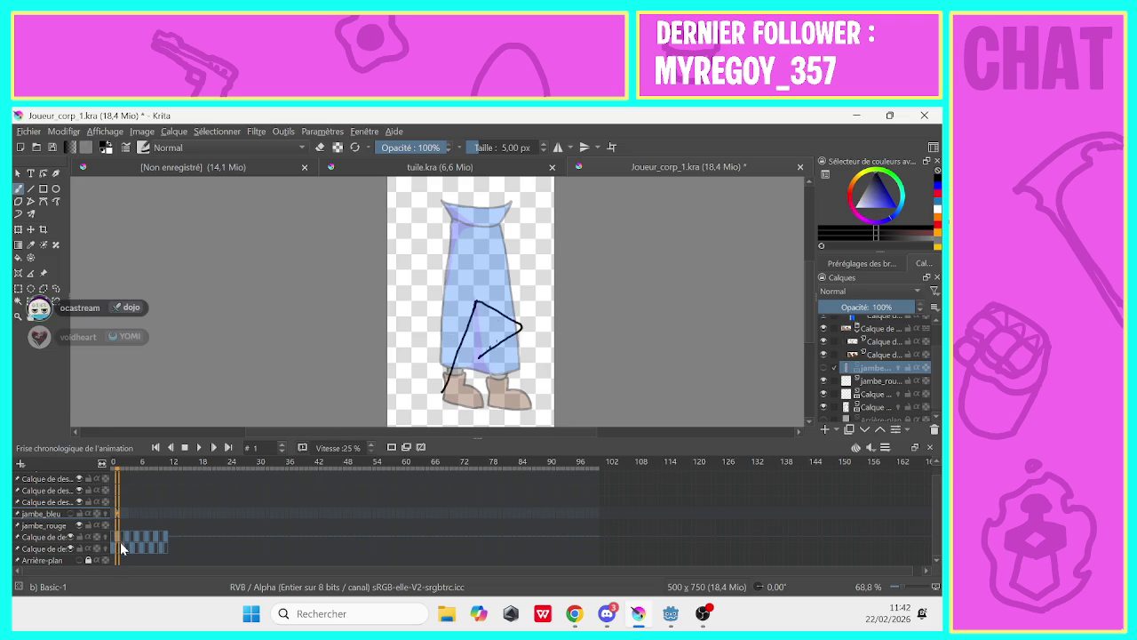
left_click(122, 551)
left_click(123, 551)
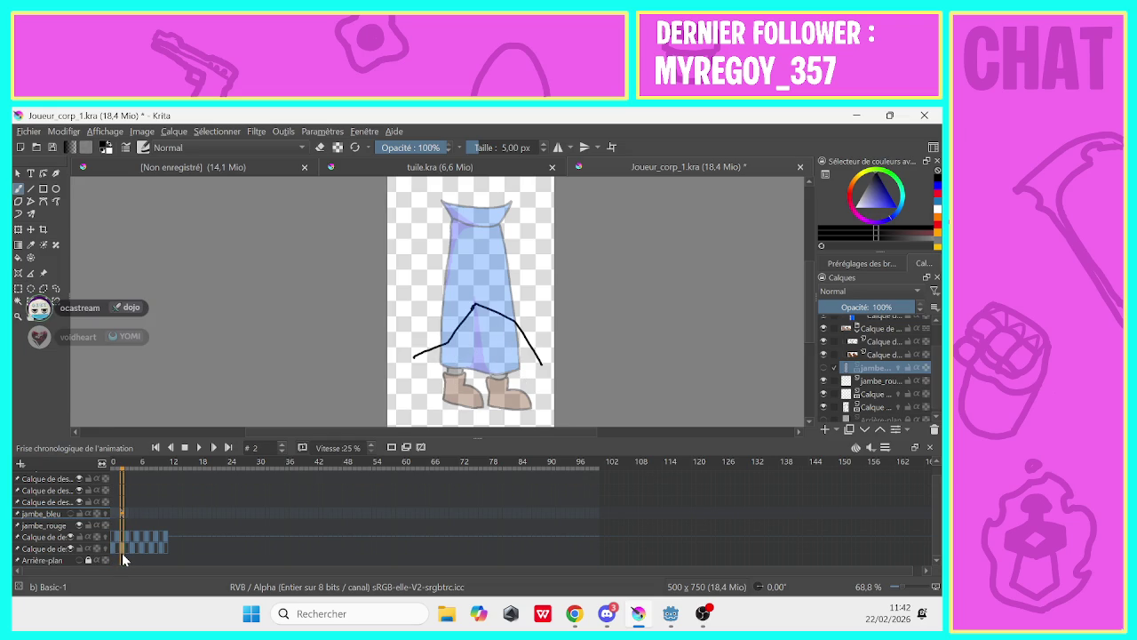
left_click(119, 543)
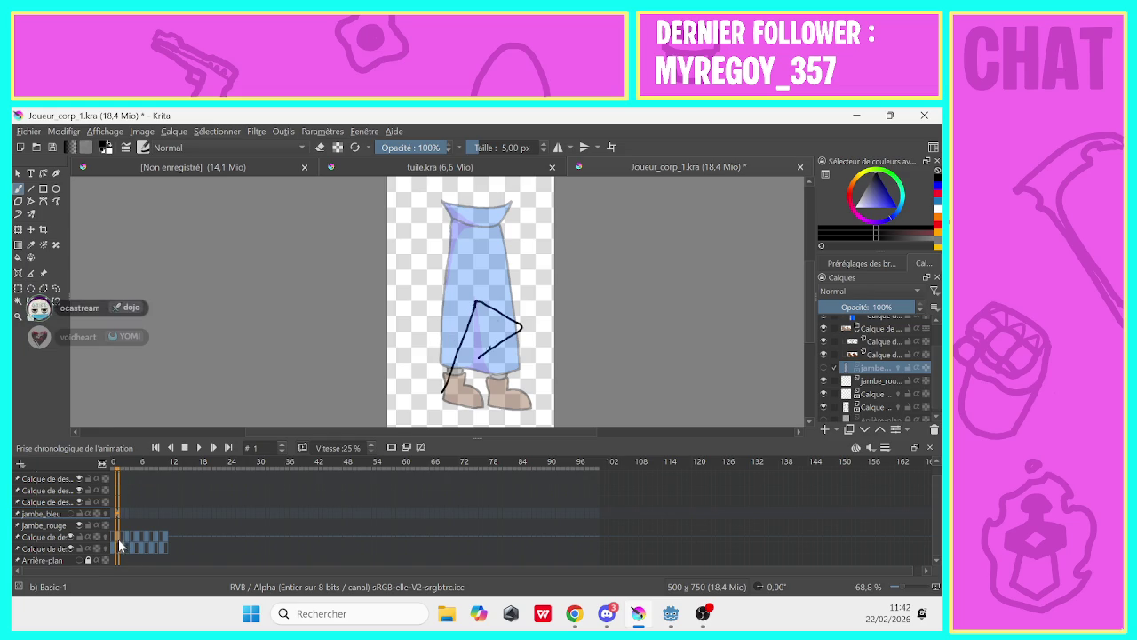
left_click(123, 553)
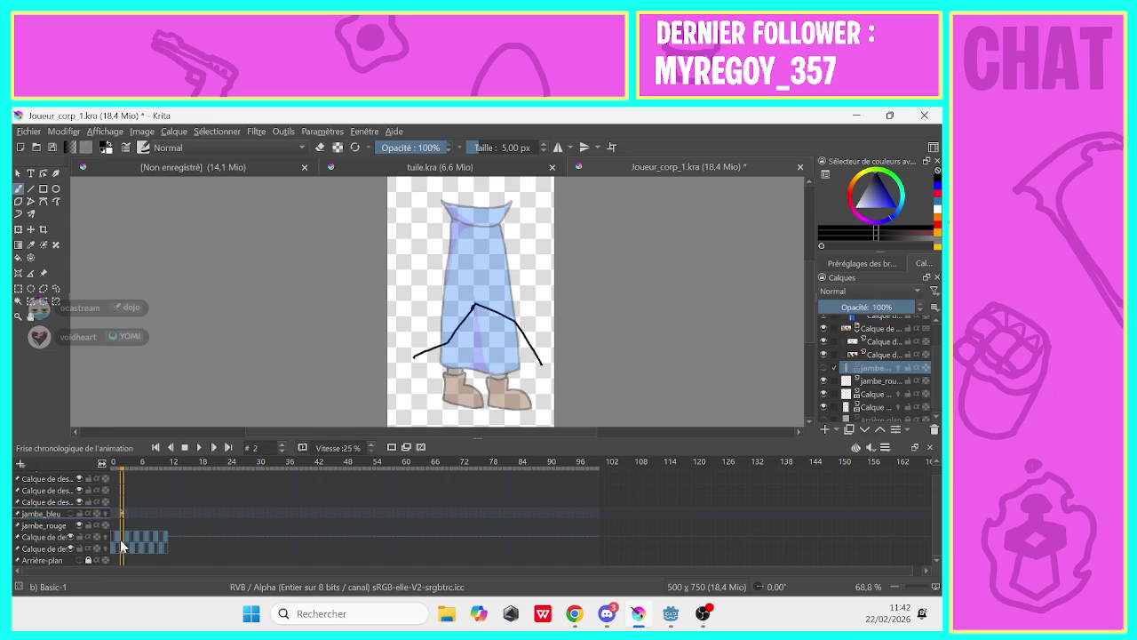
left_click(119, 546)
left_click(119, 552)
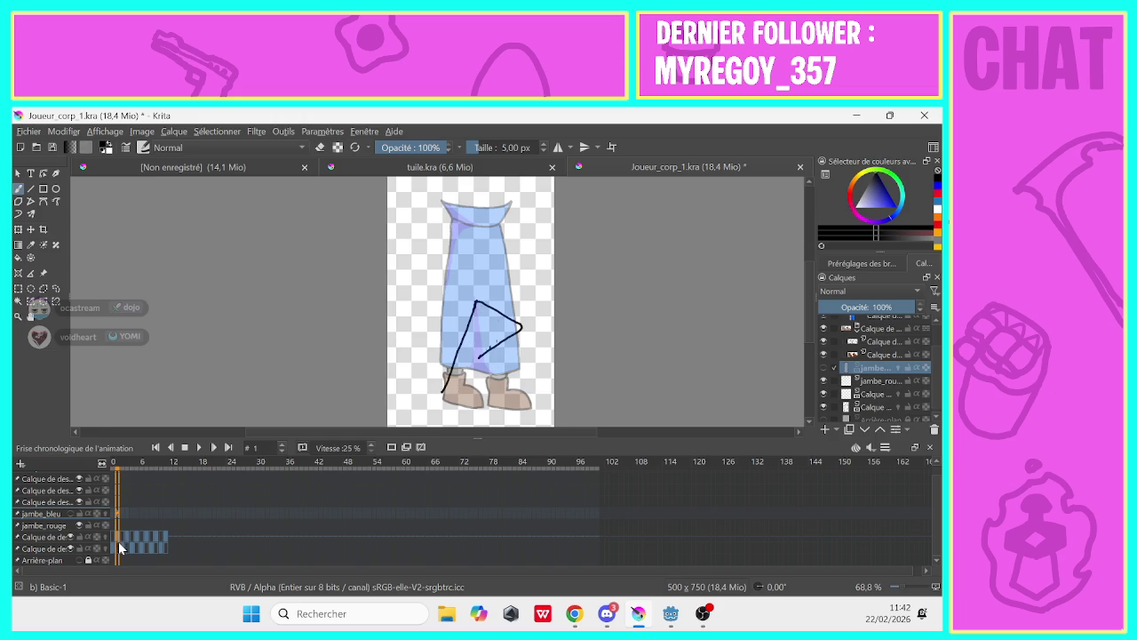
left_click(122, 554)
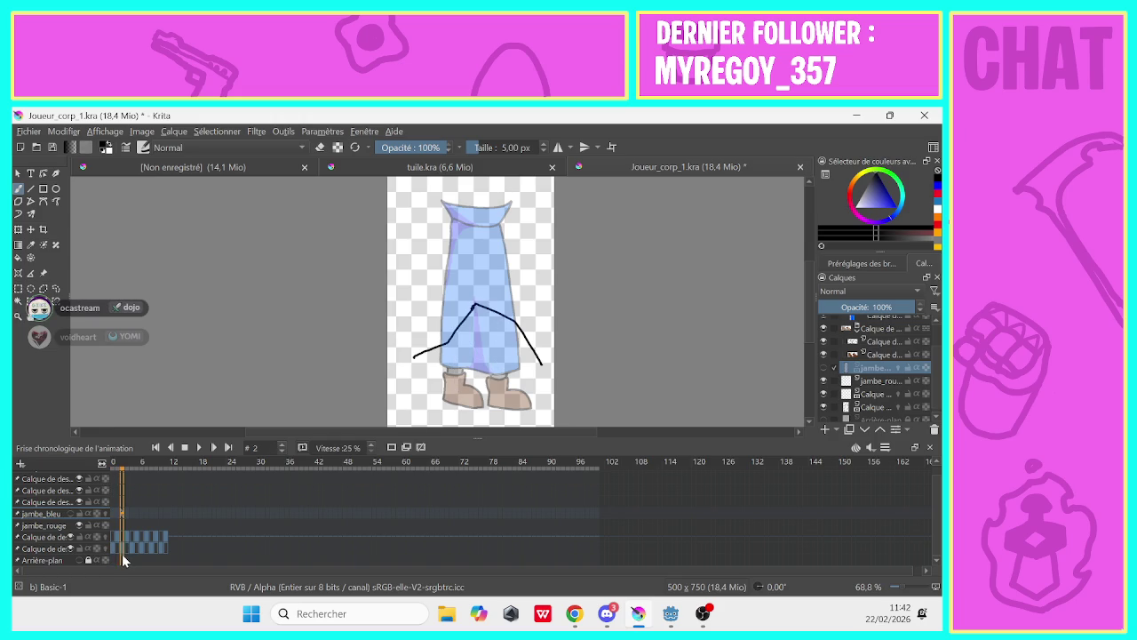
left_click(119, 551)
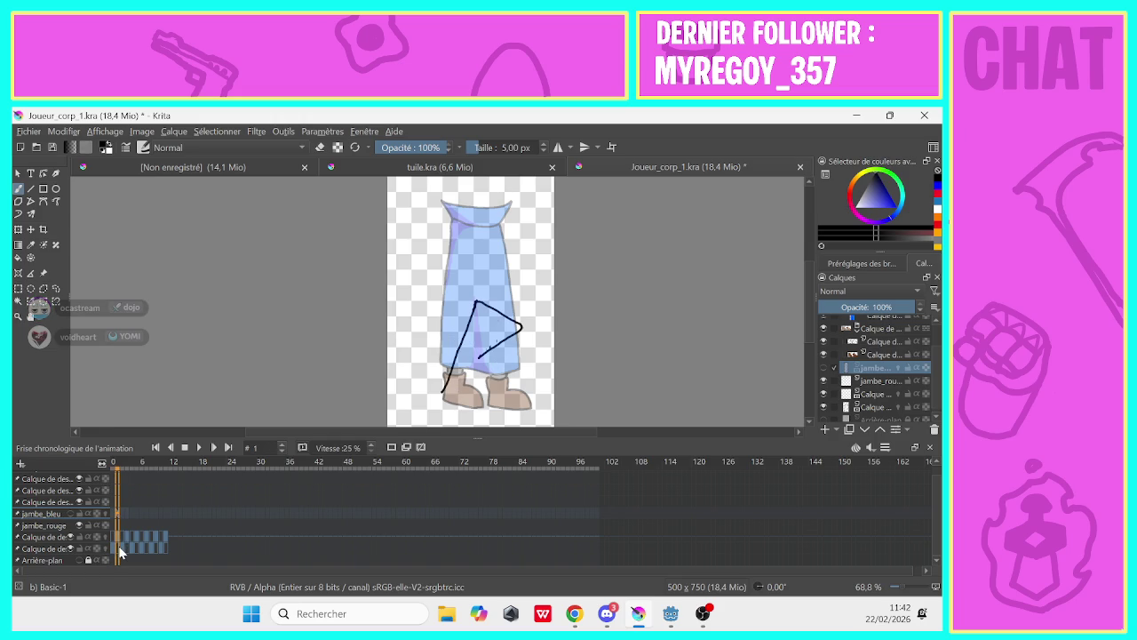
left_click(114, 551)
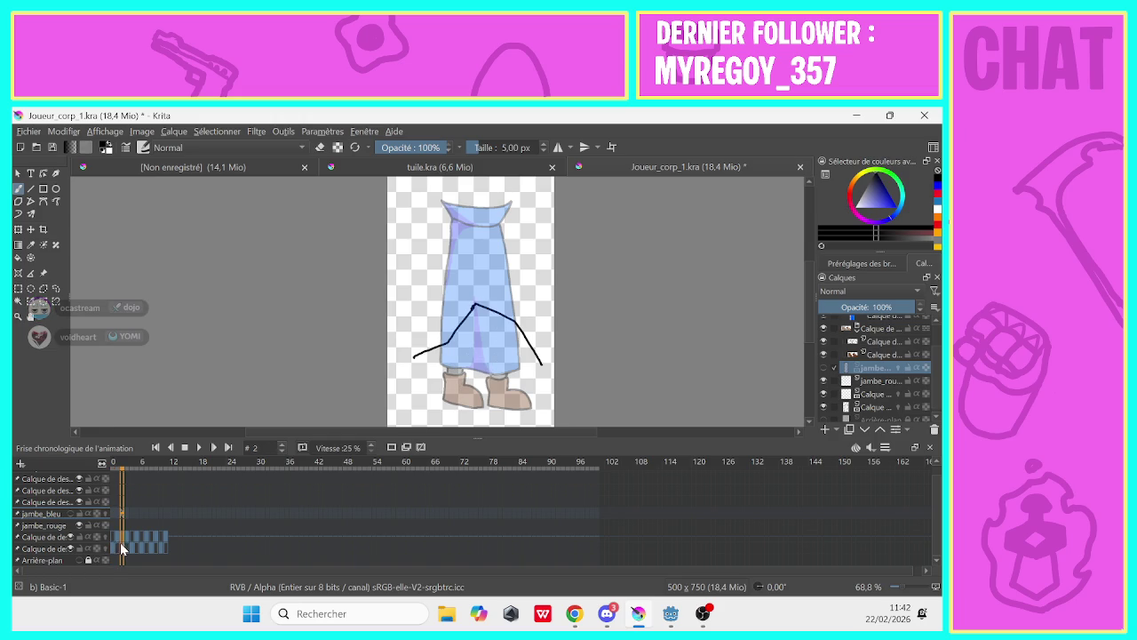
left_click(117, 549)
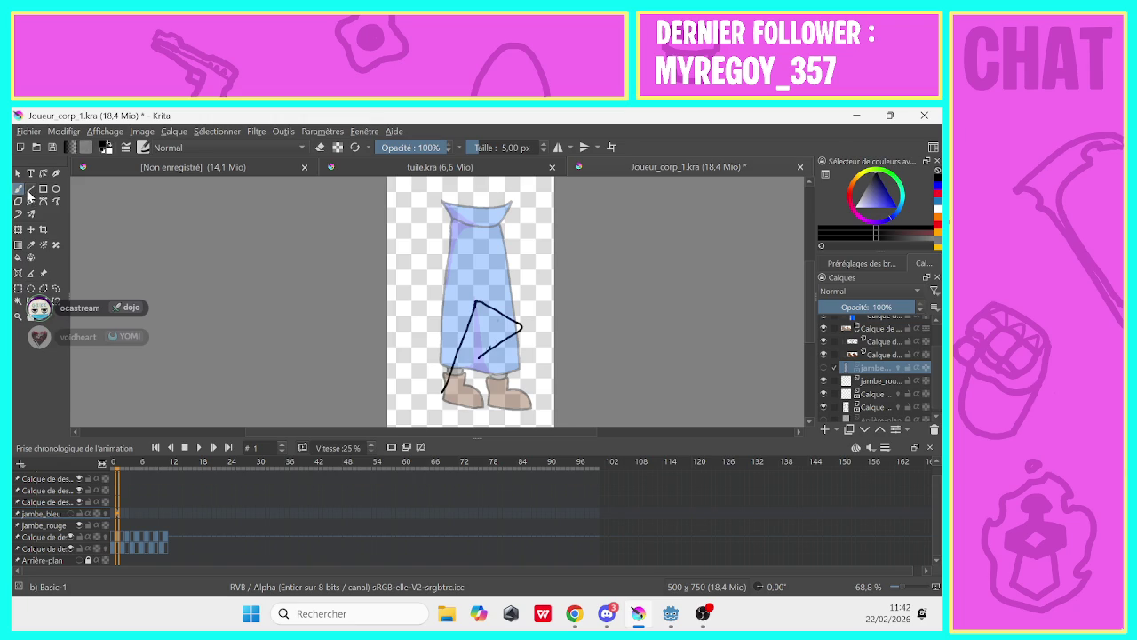
key("e")
left_click(510, 335)
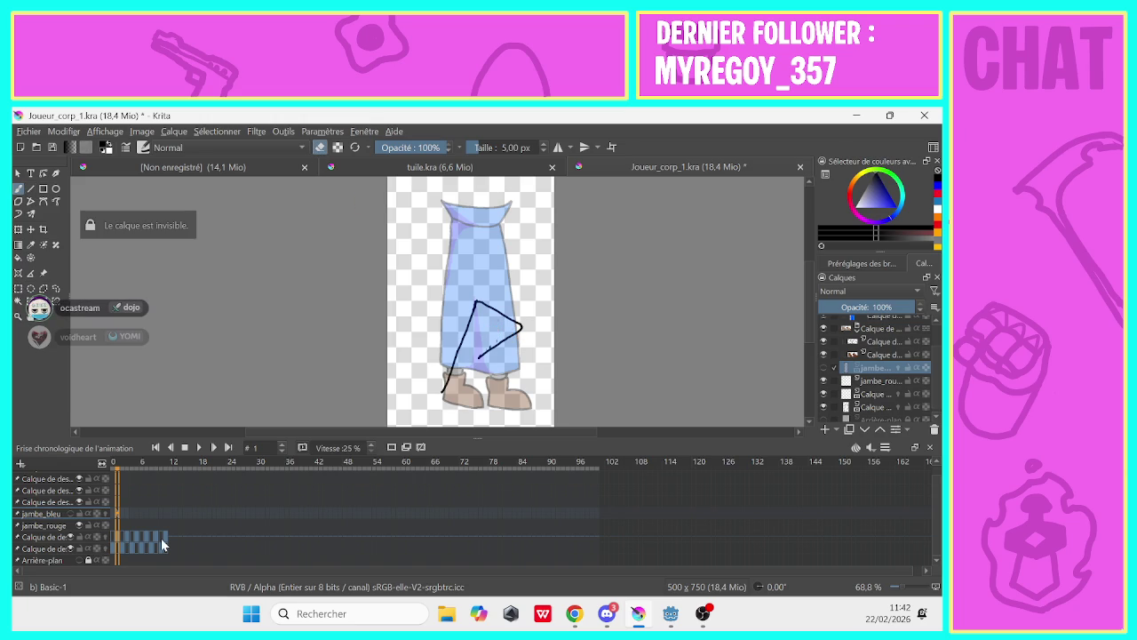
On the layer below jambe_rouge, extend the leg line toward the boots and check playback
left_click(867, 395)
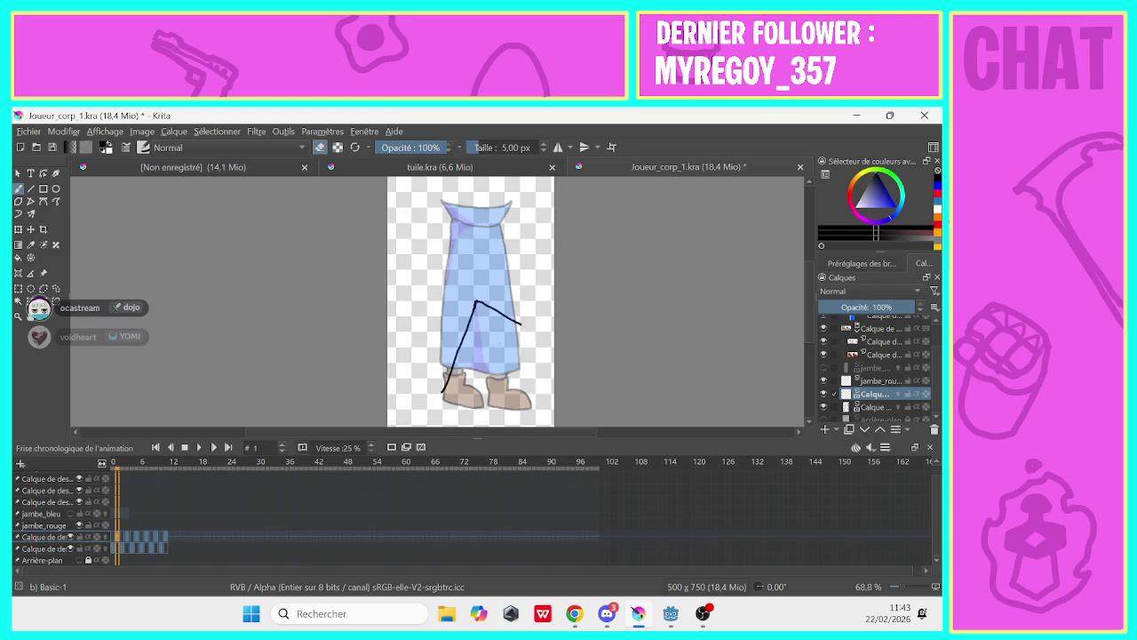
left_click_drag(520, 322, 523, 358)
left_click(199, 447)
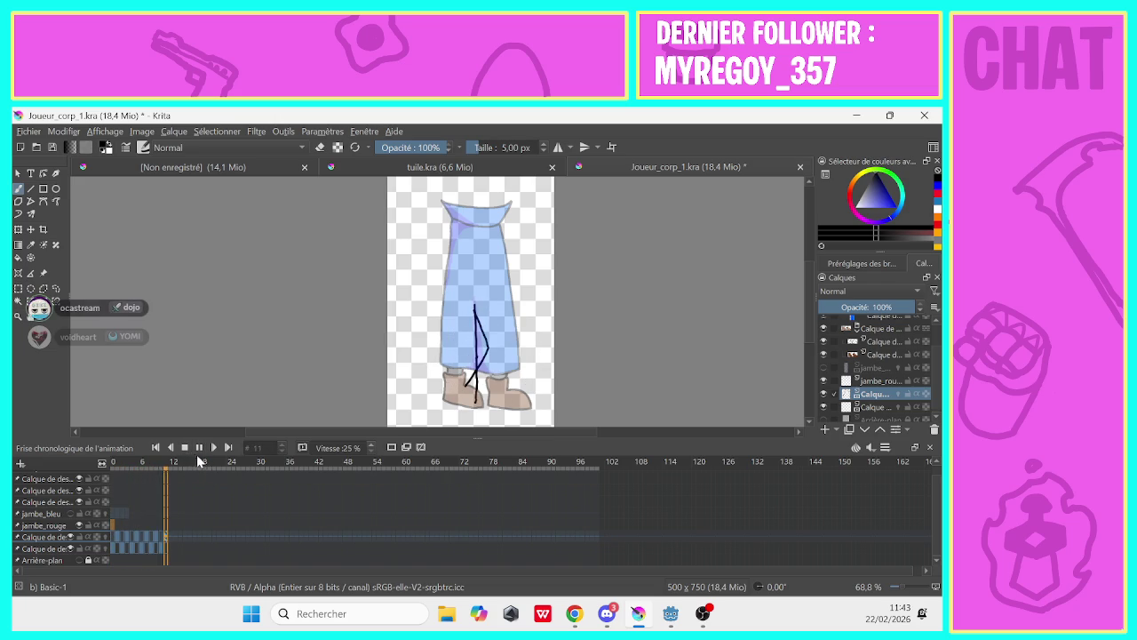
left_click(185, 447)
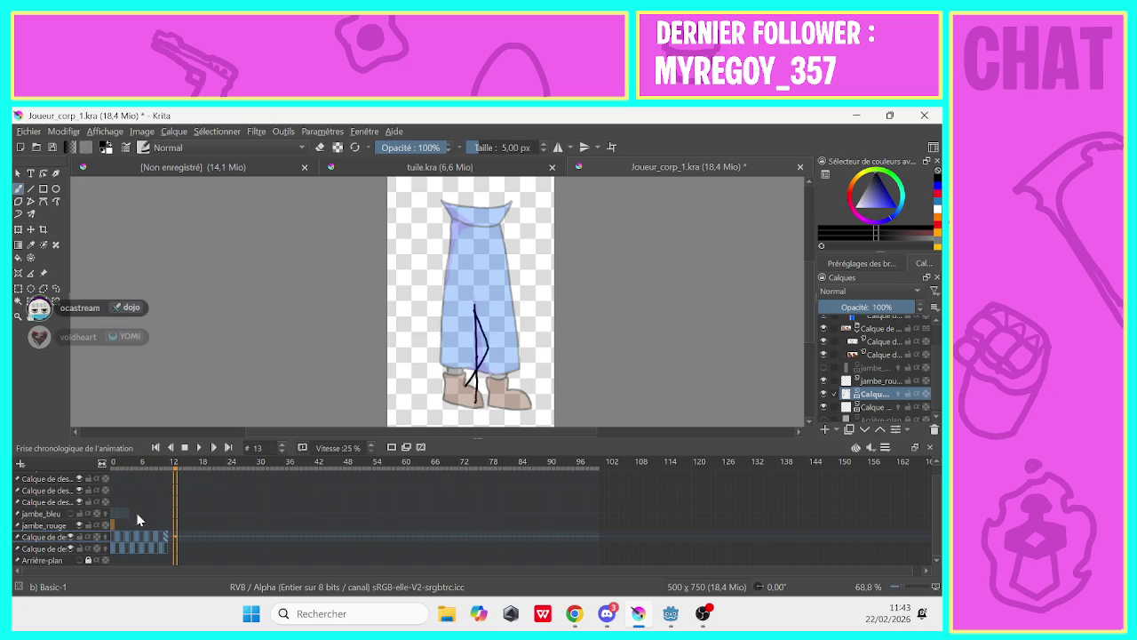
Move the frame 7 leg keyframe onto the jambe_rouge row at frame 7
left_click(117, 547)
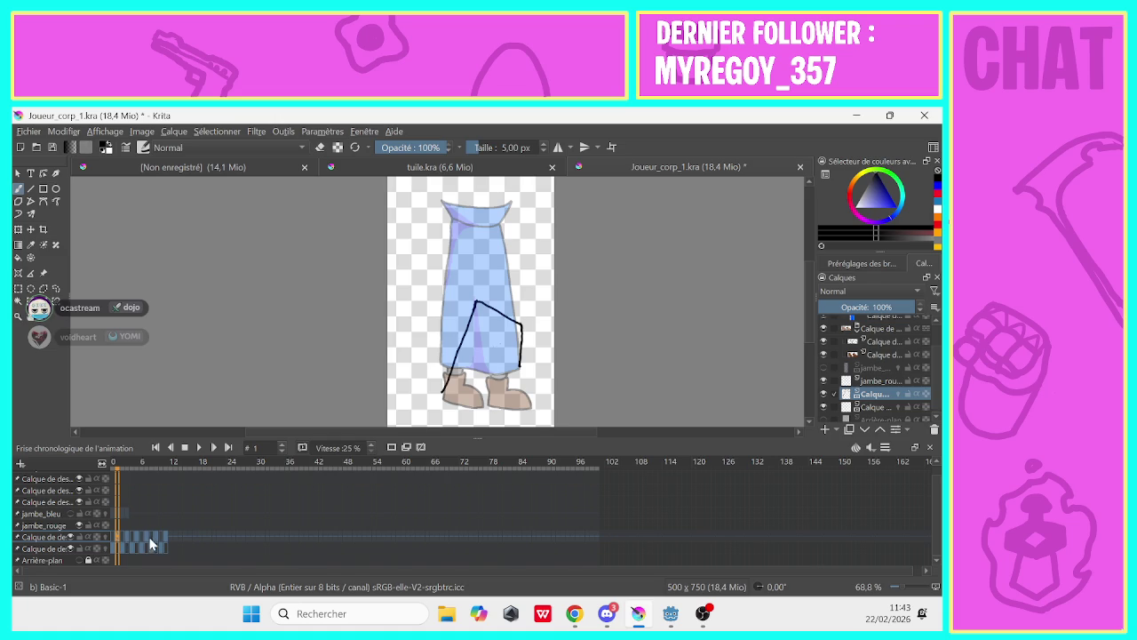
left_click(145, 537)
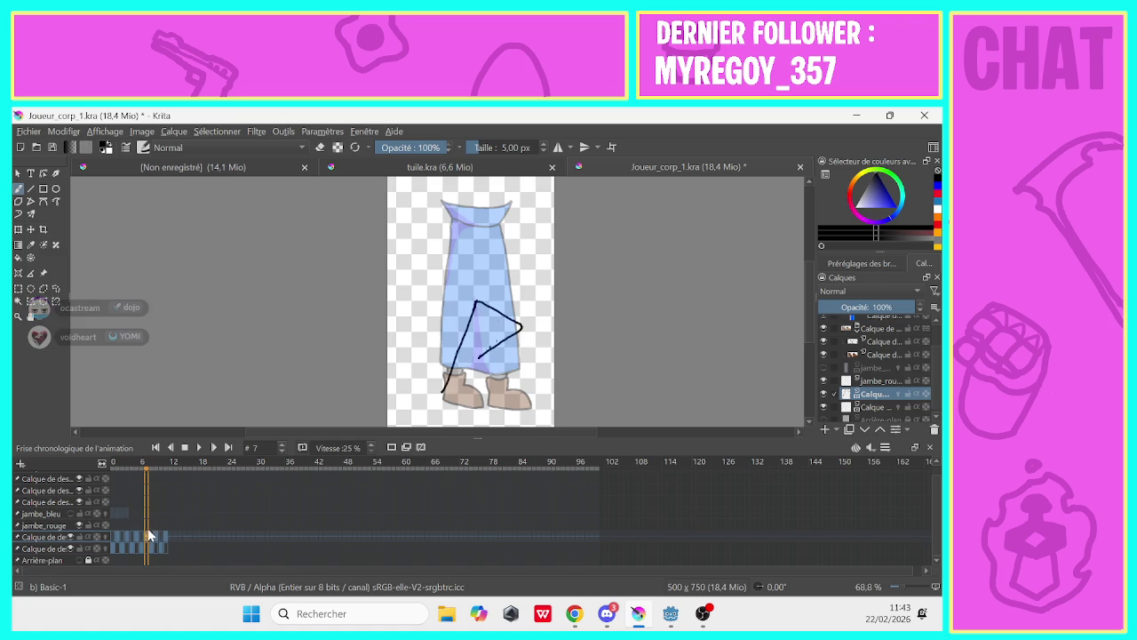
right_click(147, 536)
left_click(164, 547)
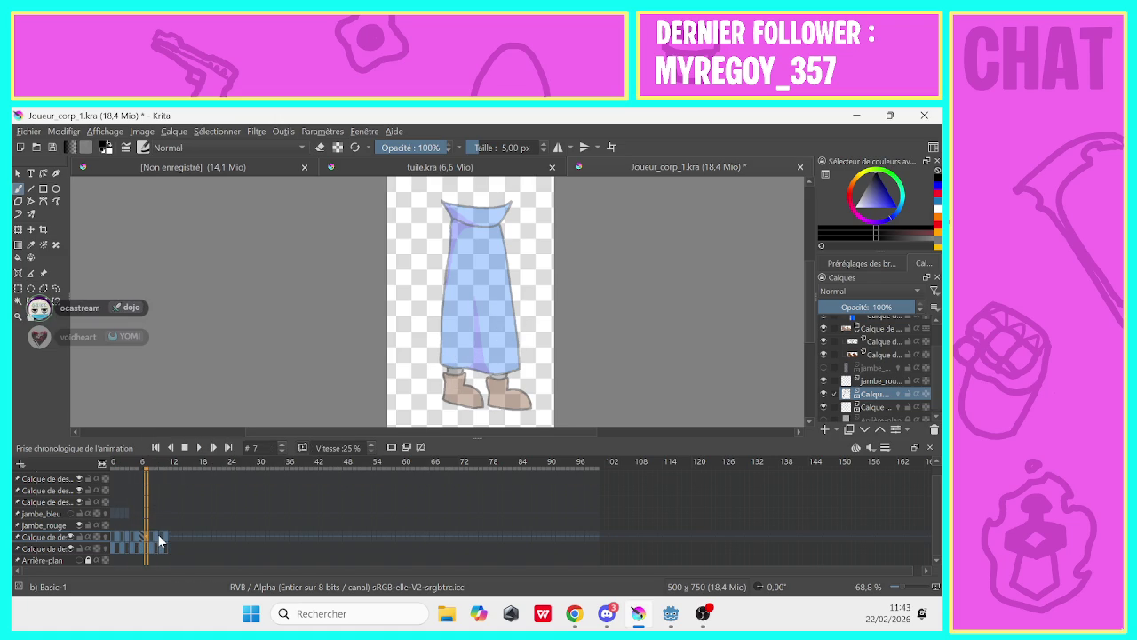
right_click(118, 535)
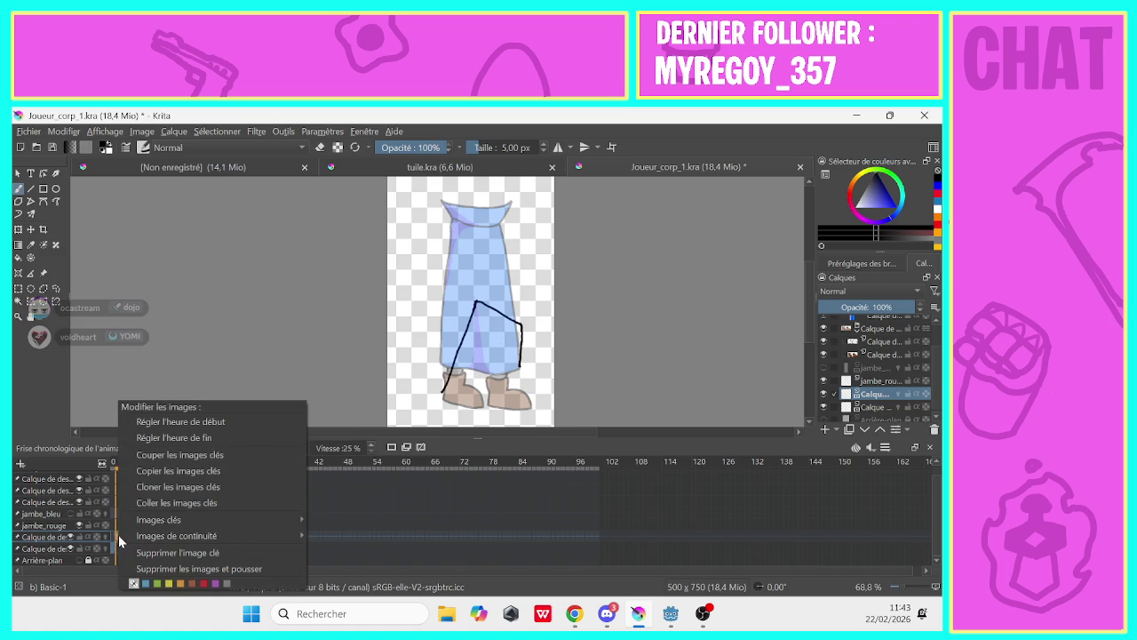
left_click(137, 478)
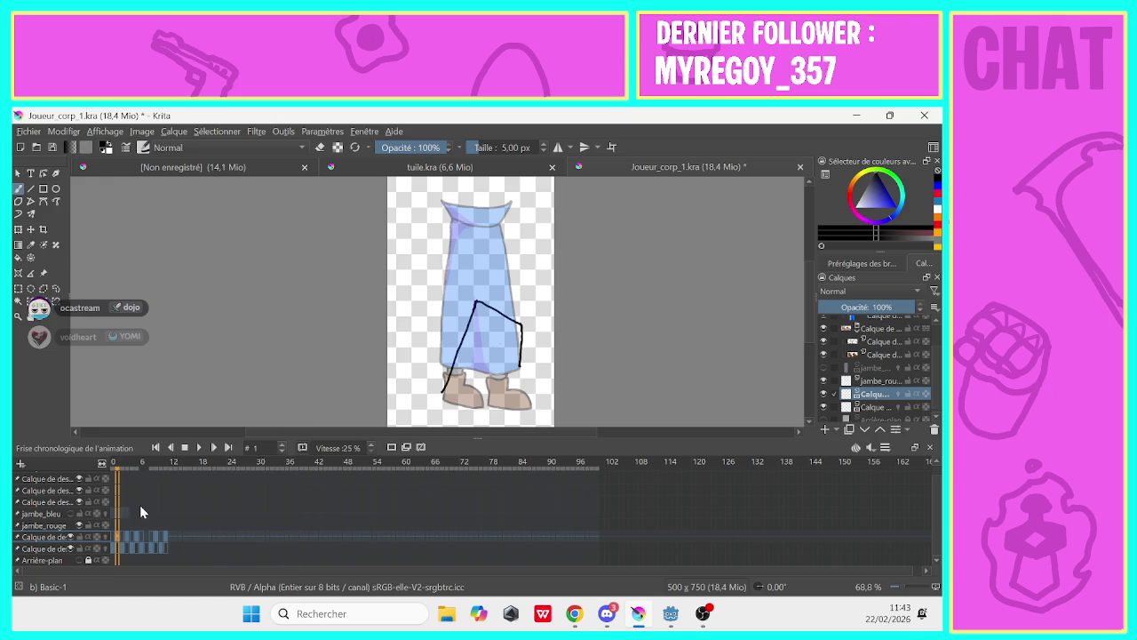
left_click(144, 538)
right_click(147, 522)
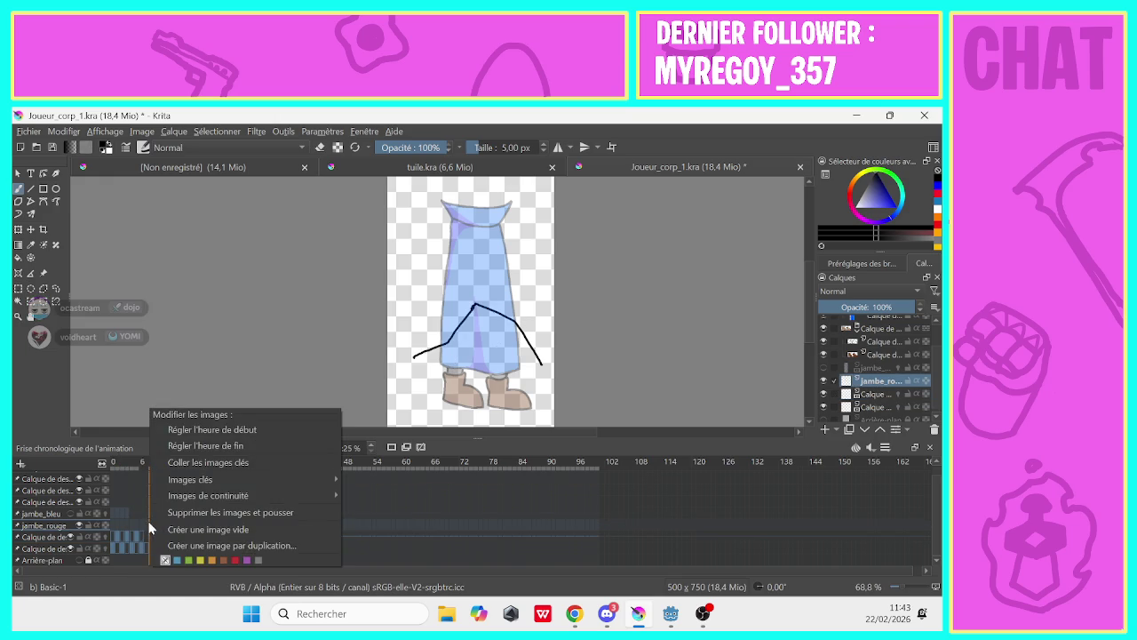
left_click(147, 522)
right_click(146, 518)
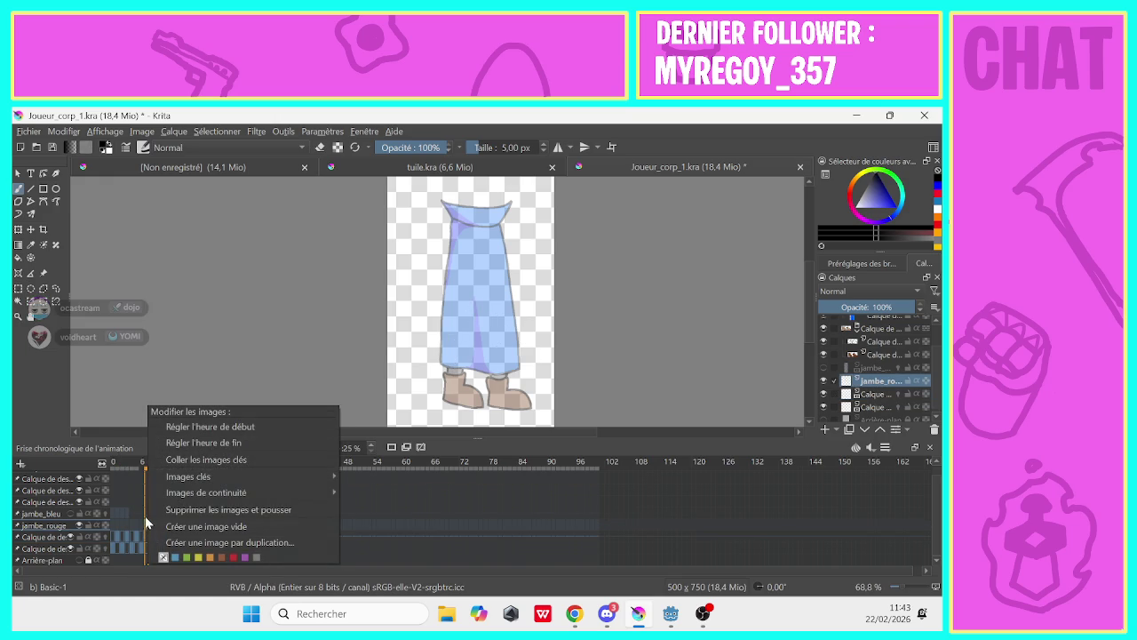
left_click(160, 461)
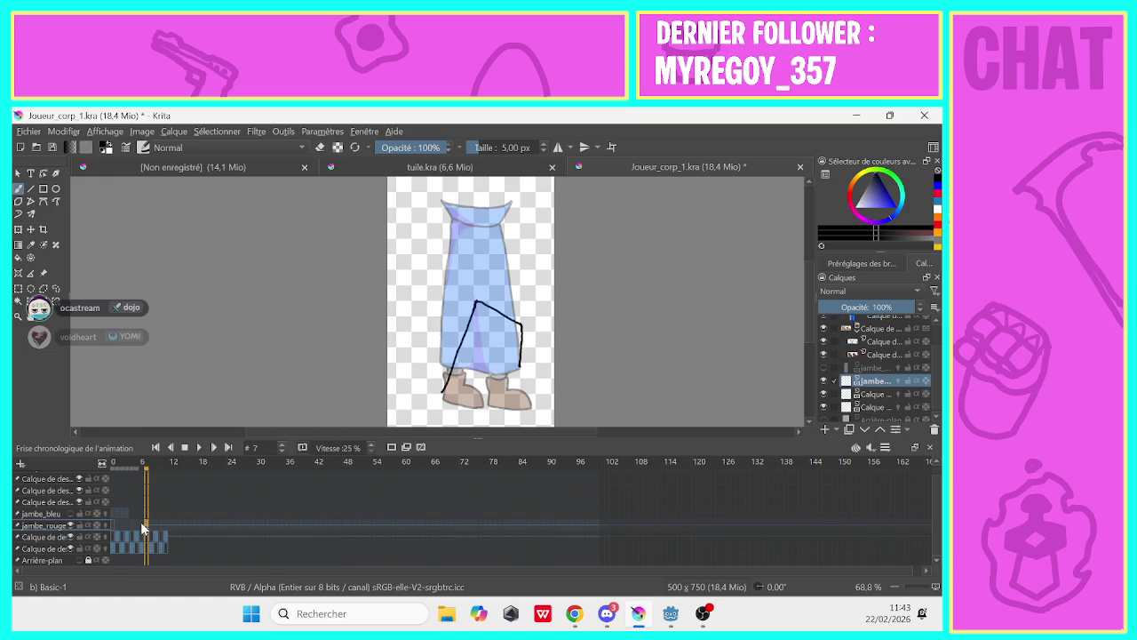
Preview the leg animation from the start, then switch over to Discord
key("Right")
key("Right")
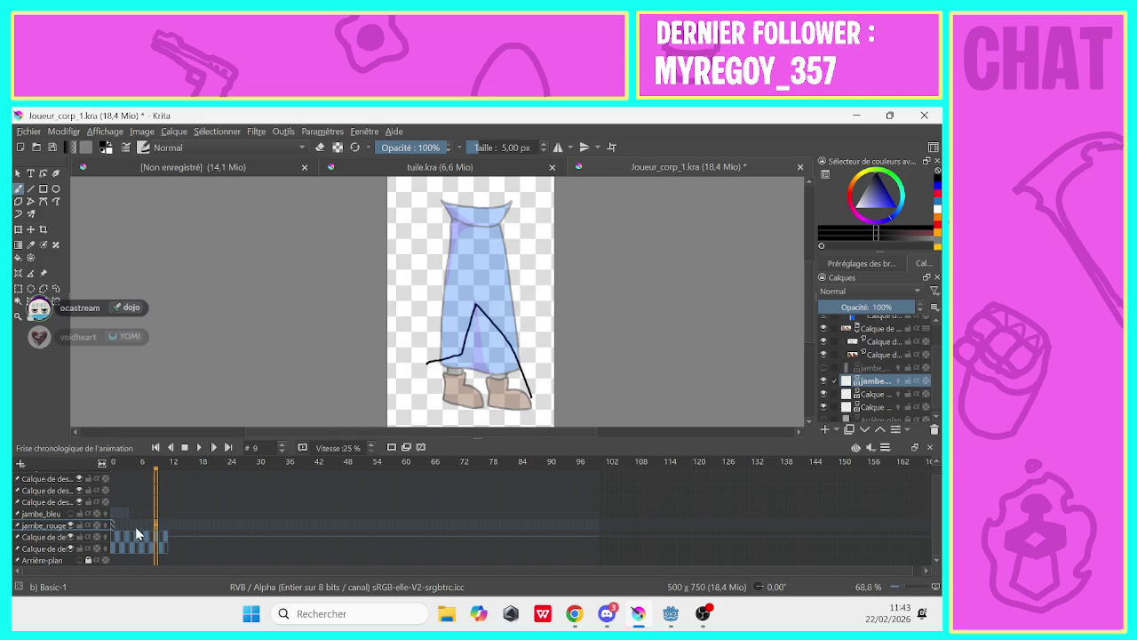
key("Home")
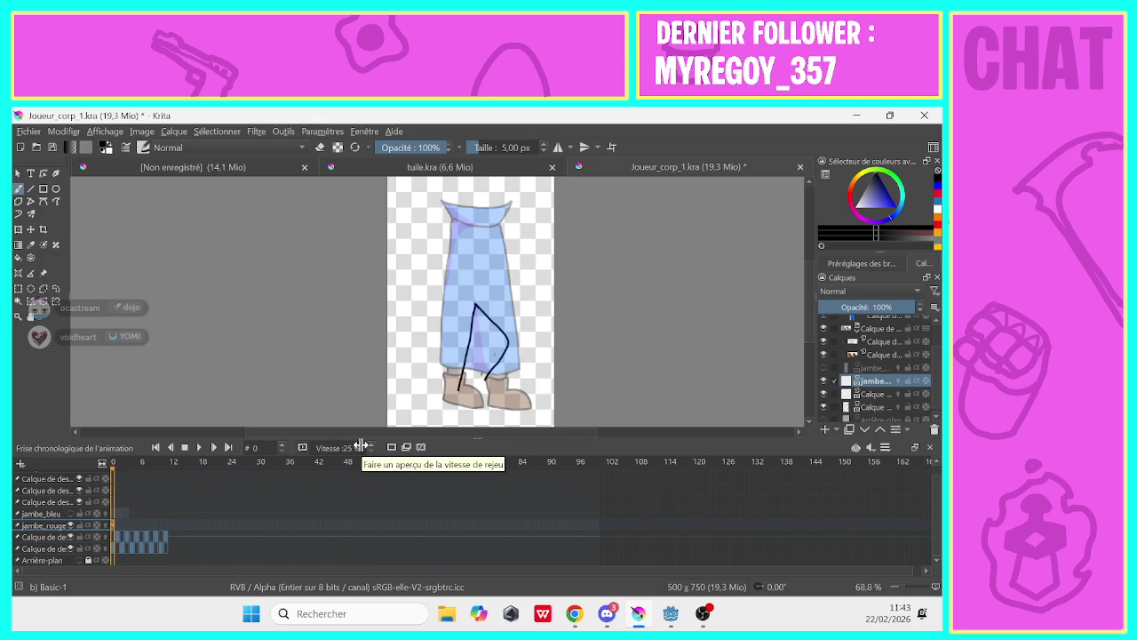
left_click(199, 447)
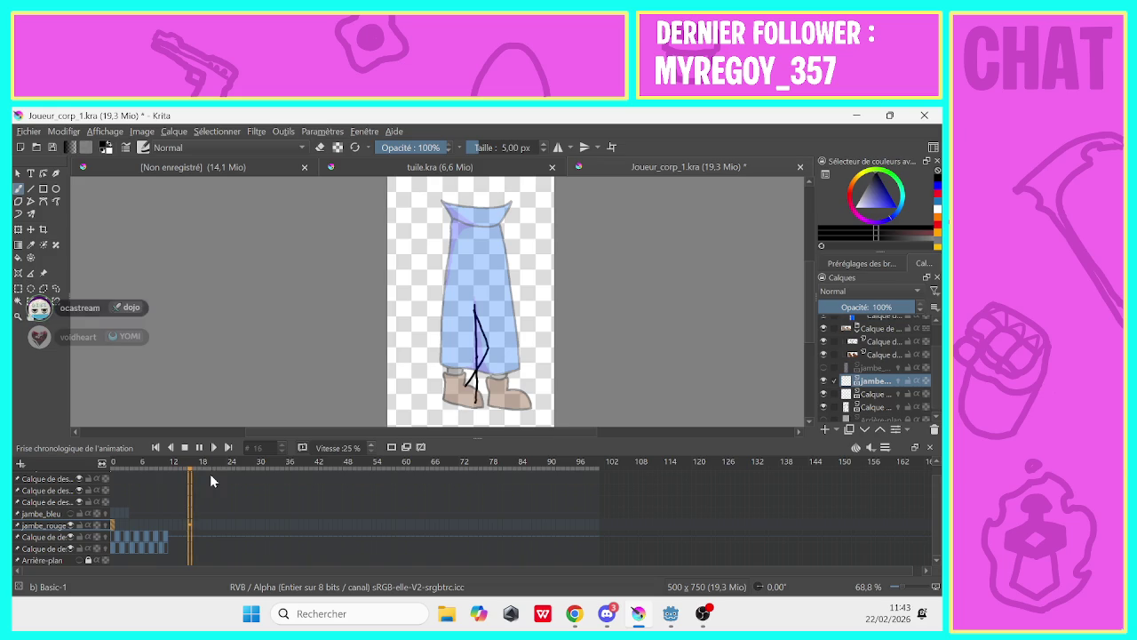
left_click(191, 451)
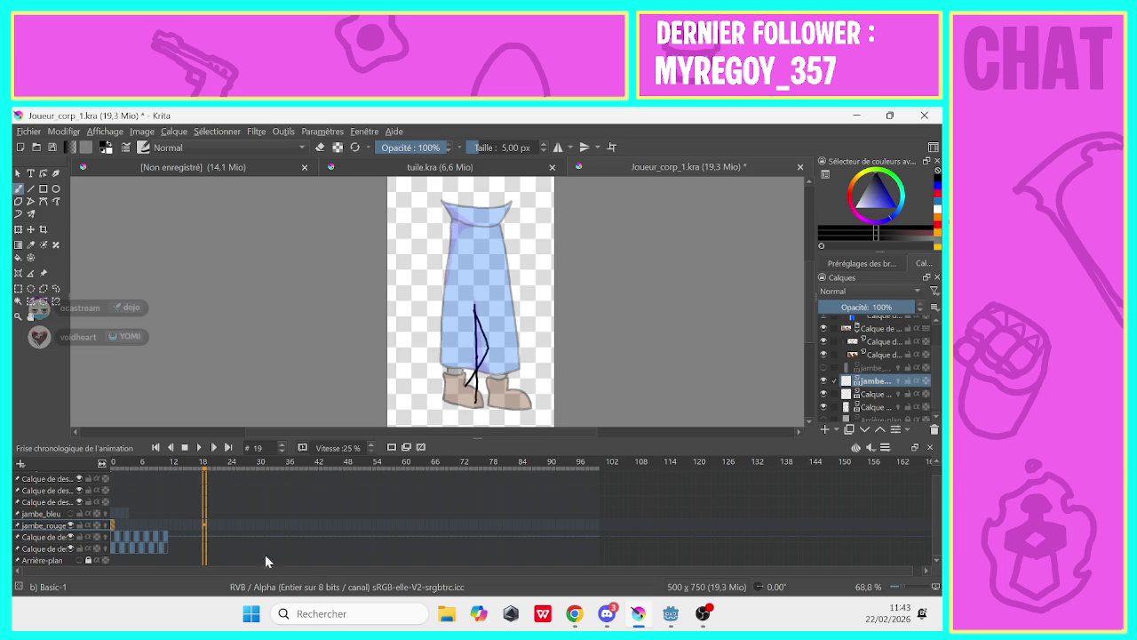
left_click(607, 614)
mouse_move(703, 614)
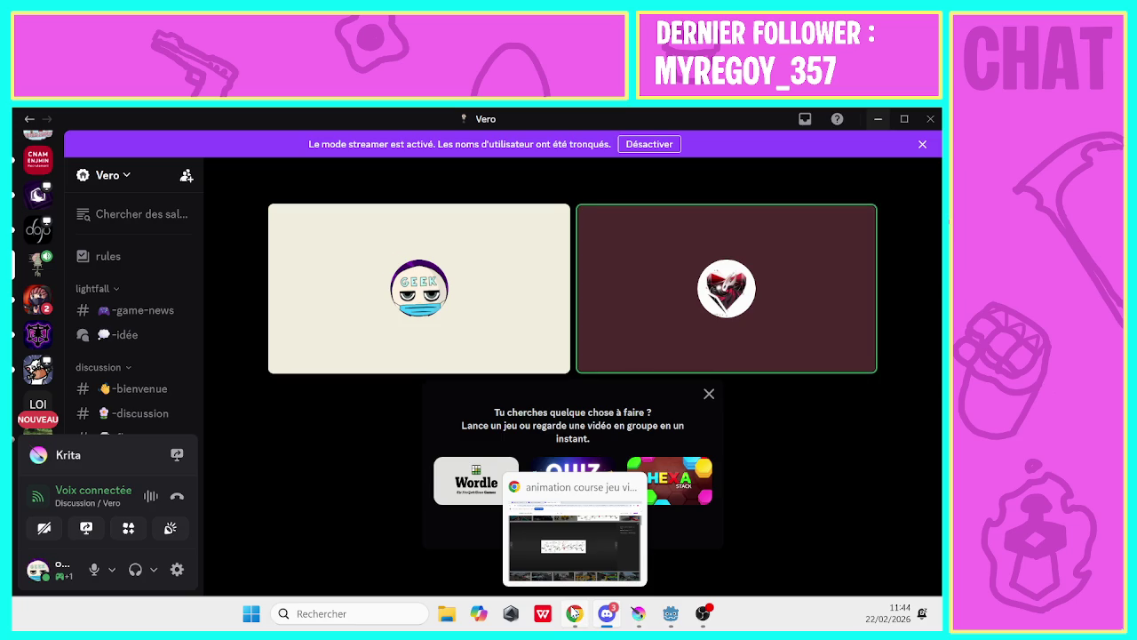
Leave Discord via the taskbar and bring the Joueur_corp_1.kra Krita window to the front
left_click(694, 622)
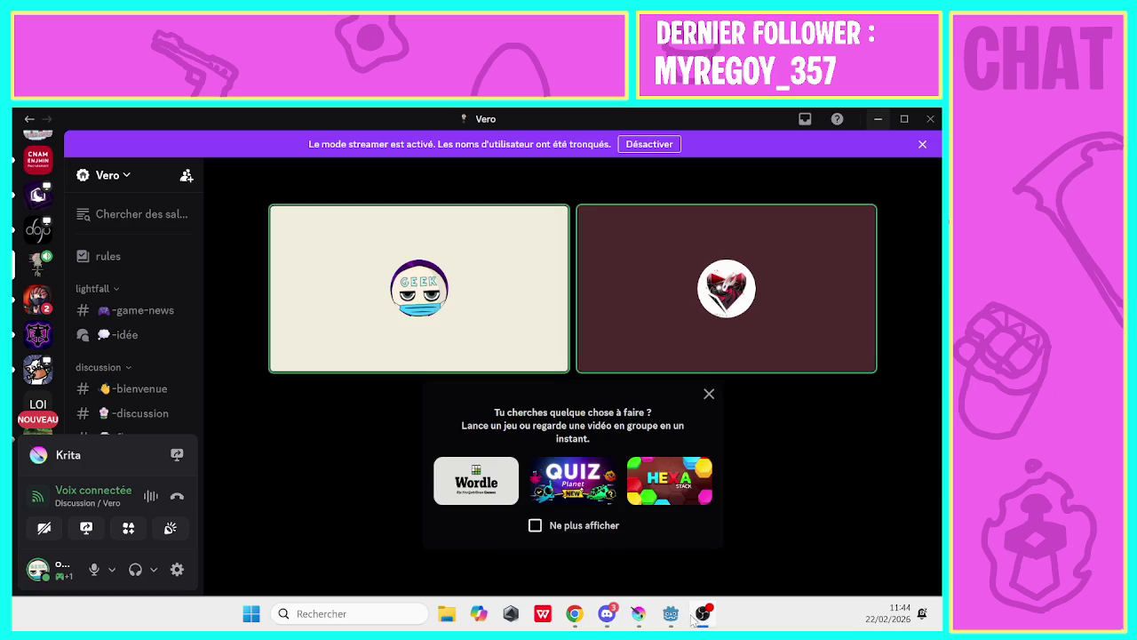
mouse_move(638, 613)
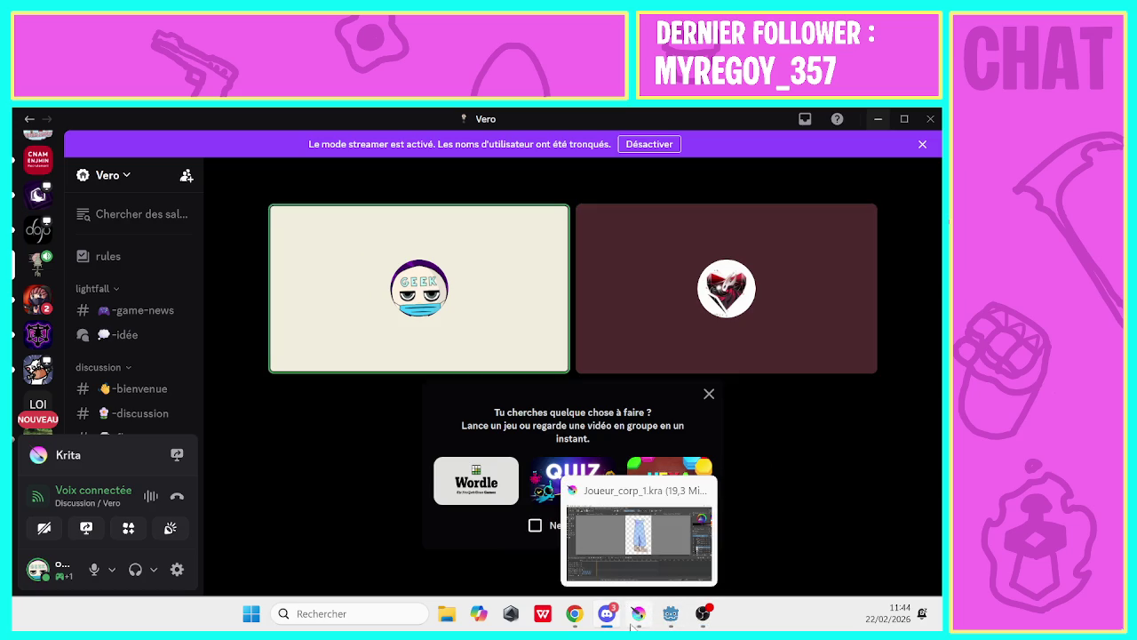
left_click(636, 622)
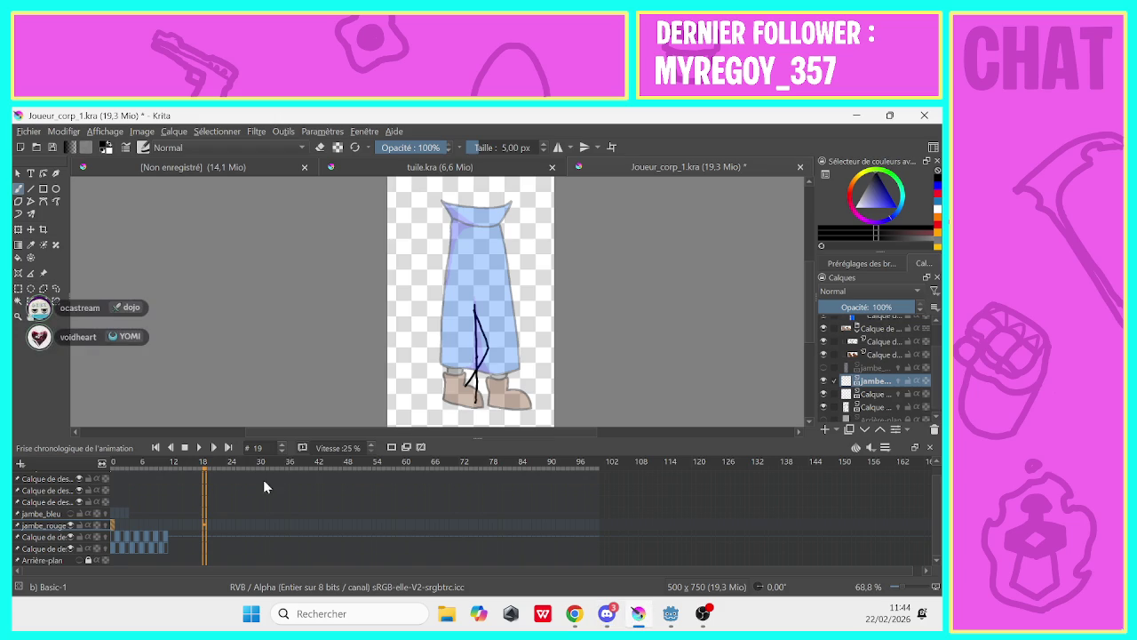
Scrub the playhead back to frame 0 and pick red in the Advanced Color Selector
left_click_drag(151, 508, 110, 512)
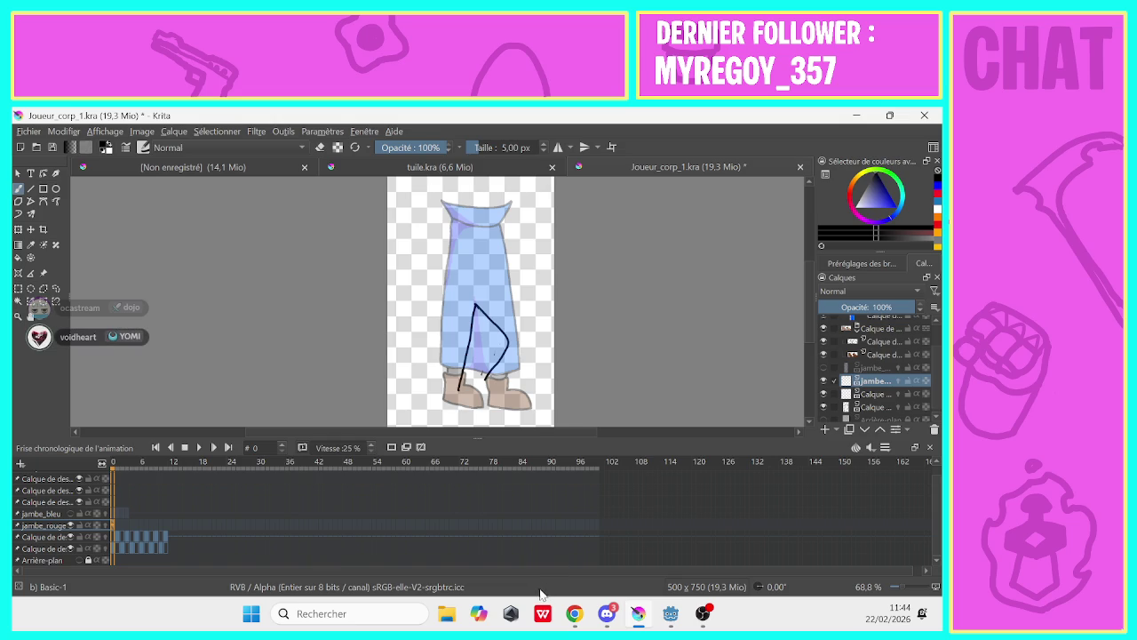
left_click_drag(855, 208, 842, 193)
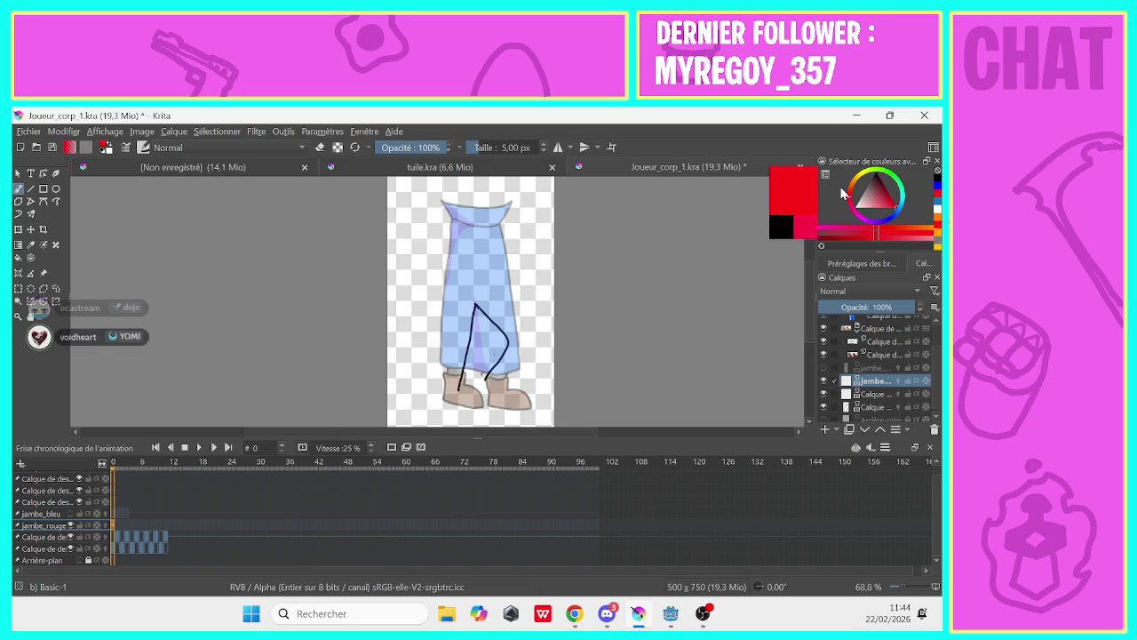
Trace the left leg in red on frames 0 and 1, redoing the first stroke
left_click_drag(461, 391, 475, 305)
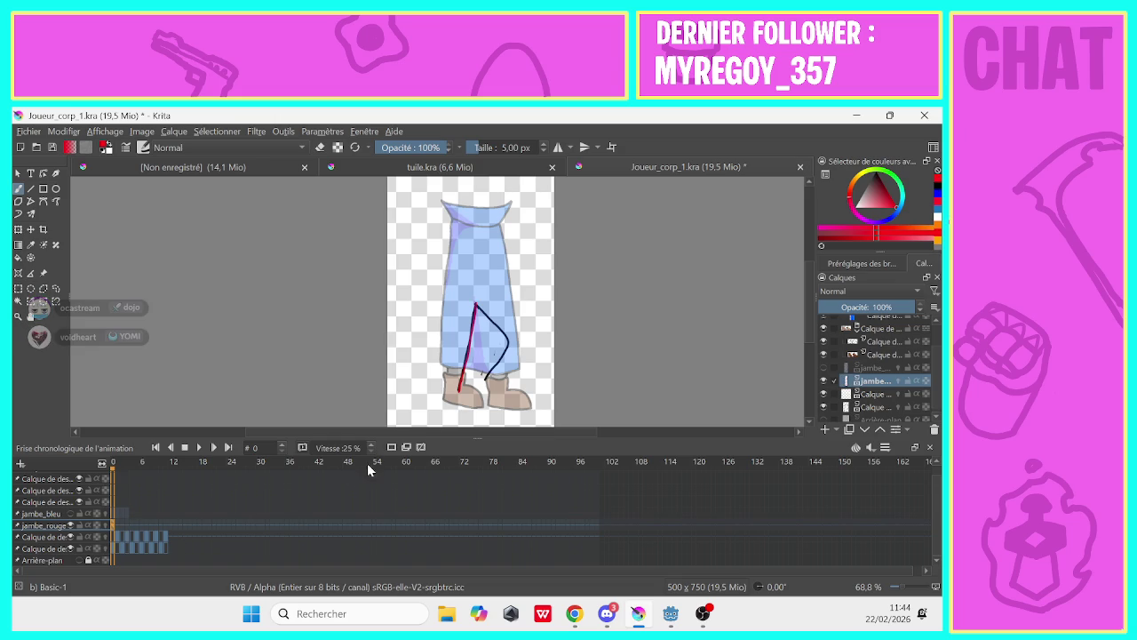
key("ctrl+z")
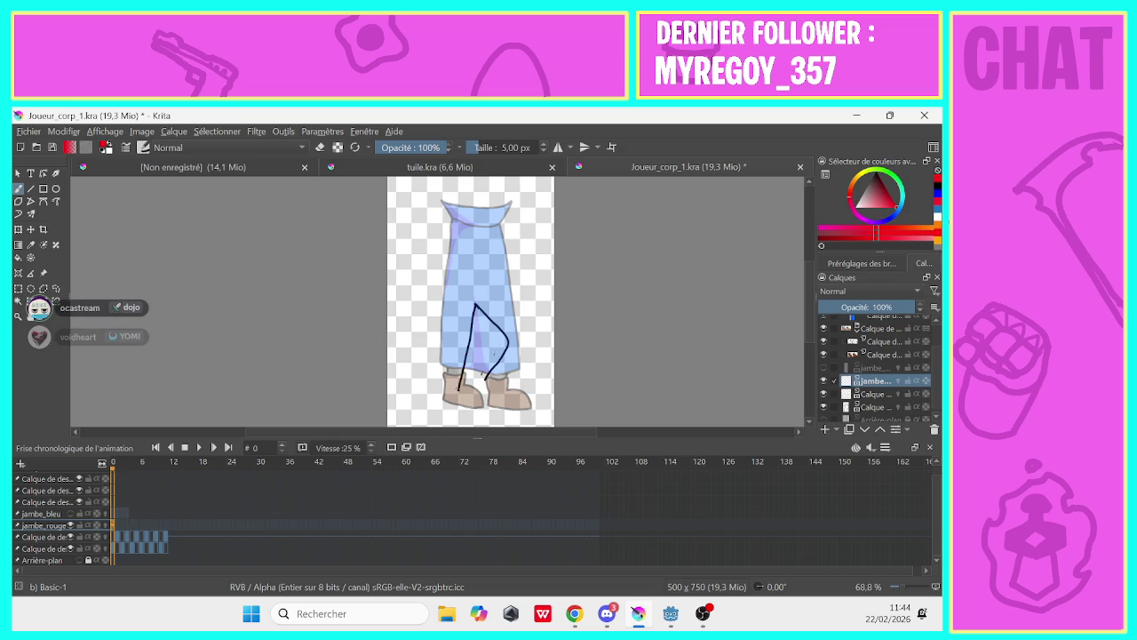
left_click_drag(458, 389, 461, 379)
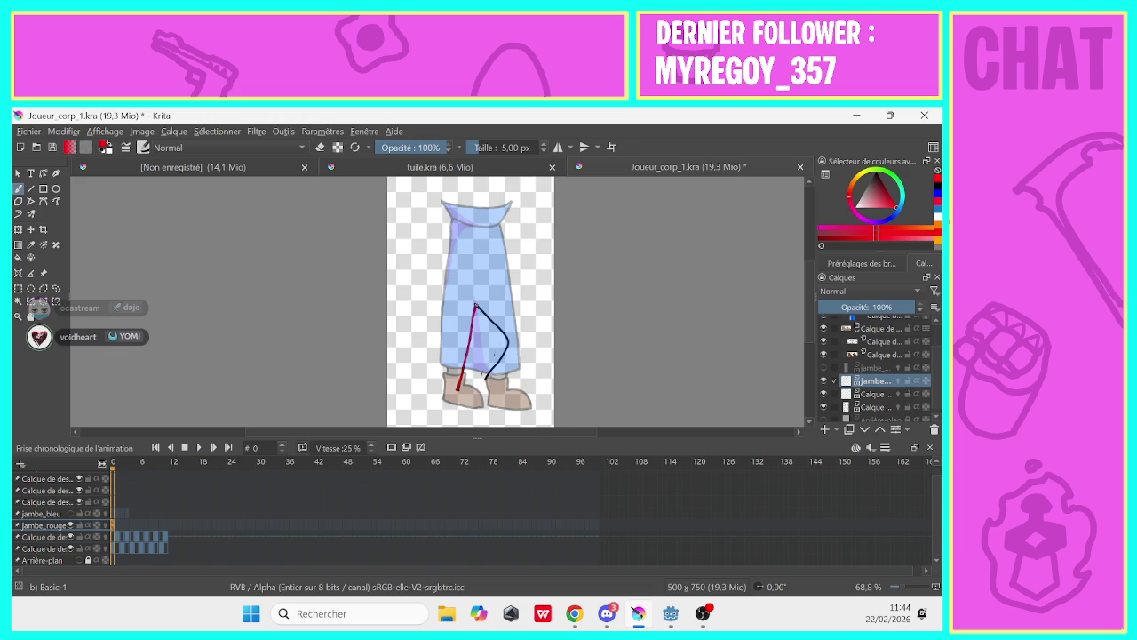
left_click(117, 526)
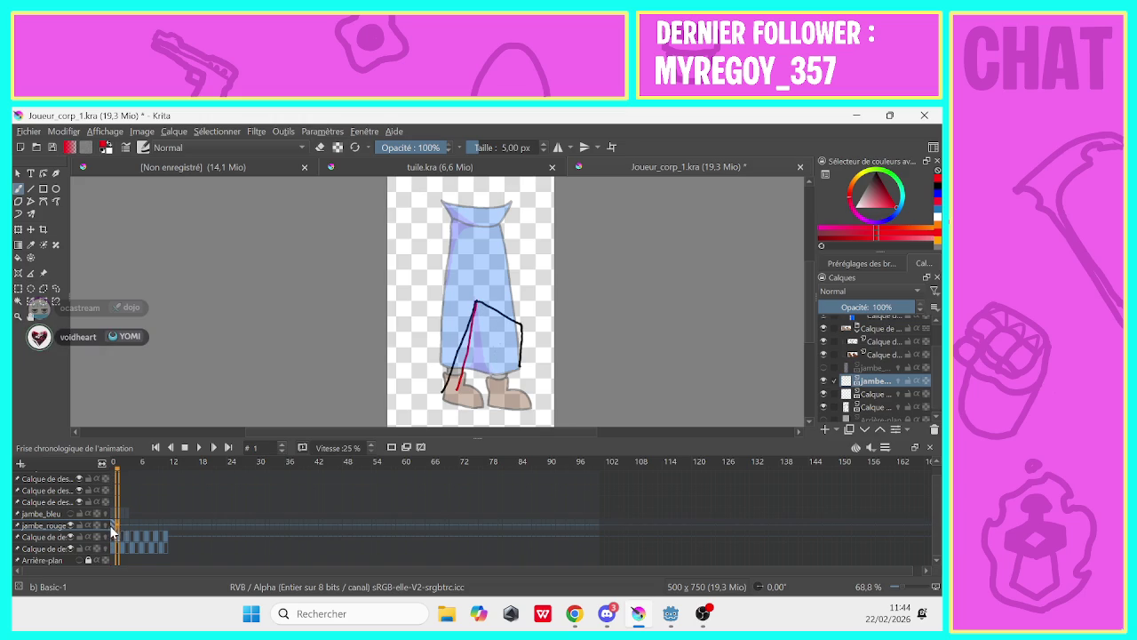
left_click(392, 447)
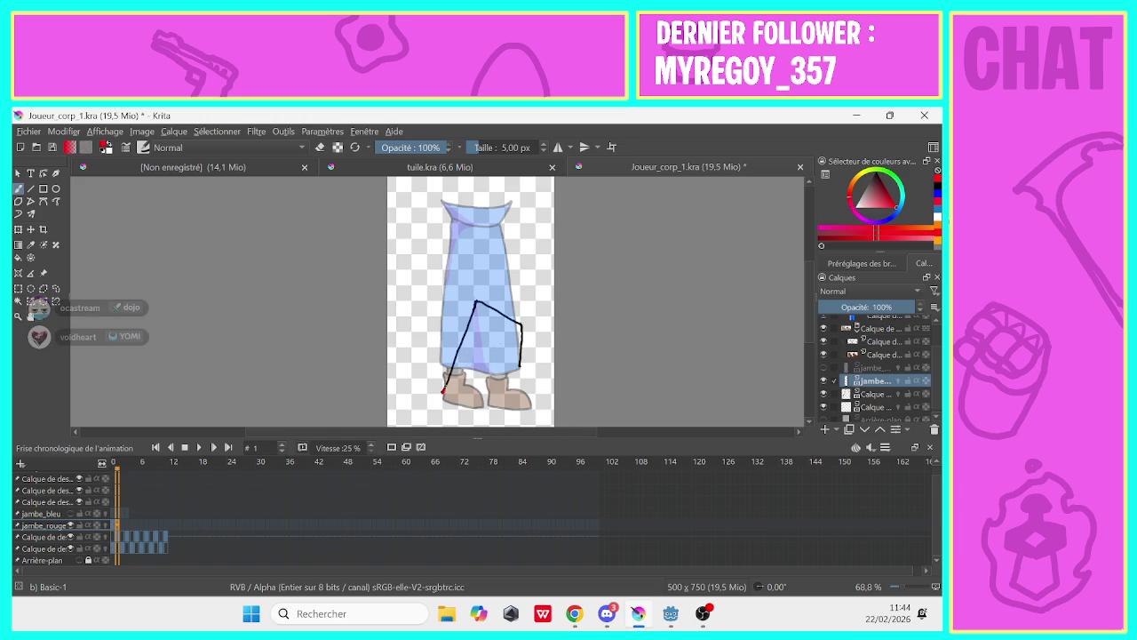
left_click_drag(443, 389, 457, 353)
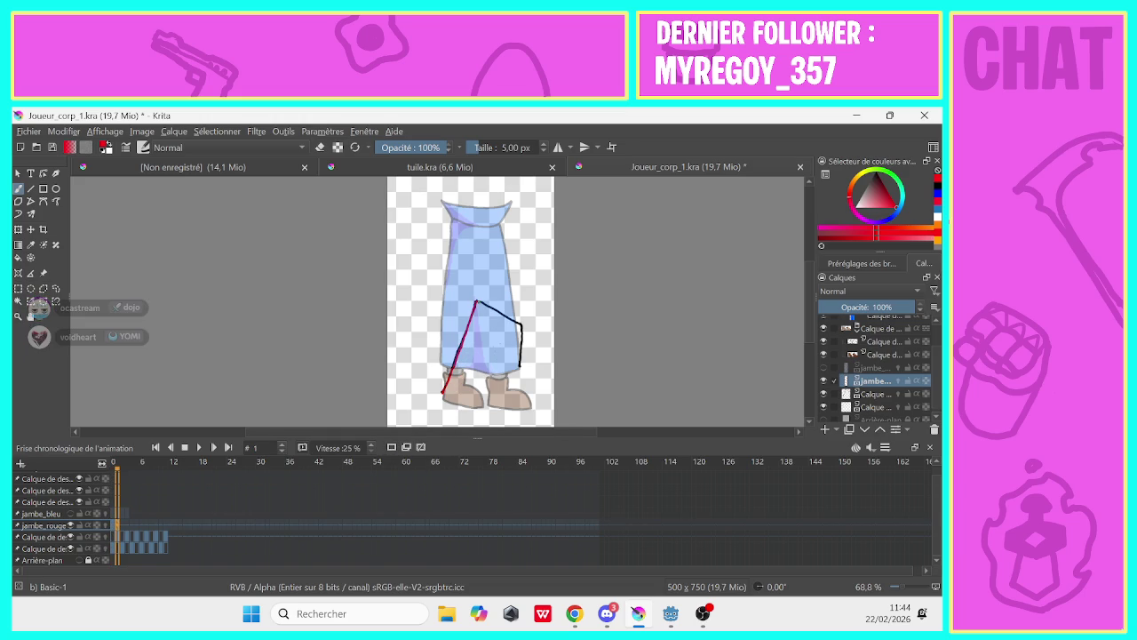
Step through frames 2–4 with onion skin off, drawing then erasing a red stroke on frame 4
left_click(120, 526)
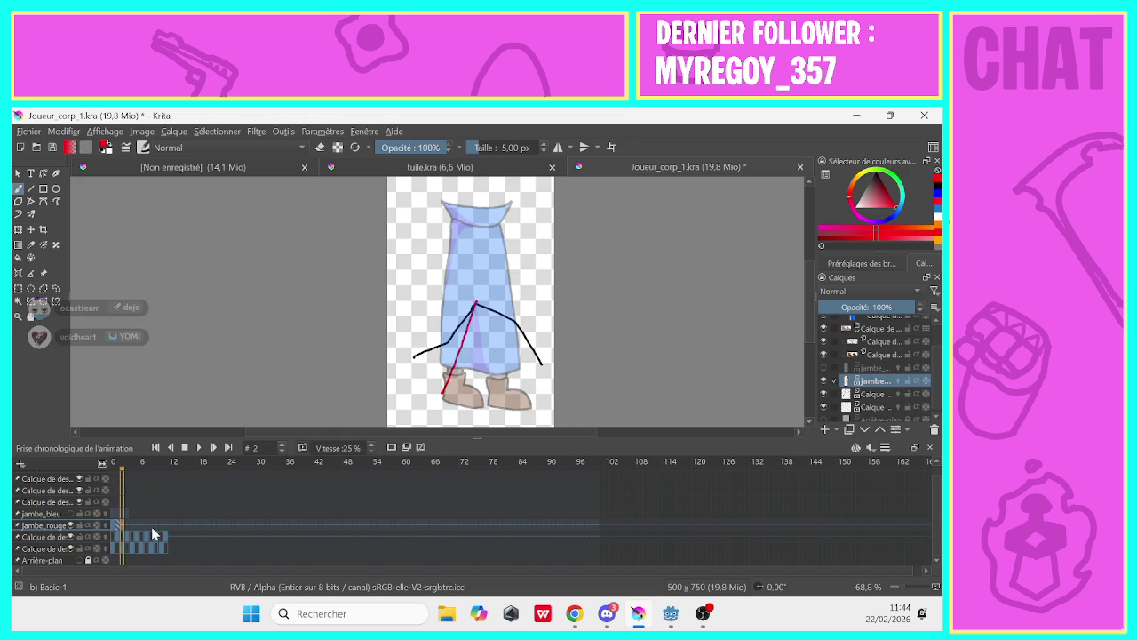
left_click(402, 443)
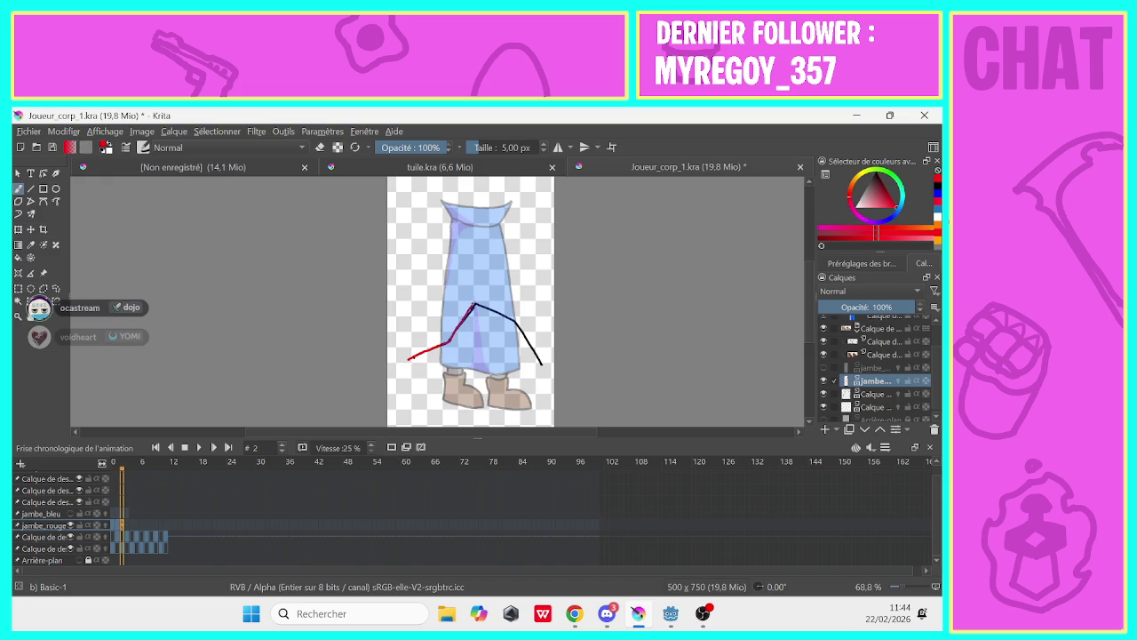
left_click(127, 534)
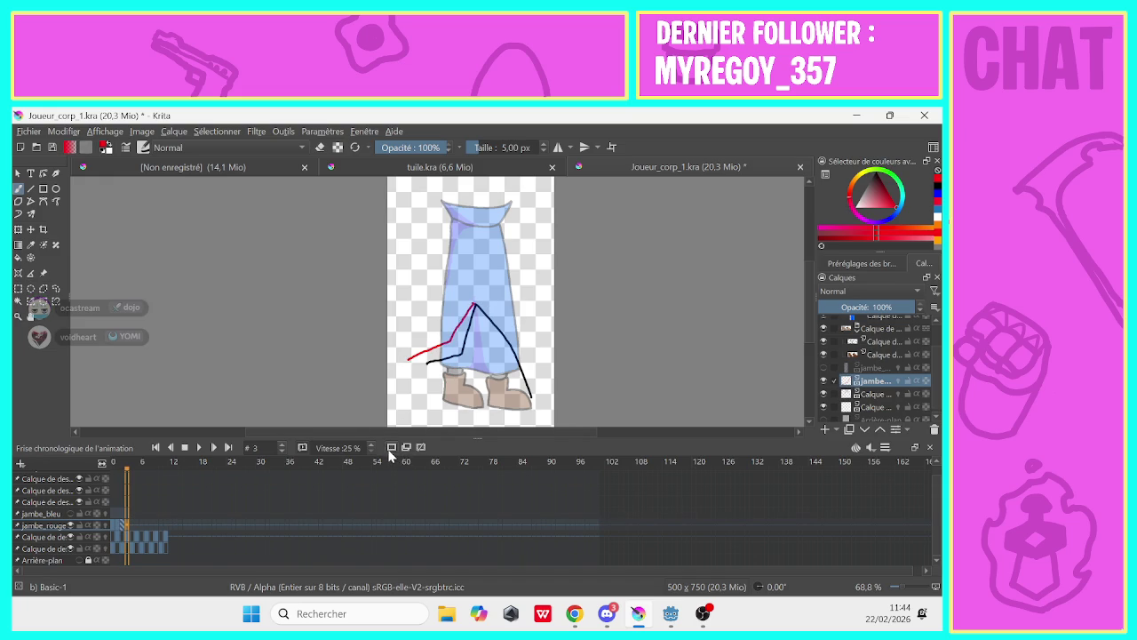
left_click(391, 449)
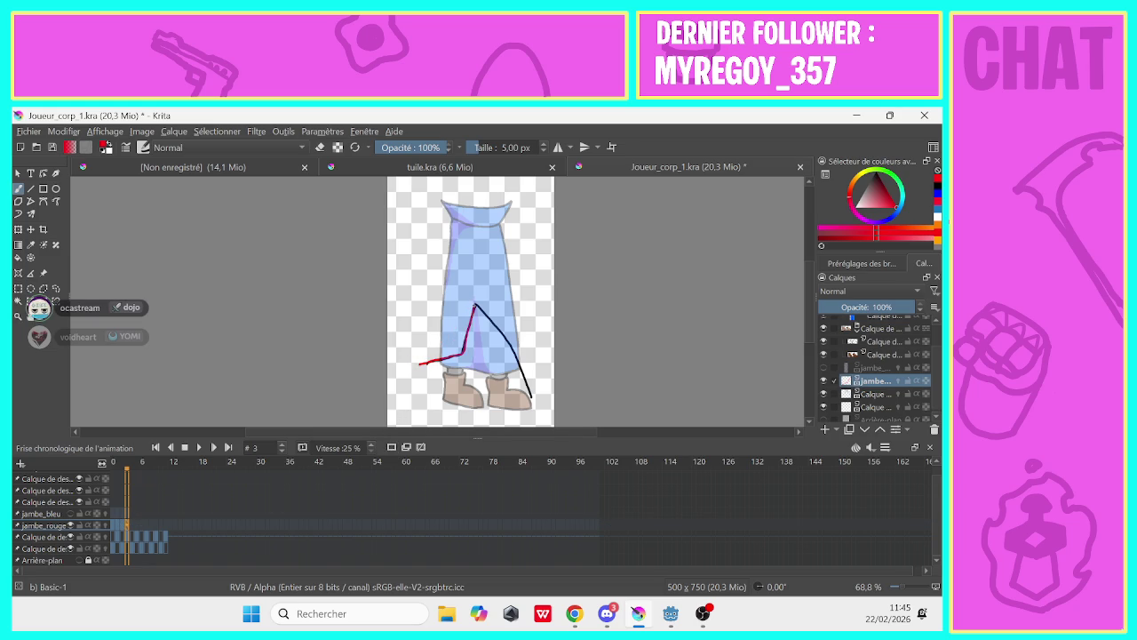
left_click(130, 526)
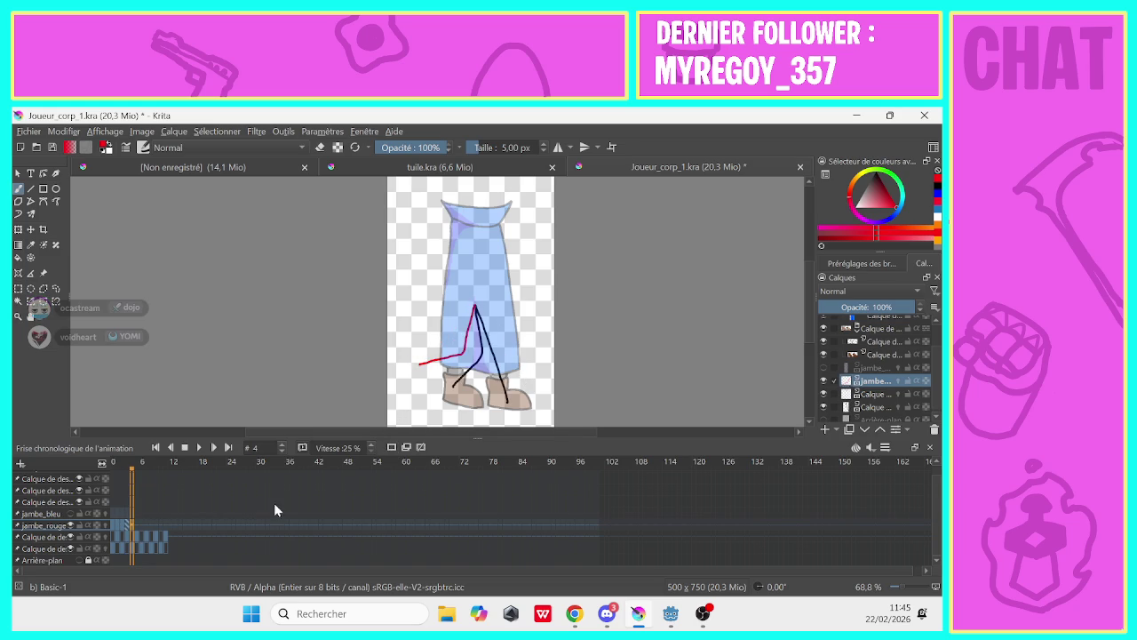
left_click(391, 448)
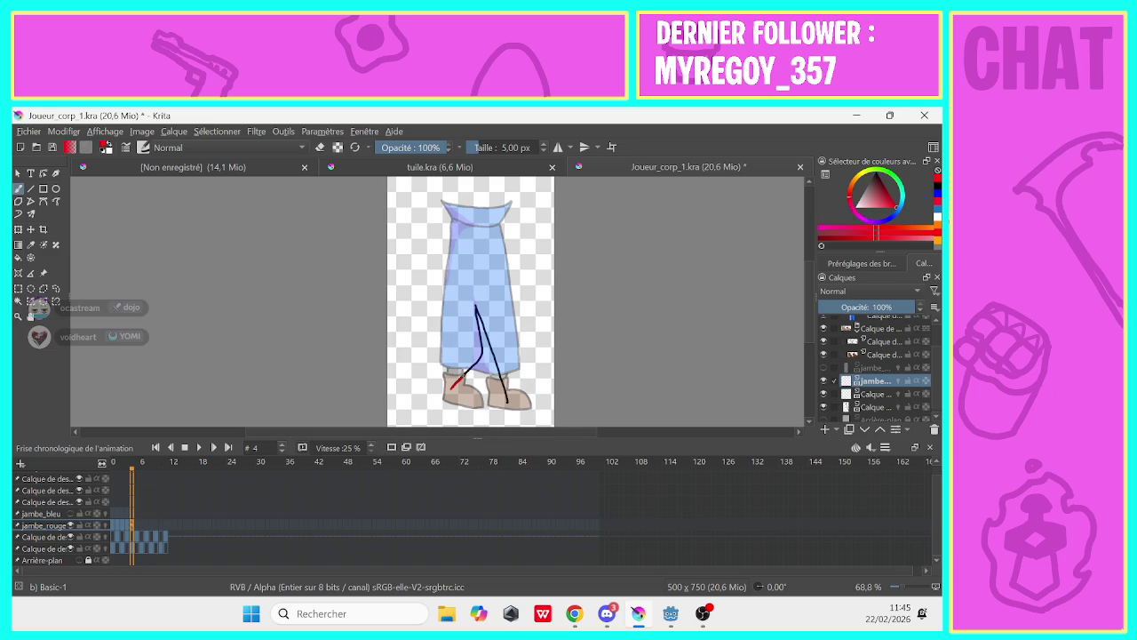
left_click_drag(475, 306, 481, 360)
key("e")
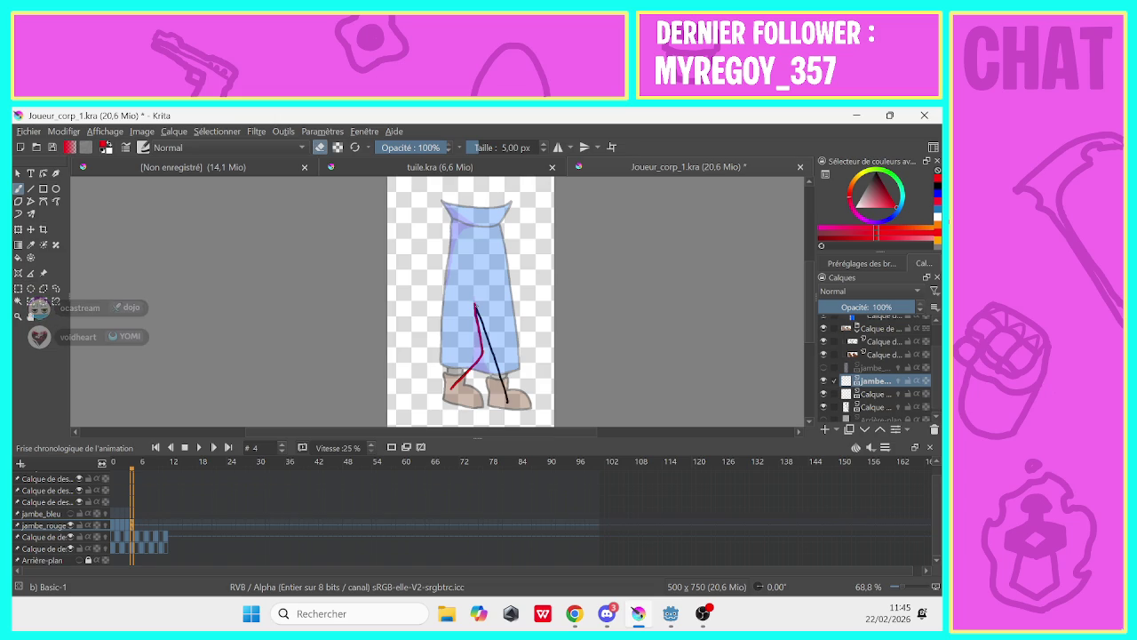
left_click(391, 448)
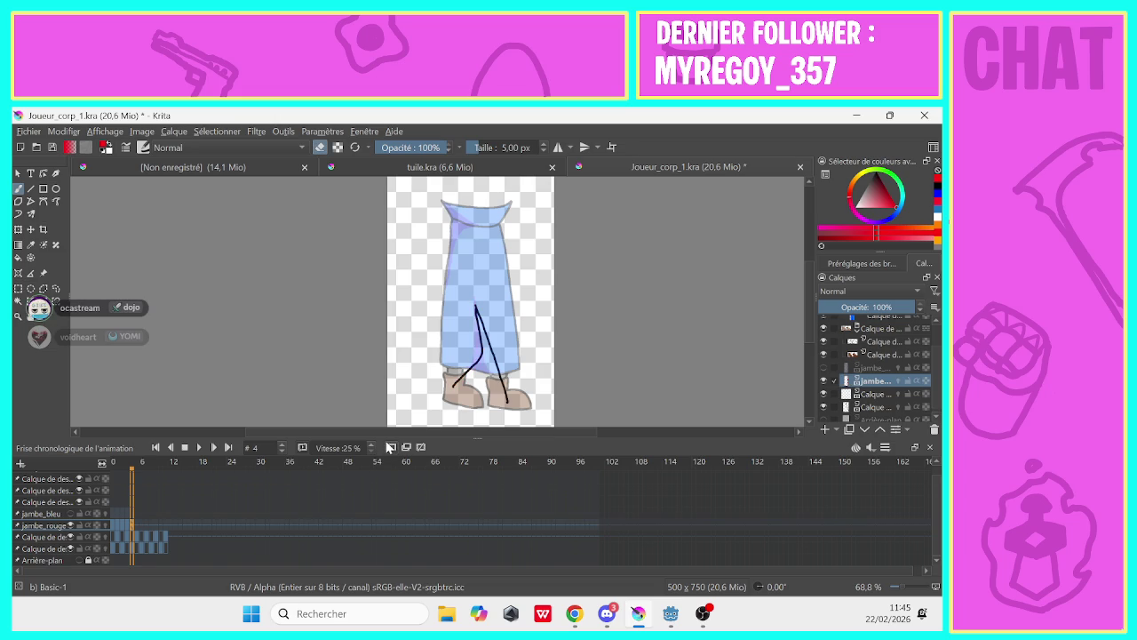
left_click(137, 525)
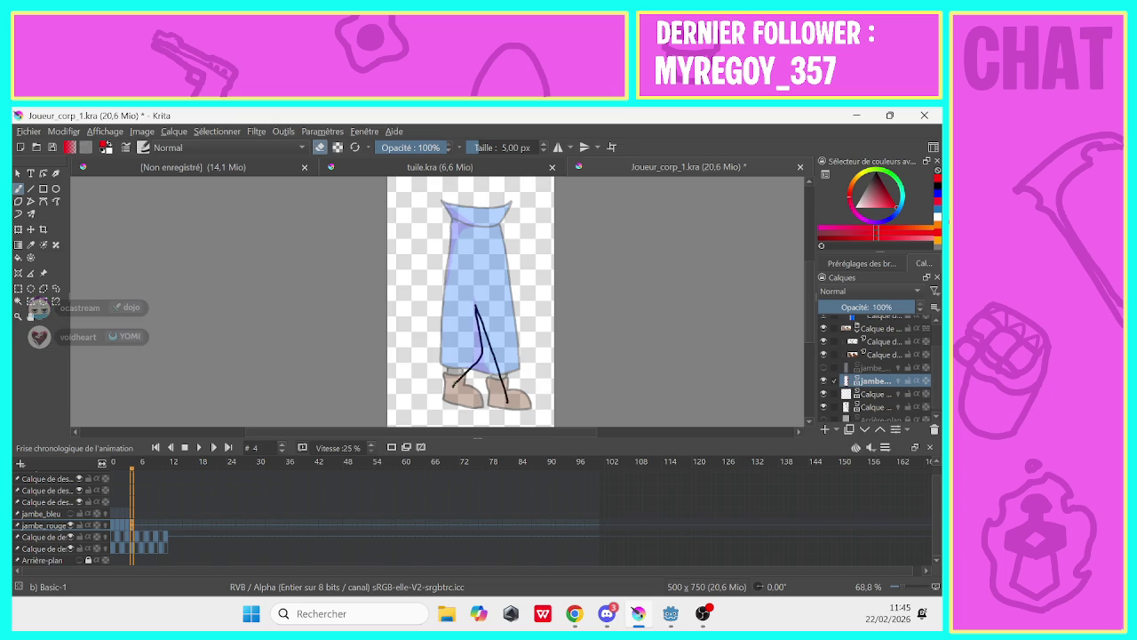
Review frames 2–5 and trace the red leg over the guide on frames 6 and 7
left_click(126, 528)
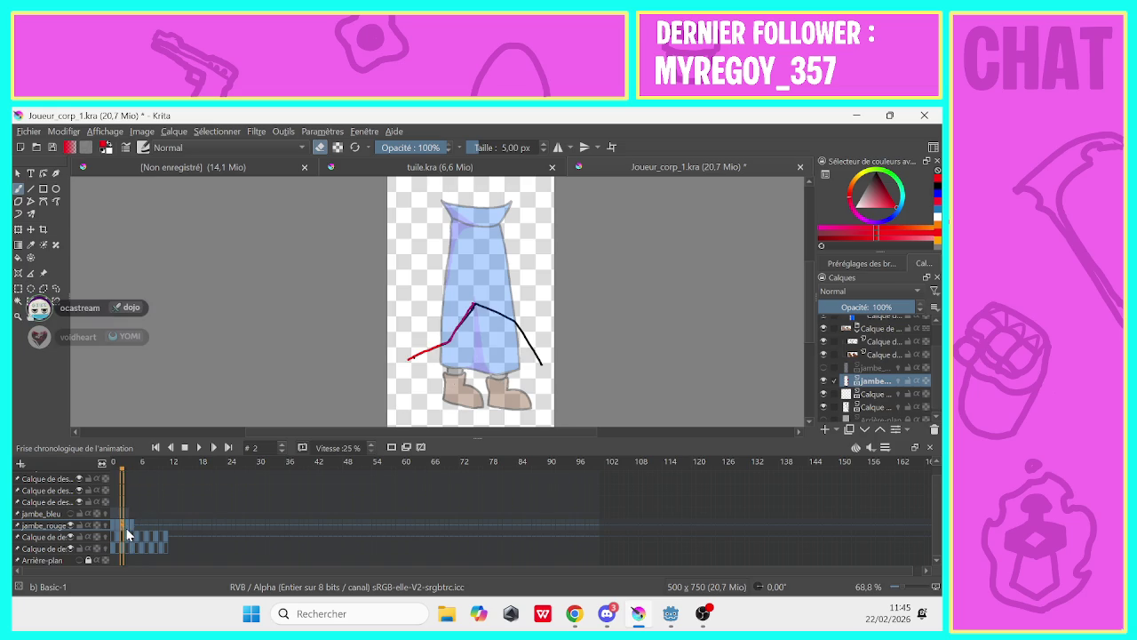
left_click(133, 526)
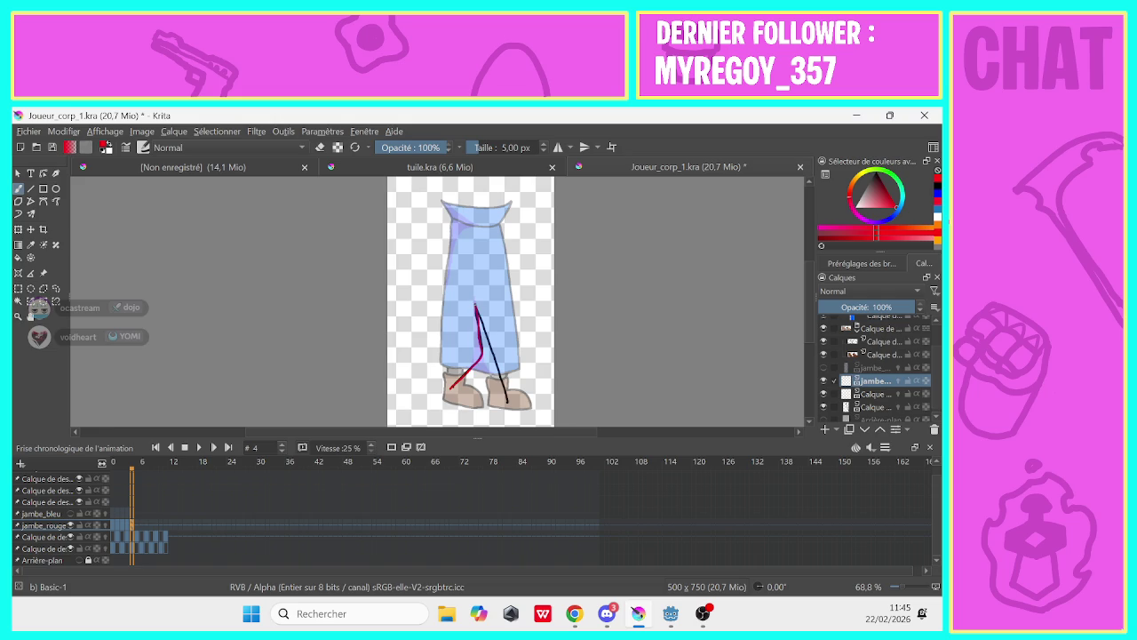
left_click(136, 524)
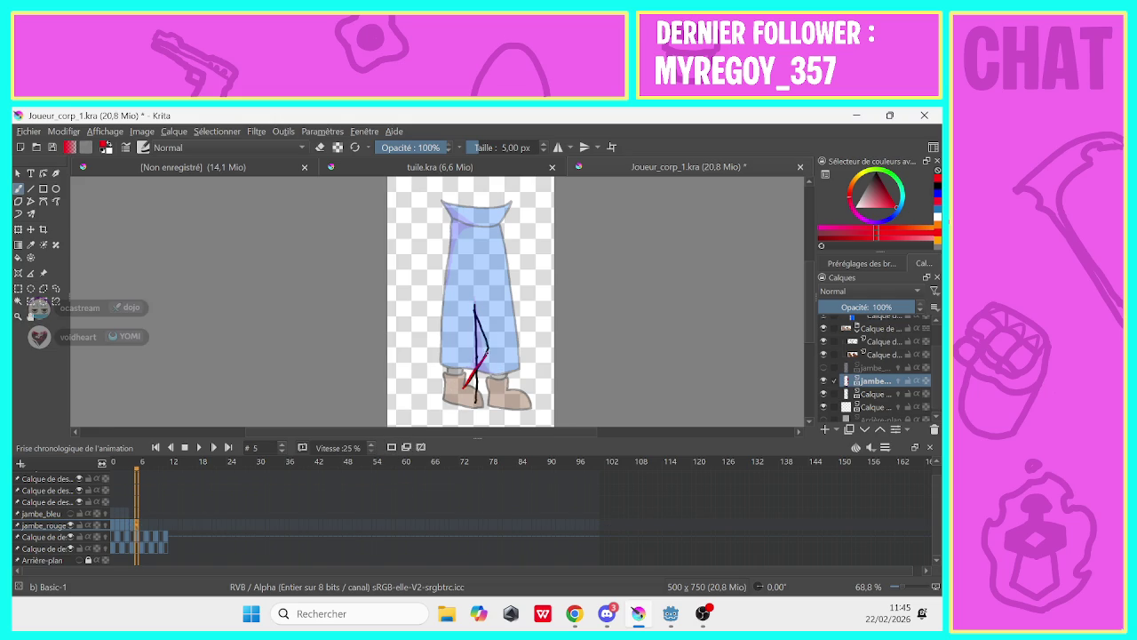
left_click(141, 525)
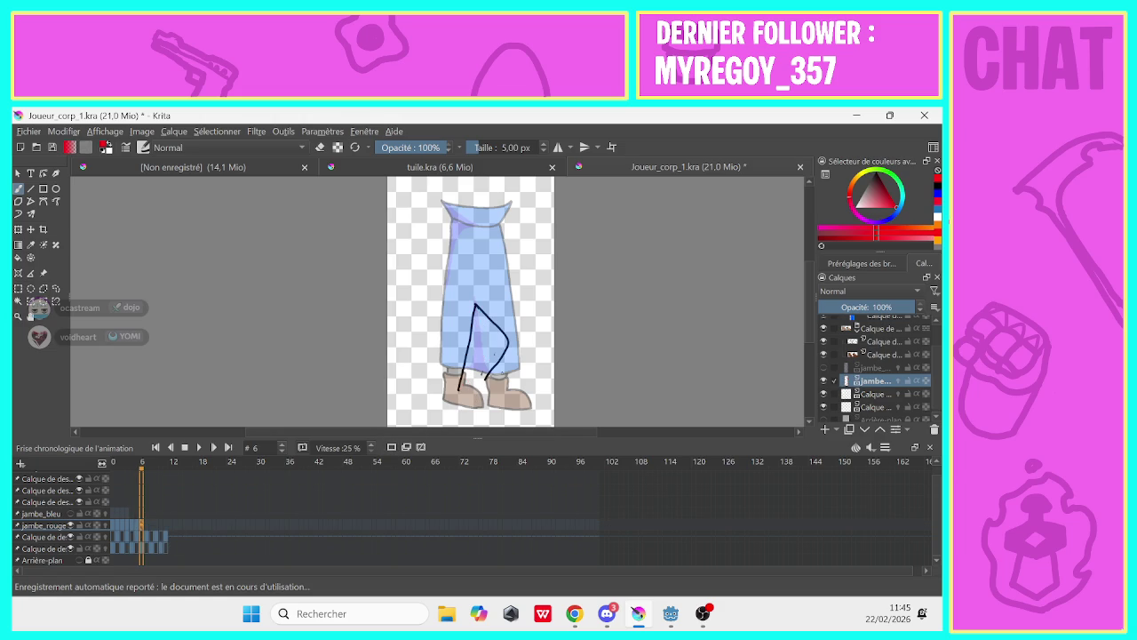
mouse_move(485, 380)
left_mouse_down()
mouse_move(505, 346)
mouse_move(476, 305)
left_mouse_up()
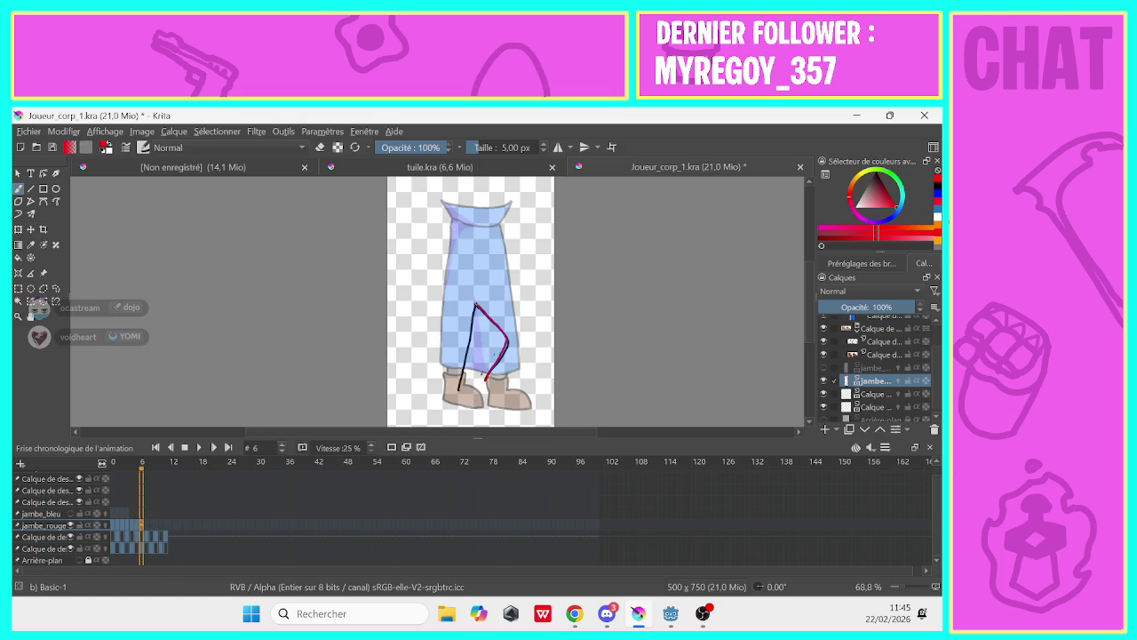
left_click(147, 527)
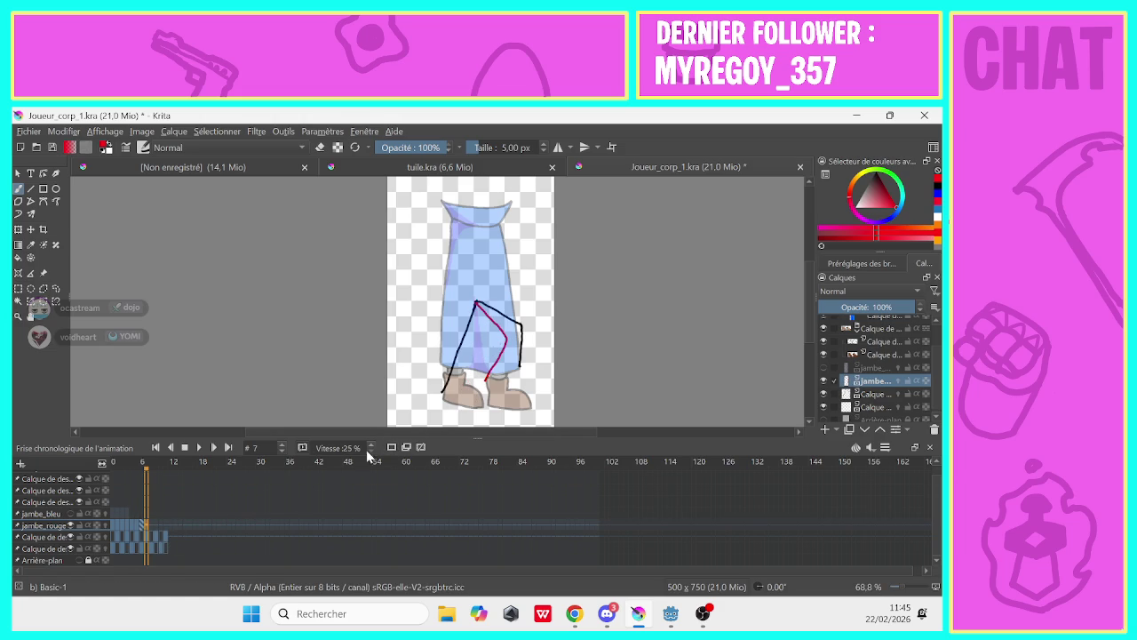
left_click_drag(522, 362, 520, 329)
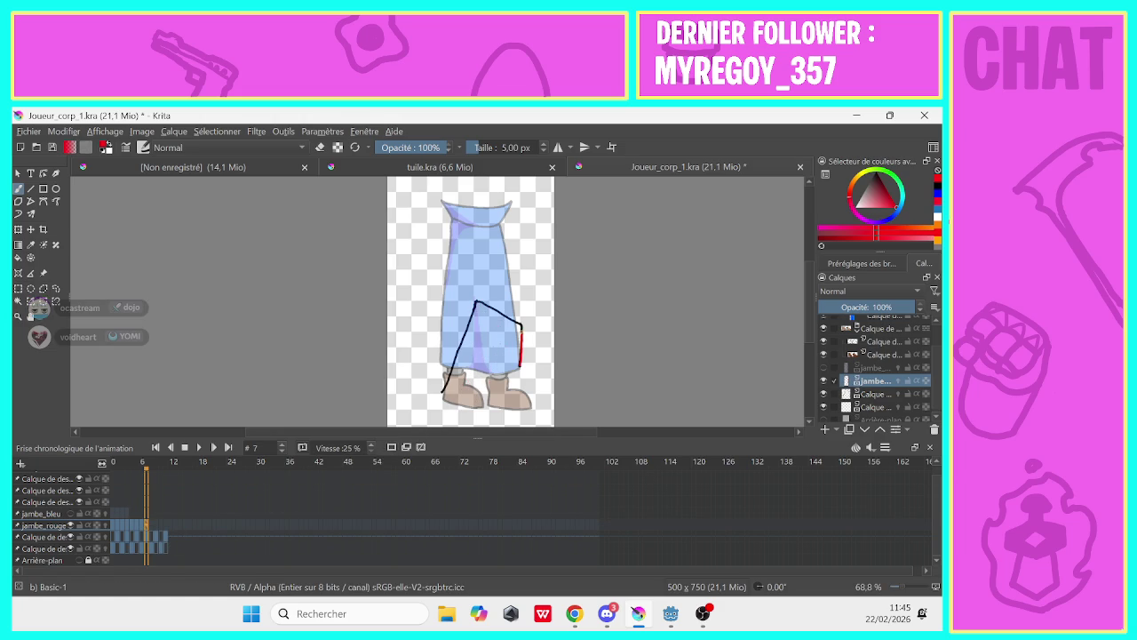
Trace the red leg over the guide on frames 8 through 11, then return to frame 0
left_click(155, 524)
key("ctrl+z")
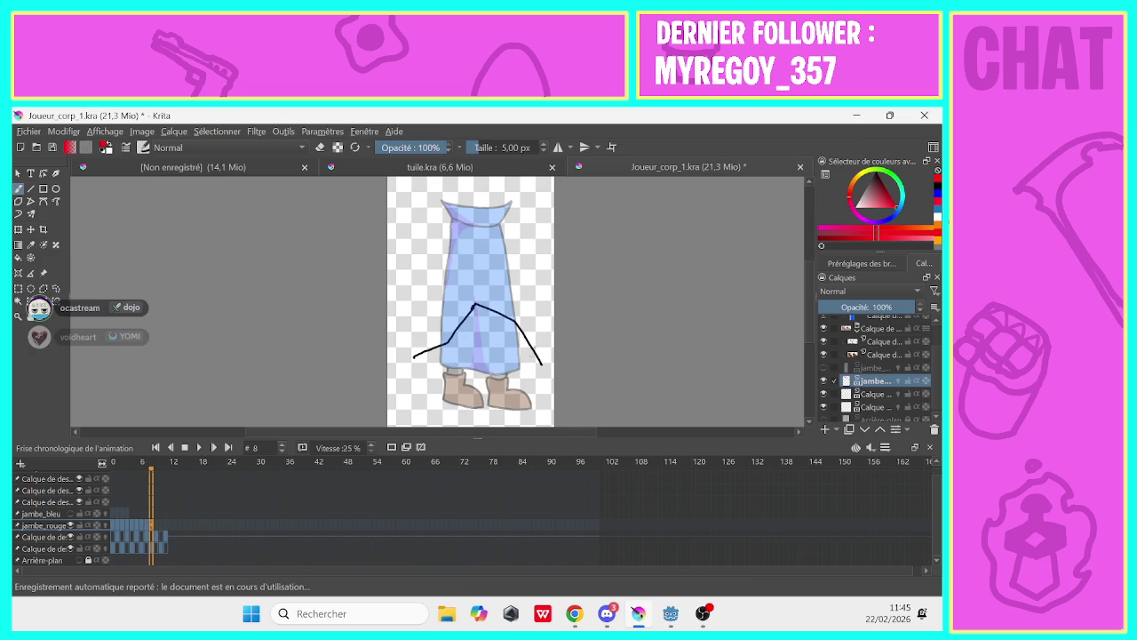
left_click_drag(540, 362, 475, 304)
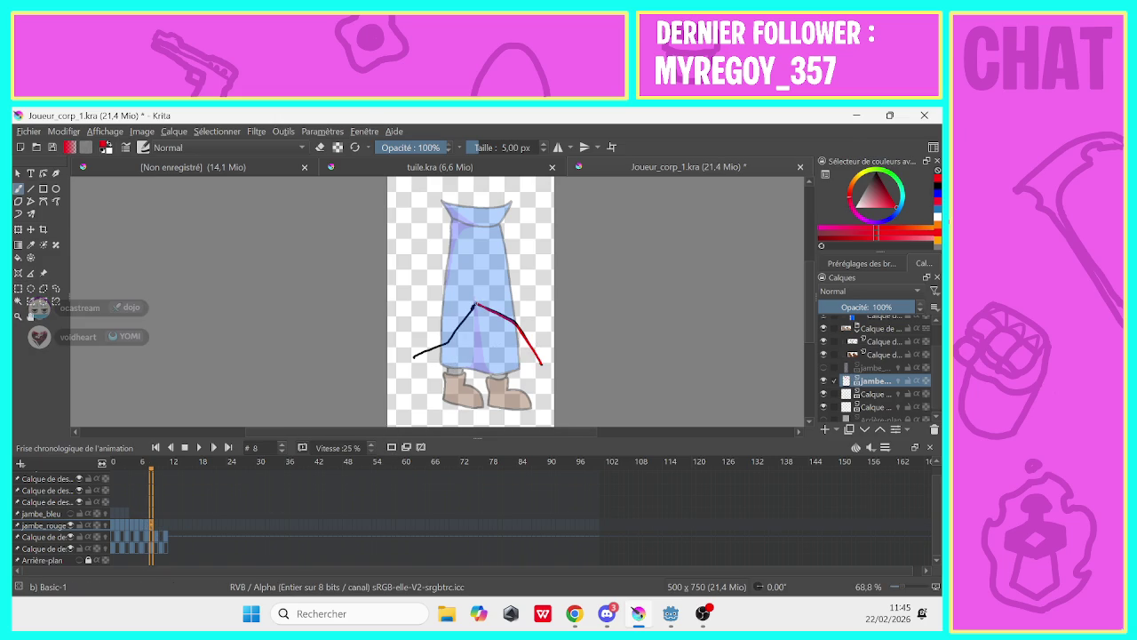
left_click(156, 525)
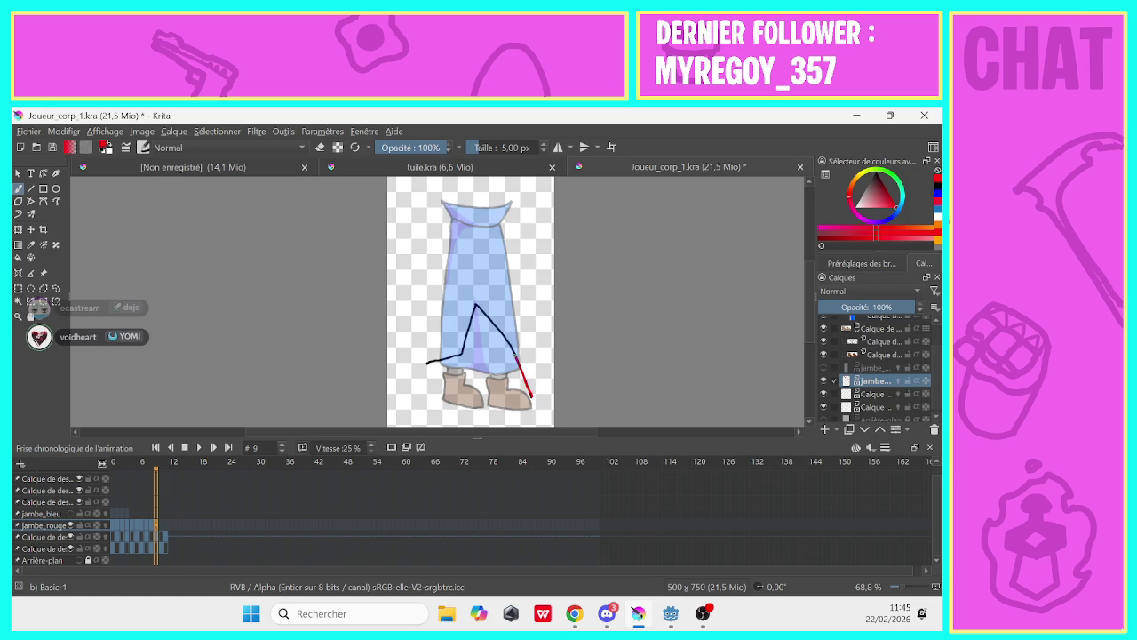
left_click_drag(530, 394, 476, 304)
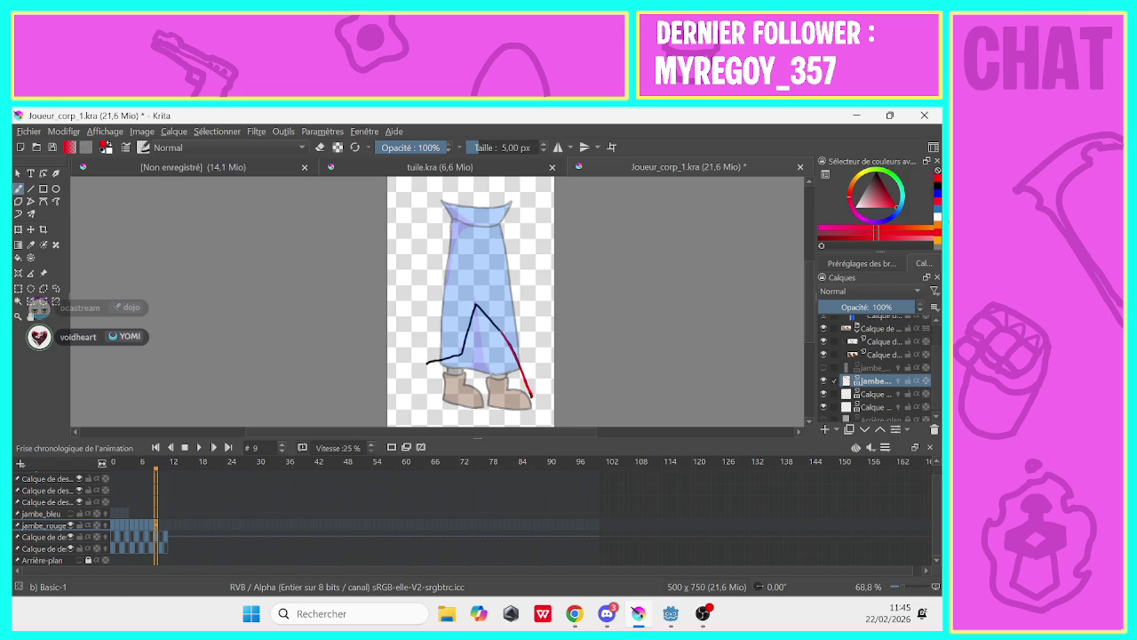
left_click(160, 525)
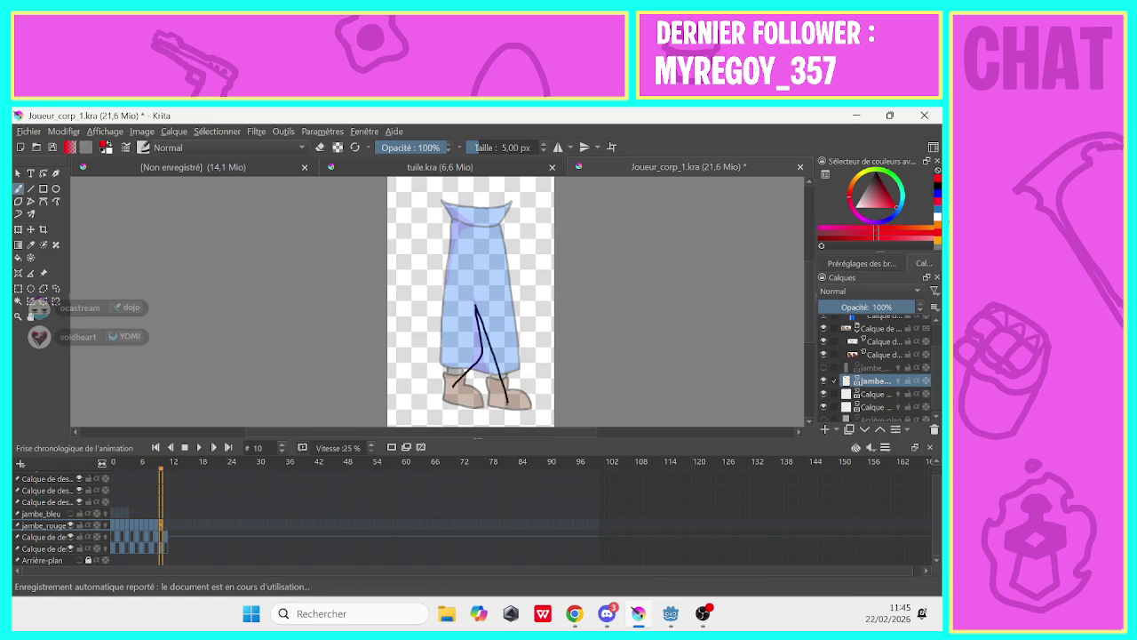
left_click_drag(507, 406, 476, 308)
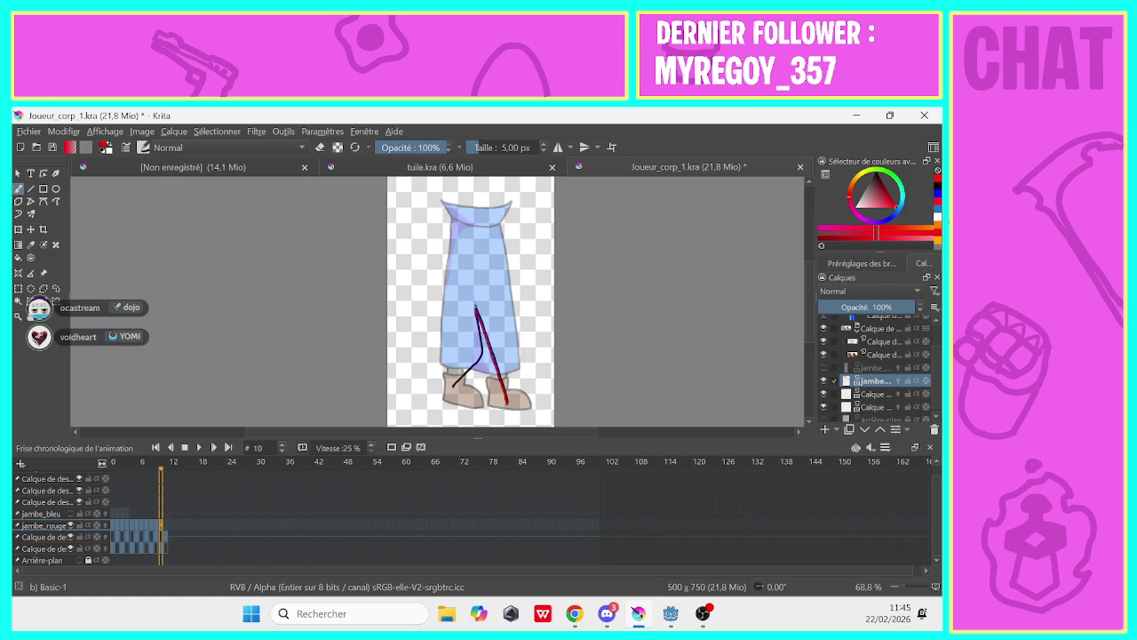
left_click(165, 525)
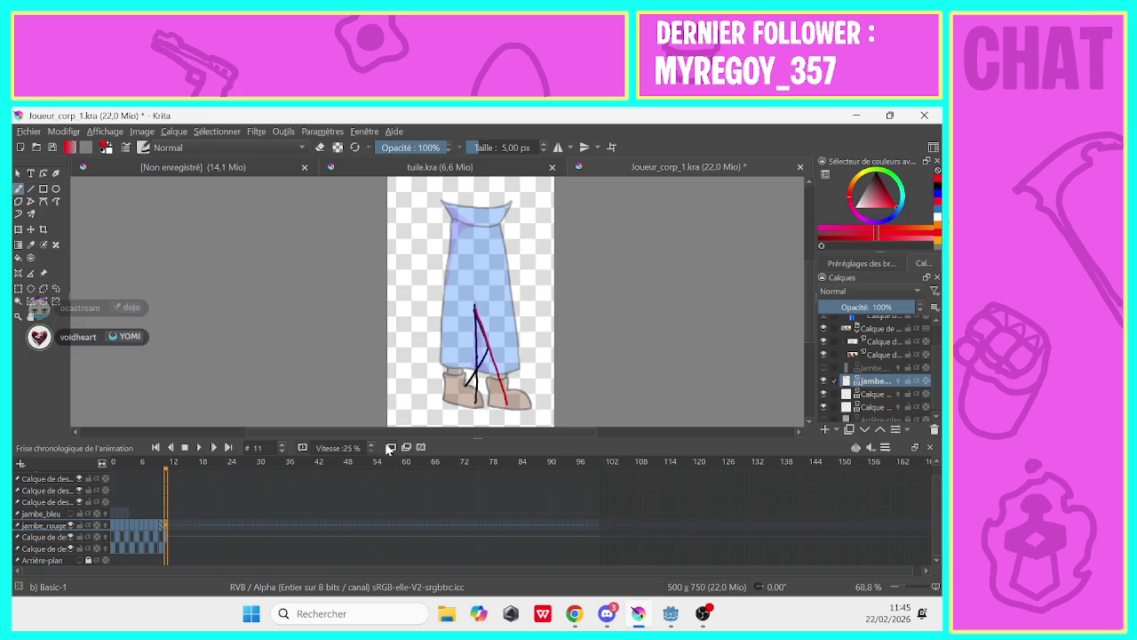
left_click_drag(476, 401, 476, 307)
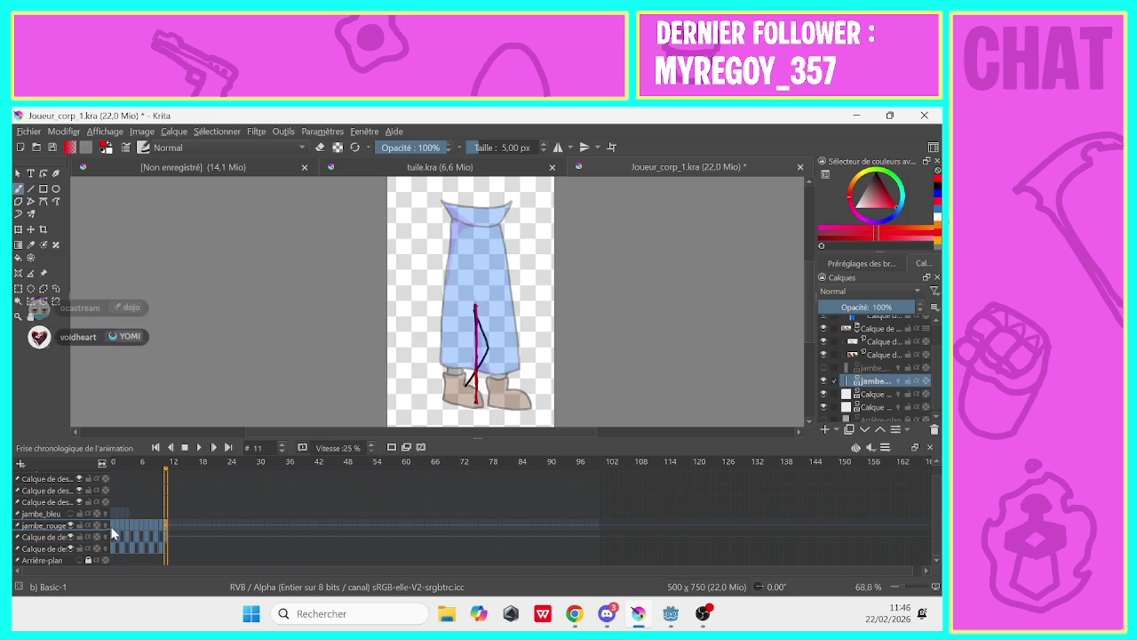
left_click(112, 525)
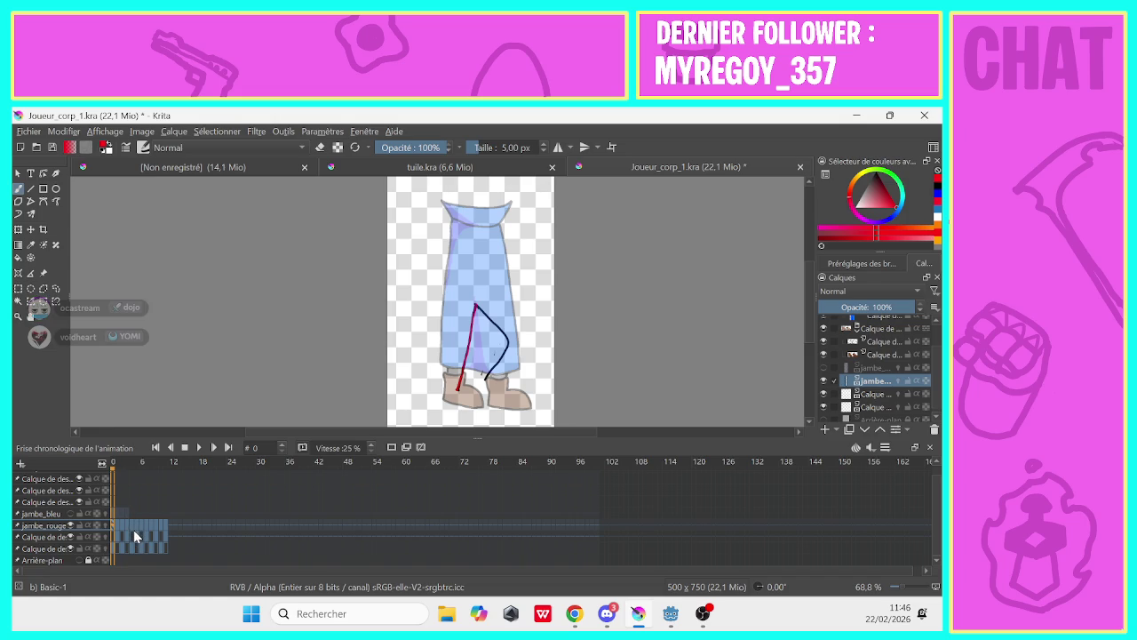
Pick blue and stroke the right leg's lower part on frame 0, undoing it, then check frames 1 and 0
left_click(905, 215)
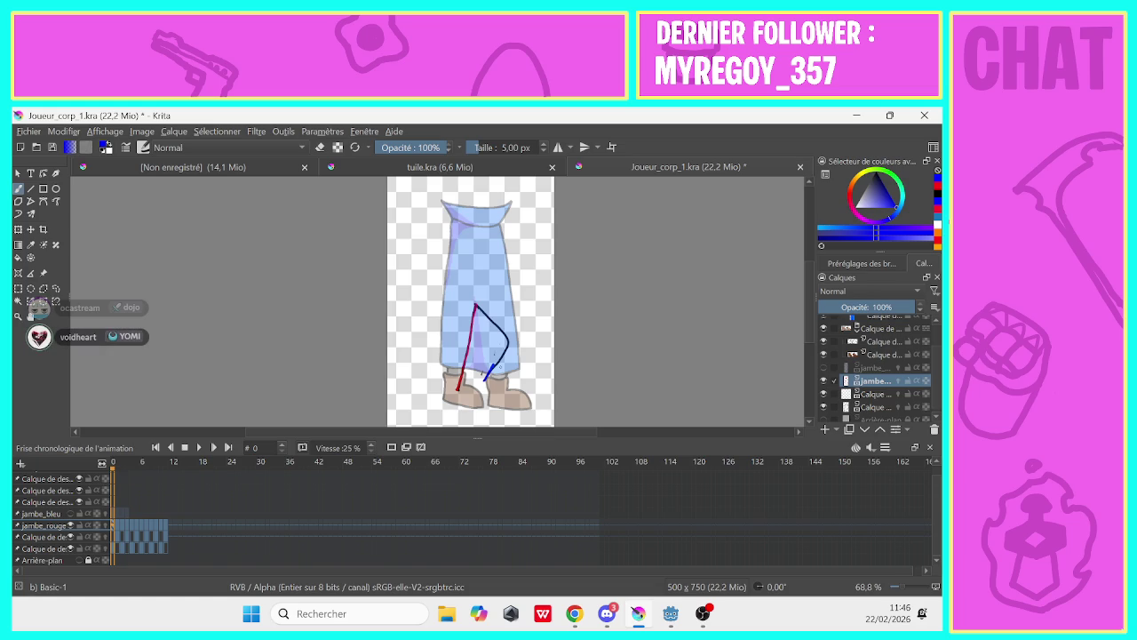
left_click_drag(494, 356, 485, 376)
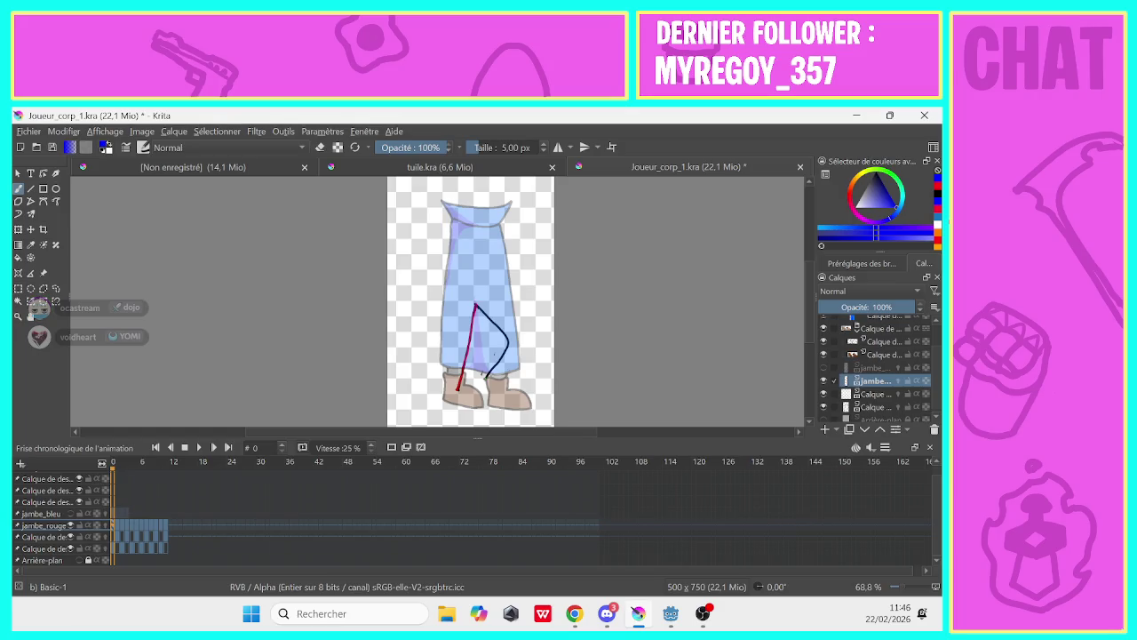
key("ctrl+z")
left_click(119, 525)
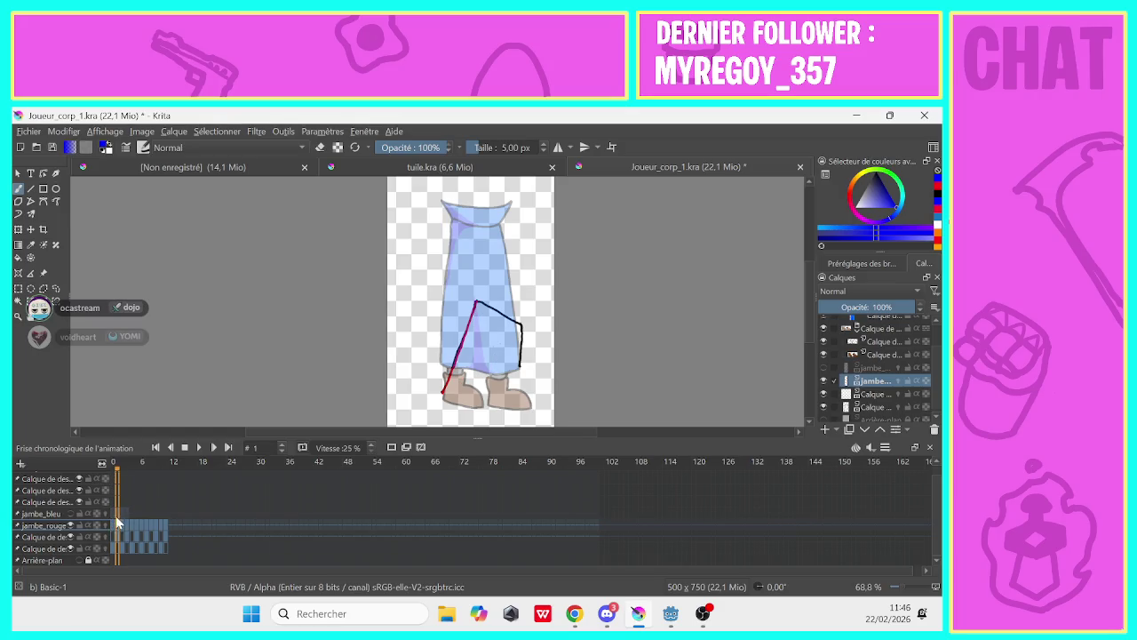
left_click(113, 526)
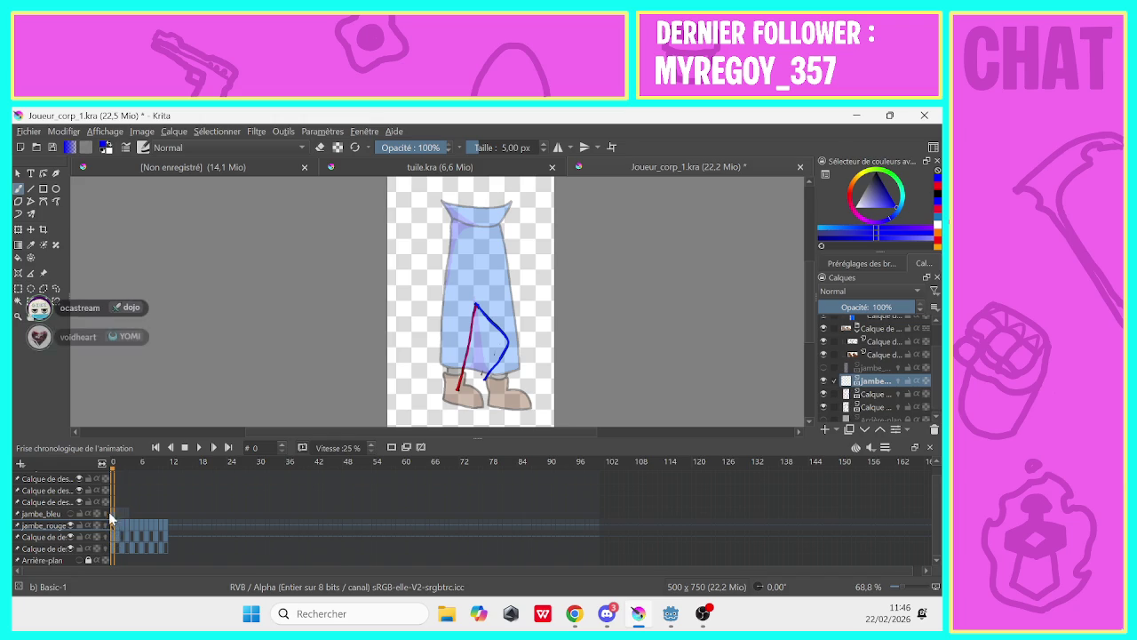
left_click(114, 525)
left_click(113, 527)
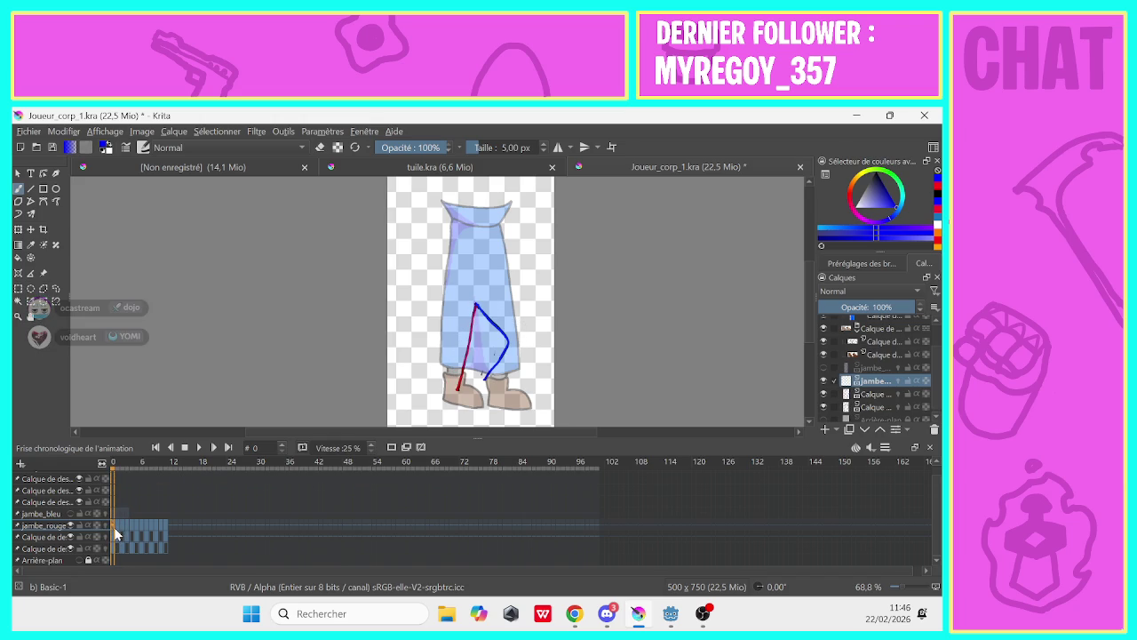
Toggle the jambe layers' visibility, set eraser mode, and make jambe_bleu the active layer
scroll(112, 512, "up", 1)
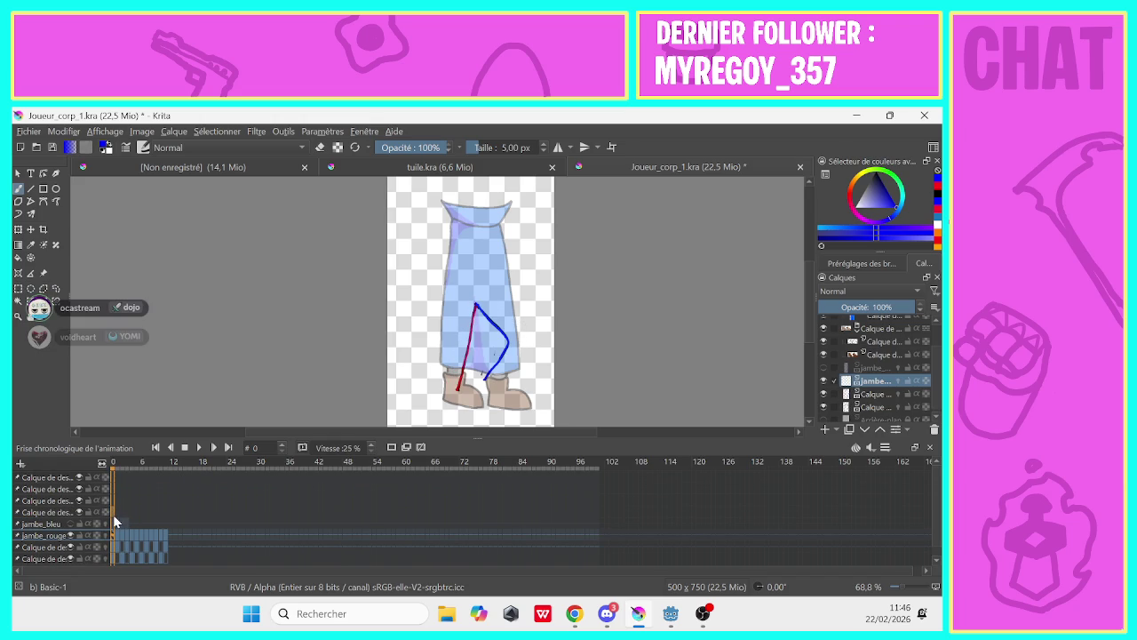
left_click(823, 382)
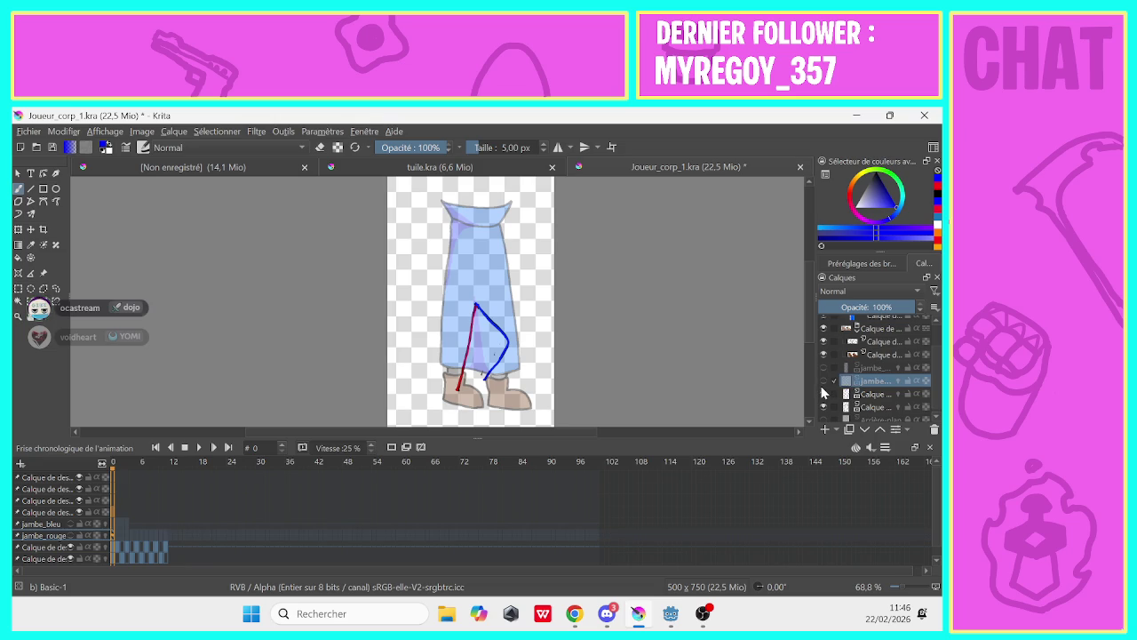
left_click(823, 368)
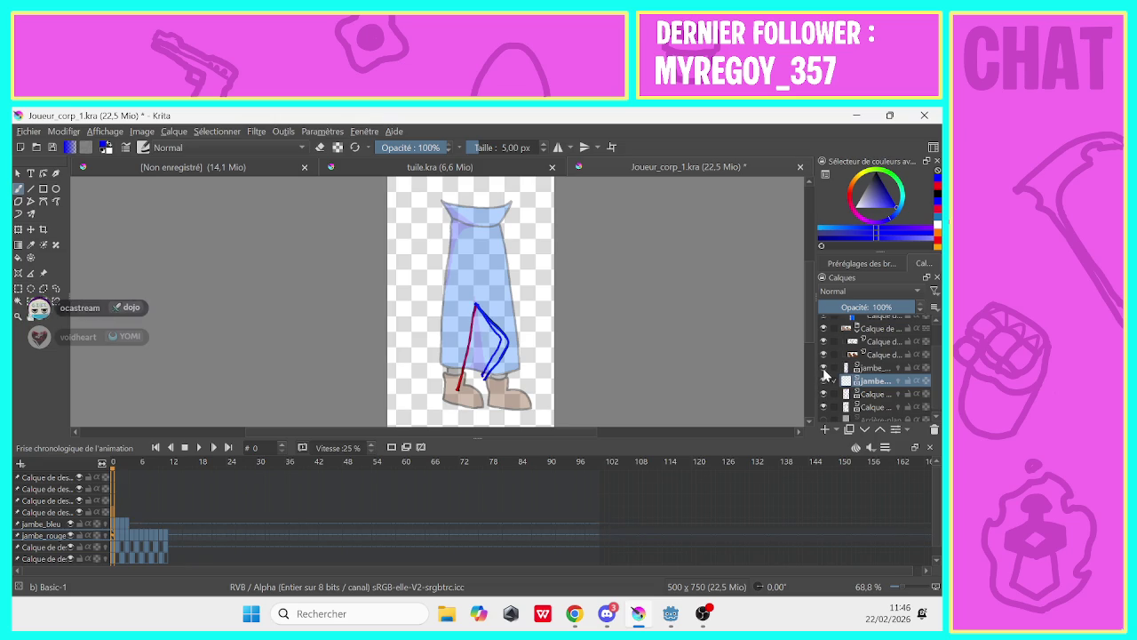
left_click(824, 370)
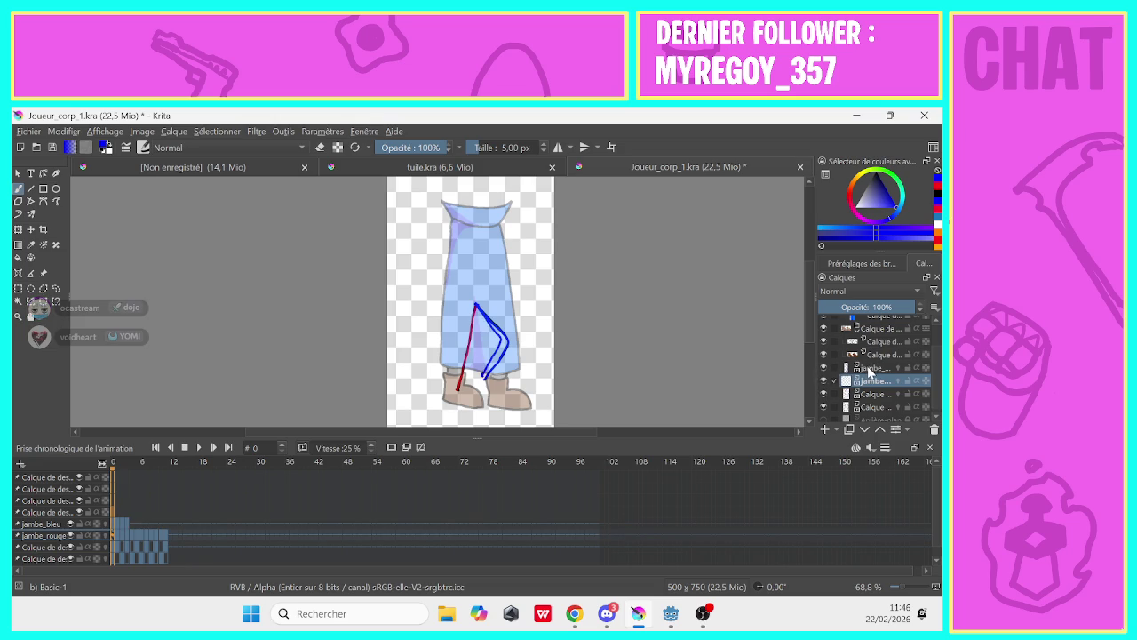
left_click(824, 393)
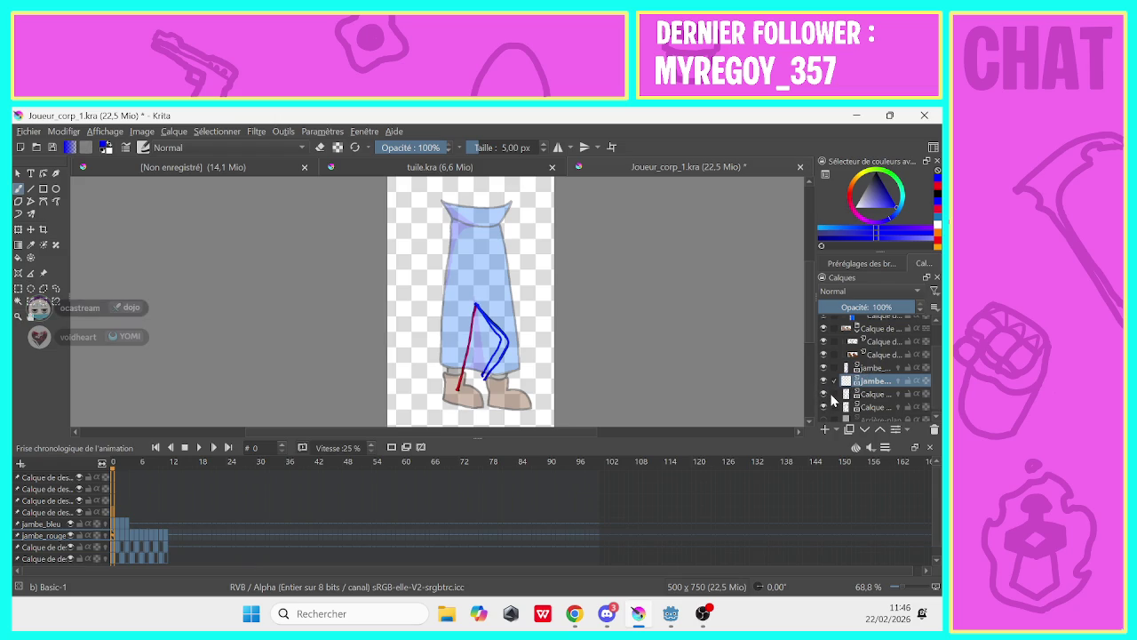
left_click(823, 367)
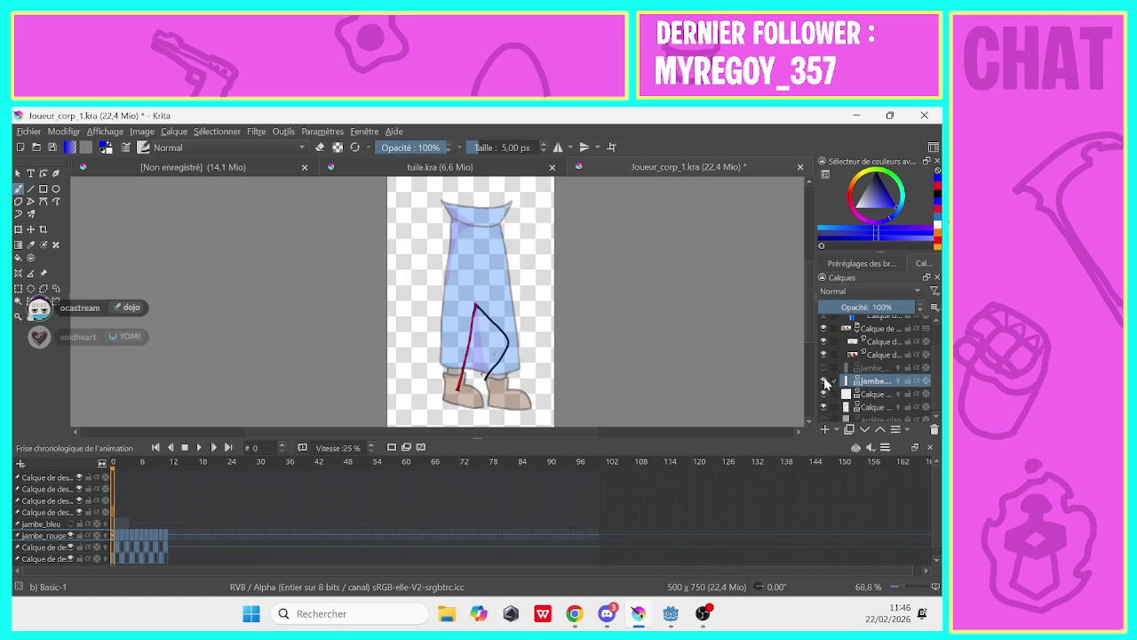
left_click(823, 368)
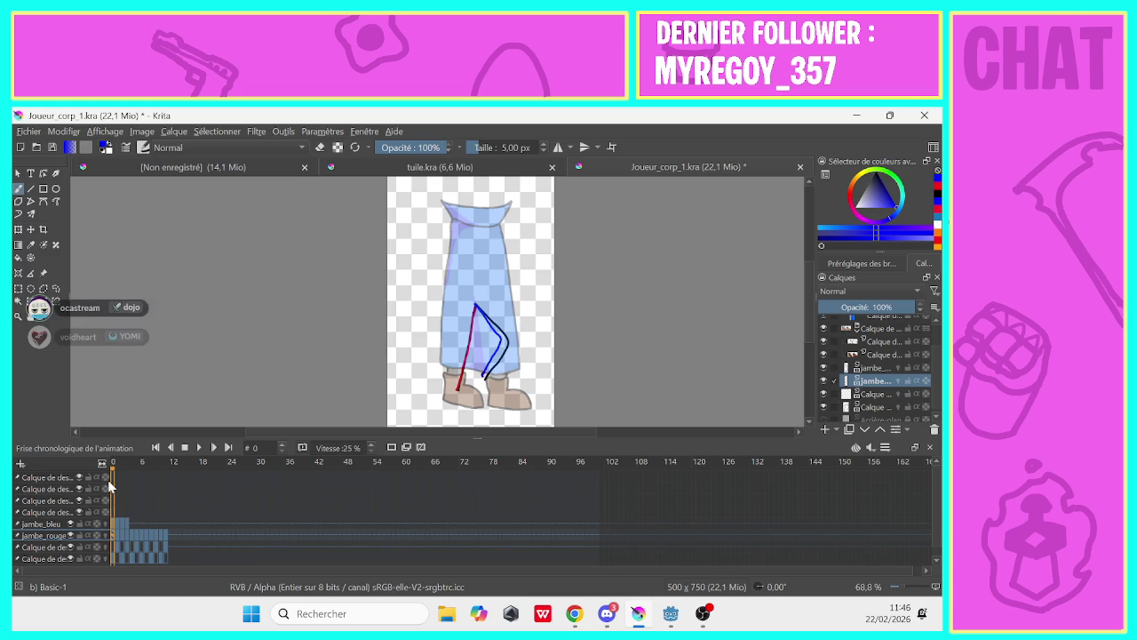
key("e")
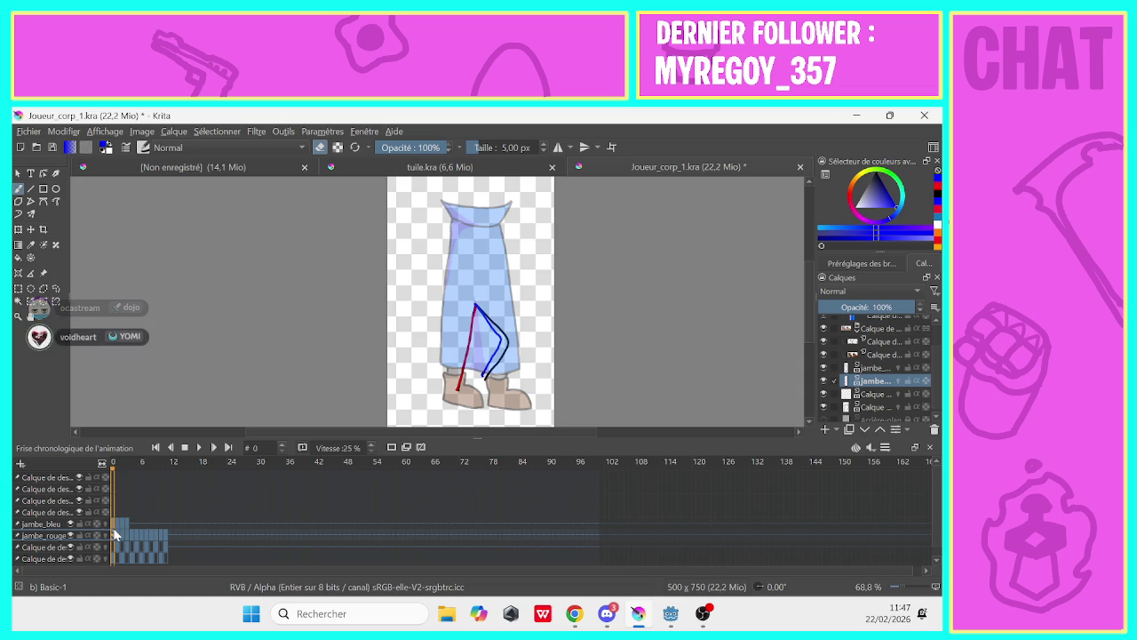
left_click(853, 368)
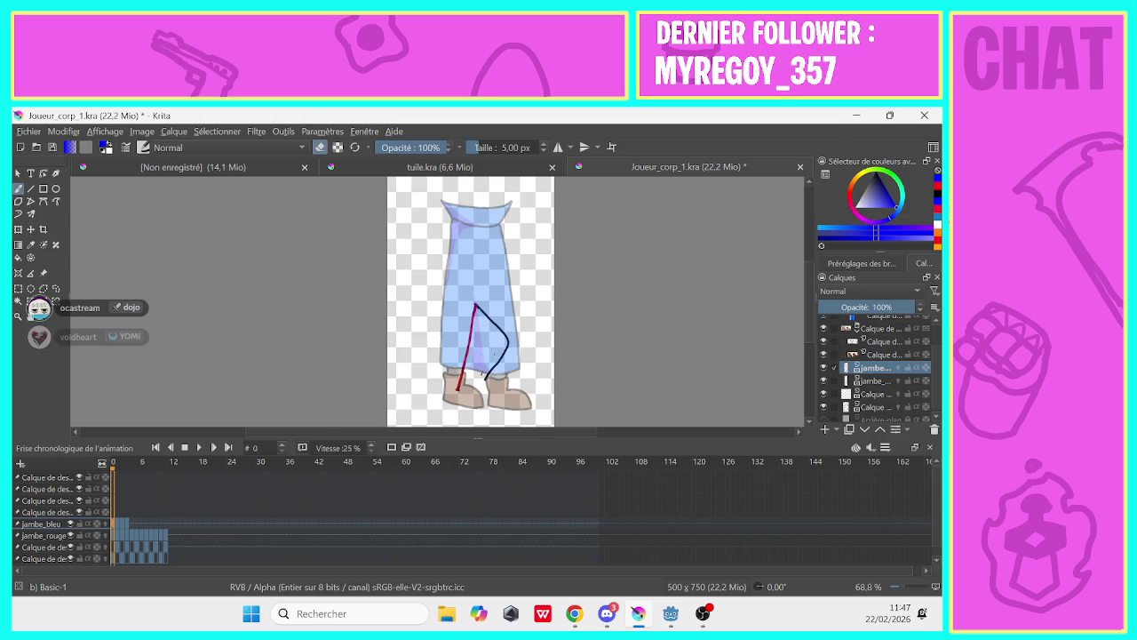
Paint a short blue lower-leg stroke on frame 0, then step through frames 1–2 toggling eraser mode
left_click(319, 146)
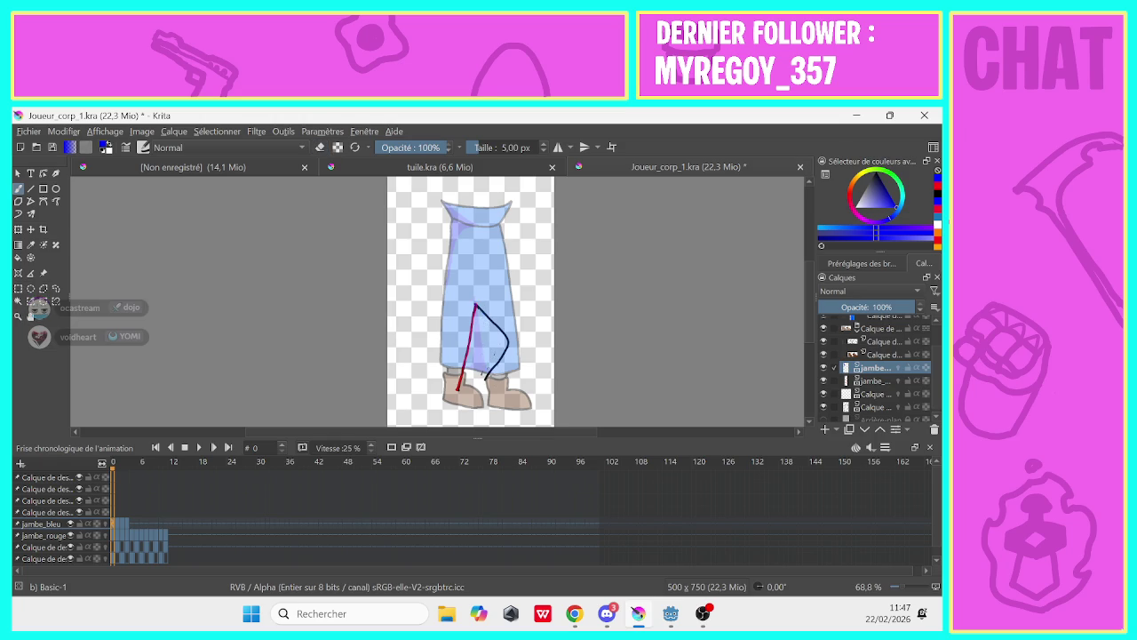
left_click_drag(497, 363, 488, 374)
left_click(116, 523)
left_click(319, 147)
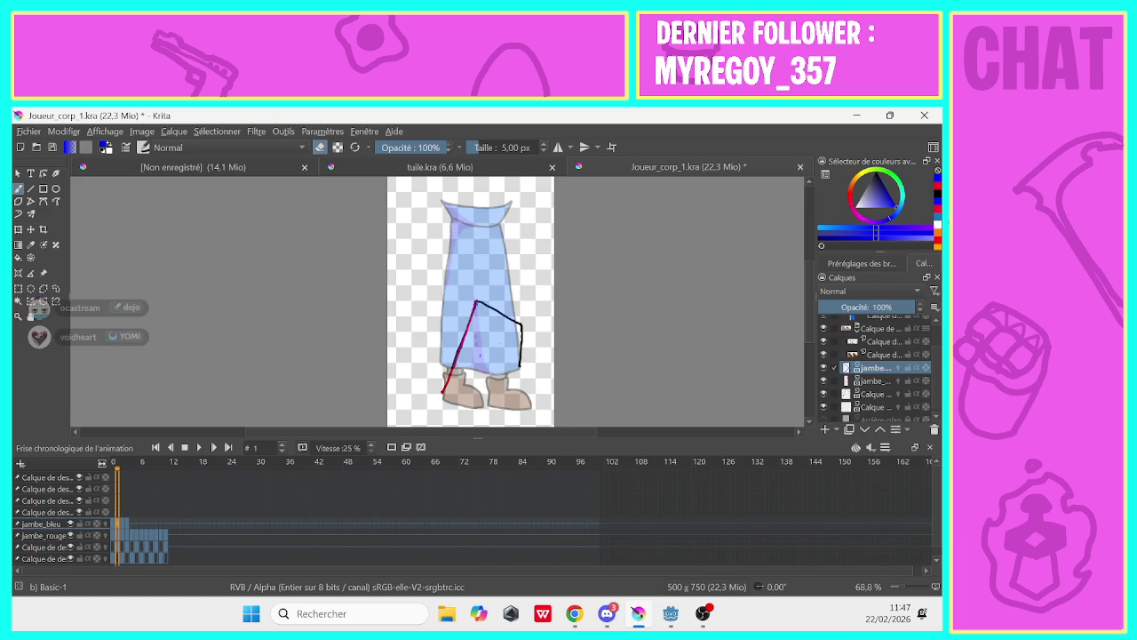
left_click(319, 147)
left_click(123, 524)
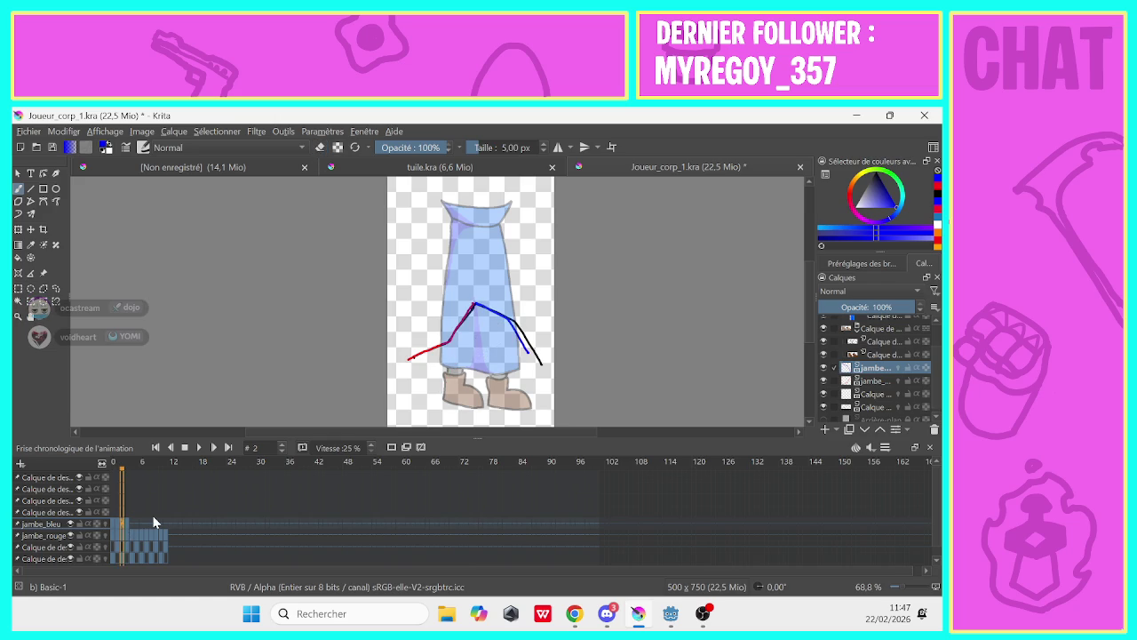
left_click(320, 147)
key("e")
Trace the blue leg over the guide on frames 4 through 7, redoing frame 6's stroke
left_click(127, 523)
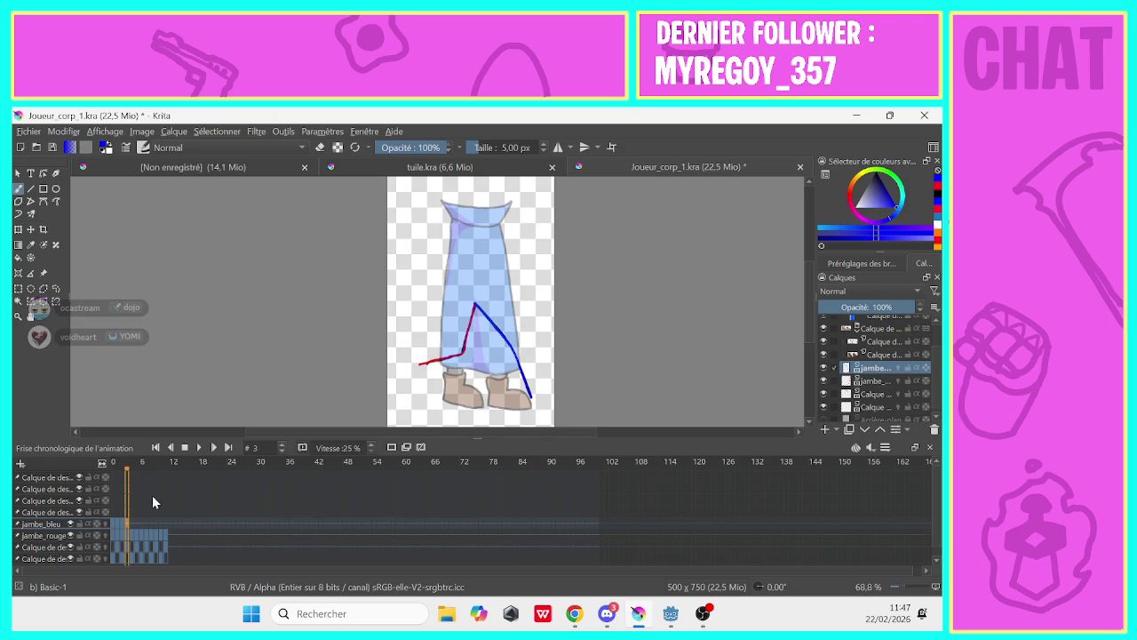
left_click(131, 525)
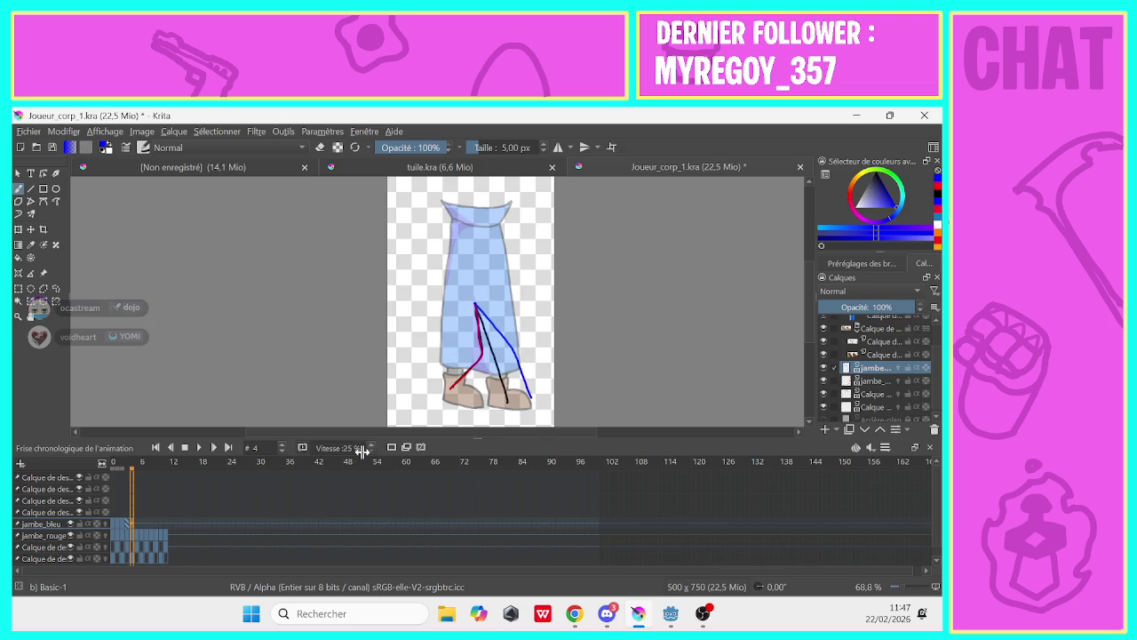
left_click(392, 450)
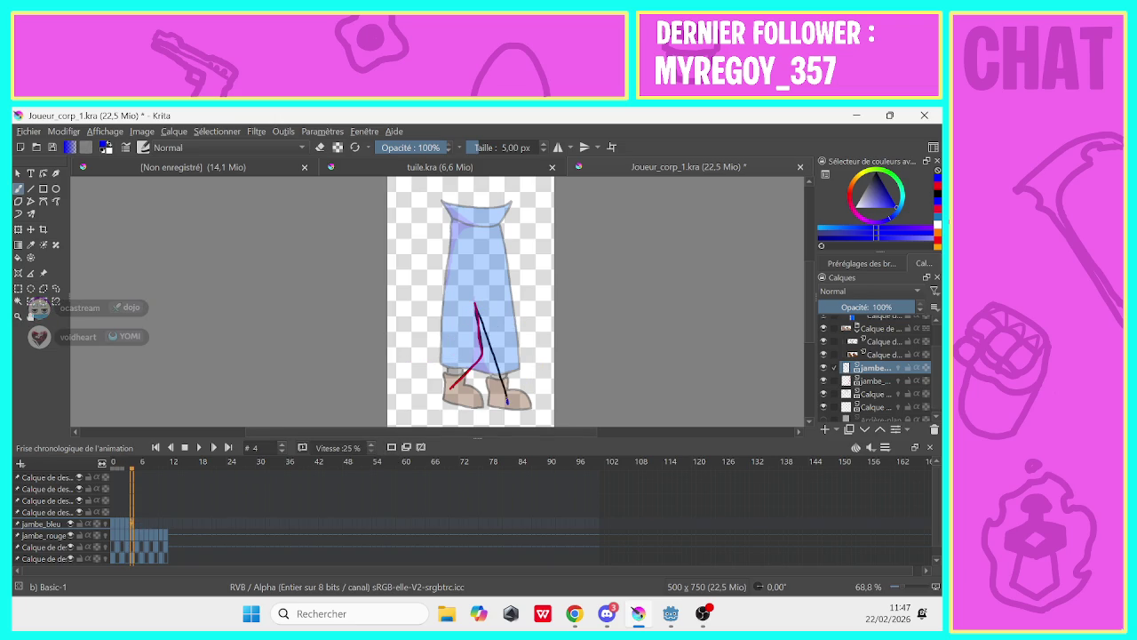
left_click_drag(506, 402, 476, 302)
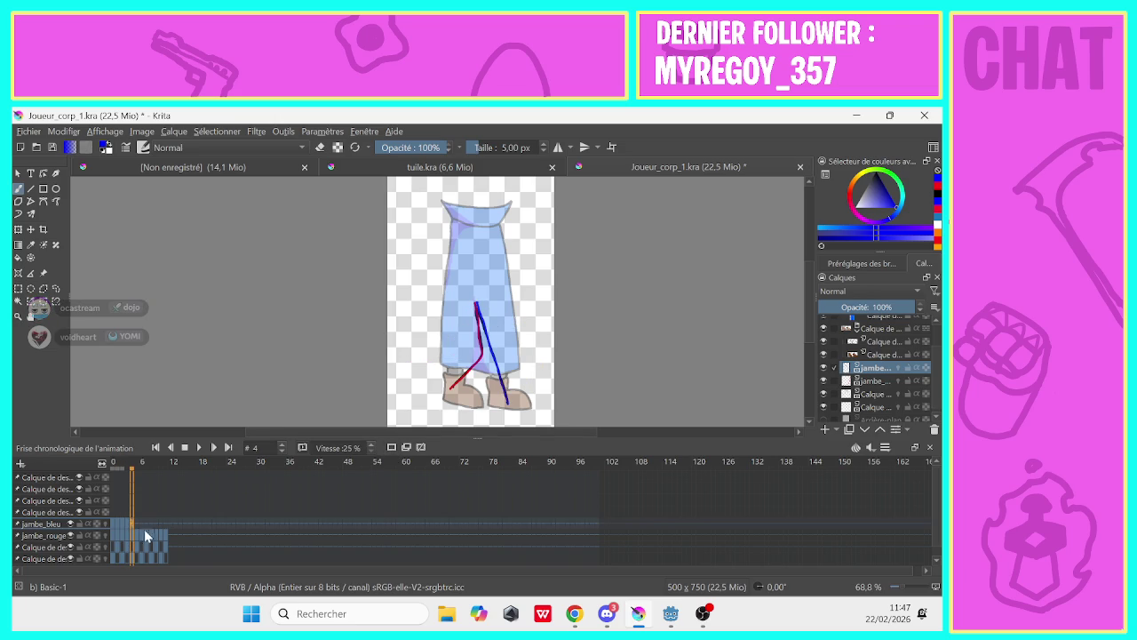
key(".")
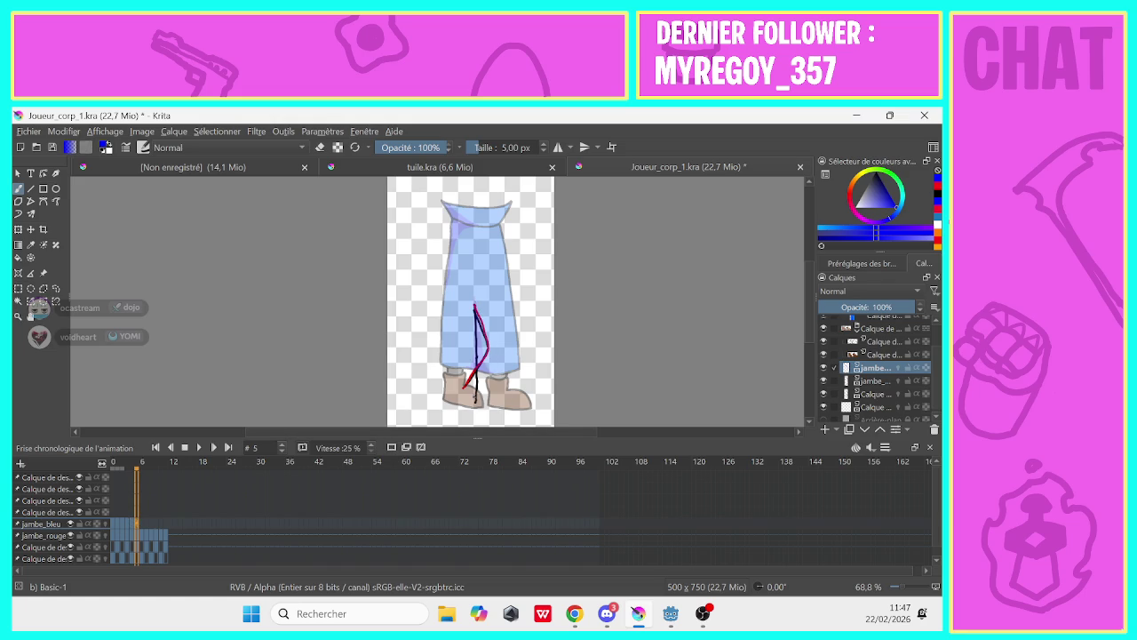
left_click_drag(475, 407, 473, 343)
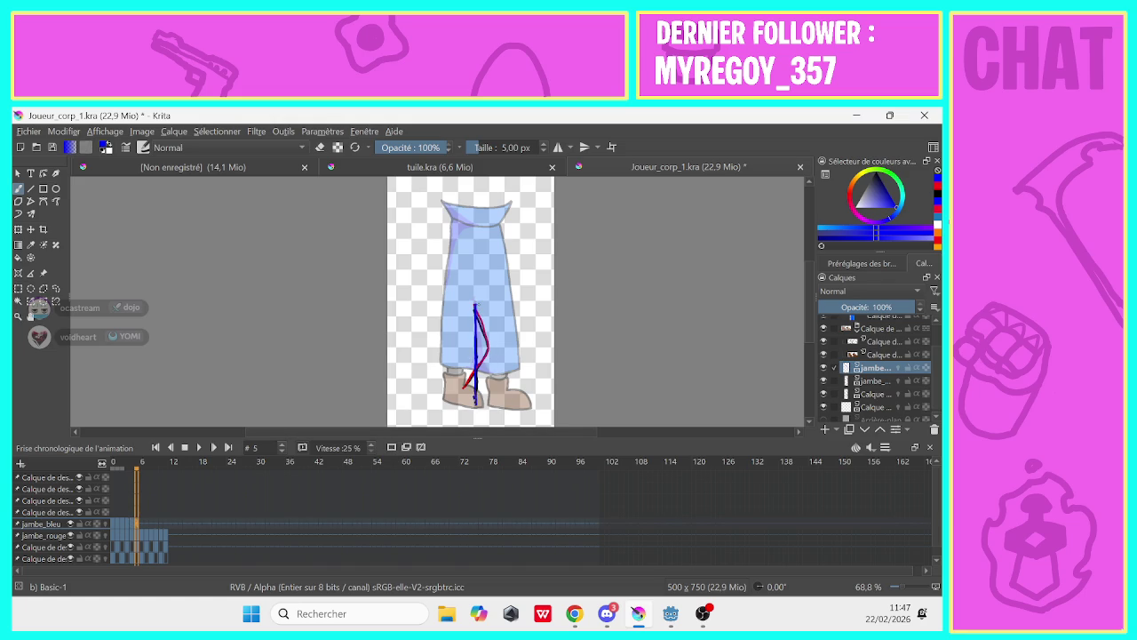
key(".")
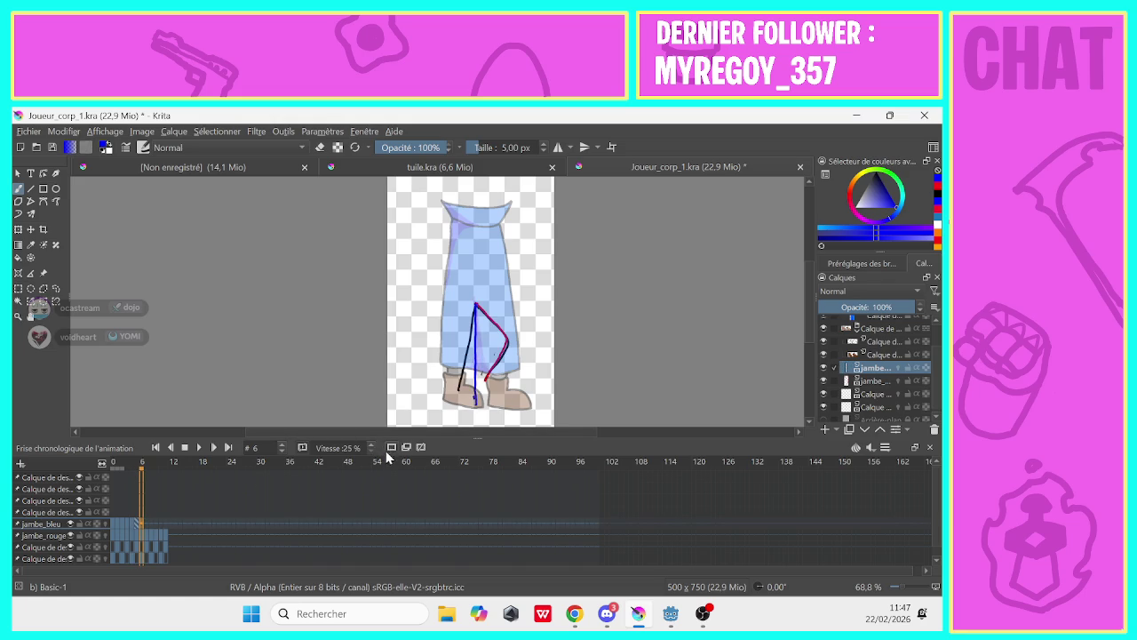
key("ctrl+z")
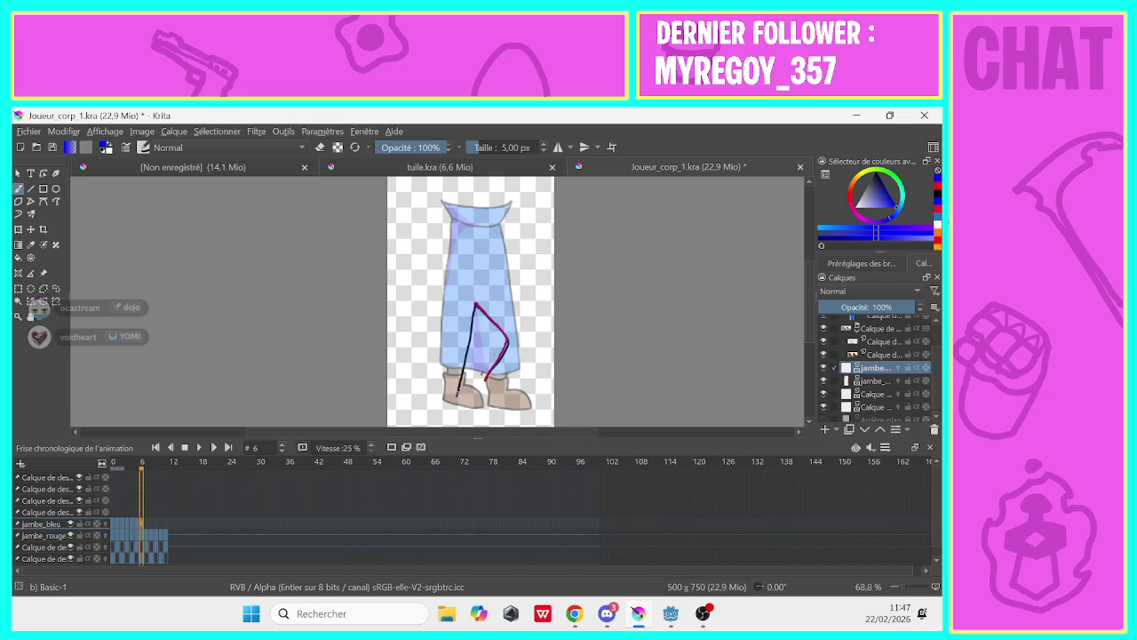
left_click_drag(467, 353, 475, 303)
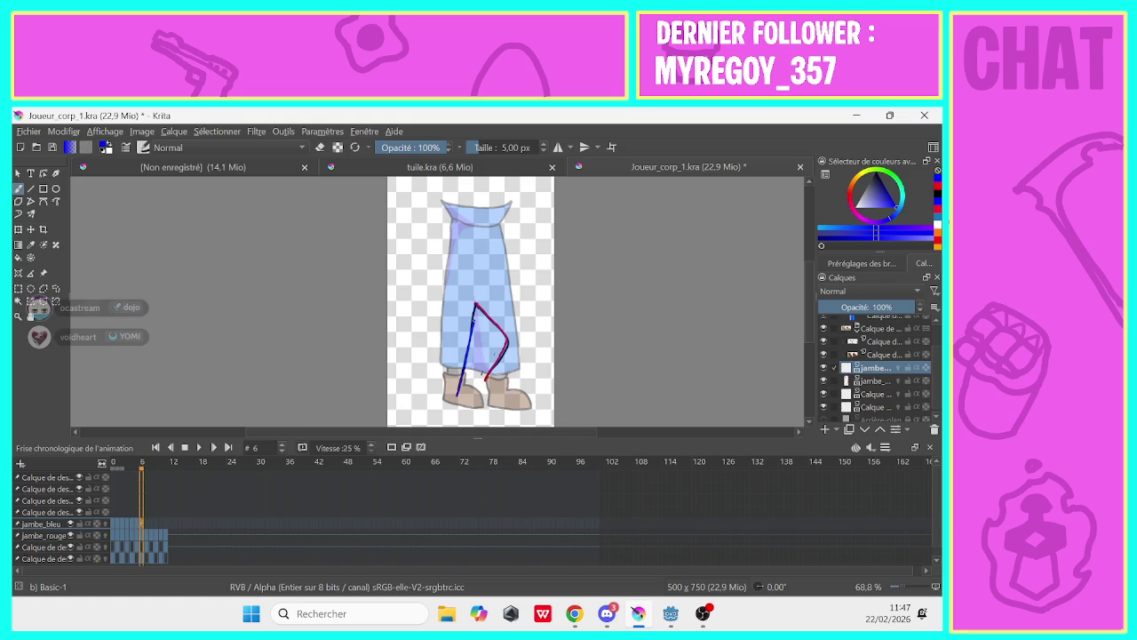
left_click(149, 520)
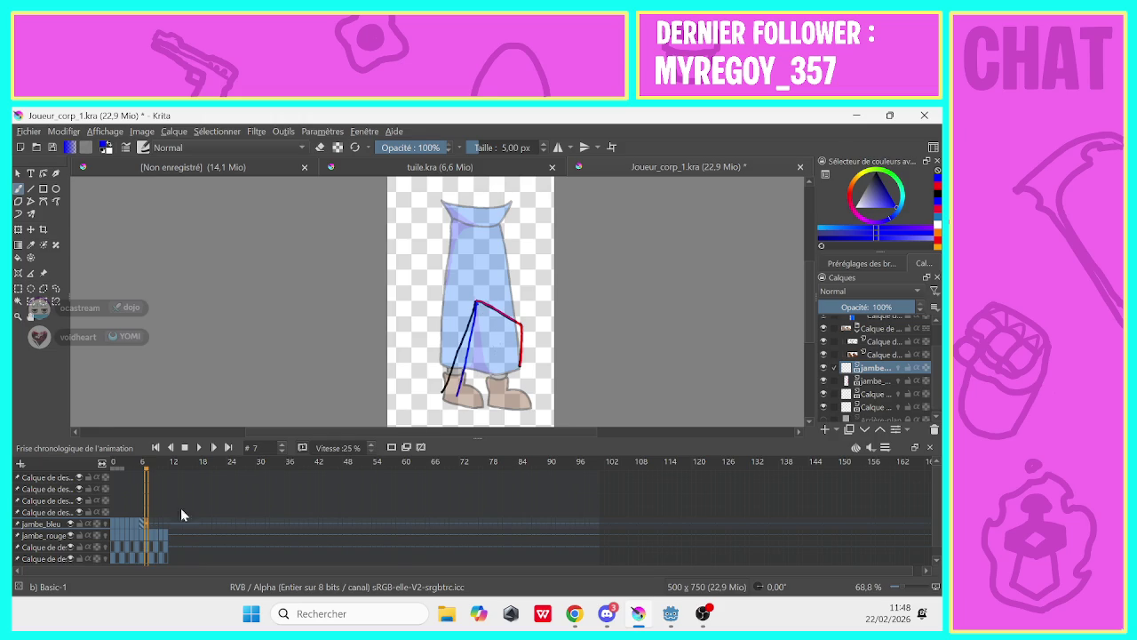
left_click(391, 447)
left_click_drag(445, 380, 470, 318)
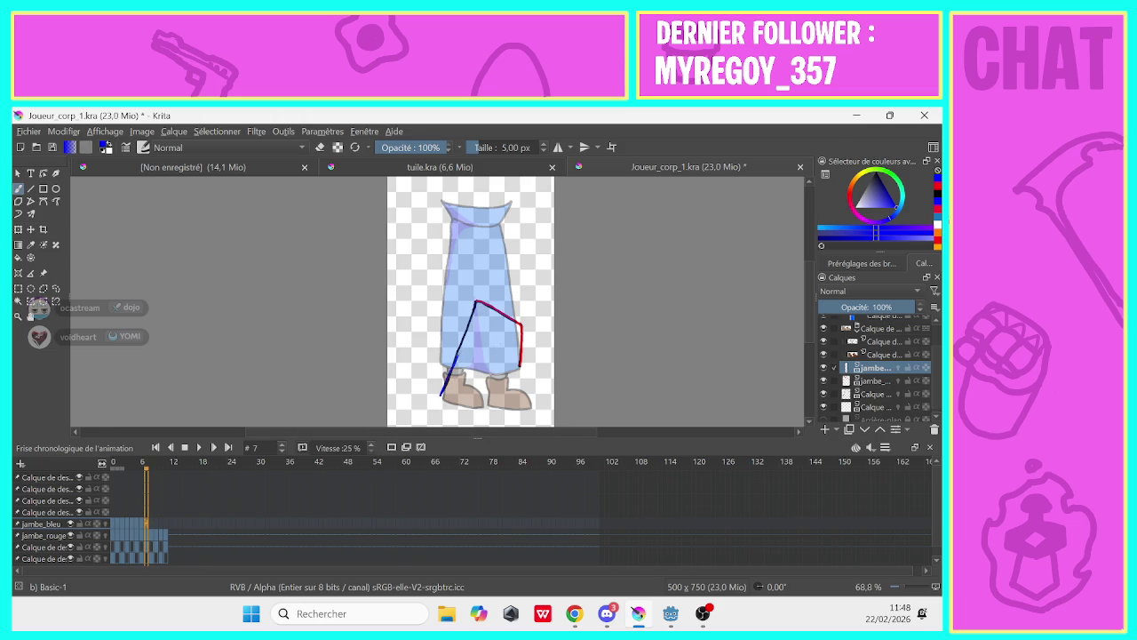
Add blank blue-leg frames at frames 8 and 9 and draw the lower leg on frame 9
left_click(151, 524)
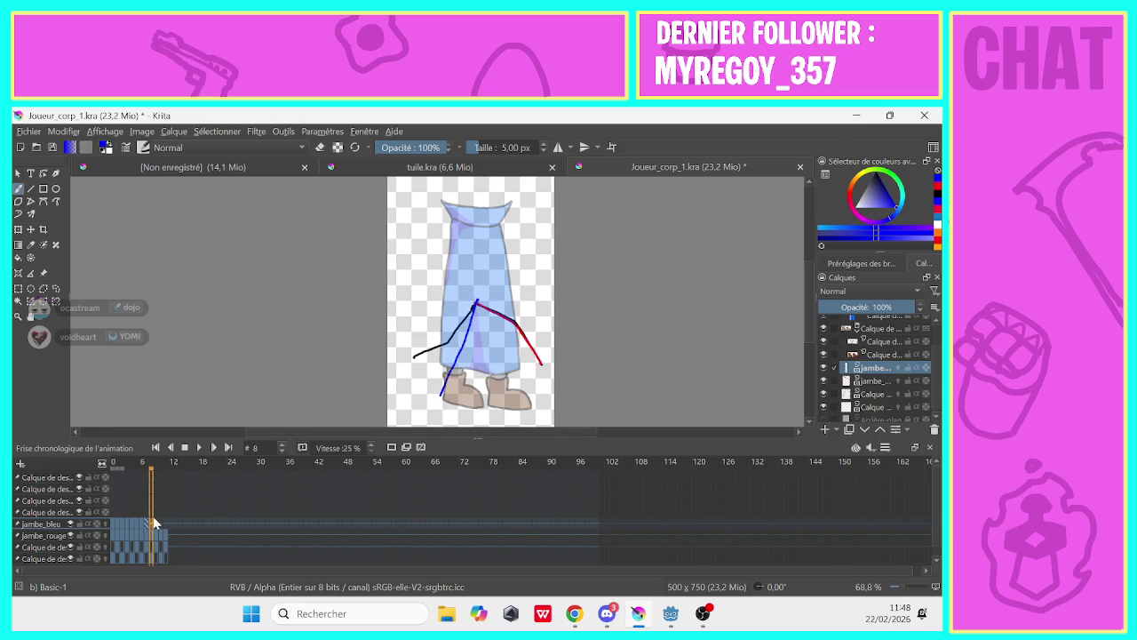
left_click(391, 447)
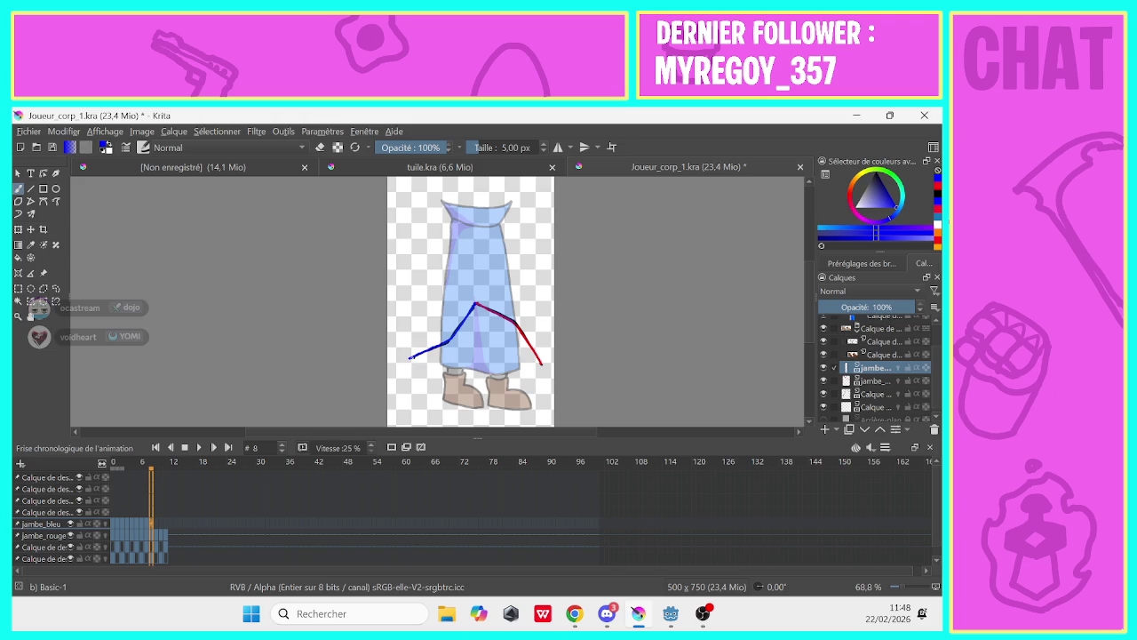
left_click(156, 524)
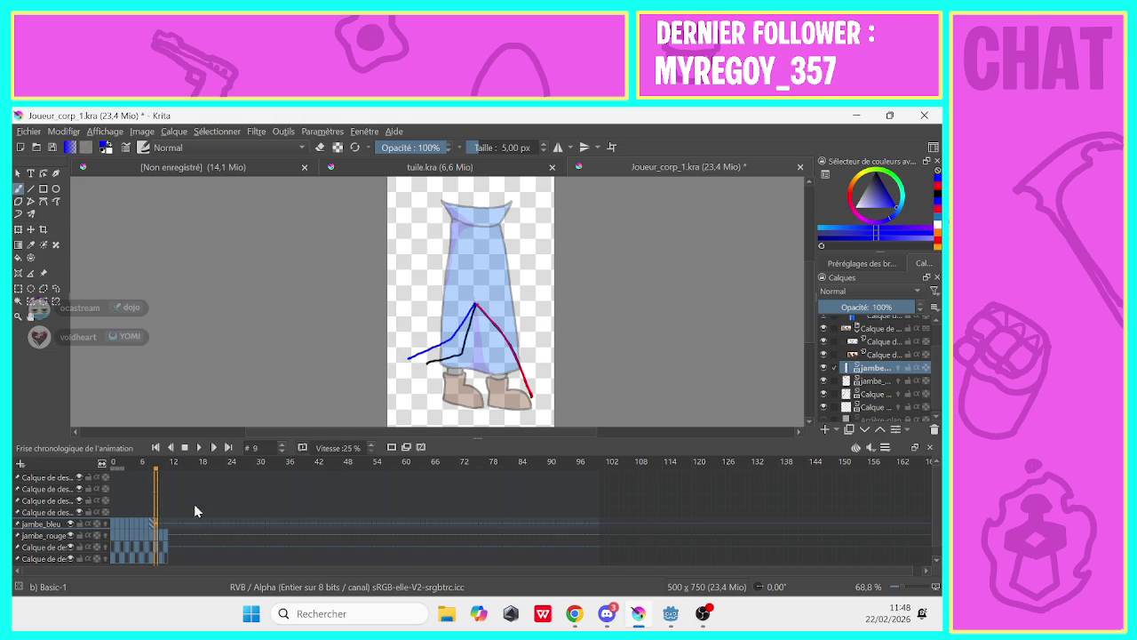
left_click(391, 447)
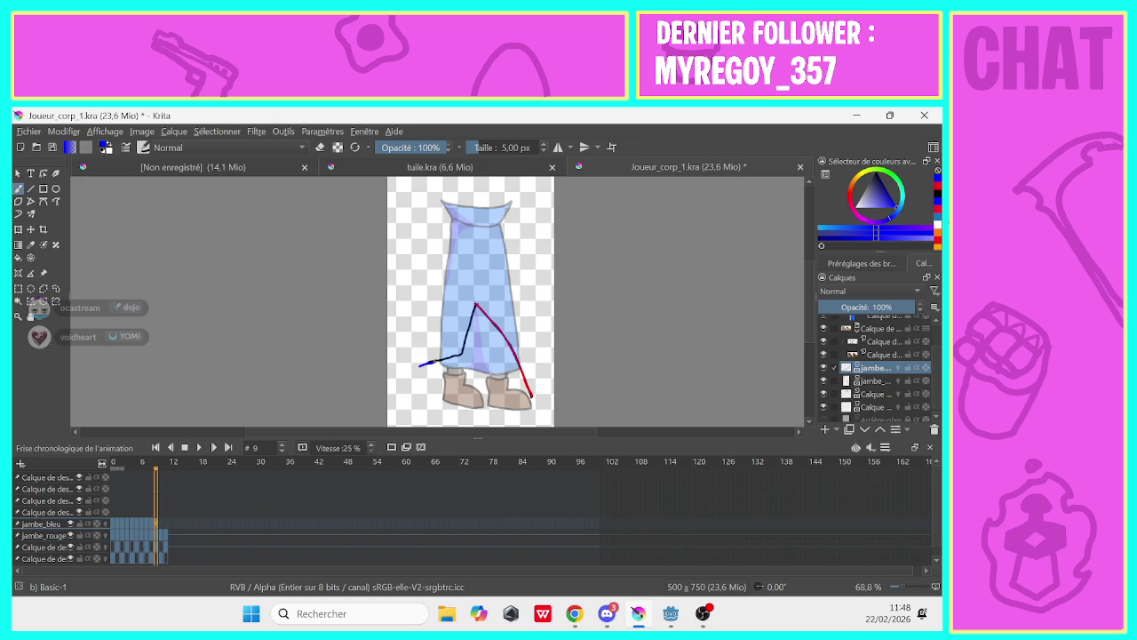
left_click_drag(435, 361, 457, 353)
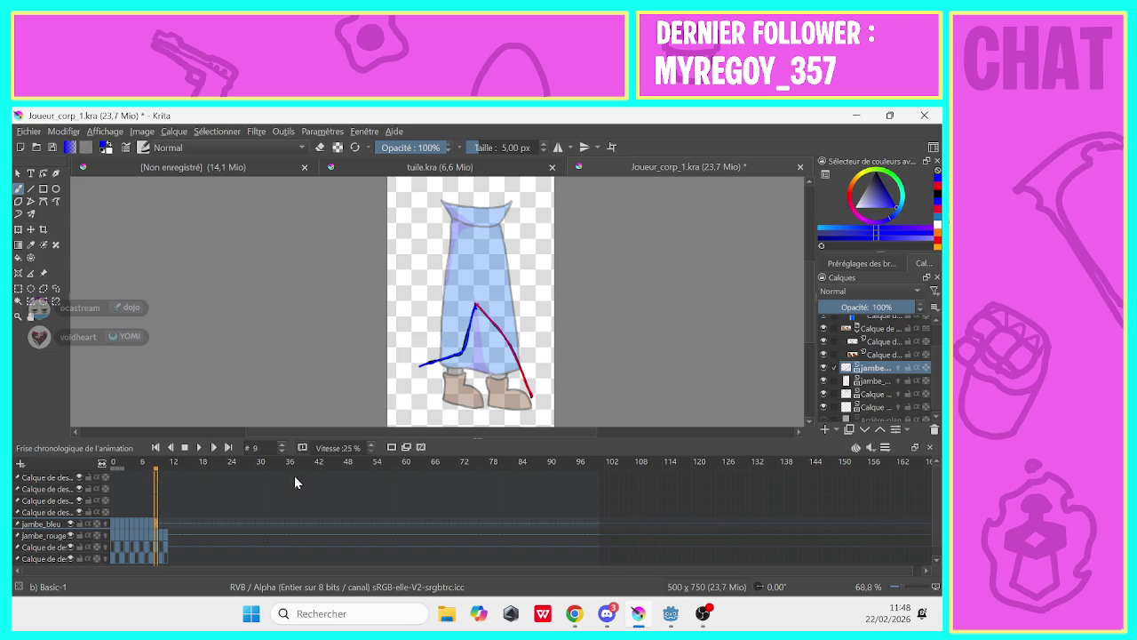
Add blank jambe_bleu frames at 10 and 11, return to frame 0, and hide the two bottom layers
left_click(161, 524)
left_click(391, 447)
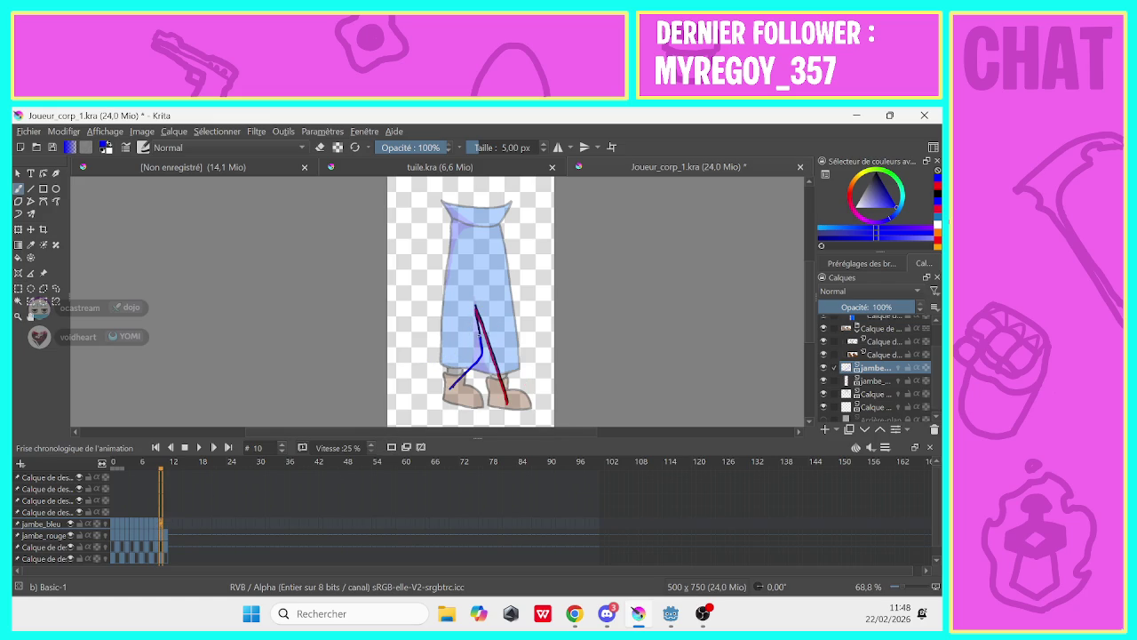
left_click(165, 526)
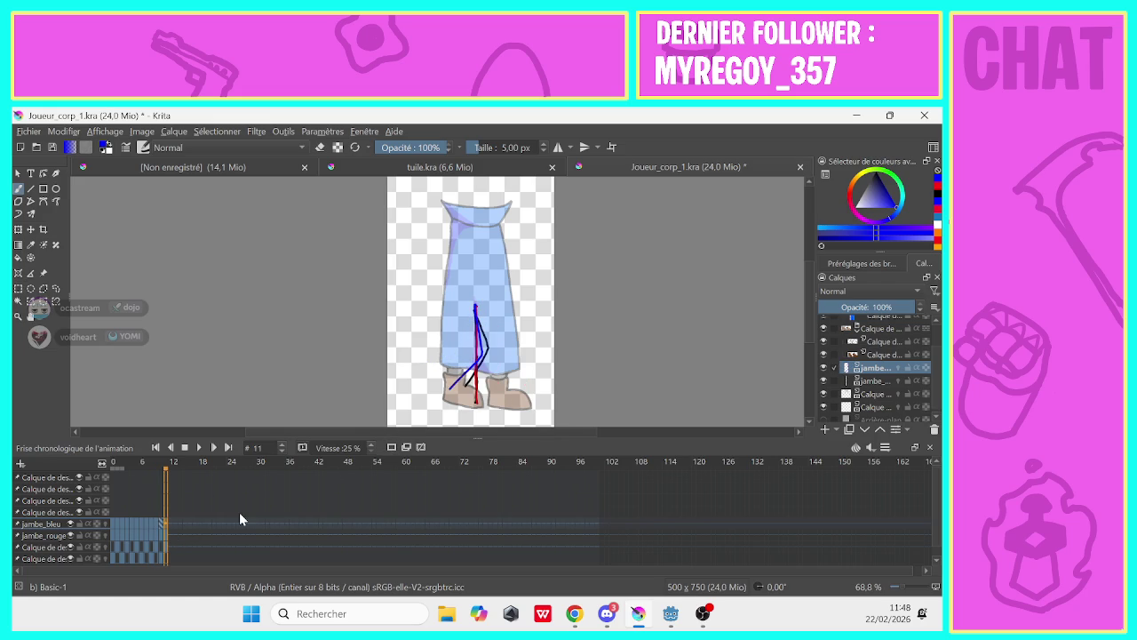
left_click(391, 447)
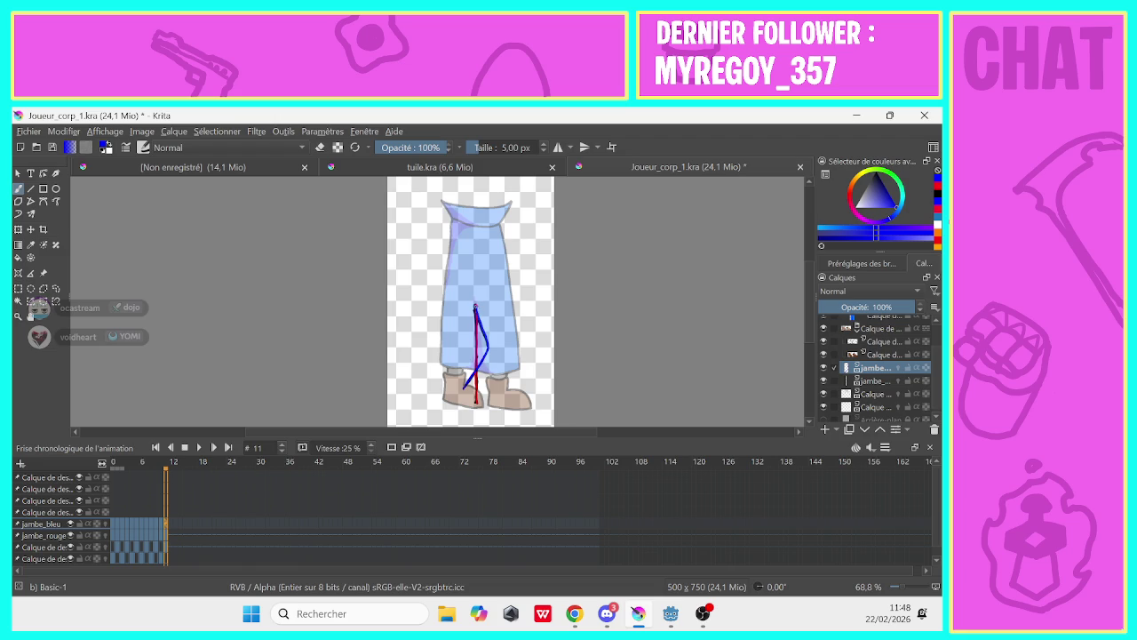
key("e")
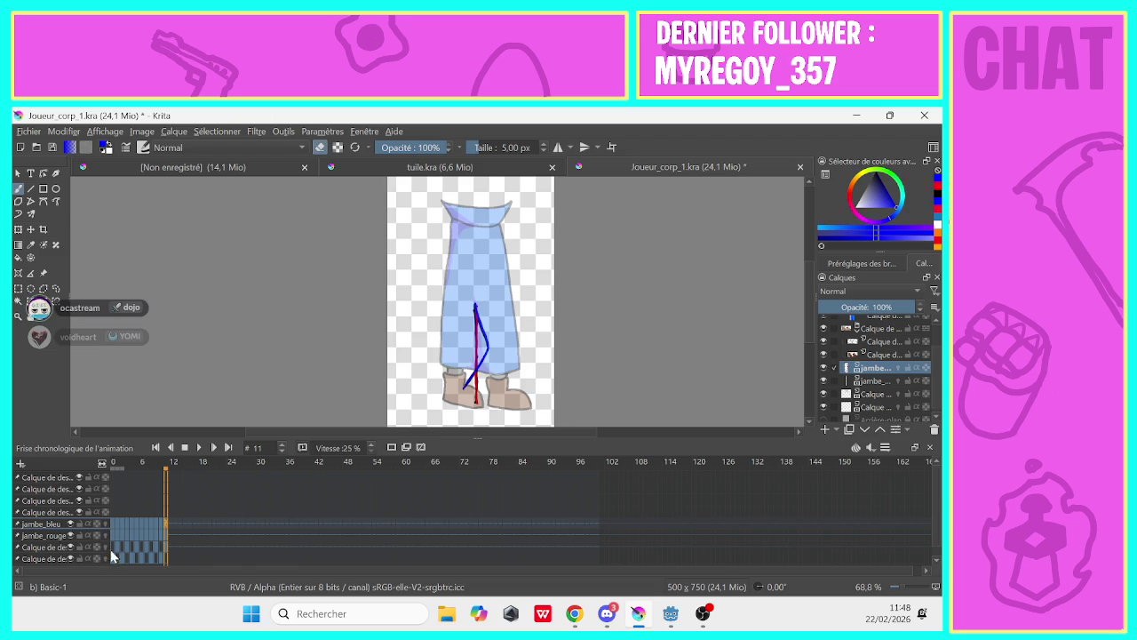
left_click(111, 545)
left_click(70, 546)
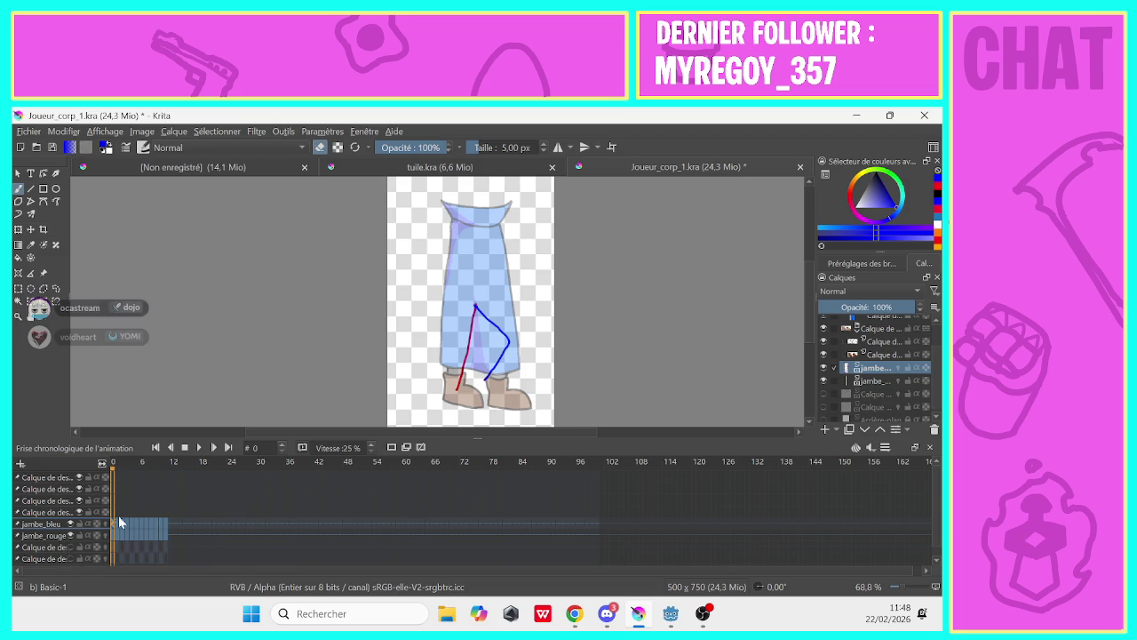
Play and stop the animation, then open and dismiss the frame and column menus at frame 11
left_click(198, 450)
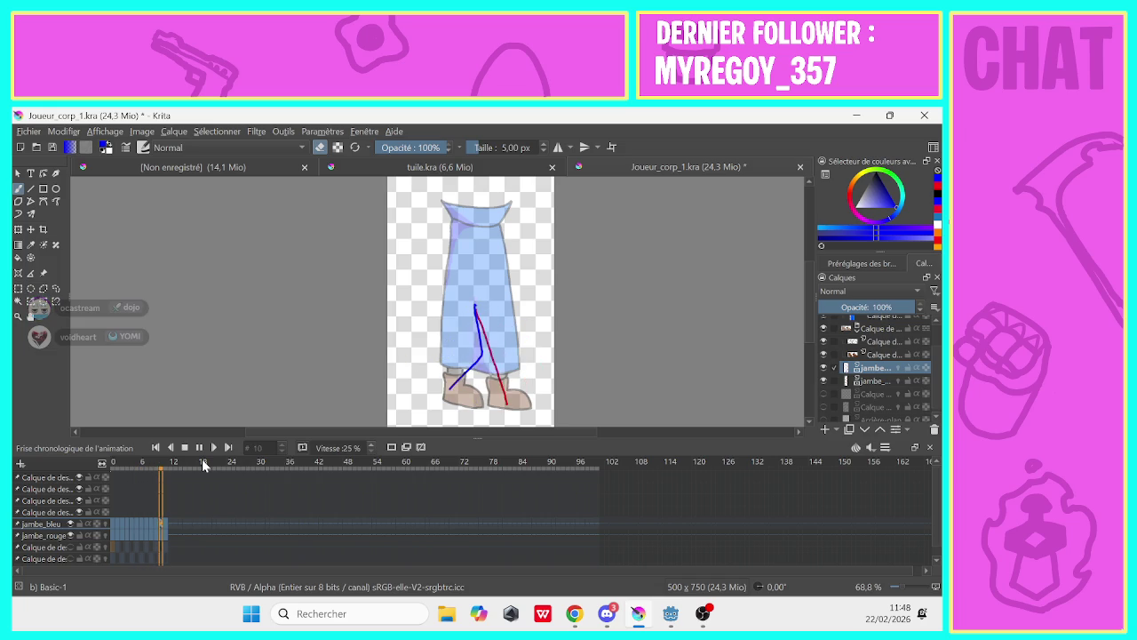
left_click(193, 451)
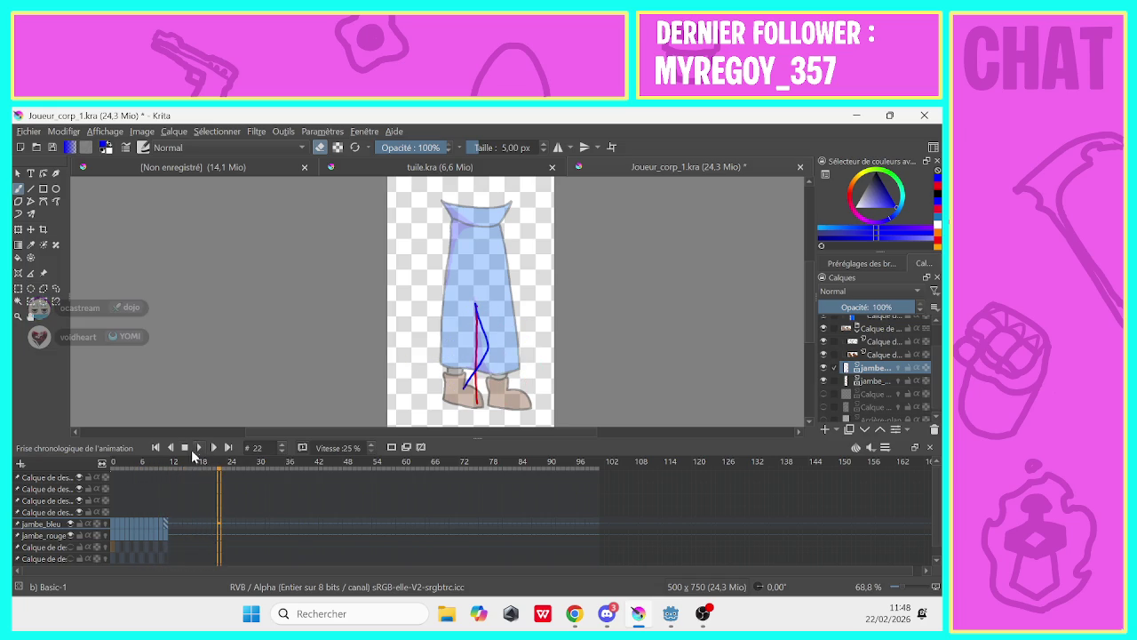
left_click(164, 513)
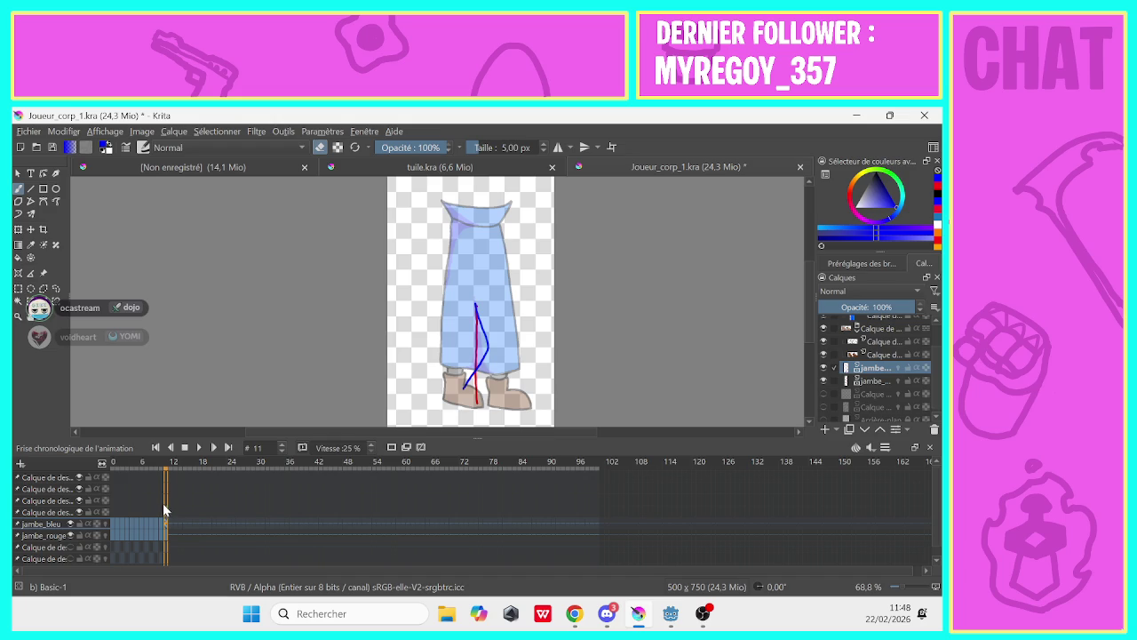
right_click(165, 512)
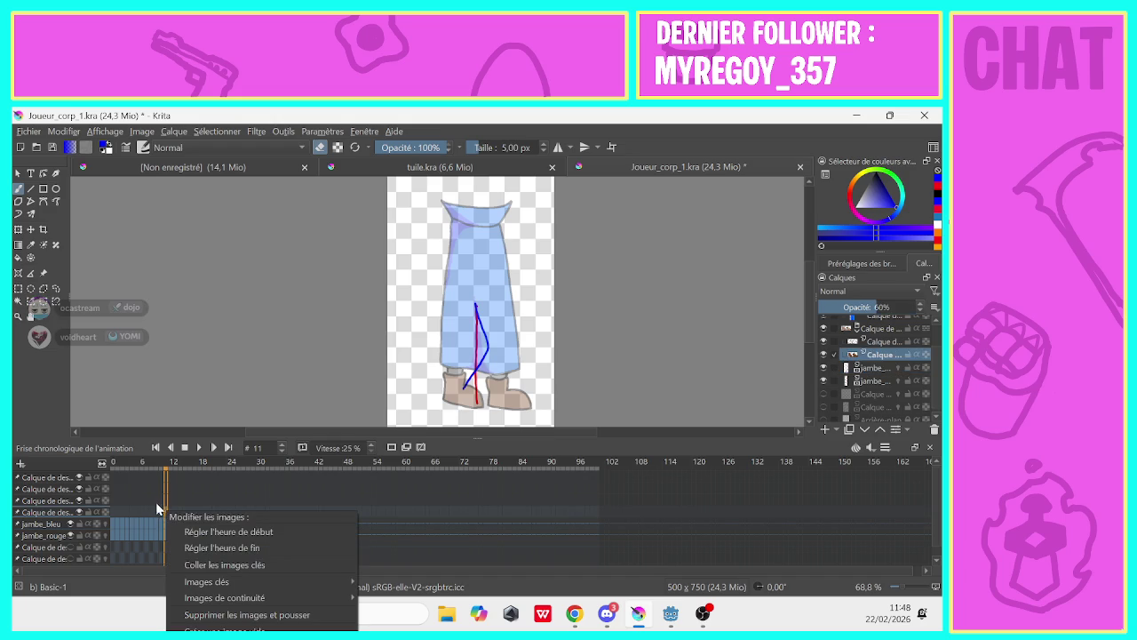
left_click(167, 489)
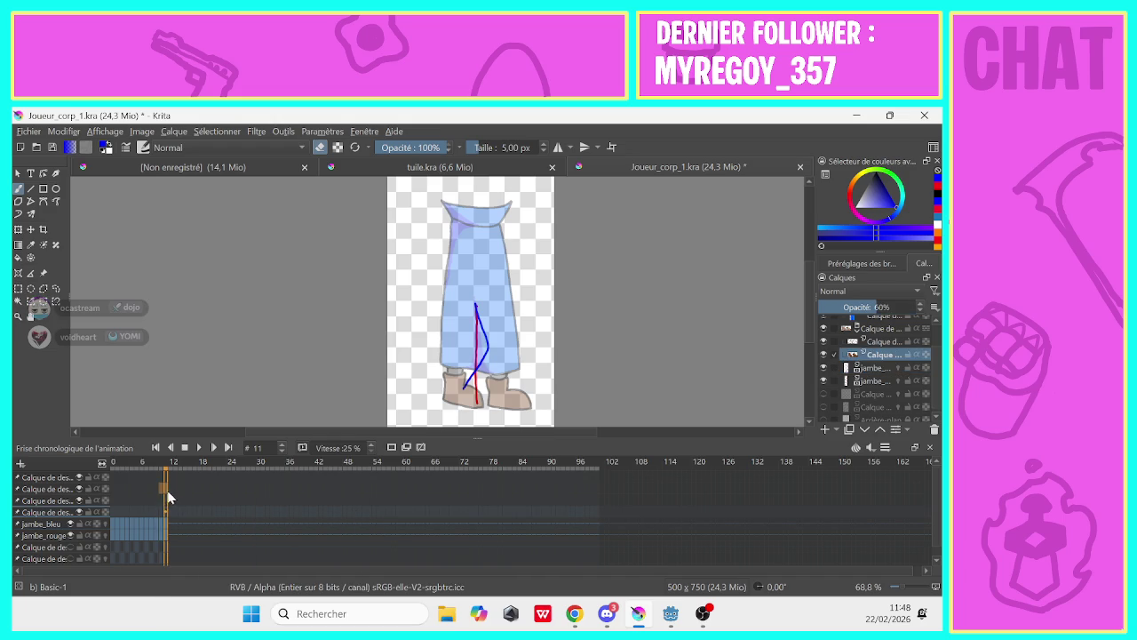
right_click(167, 471)
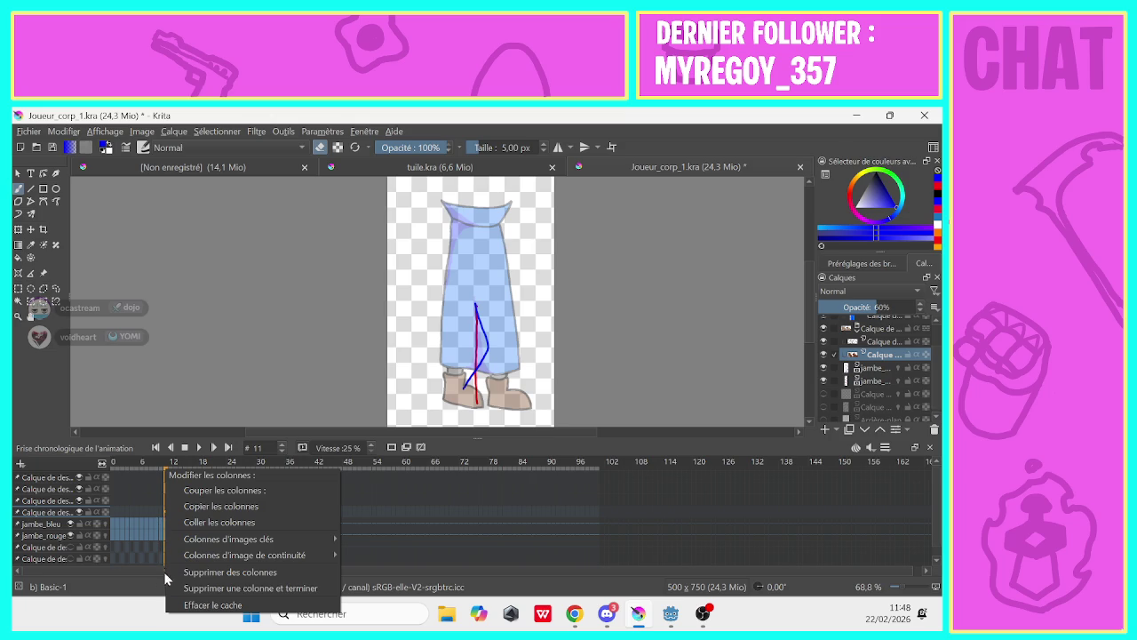
left_click(151, 509)
Review the leg poses at frames 10–13 and replay the animation, stopping at frame 0
left_click(169, 527)
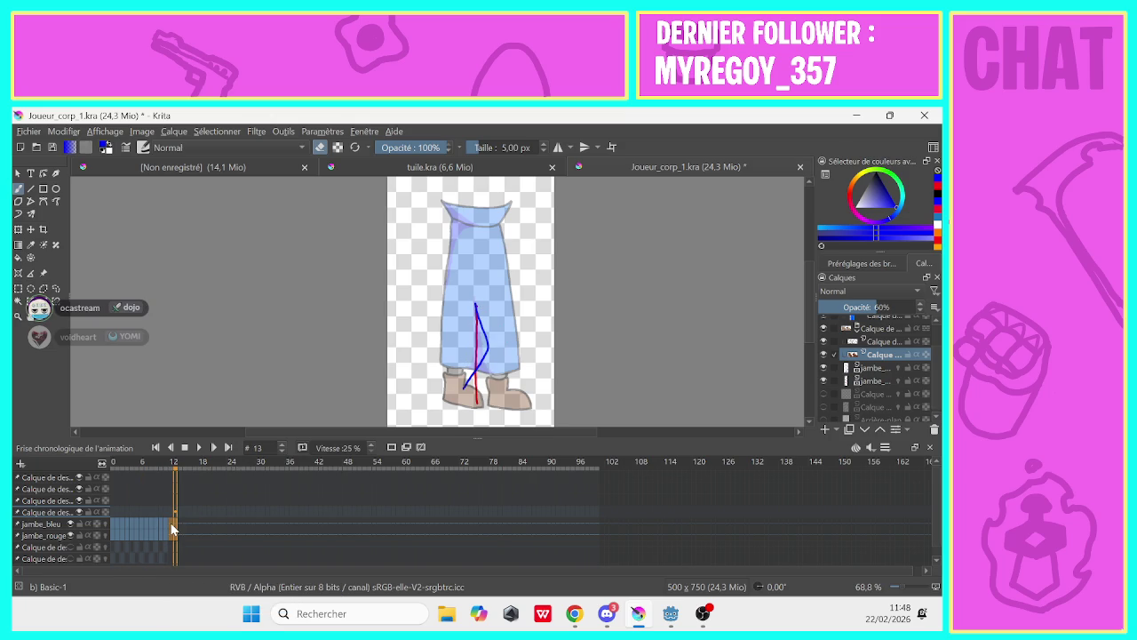
left_click(172, 531)
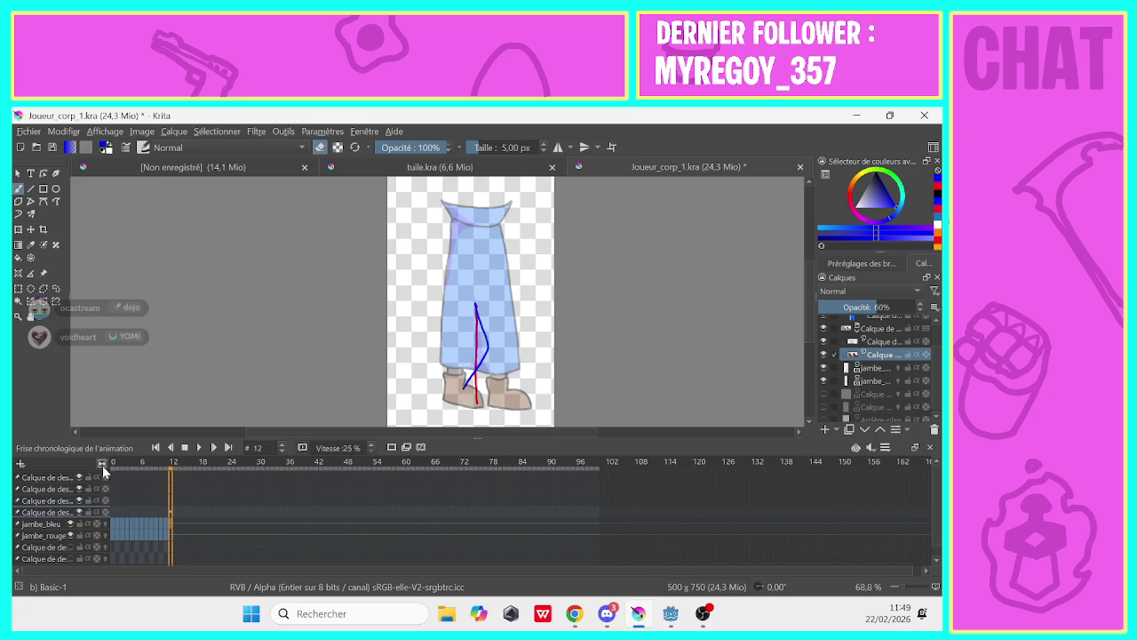
left_click(19, 464)
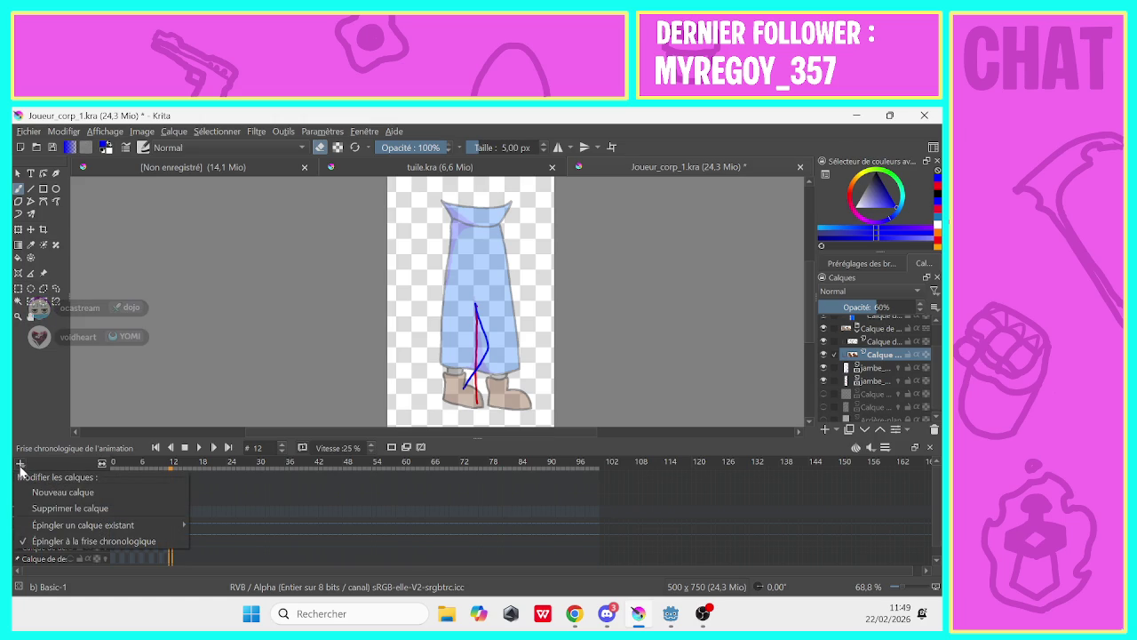
left_click(20, 466)
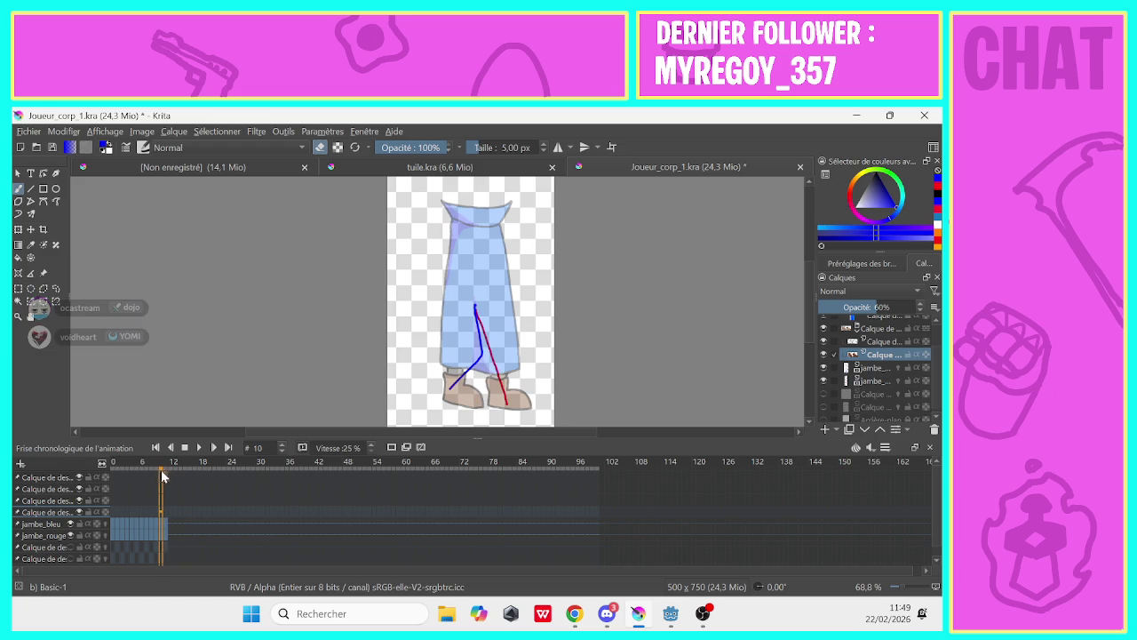
left_click(160, 522)
left_click(170, 520)
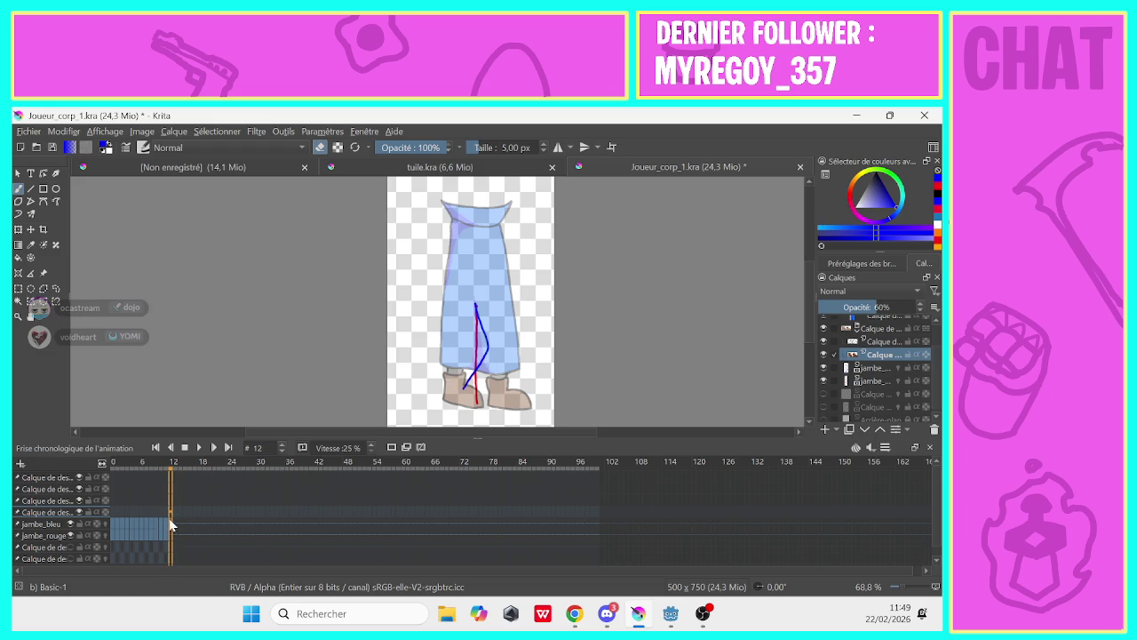
left_click(113, 483)
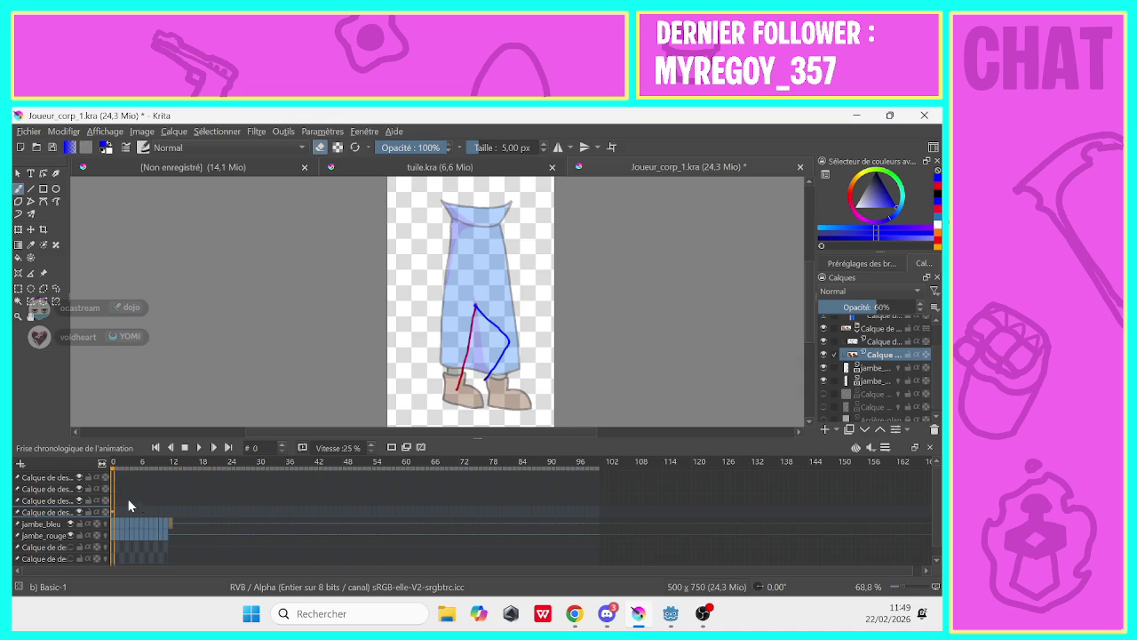
left_click(170, 523)
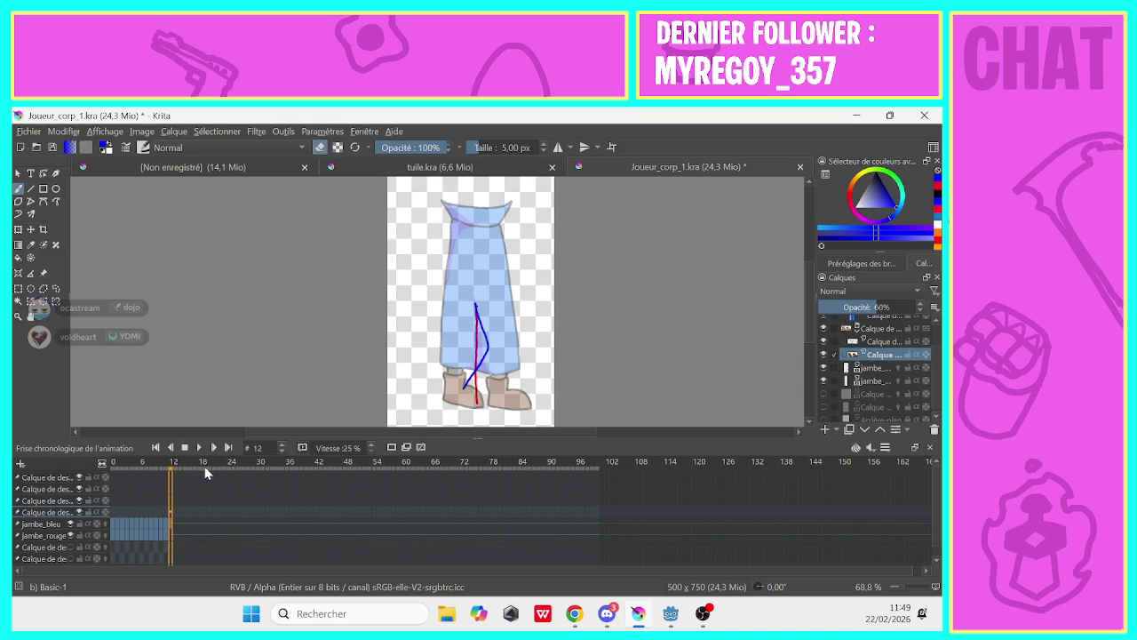
left_click(199, 450)
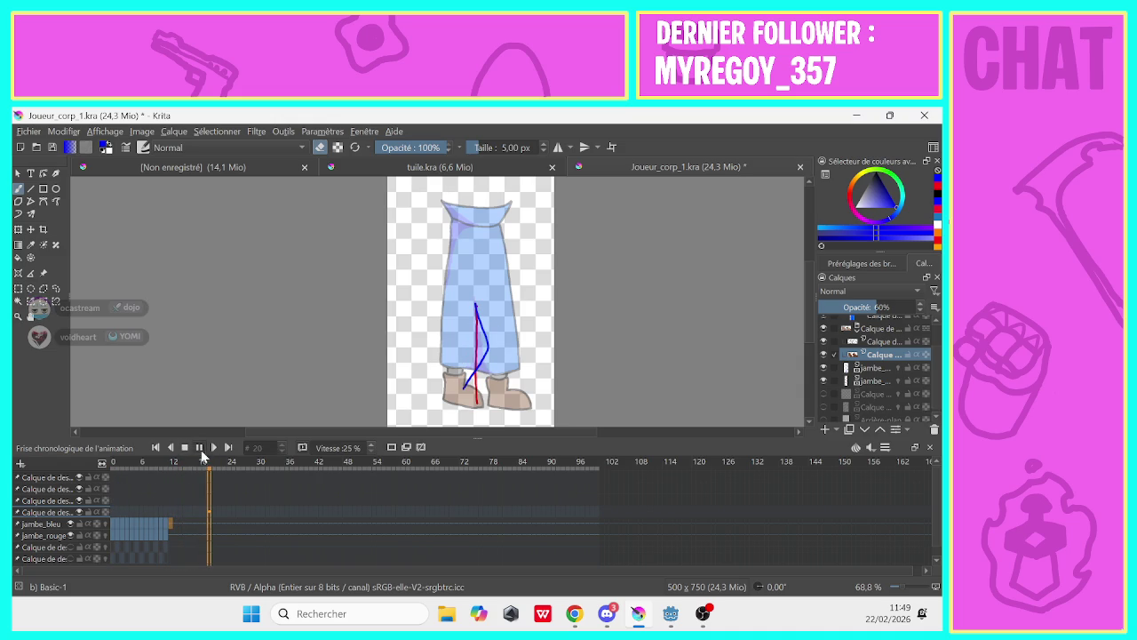
left_click(113, 508)
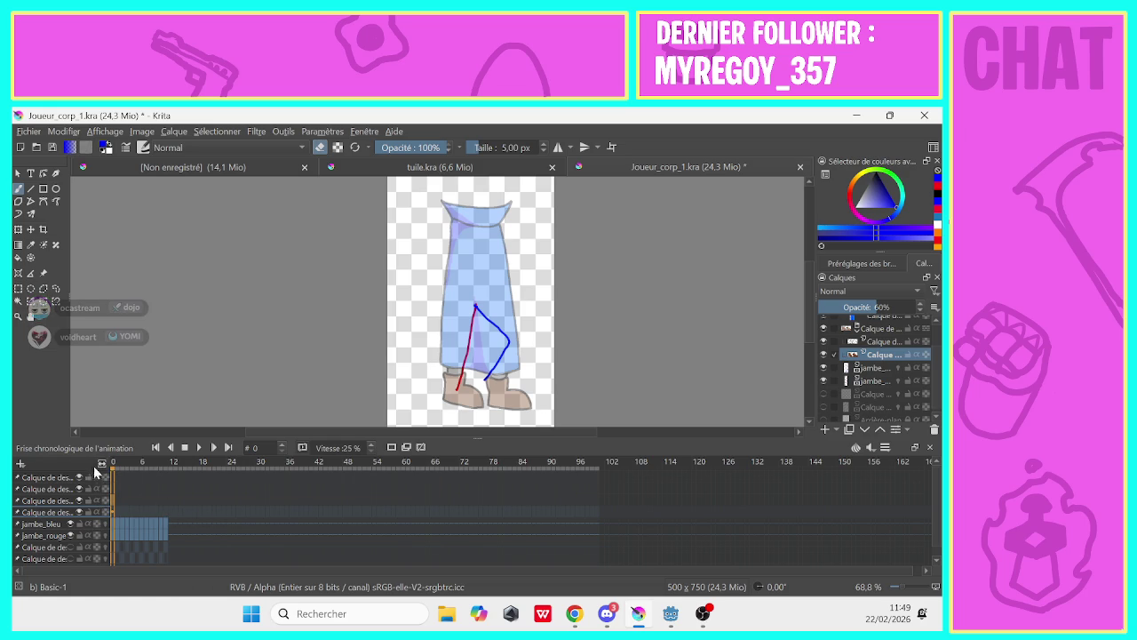
Widen the timeline columns, set the animation end at frame 12, and play the shortened loop
left_click_drag(102, 467, 165, 464)
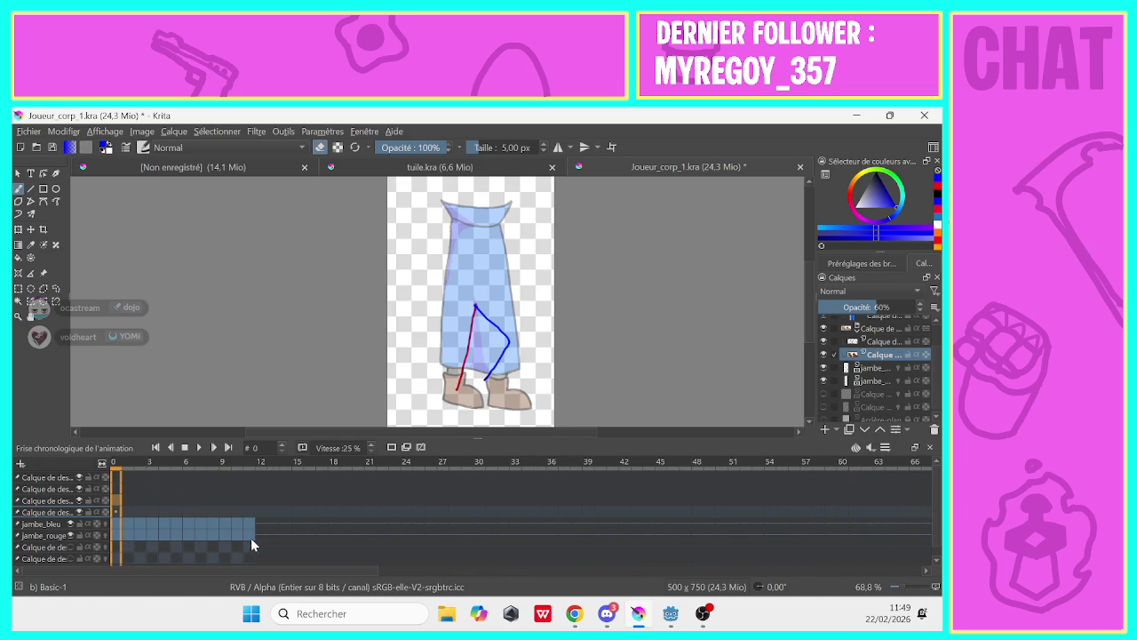
left_click(255, 531)
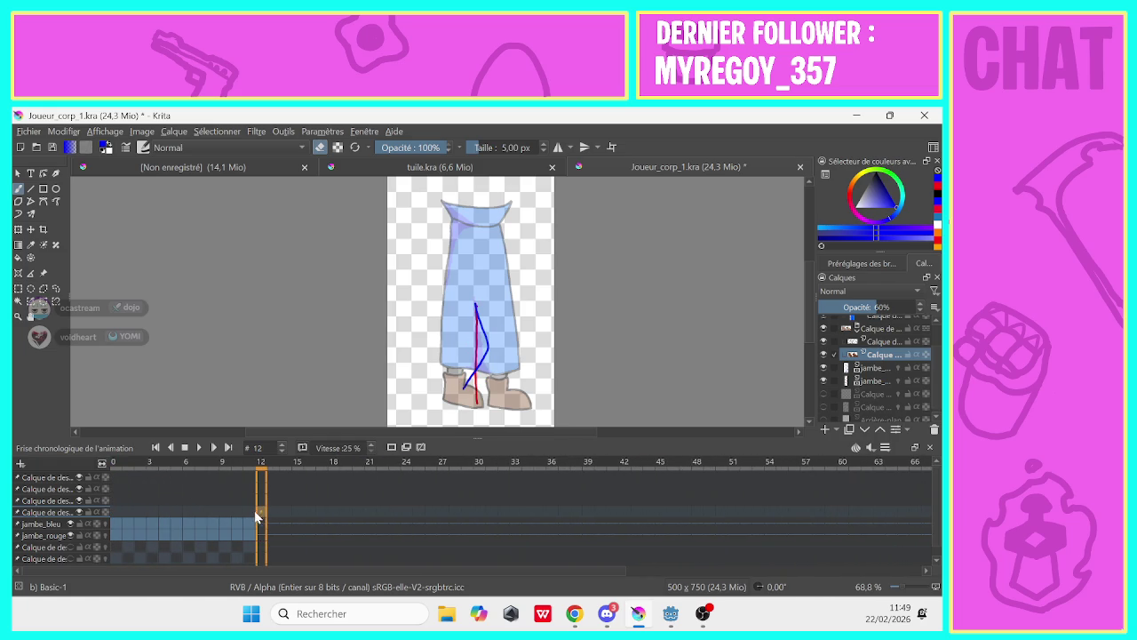
right_click(258, 516)
left_click(260, 502)
right_click(262, 513)
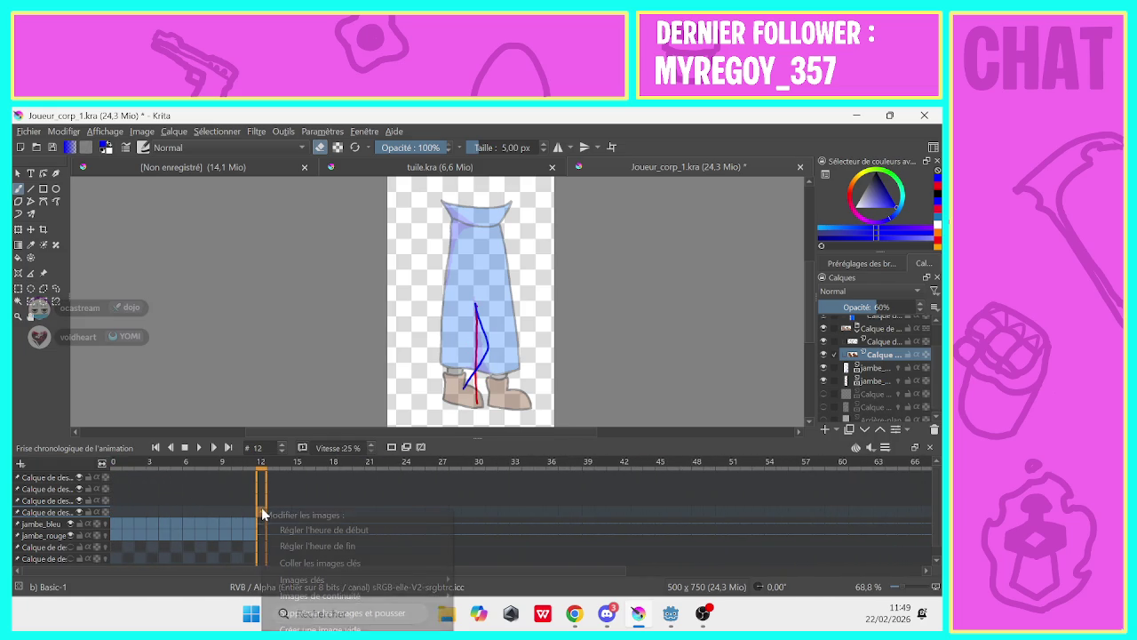
left_click(276, 543)
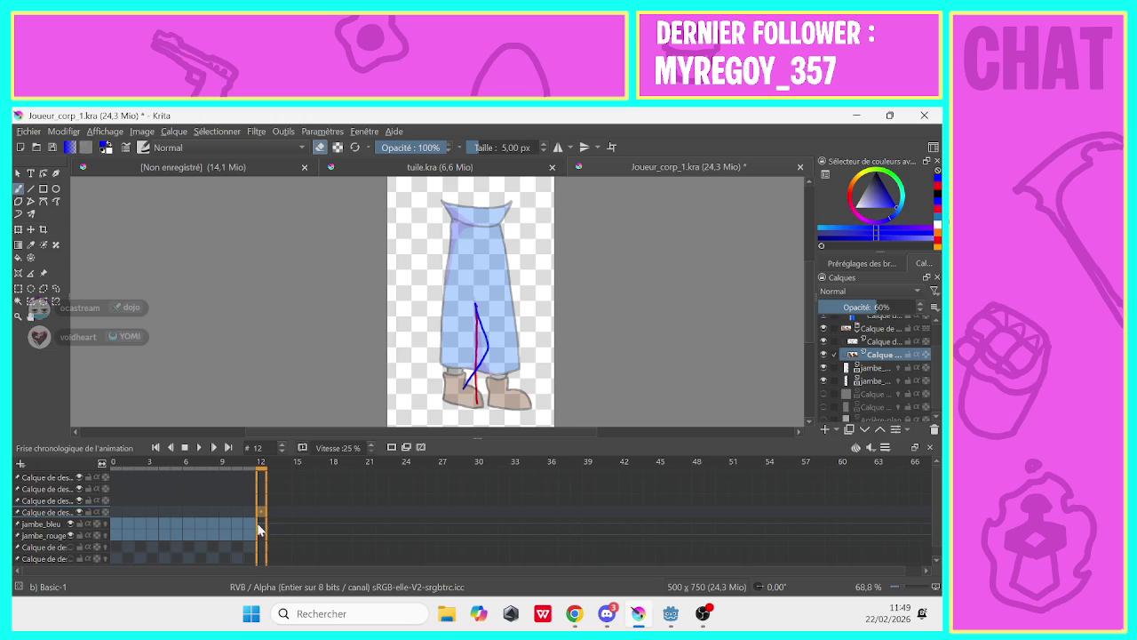
left_click(199, 498)
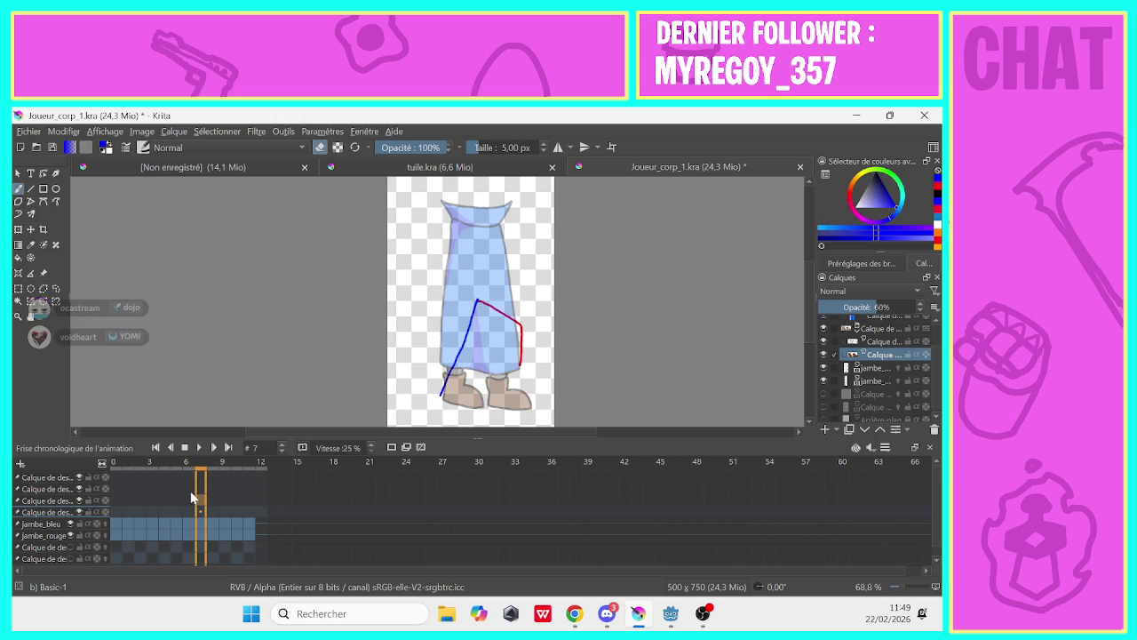
left_click(120, 490)
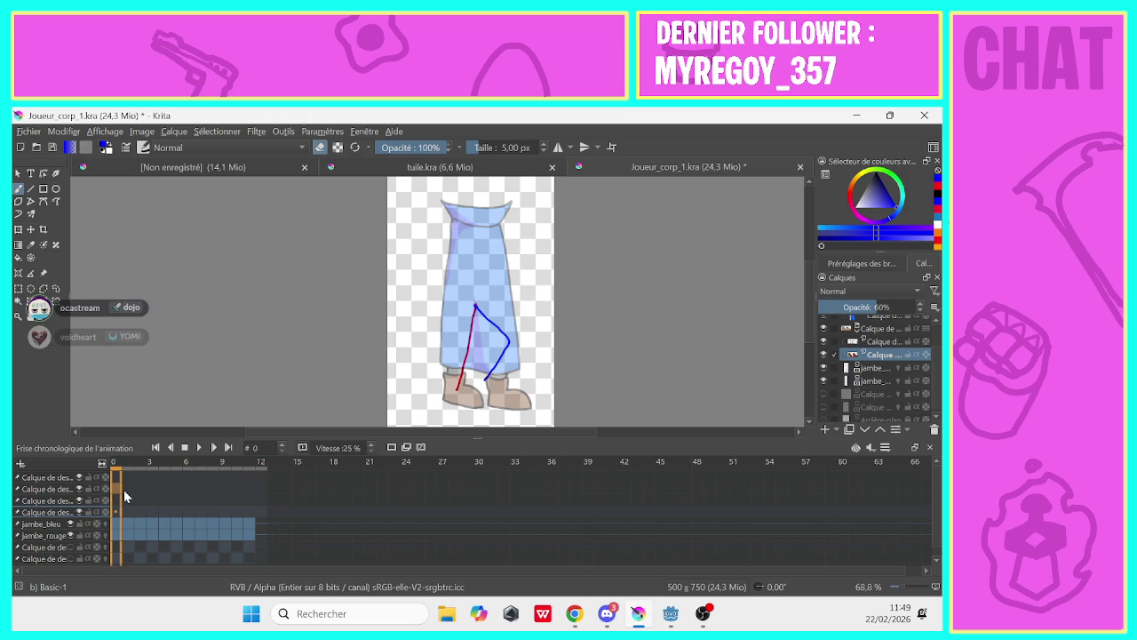
left_click(199, 448)
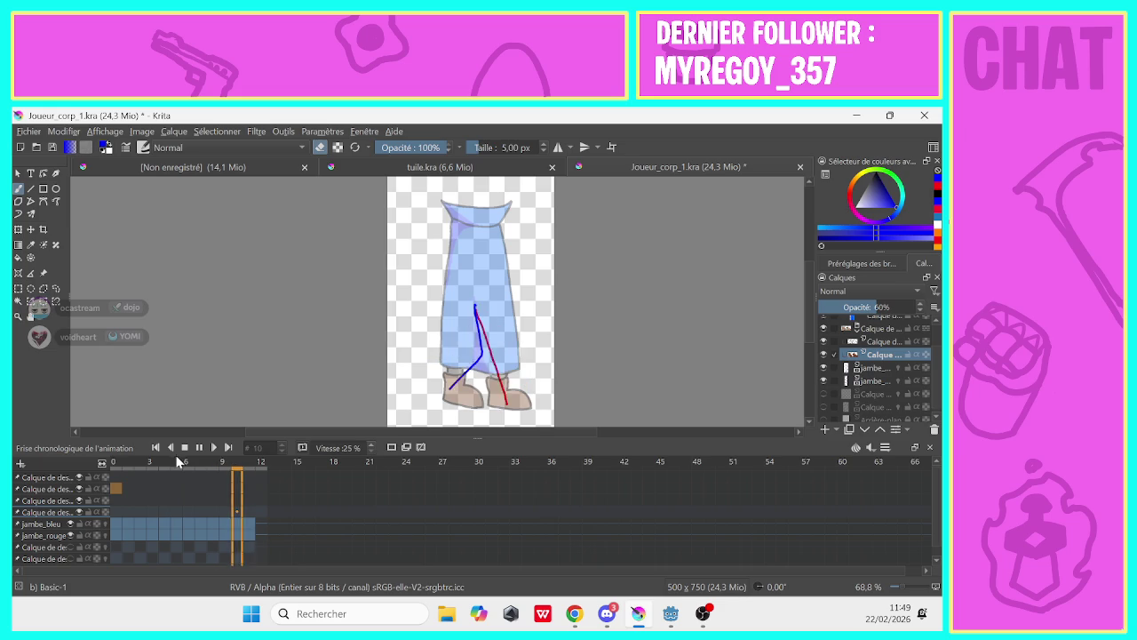
left_click(184, 452)
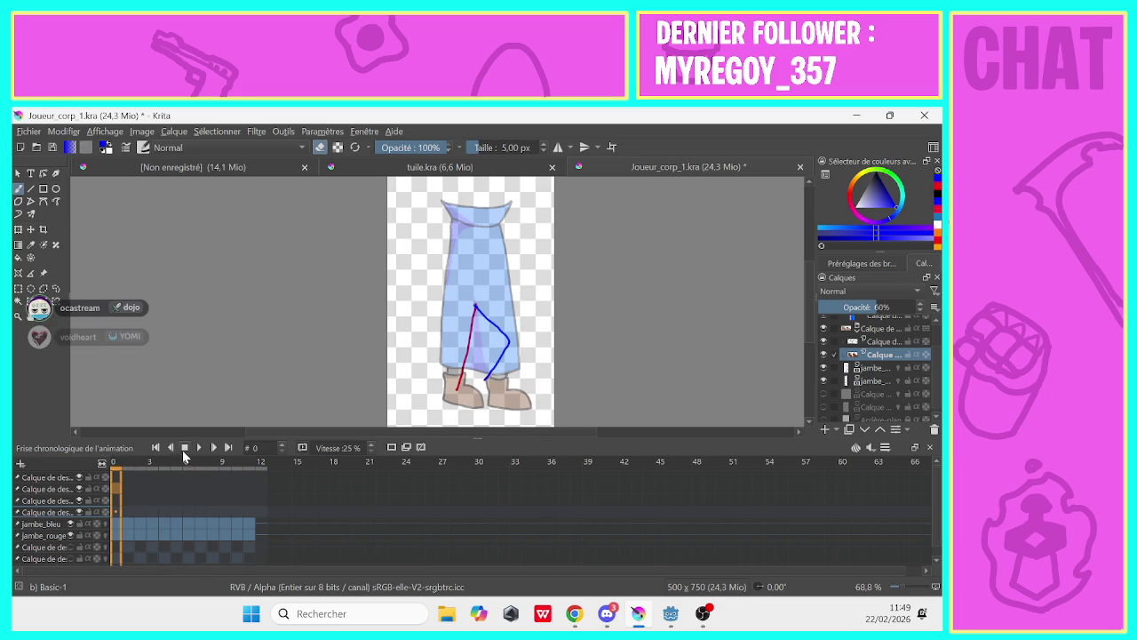
Create a keyframe at frame 11 on the boot layer, then play from frame 0 at 71% speed
left_click(258, 513)
right_click(248, 513)
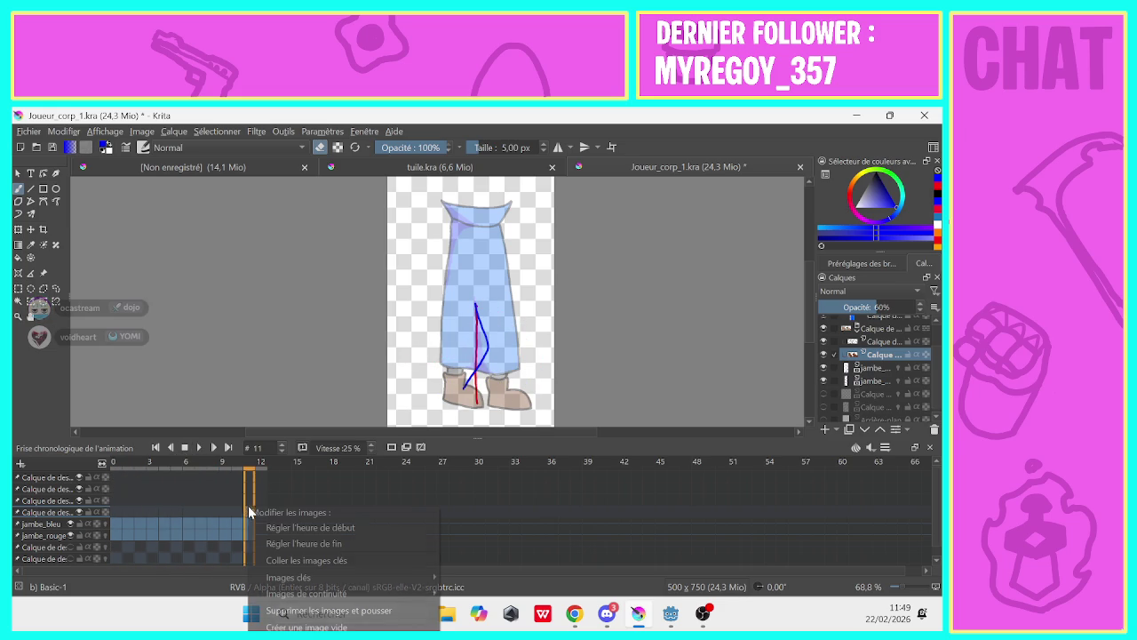
left_click(267, 550)
left_click(114, 513)
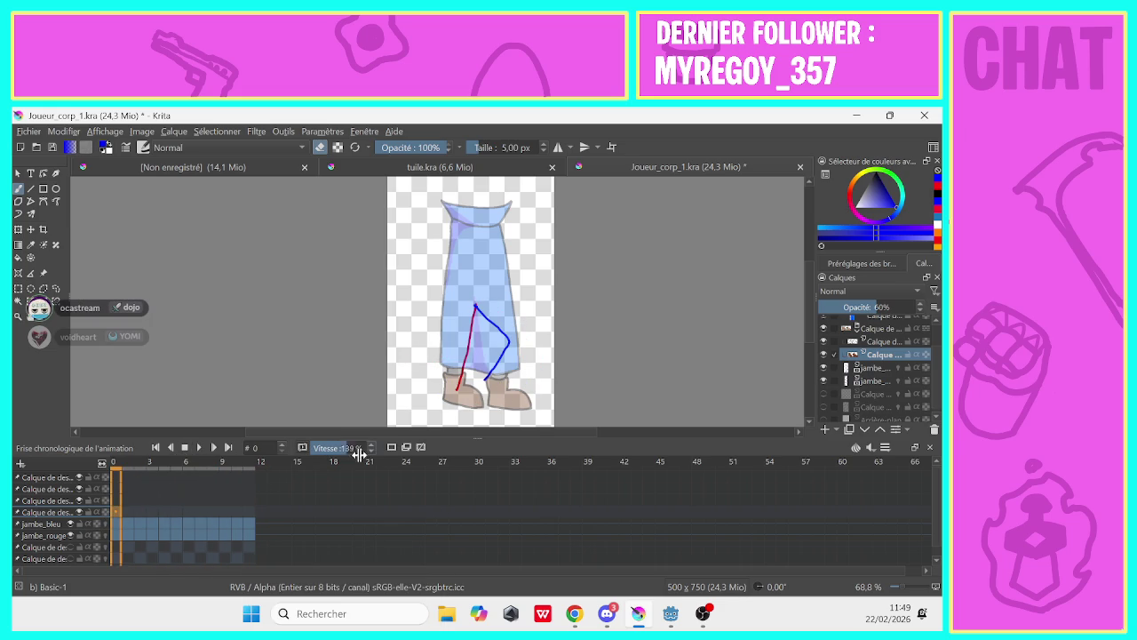
left_click_drag(361, 450, 338, 450)
left_click(199, 447)
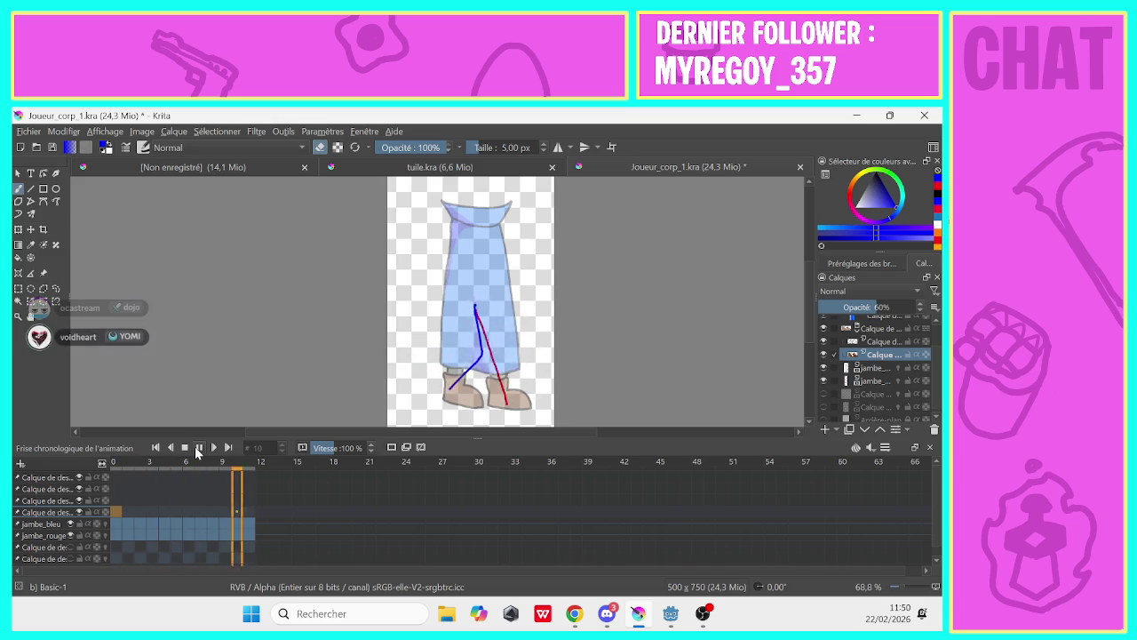
left_click(327, 447)
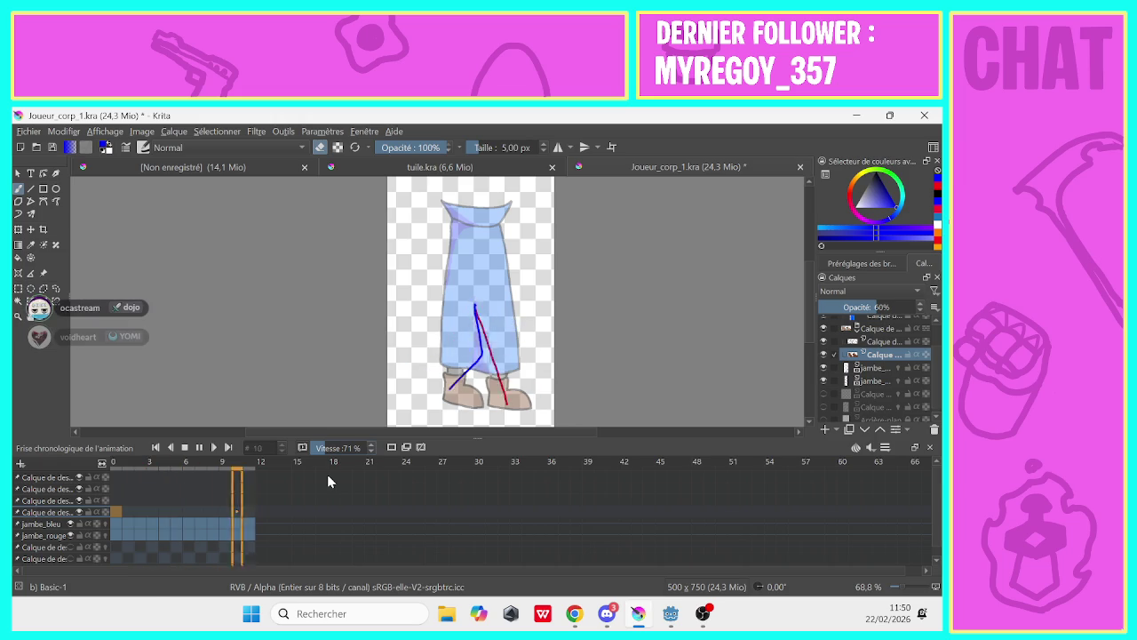
Drop the Vitesse slider to 55%, stop playback on frame 0, and open the Fichier menu
left_click_drag(327, 449, 317, 452)
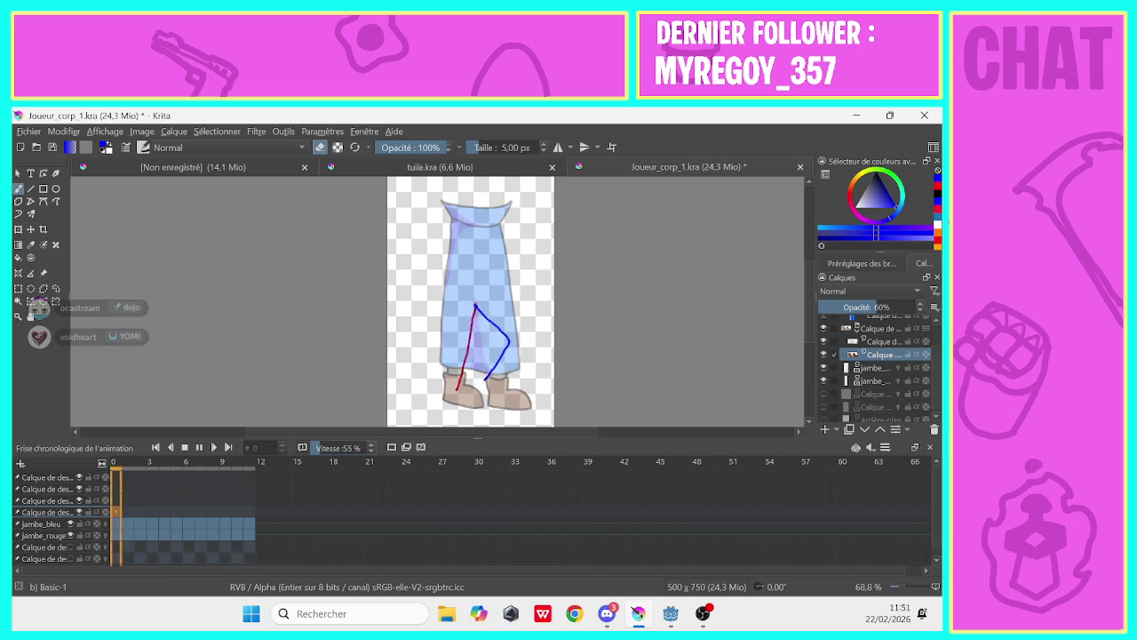
left_click(184, 447)
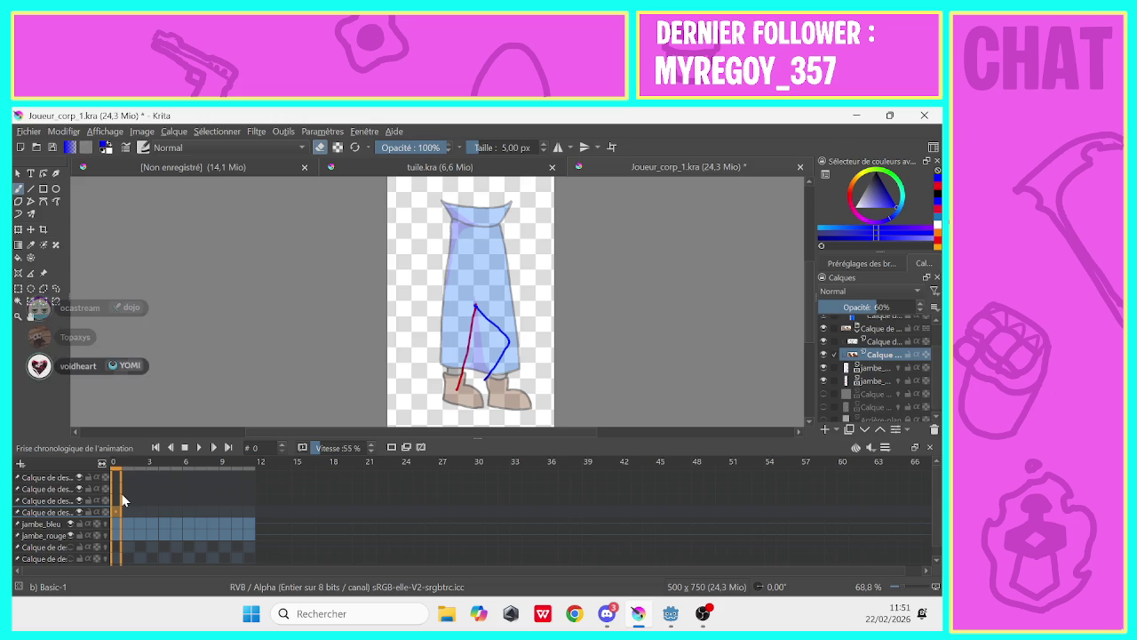
left_click(28, 132)
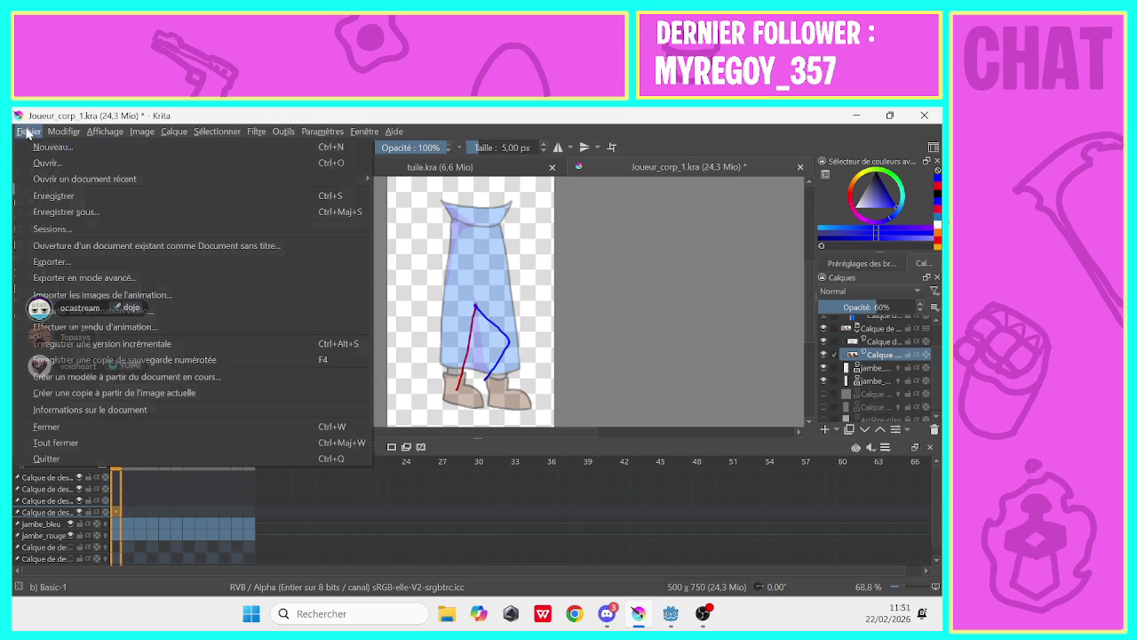
Save Joueur_corp_1.kra with Fichier > Enregistrer
left_click(35, 196)
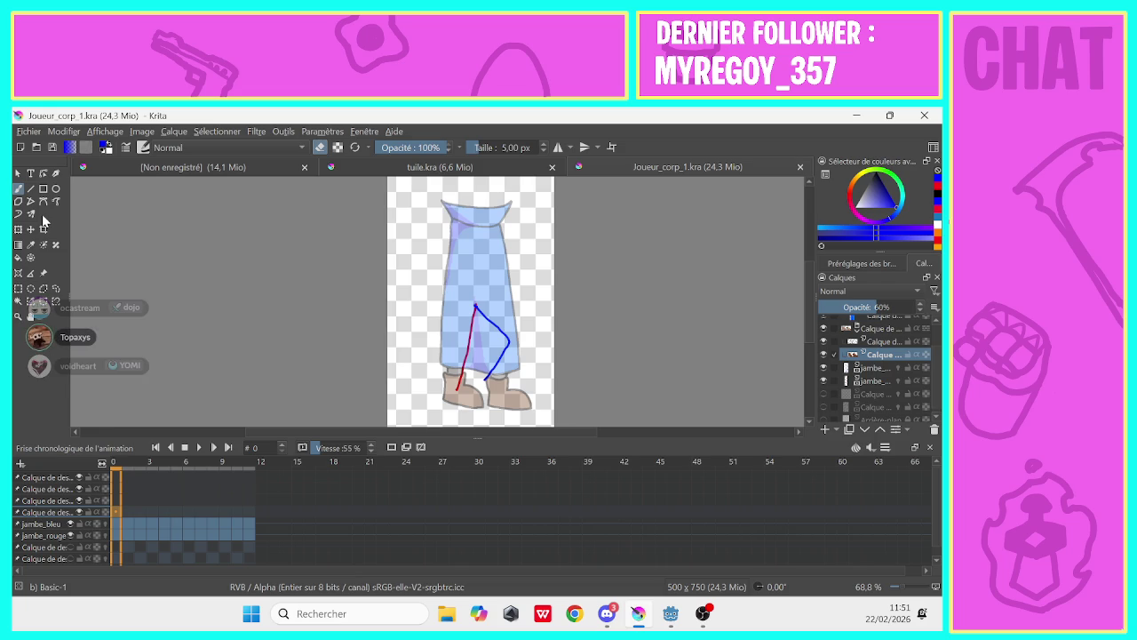
scroll(888, 355, "up", 2)
scroll(889, 356, "up", 1)
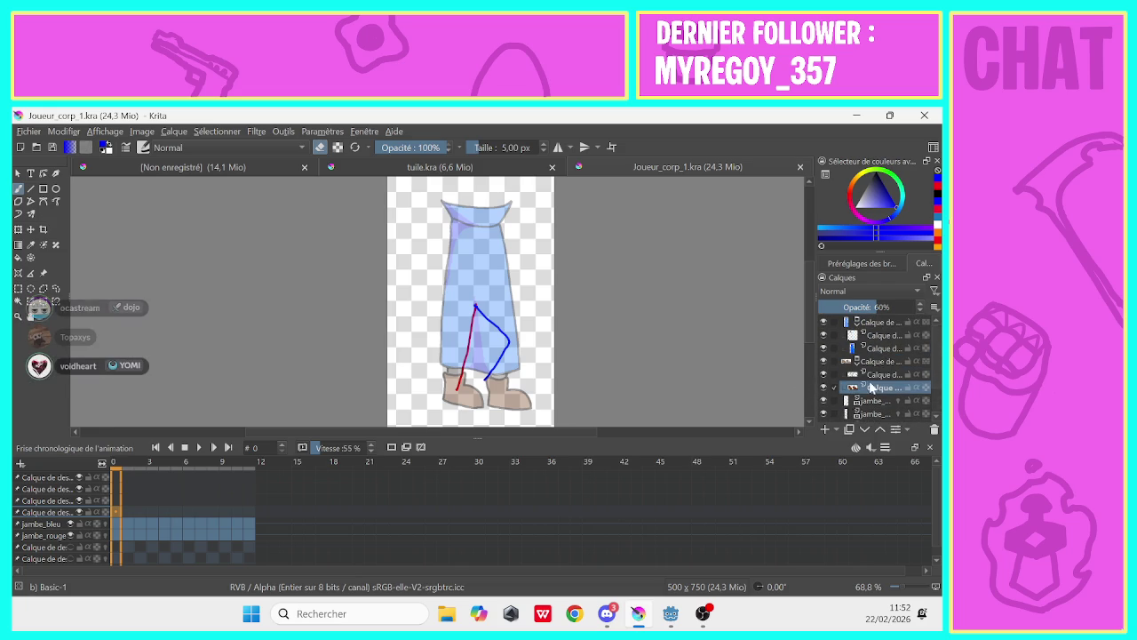
Hide the layer above, and set the boots layer and skirt group to 100% opacity
left_click(859, 375)
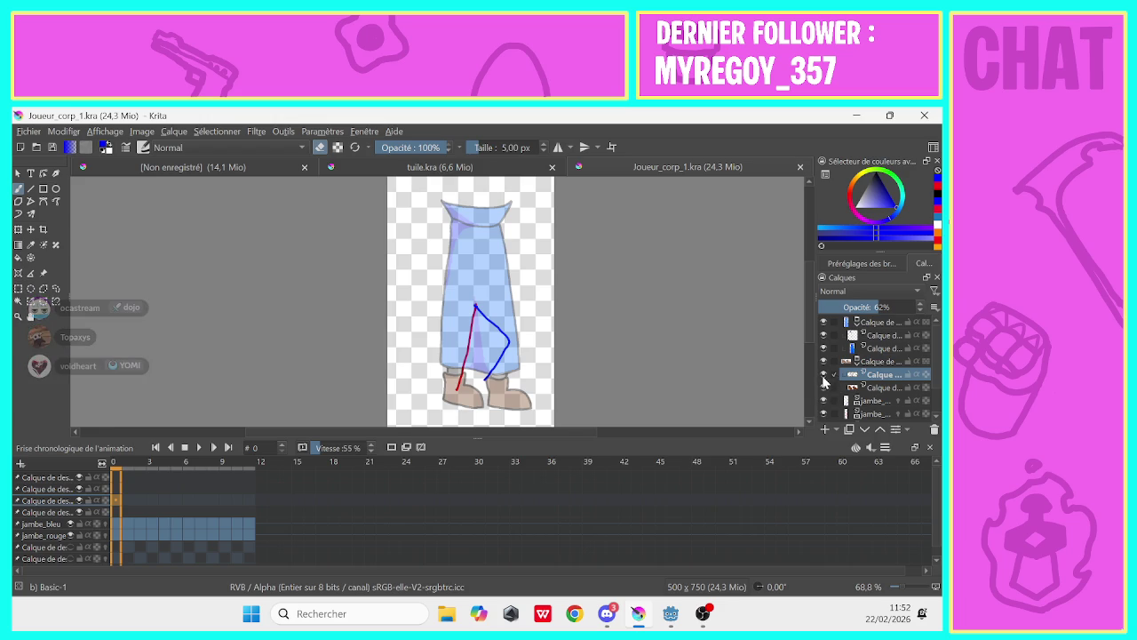
left_click(823, 376)
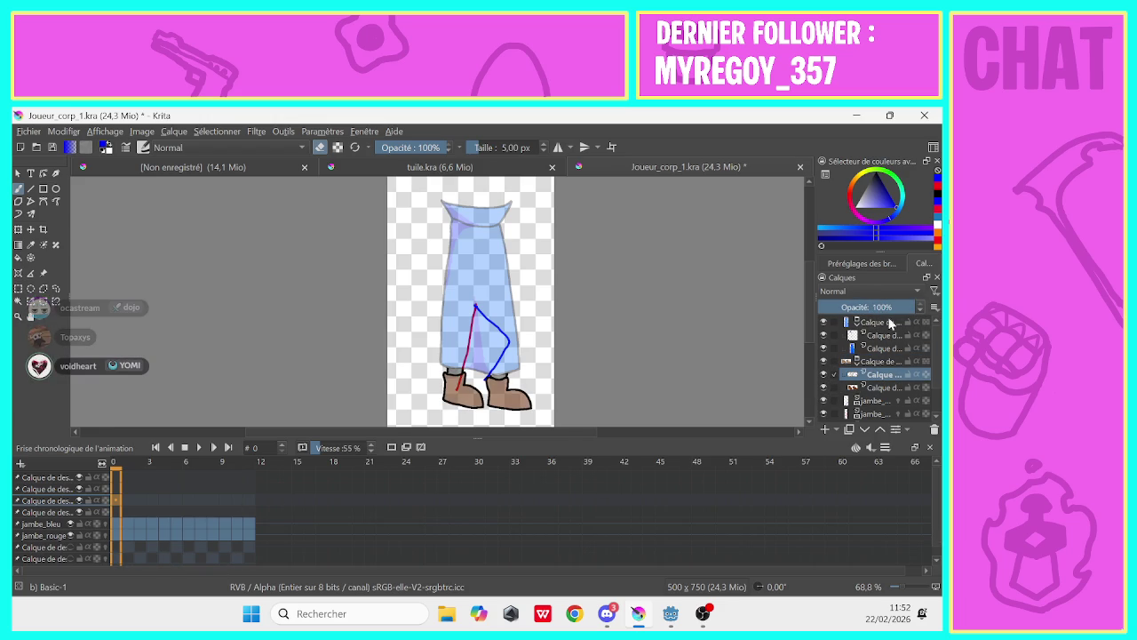
left_click(875, 389)
left_click_drag(876, 306, 924, 306)
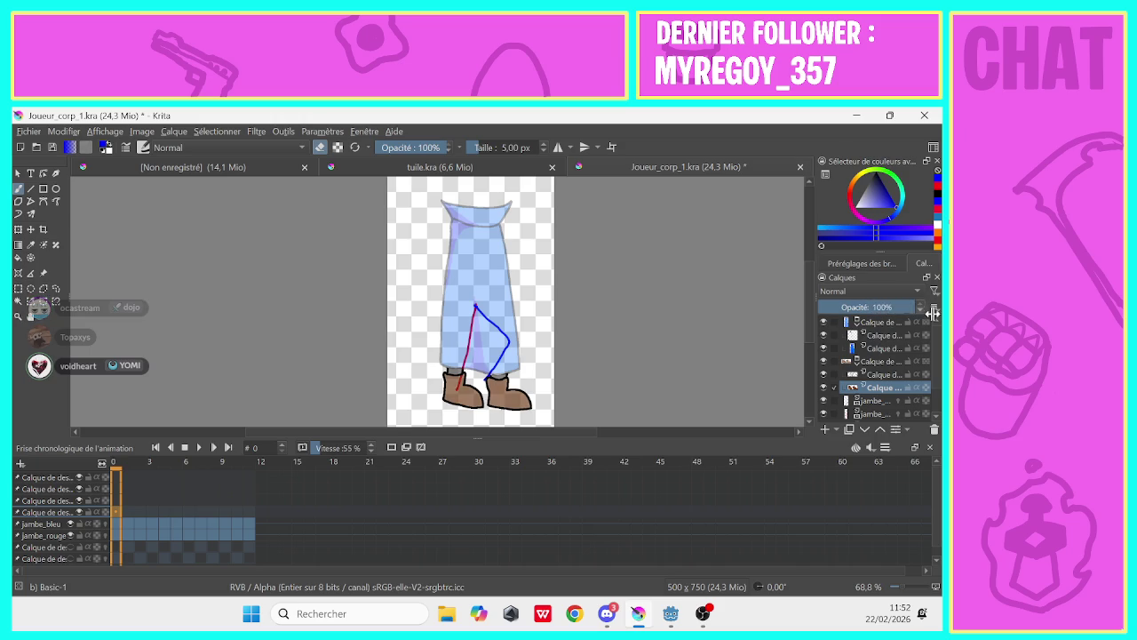
left_click(878, 351)
key("Page_Up")
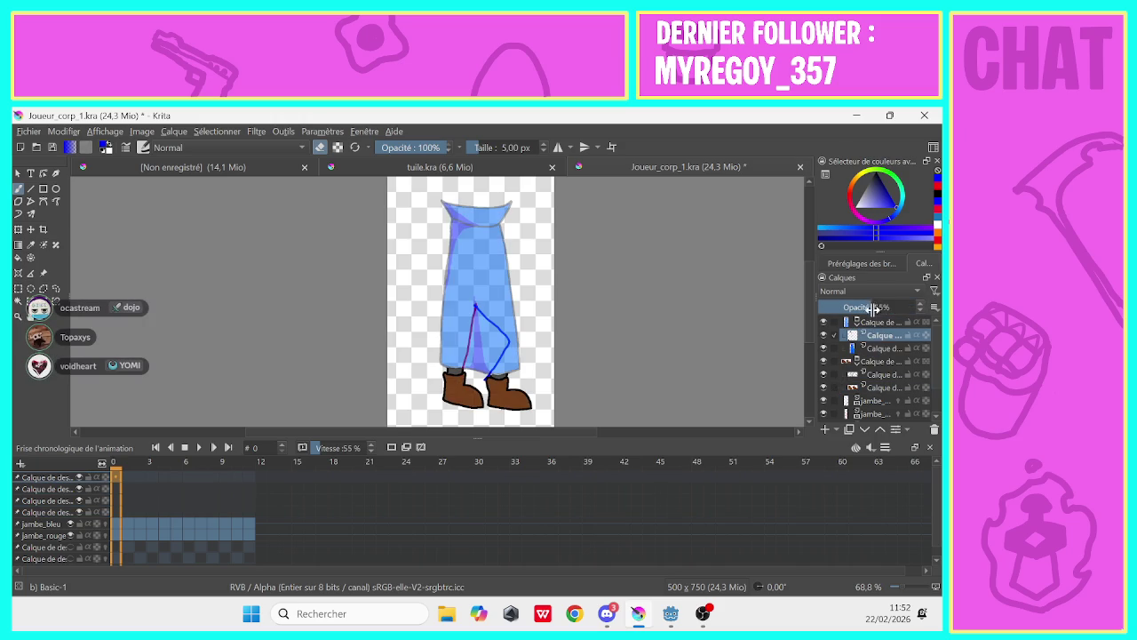
key("Page_Up")
left_click_drag(875, 306, 920, 306)
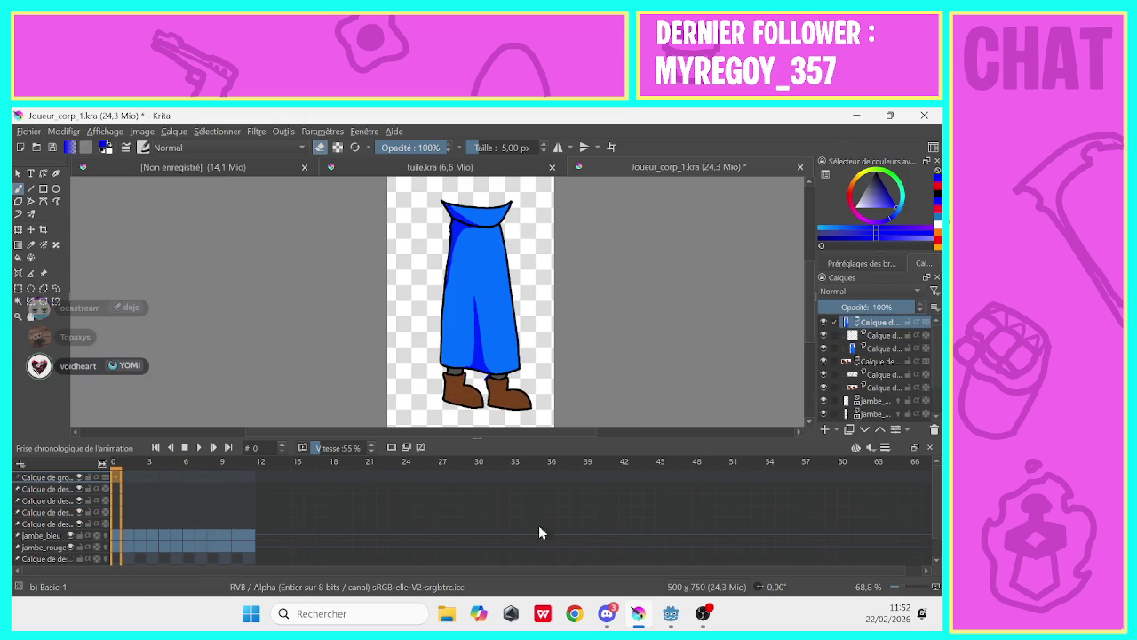
Drag jambe_bleu and jambe_rouge above the skirt and boots at the top of the layer stack
scroll(908, 373, "down", 2)
scroll(930, 400, "down", 1)
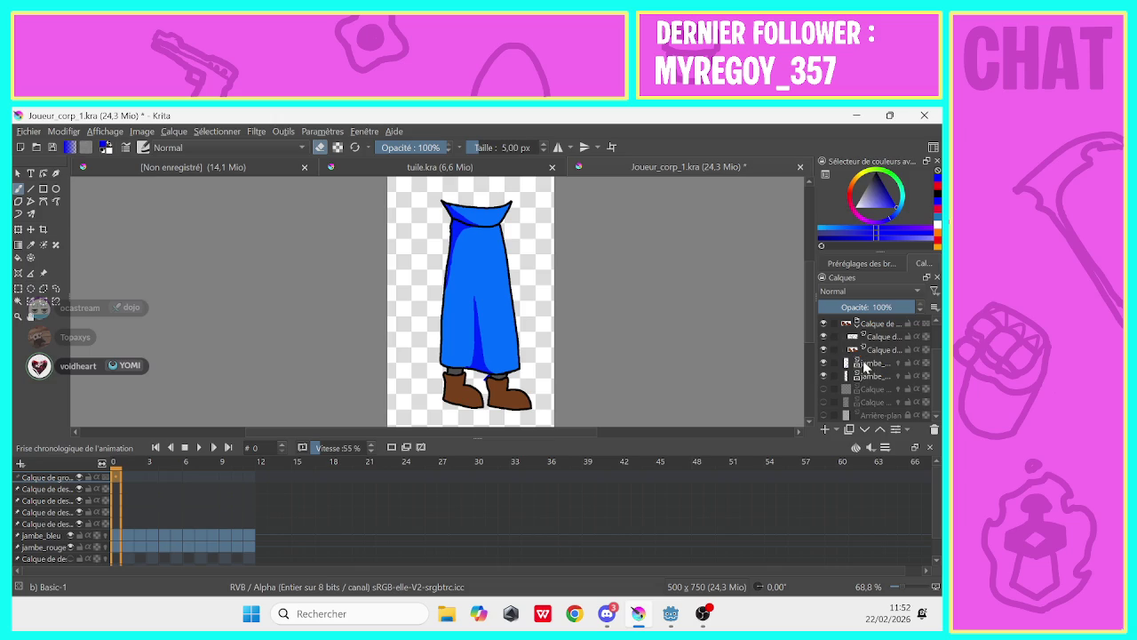
left_click_drag(866, 366, 866, 328)
scroll(865, 328, "up", 1)
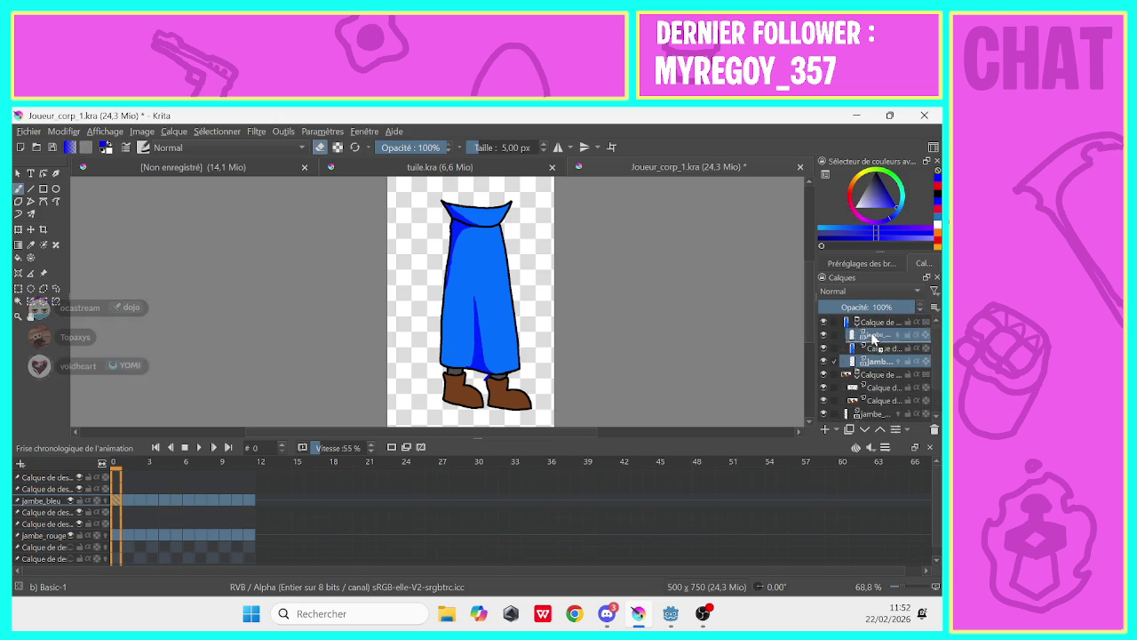
left_click_drag(872, 365, 867, 317)
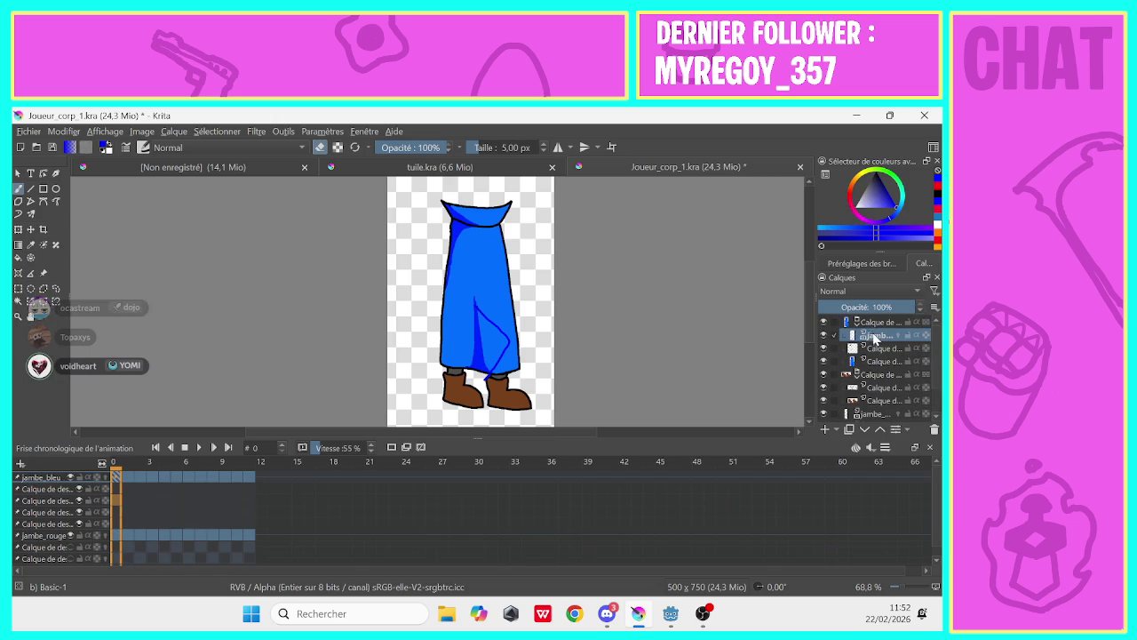
scroll(888, 365, "down", 2)
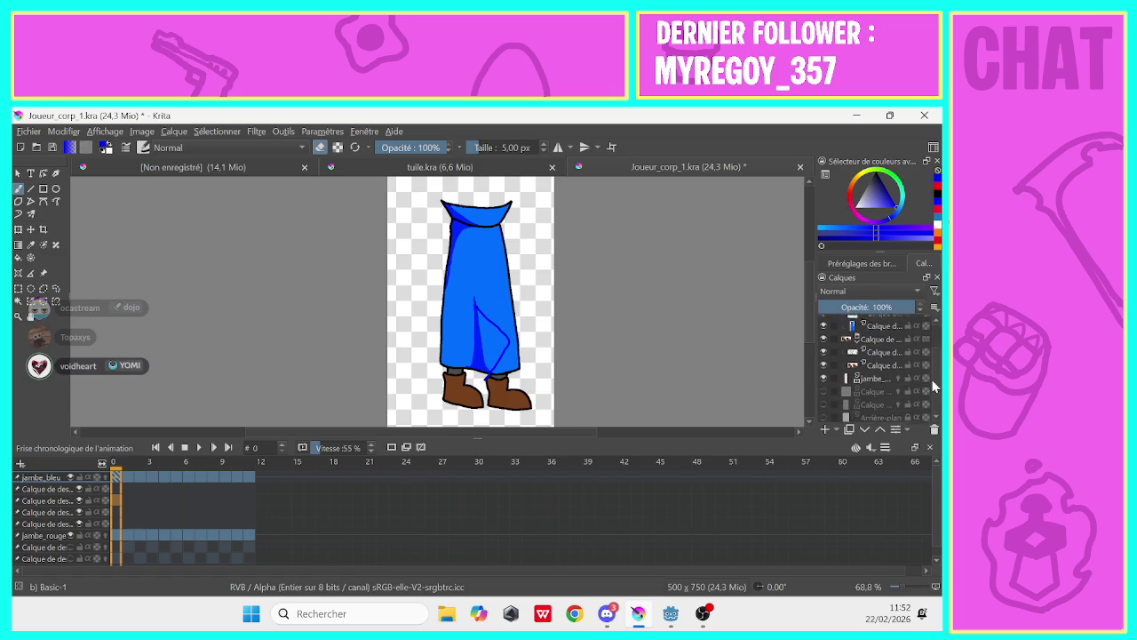
mouse_move(869, 374)
left_mouse_down()
mouse_move(864, 325)
mouse_move(879, 364)
mouse_move(872, 332)
left_mouse_up()
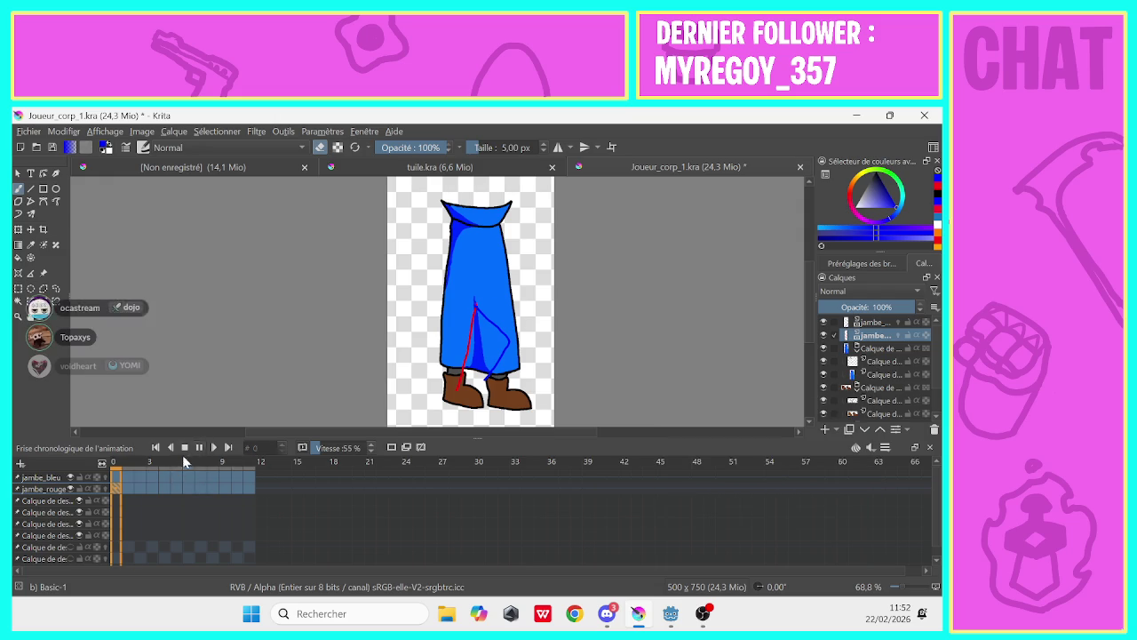
key("space")
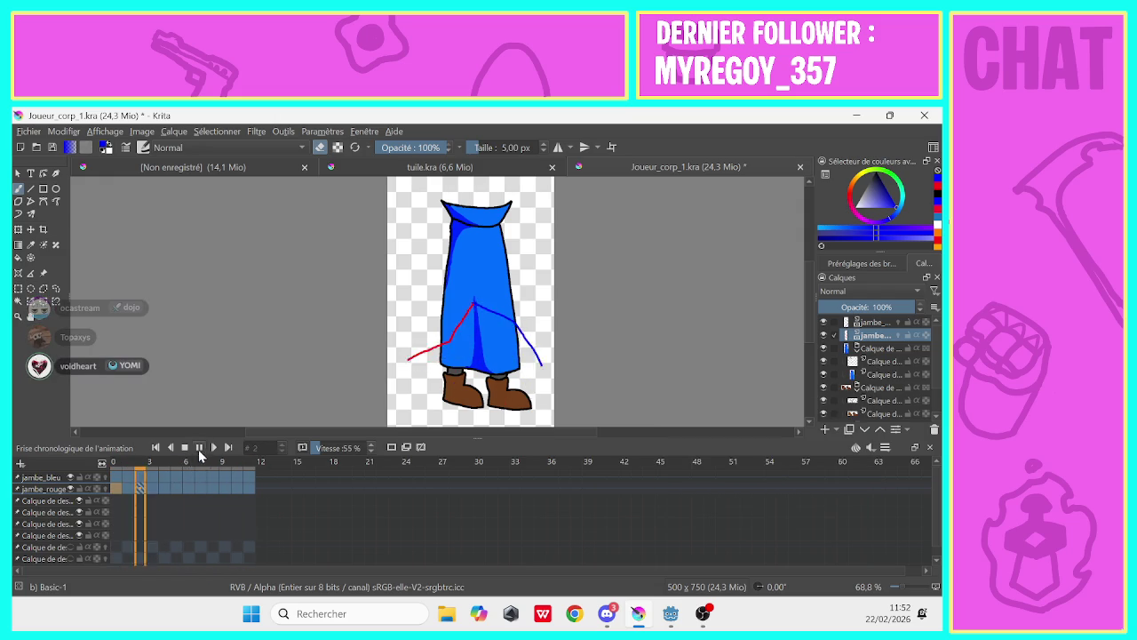
key("space")
key("space")
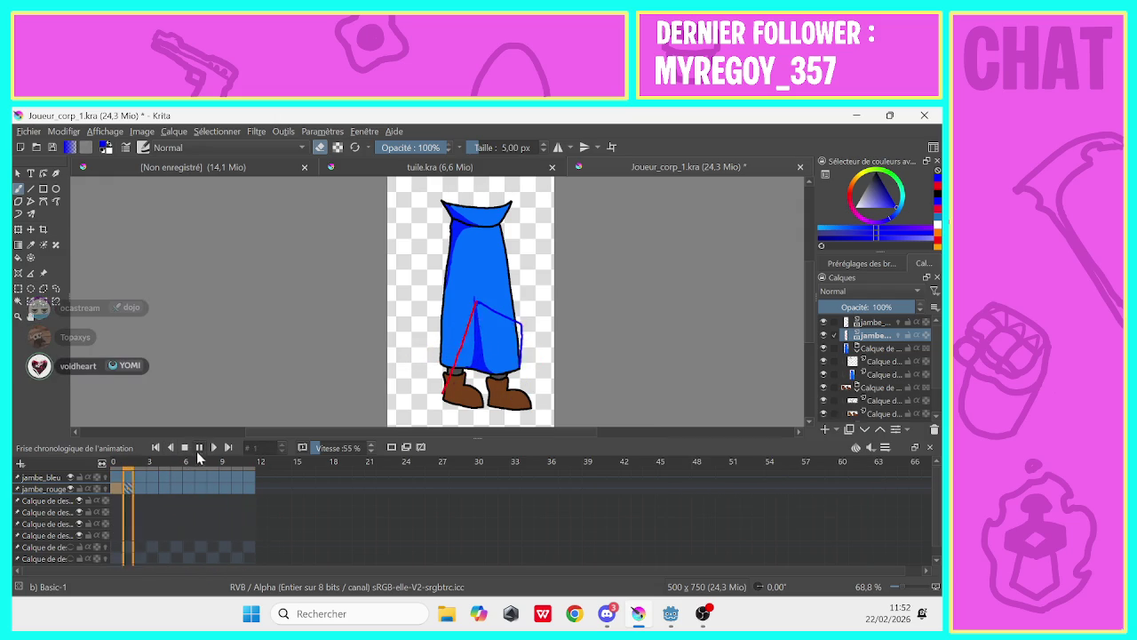
key("space")
left_click(116, 488)
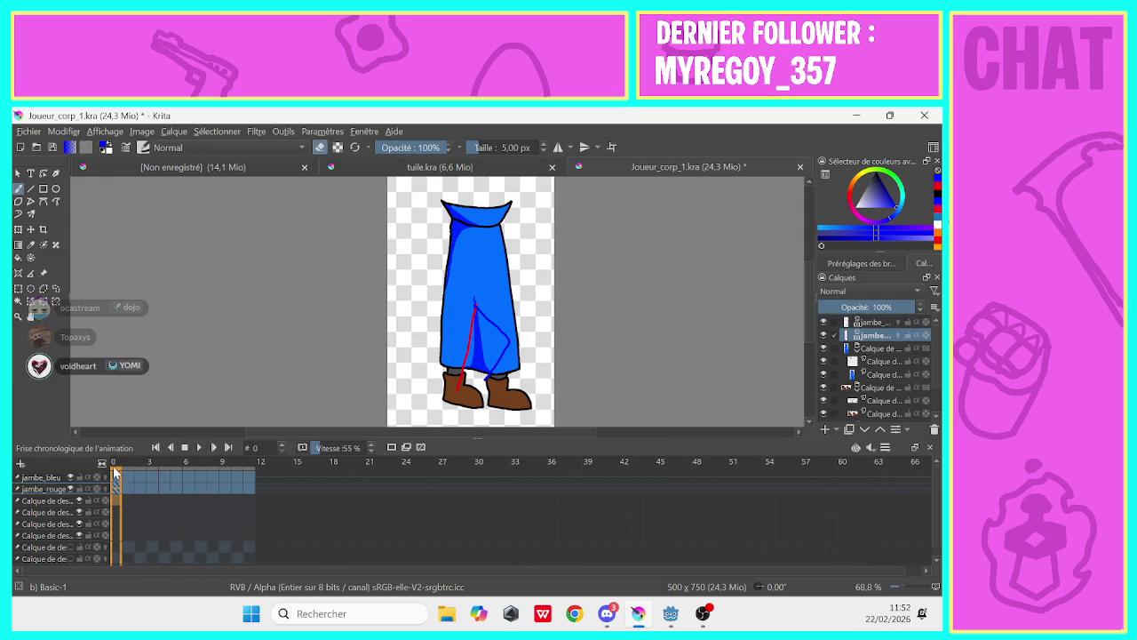
left_click_drag(806, 320, 807, 326)
left_click(851, 400)
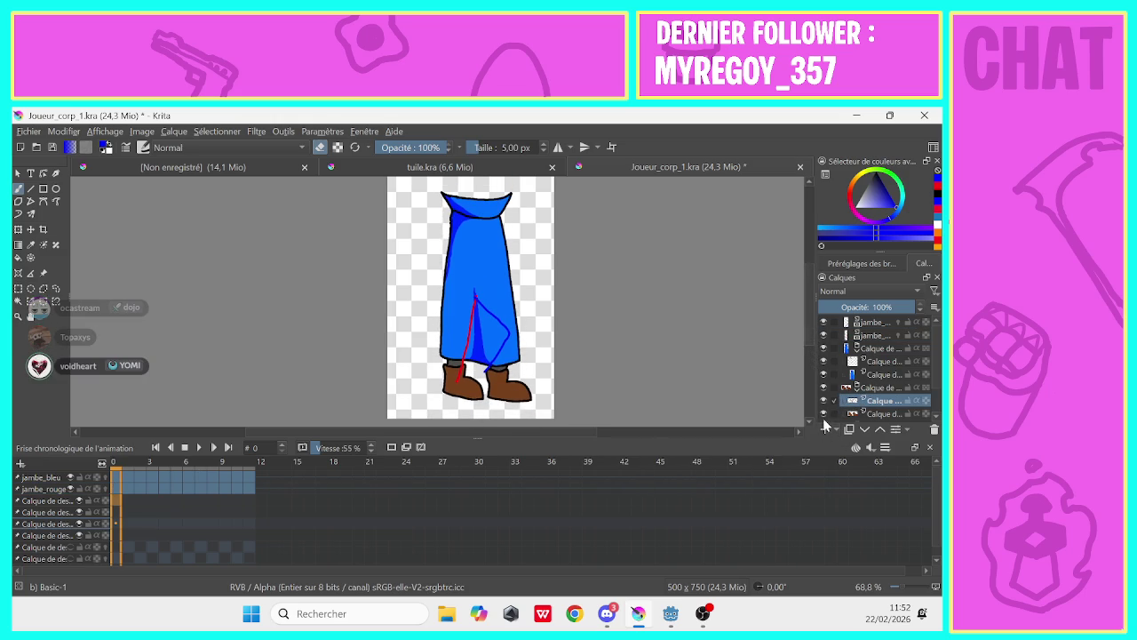
mouse_move(30, 229)
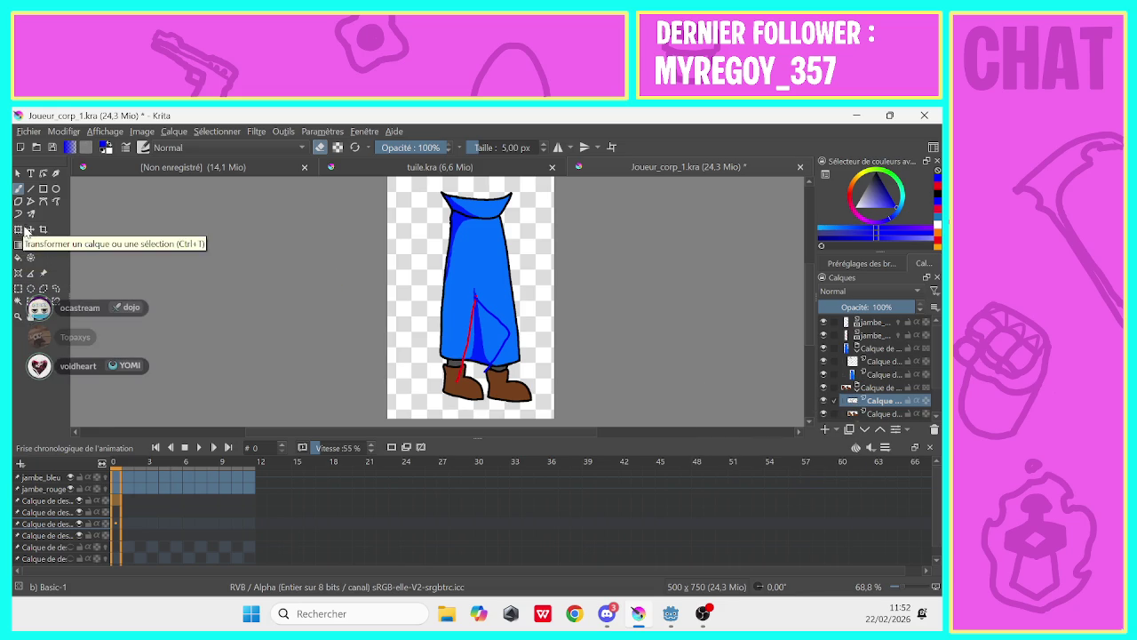
Draw a rectangular selection enclosing the left boot on the boots layer
left_click(18, 288)
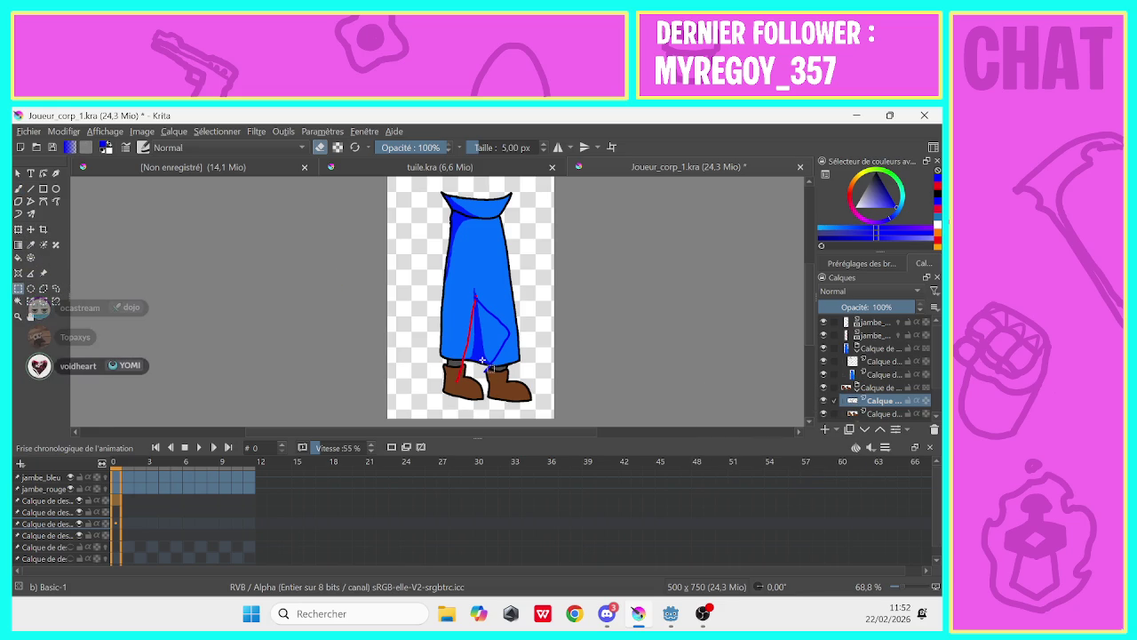
mouse_move(491, 401)
left_mouse_down()
mouse_move(485, 364)
mouse_move(446, 411)
mouse_move(438, 402)
mouse_move(463, 388)
left_mouse_up()
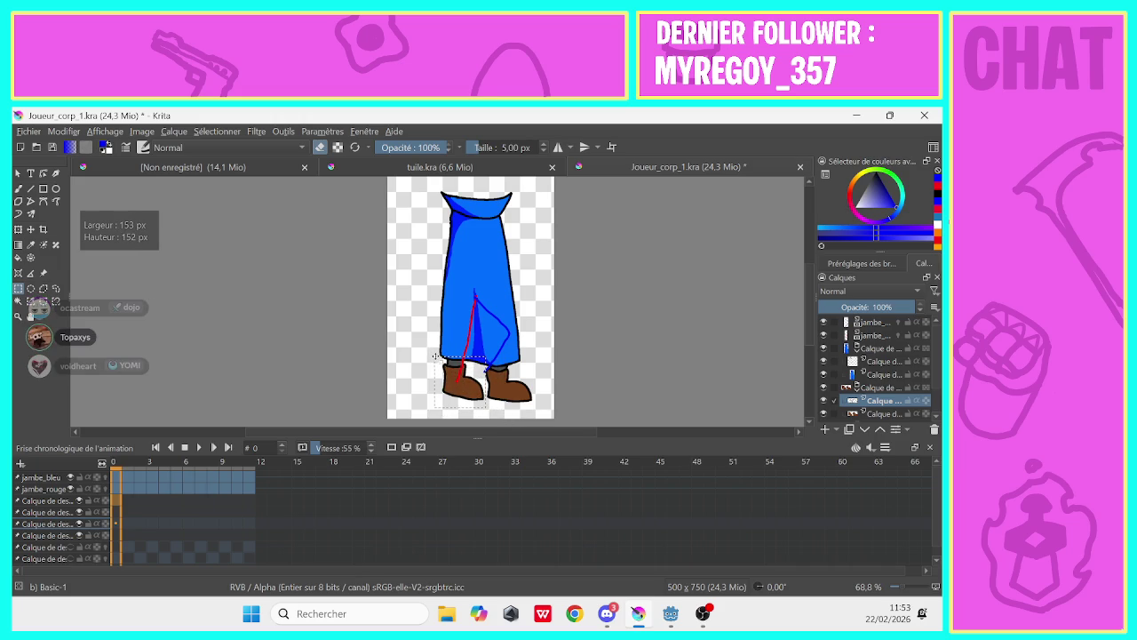
left_click_drag(444, 358, 459, 379)
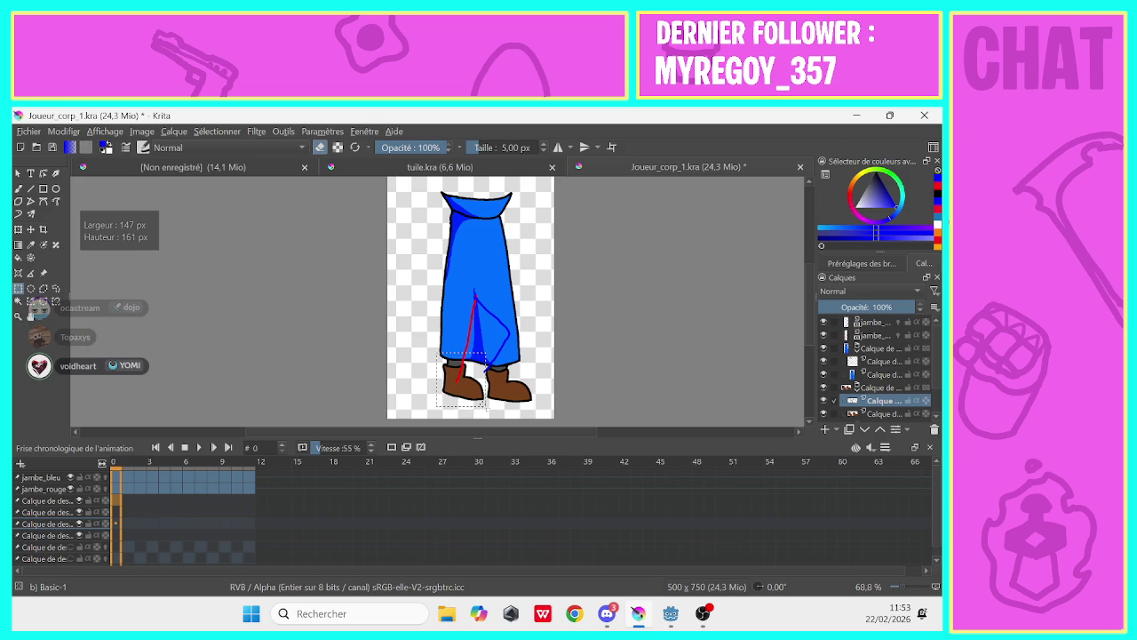
left_click_drag(460, 378, 446, 389)
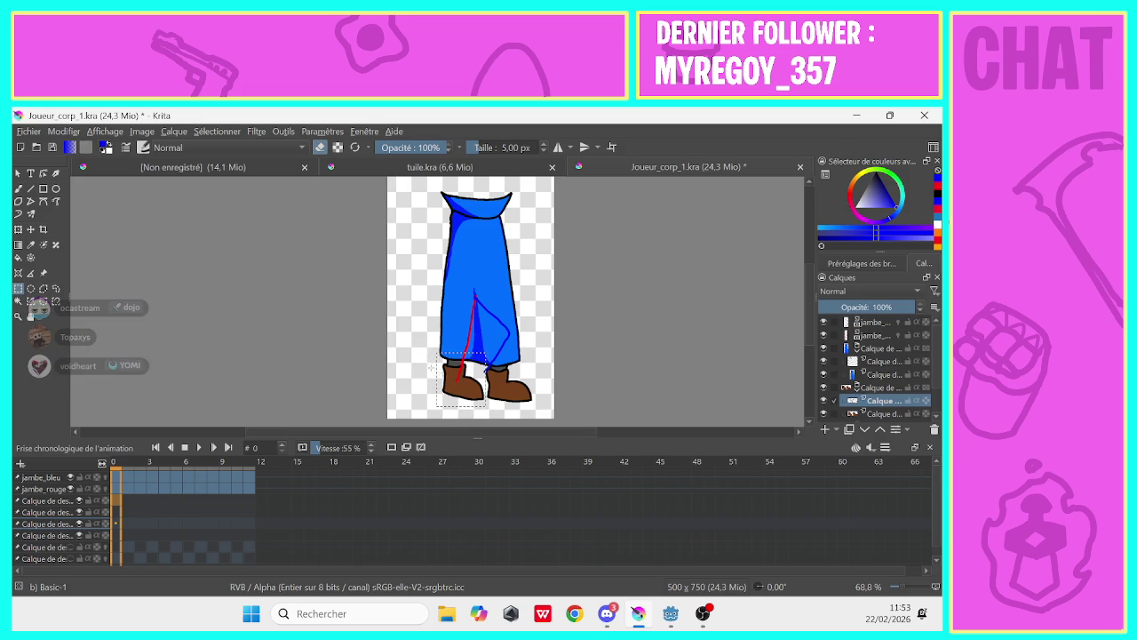
mouse_move(430, 356)
left_mouse_down()
mouse_move(480, 401)
mouse_move(435, 402)
left_mouse_up()
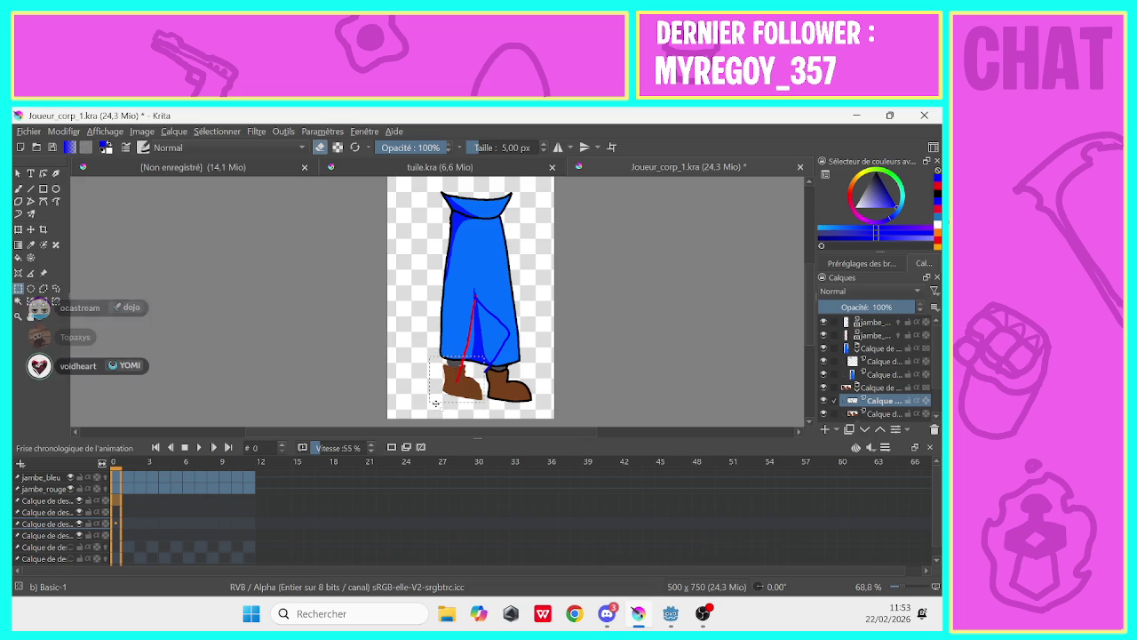
scroll(935, 380, "down", 1)
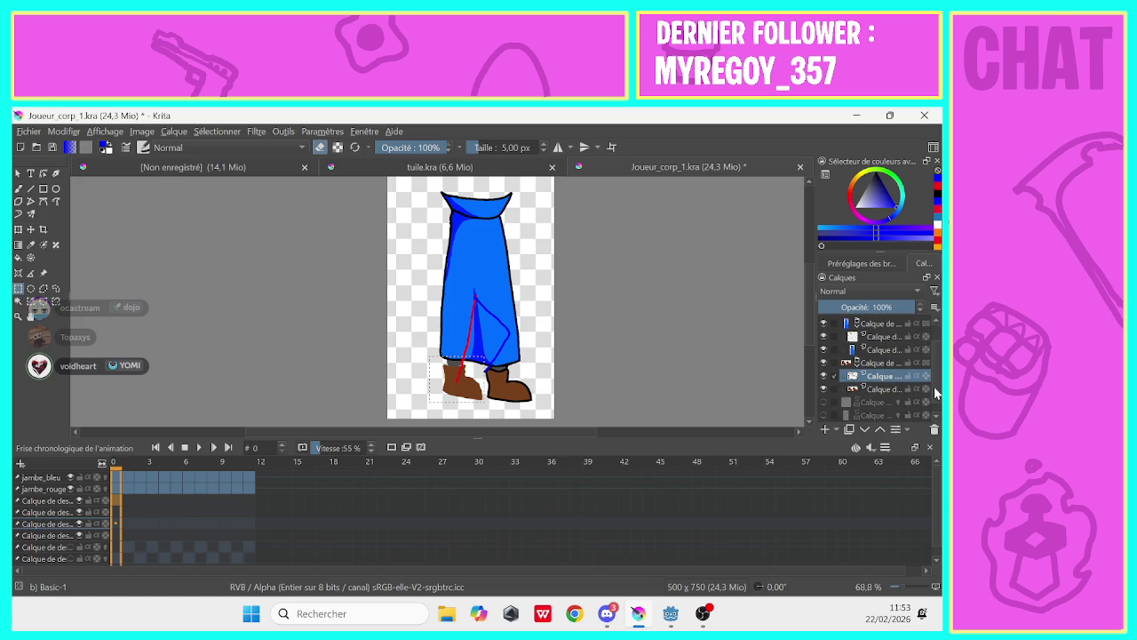
Paste the selected boot into a new layer and remove a layer from the animation timeline
left_click(825, 430)
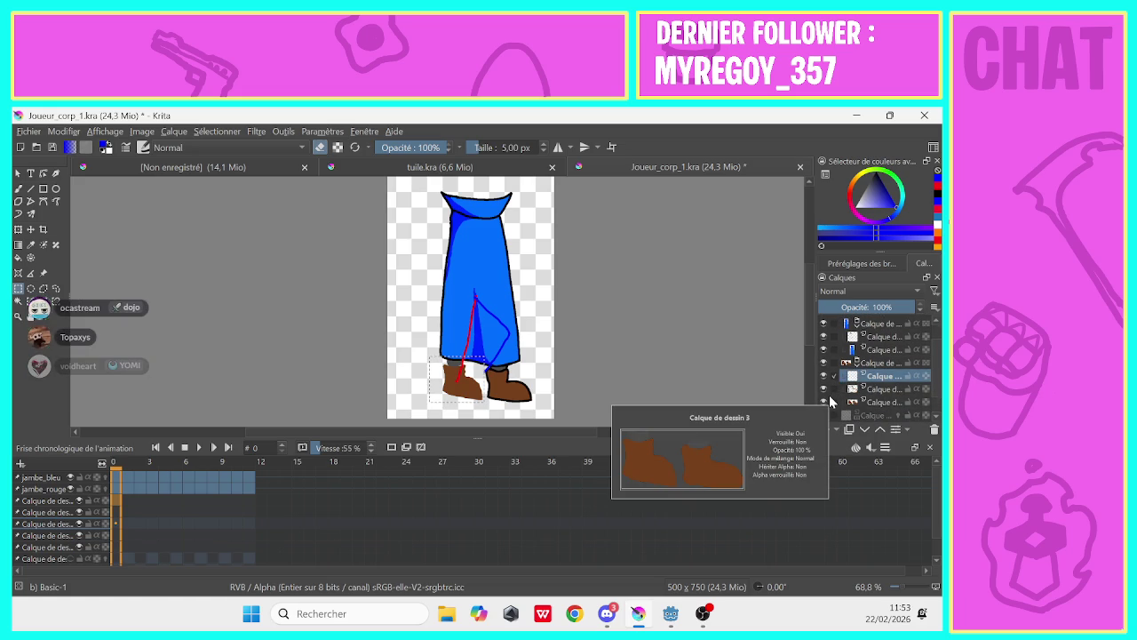
key("ctrl+v")
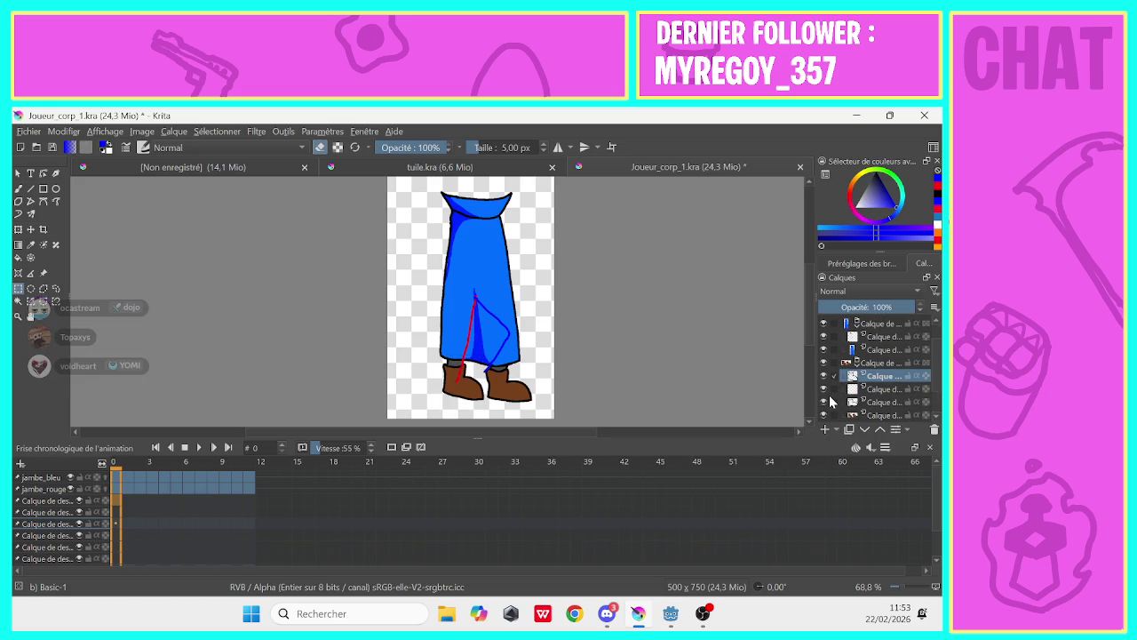
left_click(875, 393)
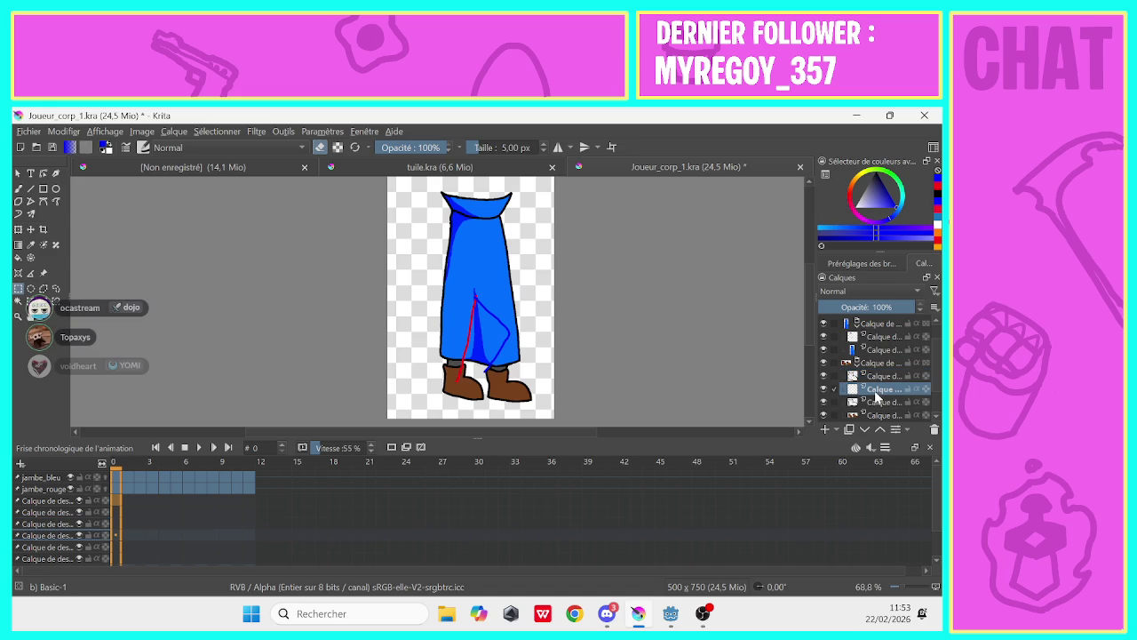
right_click(875, 394)
left_click(809, 242)
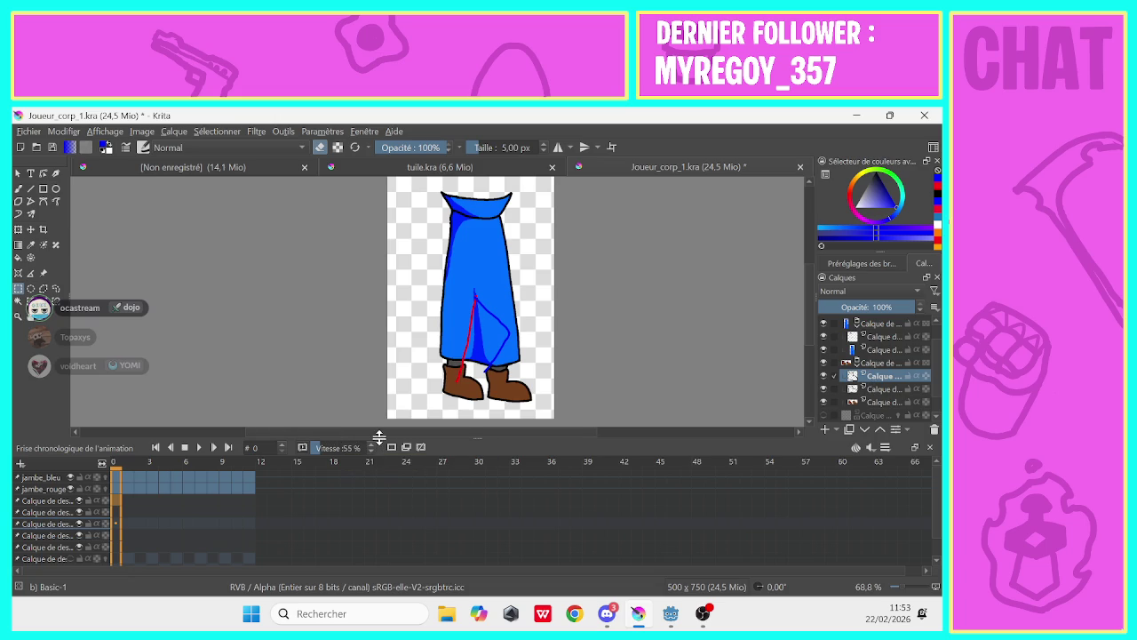
Hide the cape layers and the boots' brown fill, leaving only the black boot outlines visible
left_click(824, 364)
left_click(824, 336)
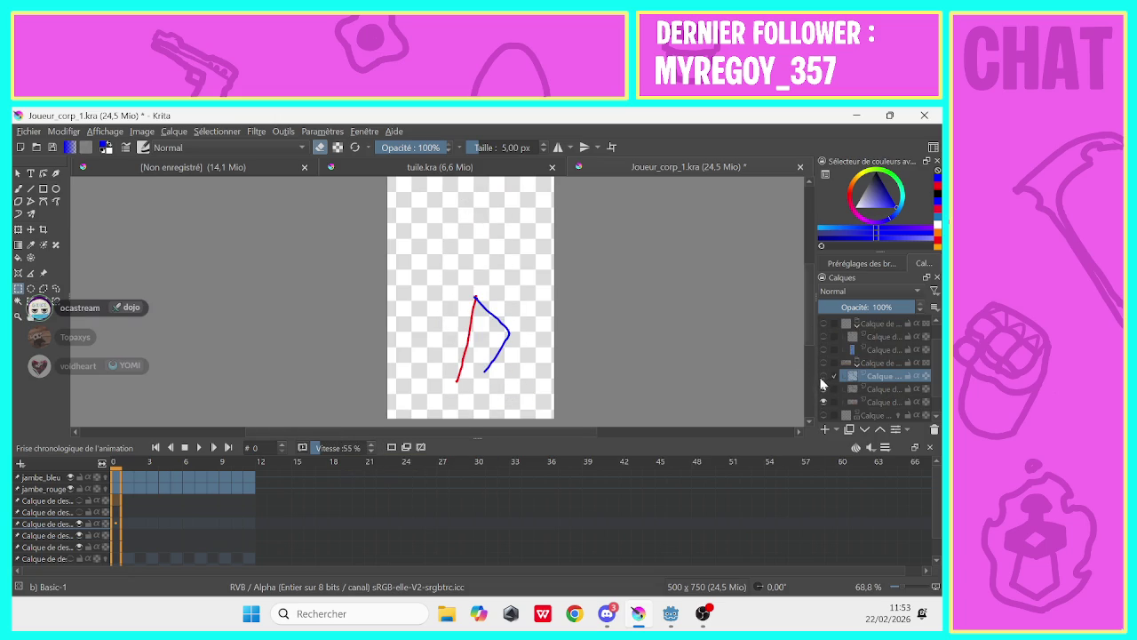
left_click(823, 349)
left_click(824, 363)
left_click(823, 401)
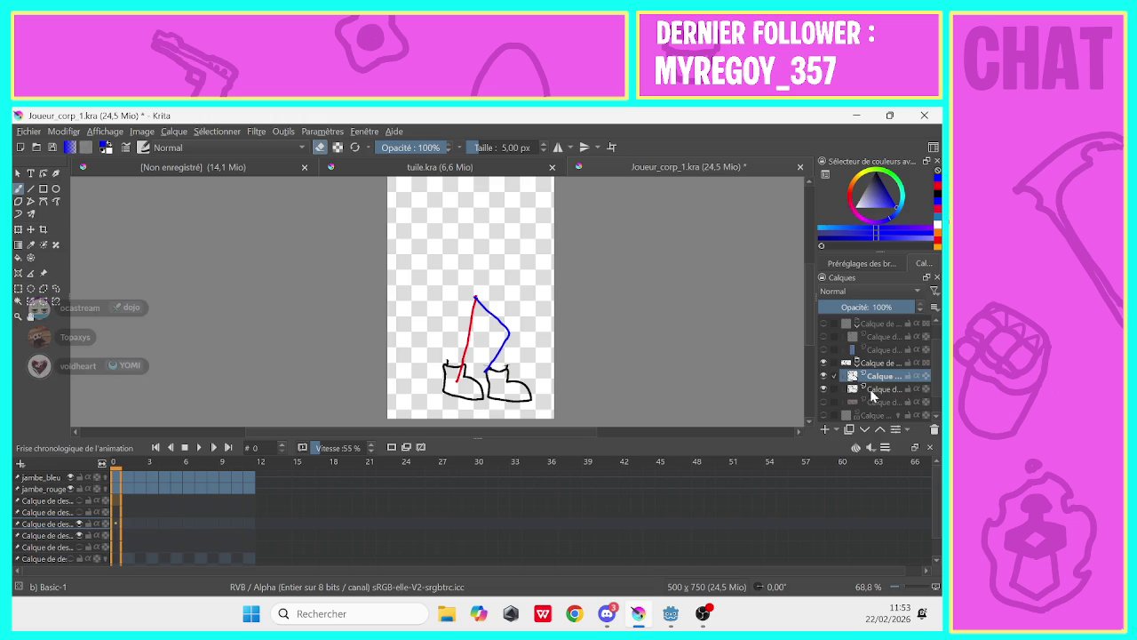
left_click(870, 391)
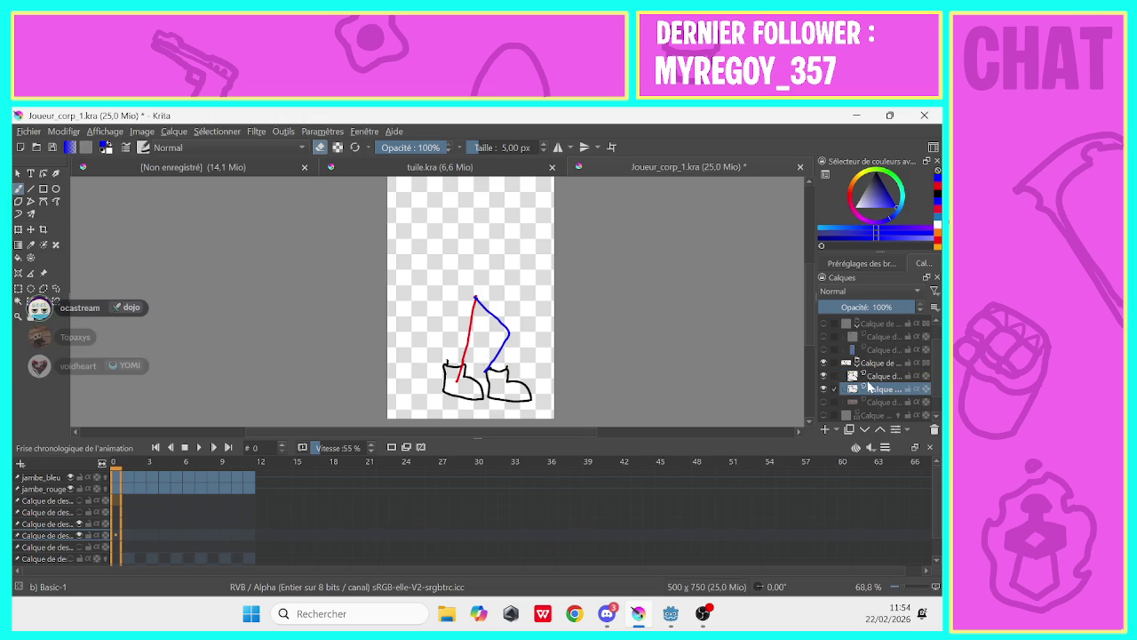
left_click(867, 379)
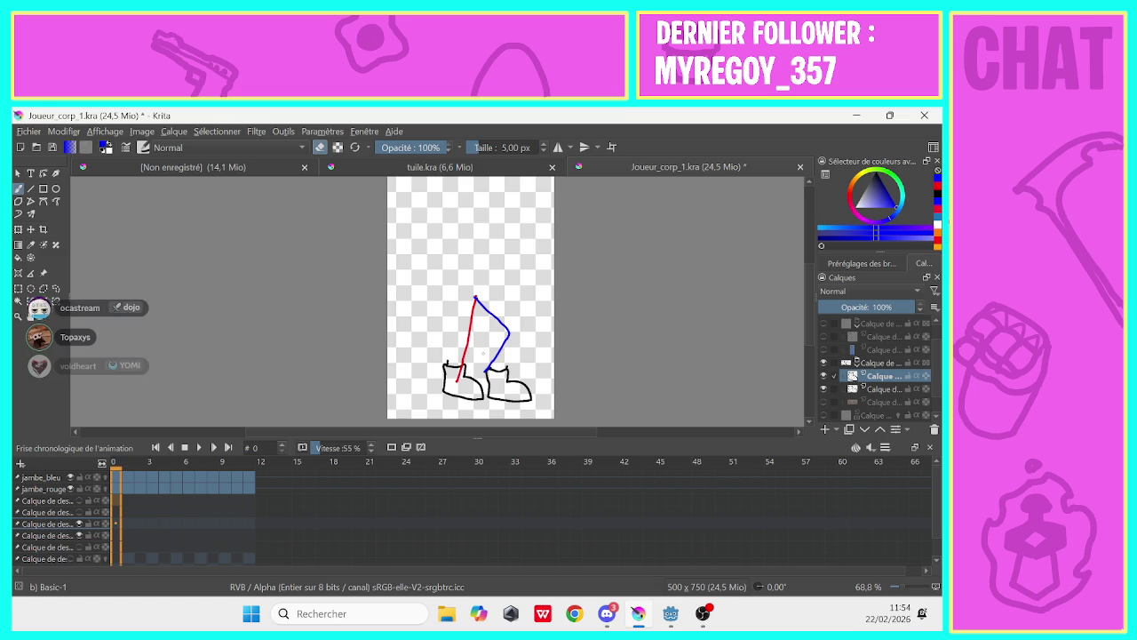
Shift the left boot outline up and left onto the red leg's end and apply the transform
left_click(18, 229)
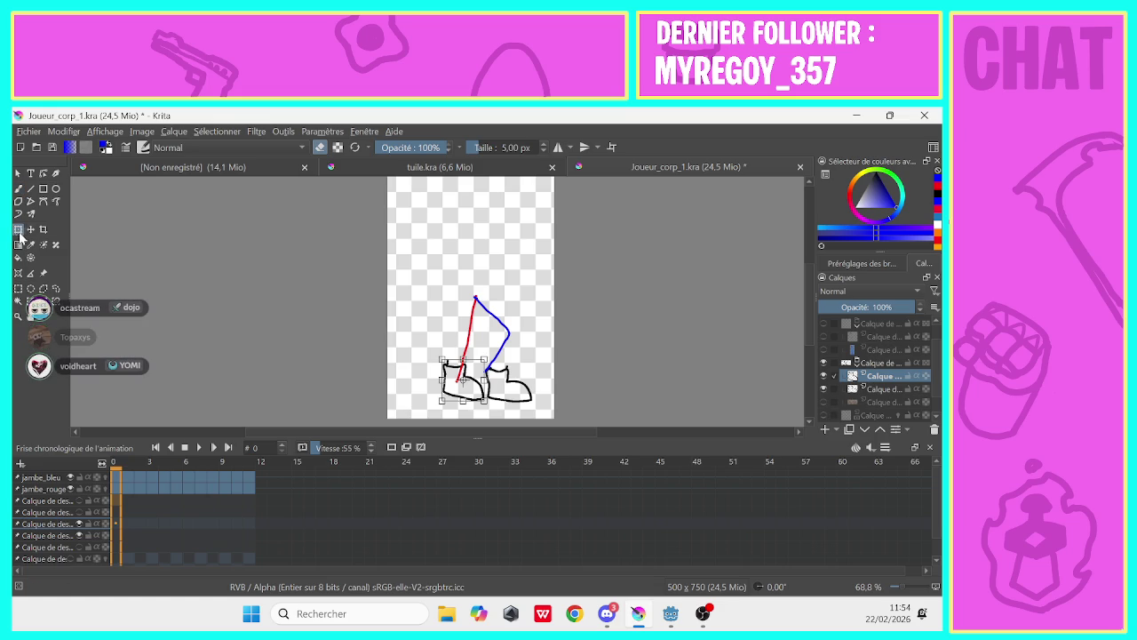
mouse_move(439, 355)
left_mouse_down()
mouse_move(439, 344)
mouse_move(452, 375)
mouse_move(455, 364)
left_mouse_up()
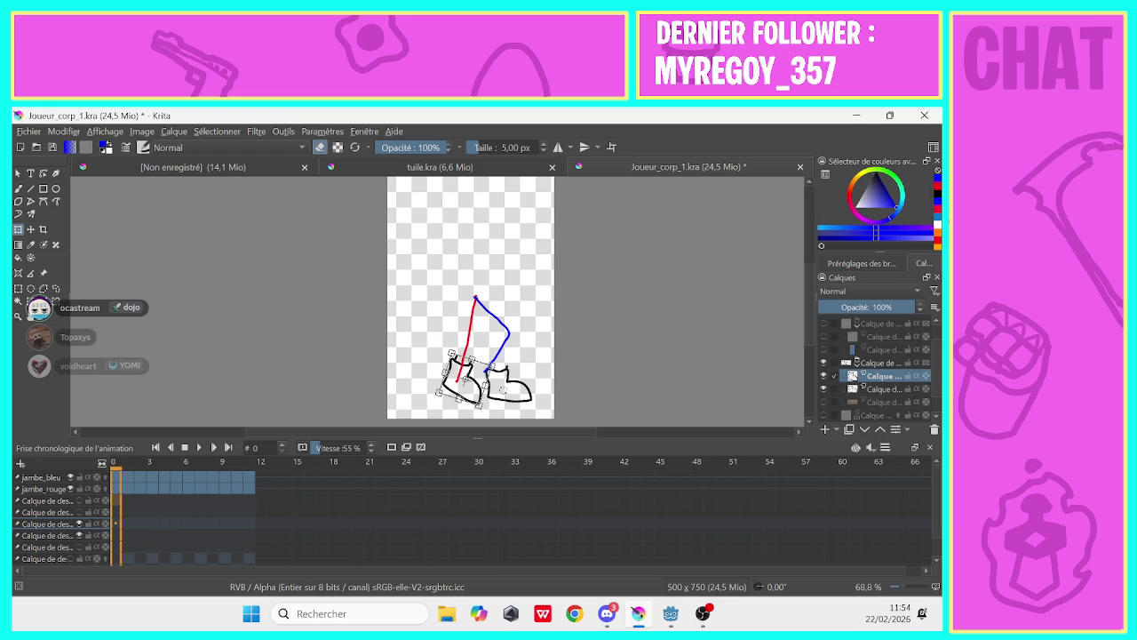
left_click(31, 229)
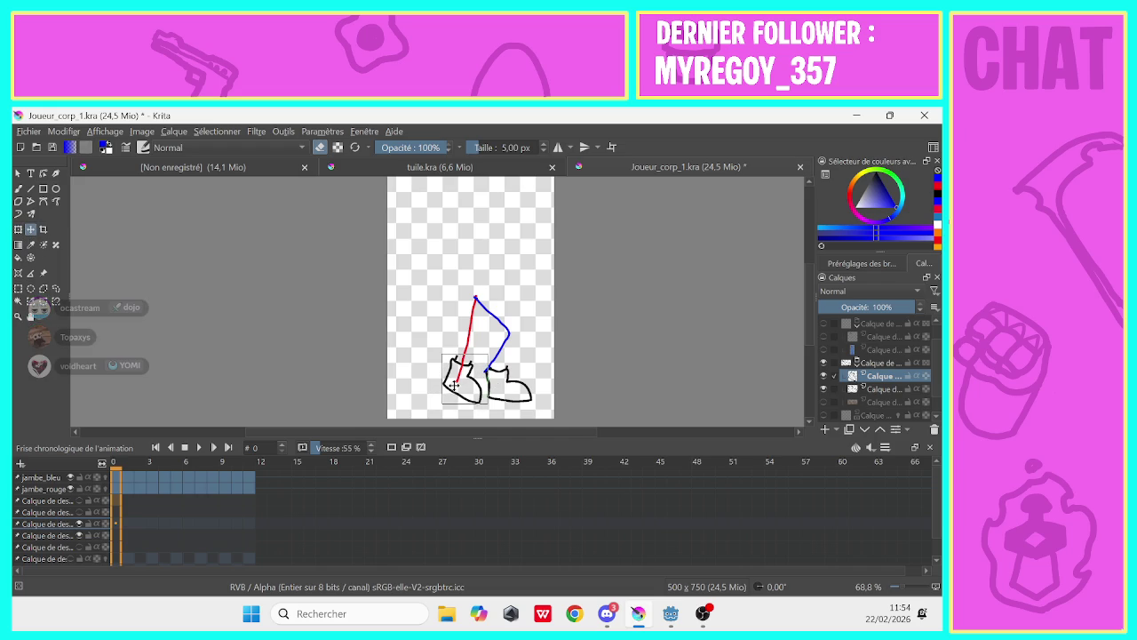
left_click(18, 229)
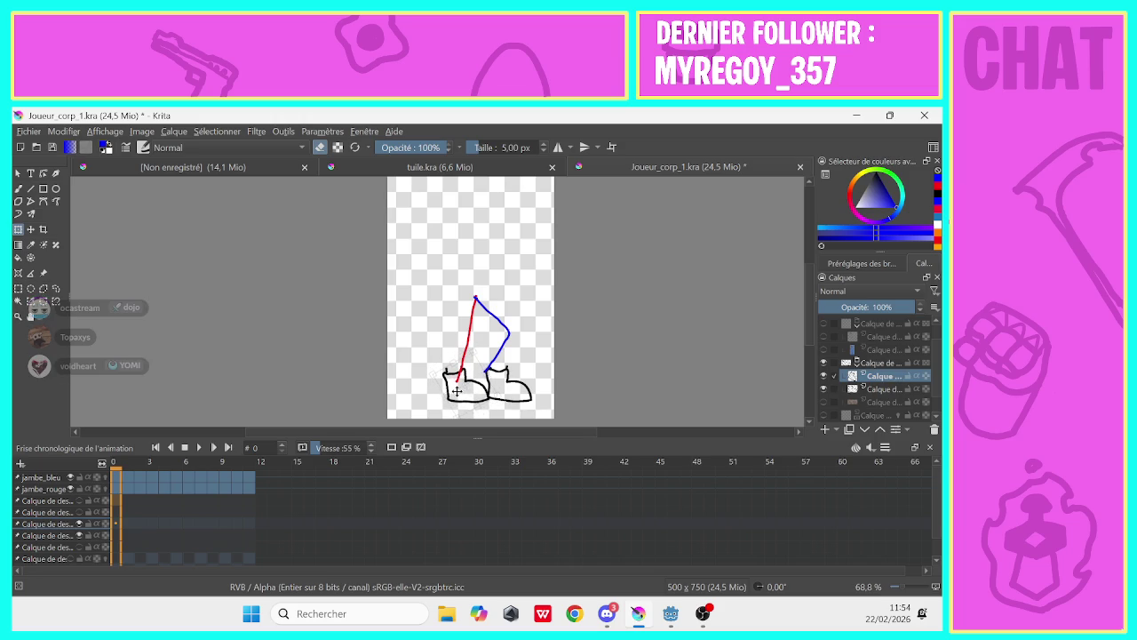
left_click_drag(455, 390, 455, 380)
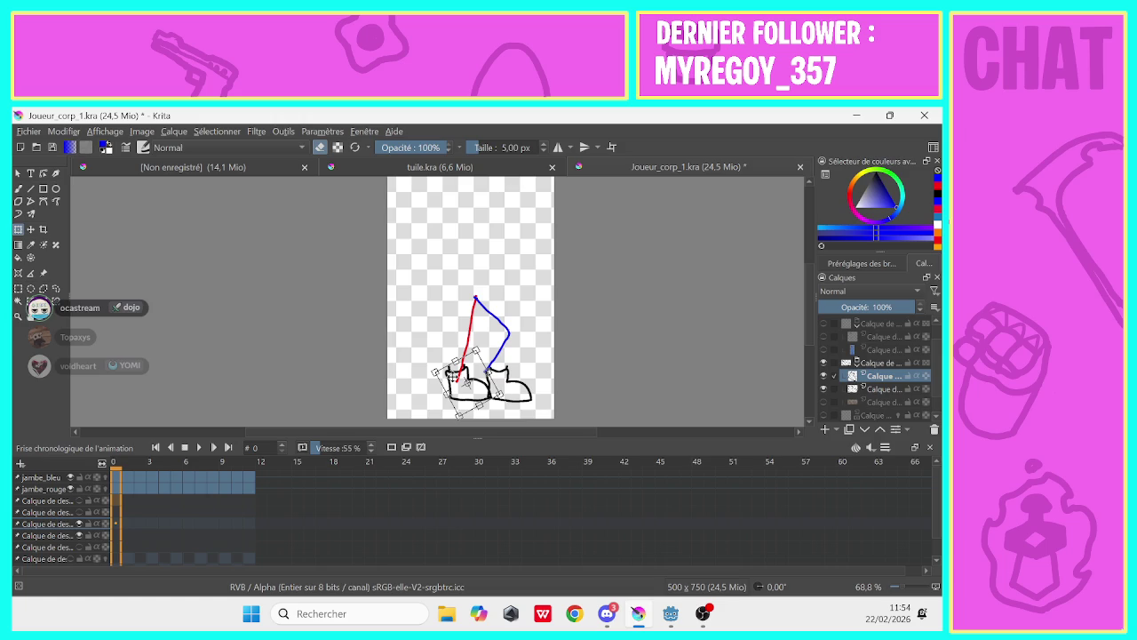
left_click(31, 229)
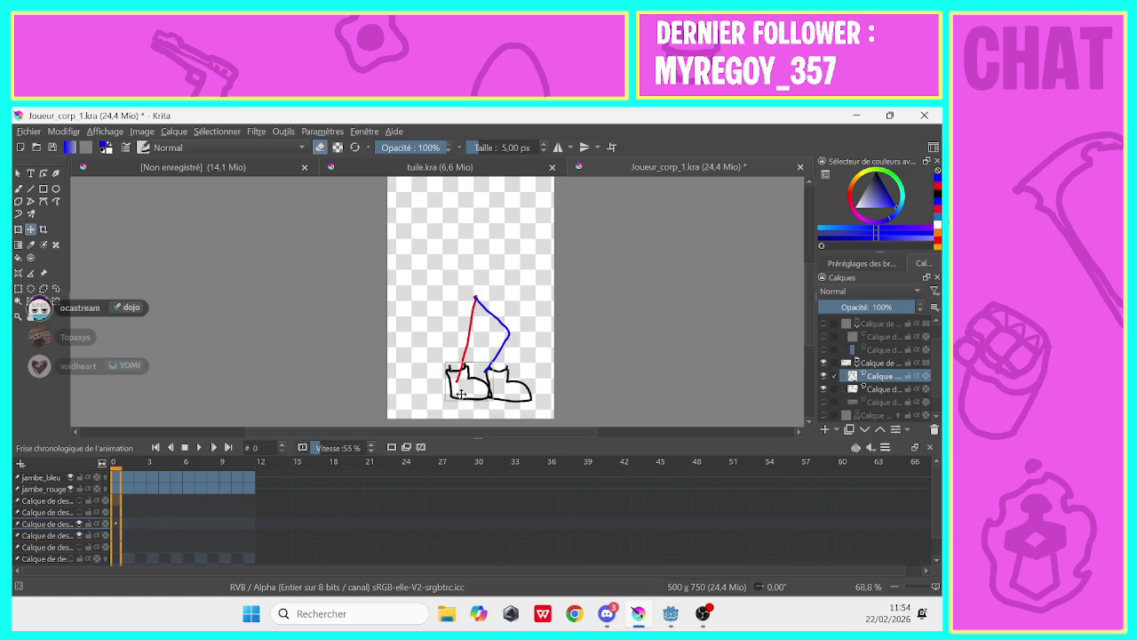
Move the right boot outline up toward the end of the blue leg
left_click(18, 231)
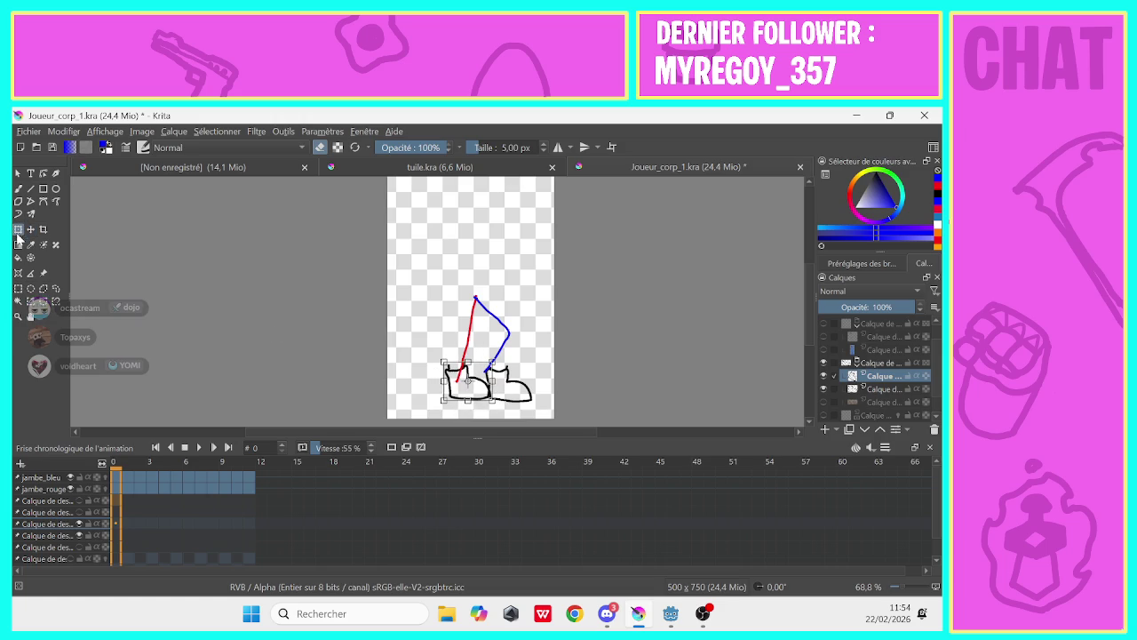
left_click(884, 391)
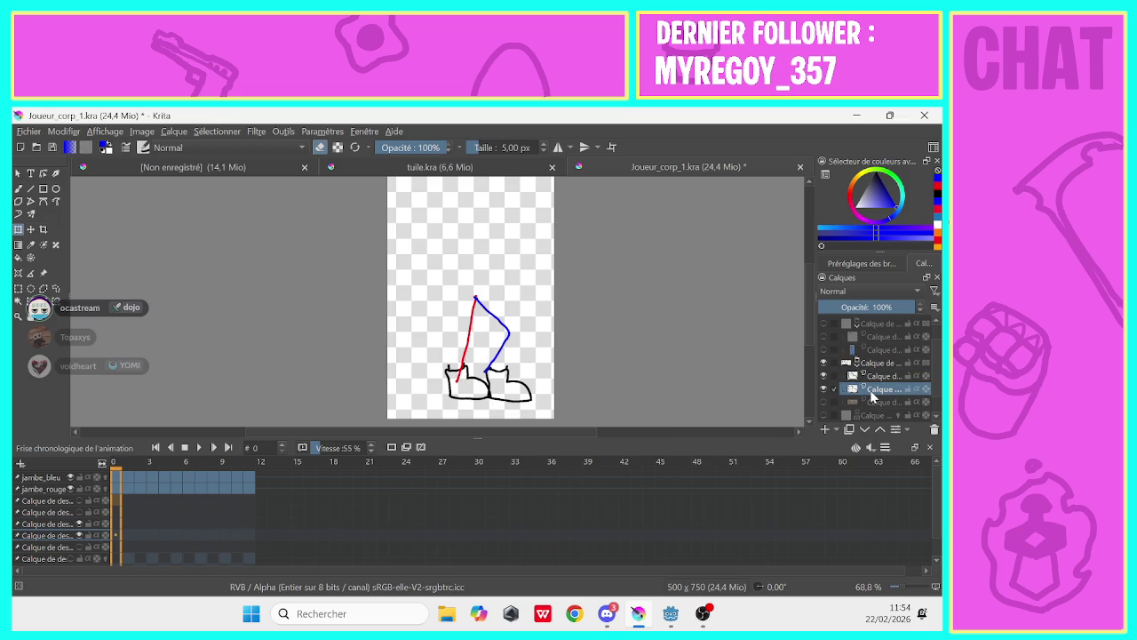
left_click(30, 230)
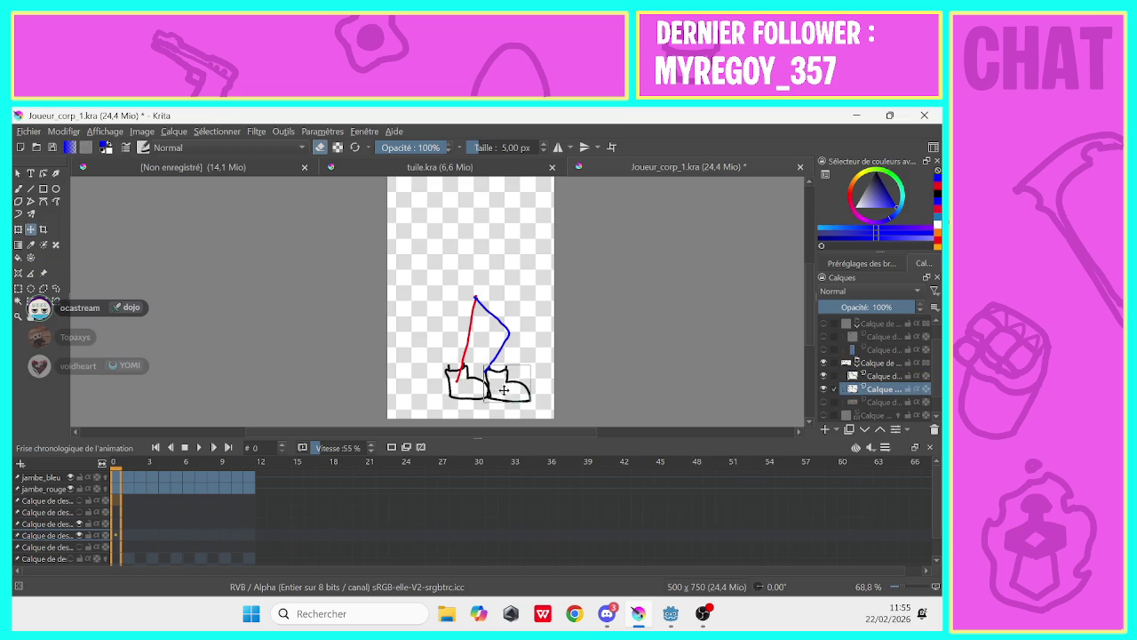
mouse_move(504, 390)
left_mouse_down()
mouse_move(491, 380)
mouse_move(533, 384)
left_mouse_up()
Rotate and enlarge the right boot so it tilts along the blue leg's angle
left_click(18, 231)
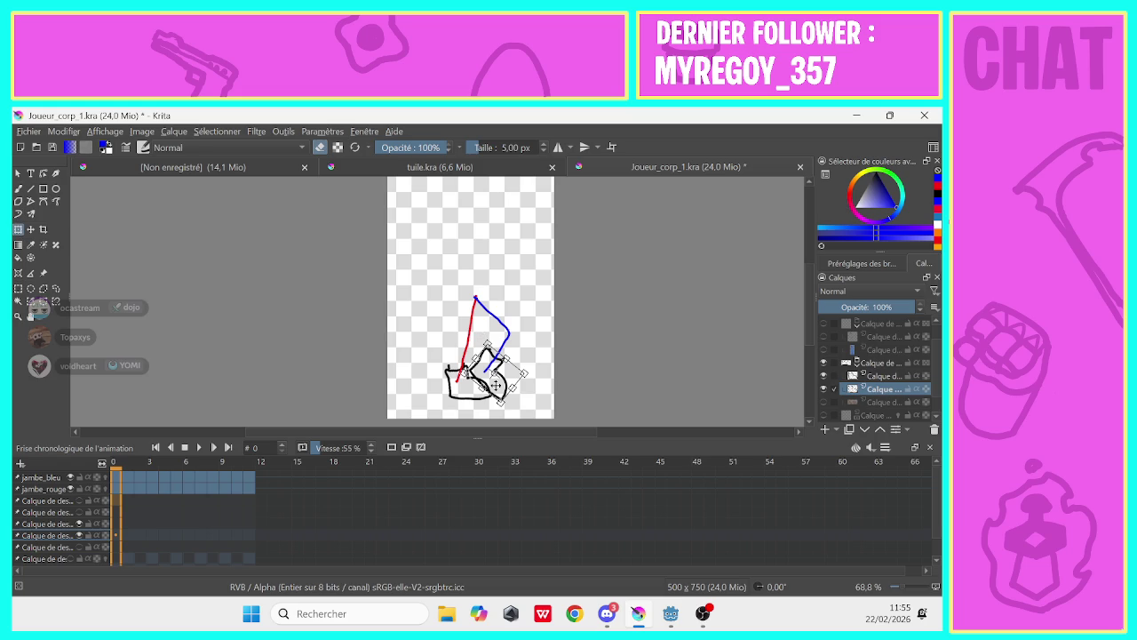
left_click_drag(488, 380, 473, 376)
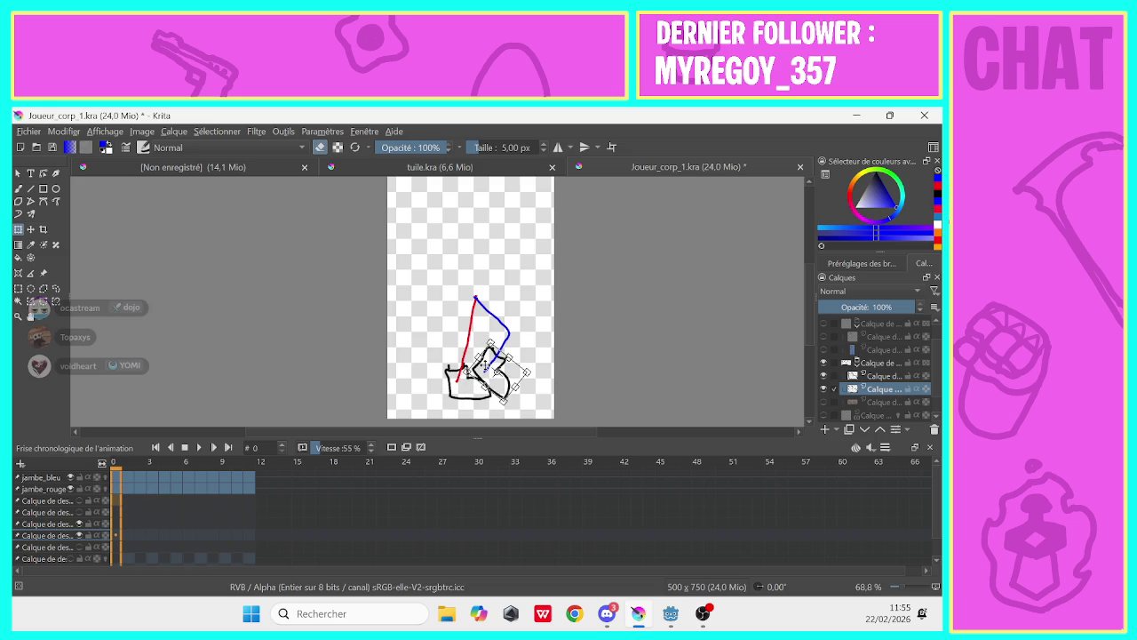
left_click_drag(485, 366, 472, 360)
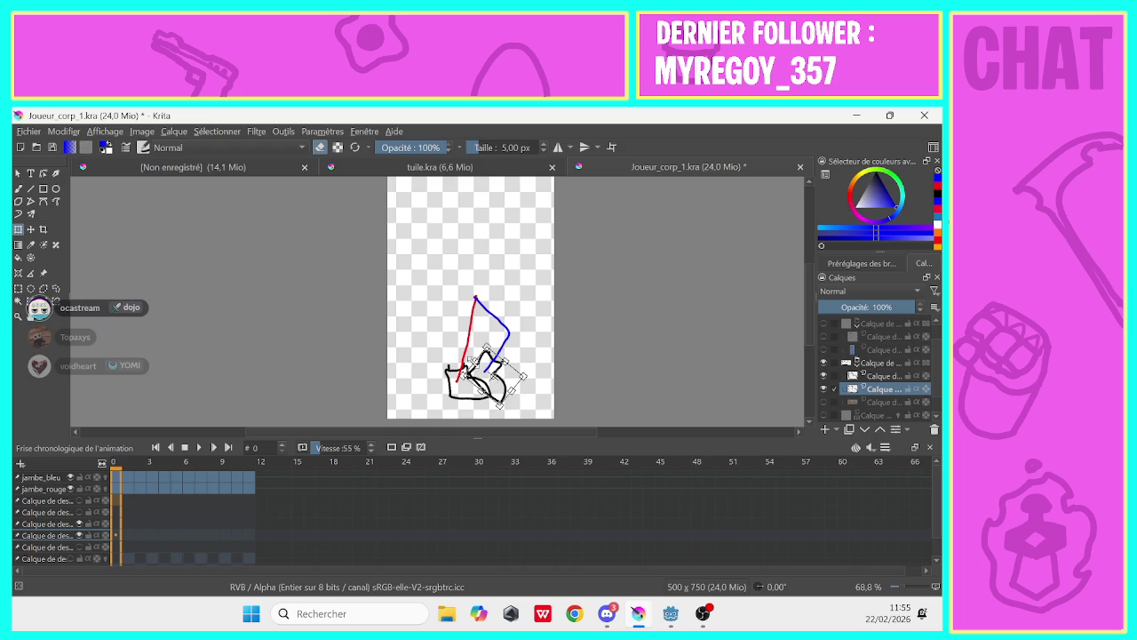
left_click_drag(485, 373, 487, 360)
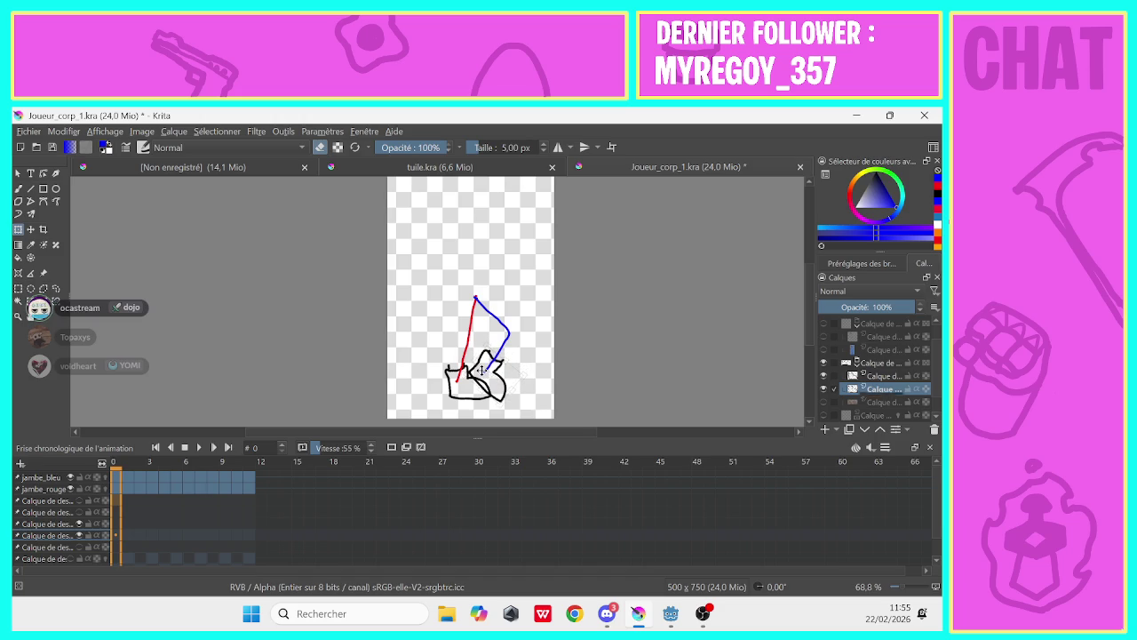
left_click_drag(483, 366, 478, 366)
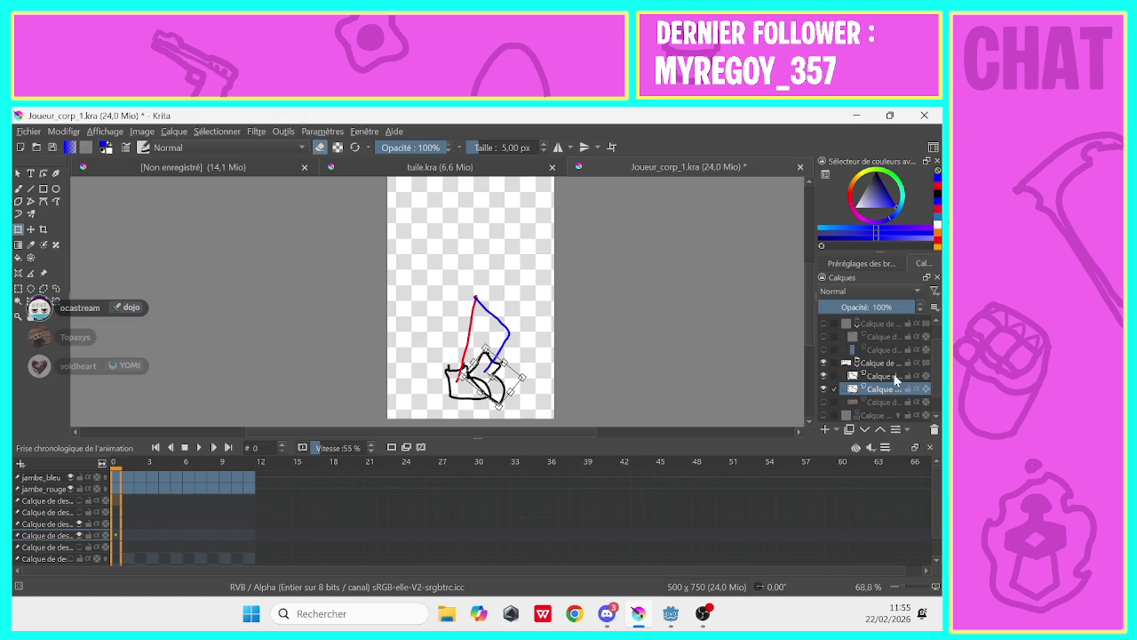
Name the right boot layer pied_bleu and the left boot layer pied_rouge
right_click(886, 387)
mouse_move(816, 367)
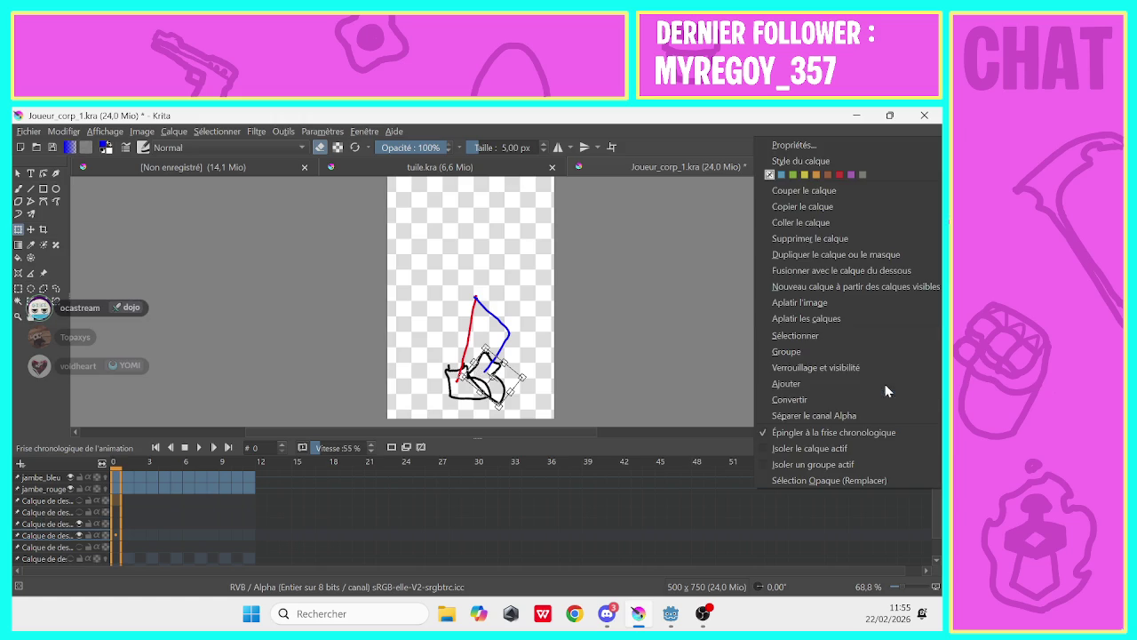
left_click(731, 208)
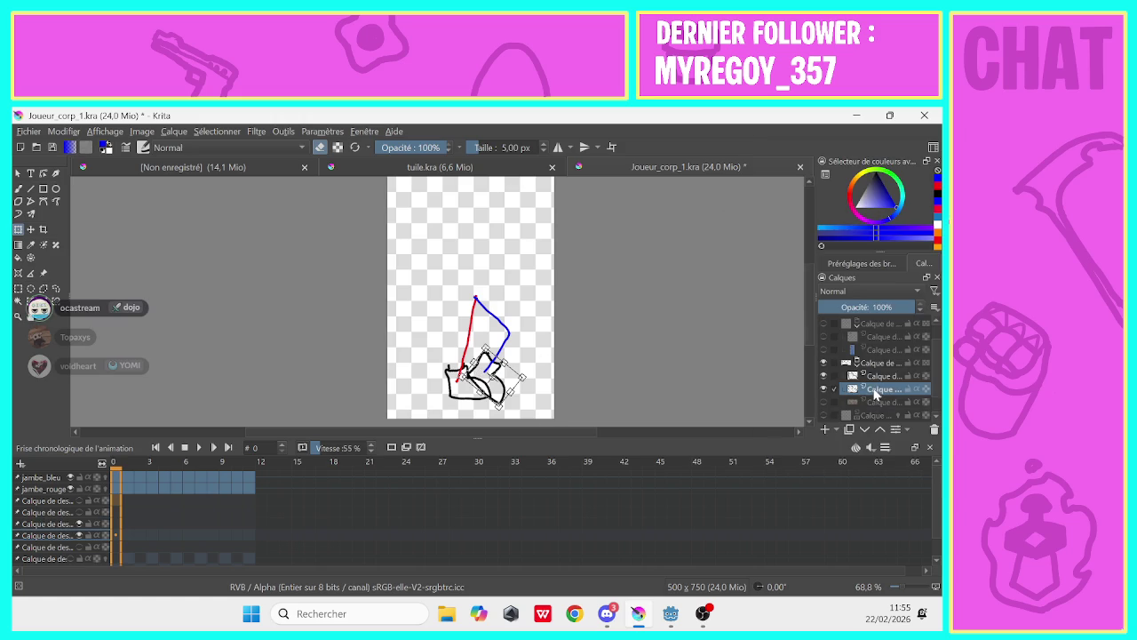
double_click(876, 391)
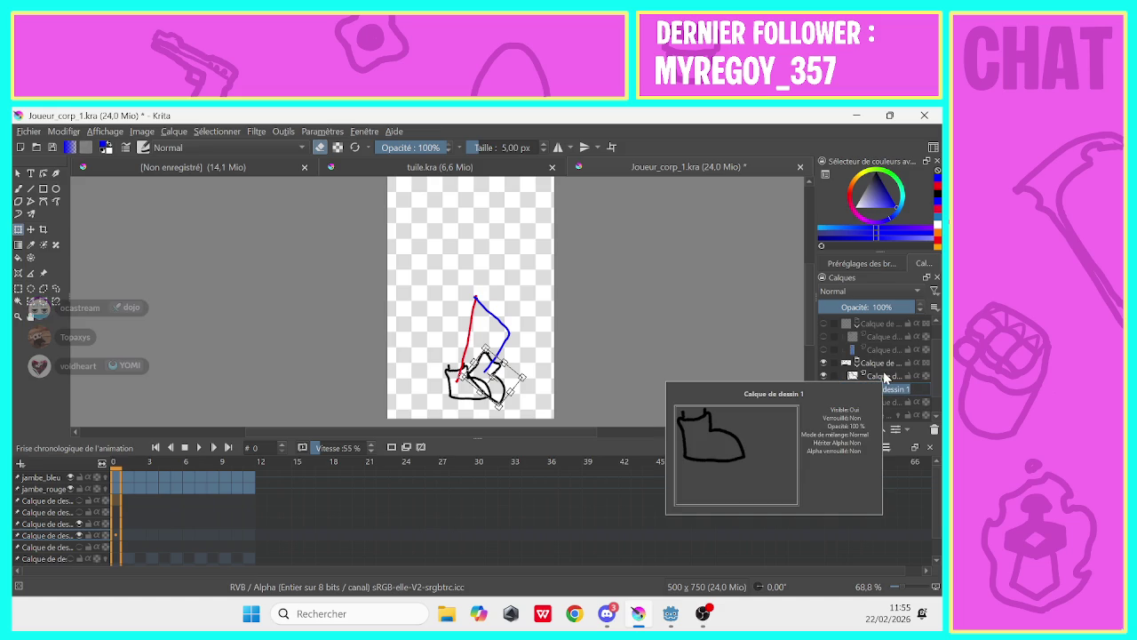
type("pied")
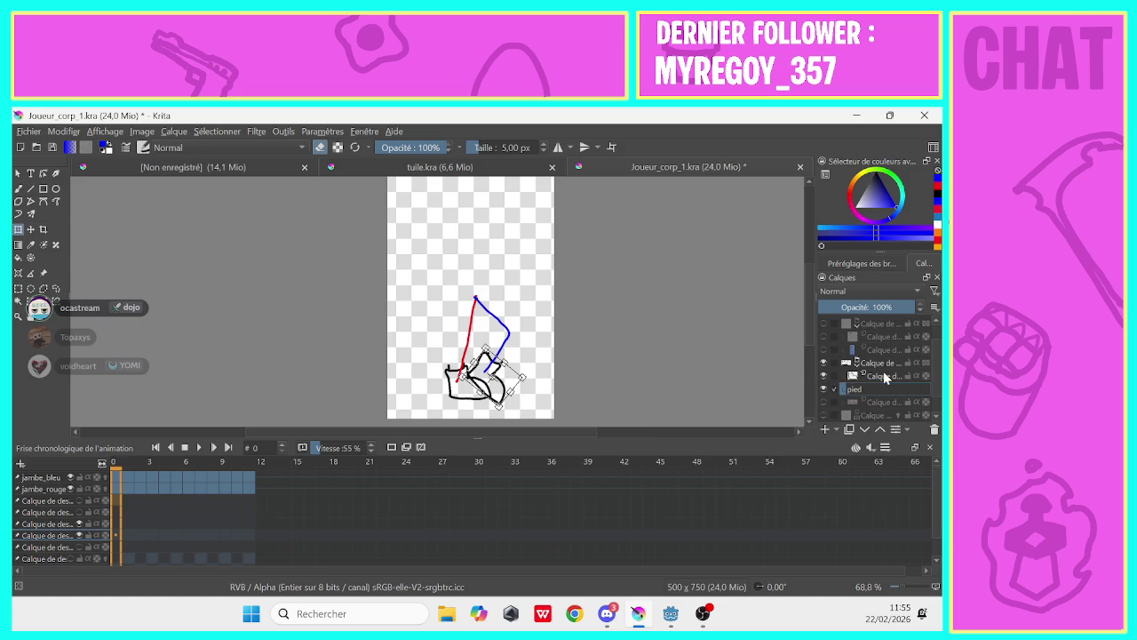
type("_bleu")
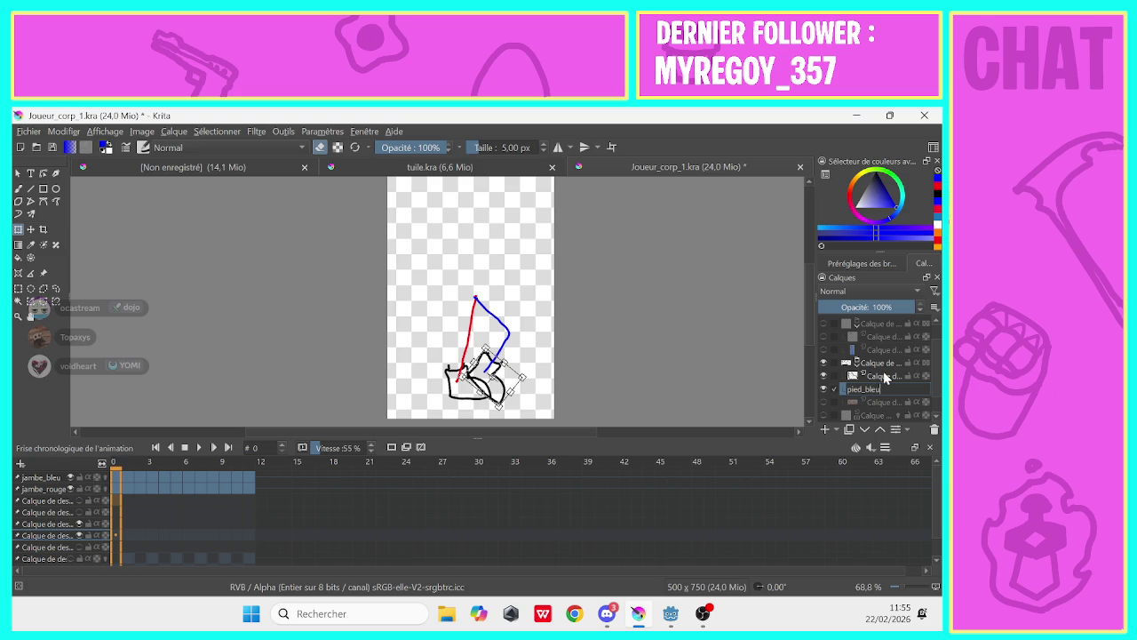
key("Return")
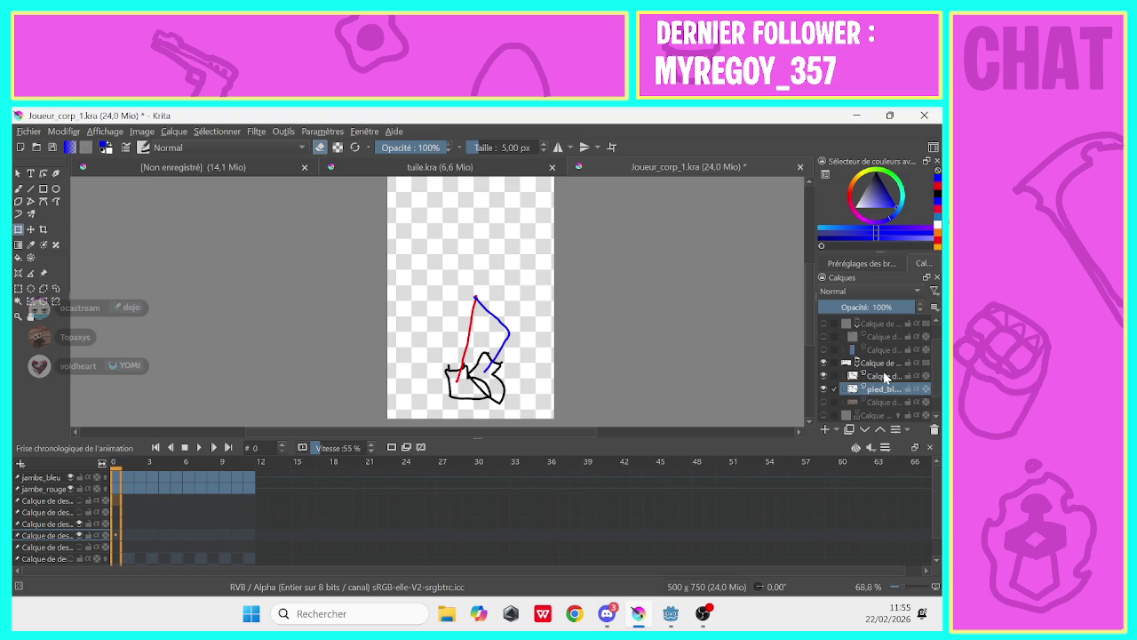
double_click(883, 377)
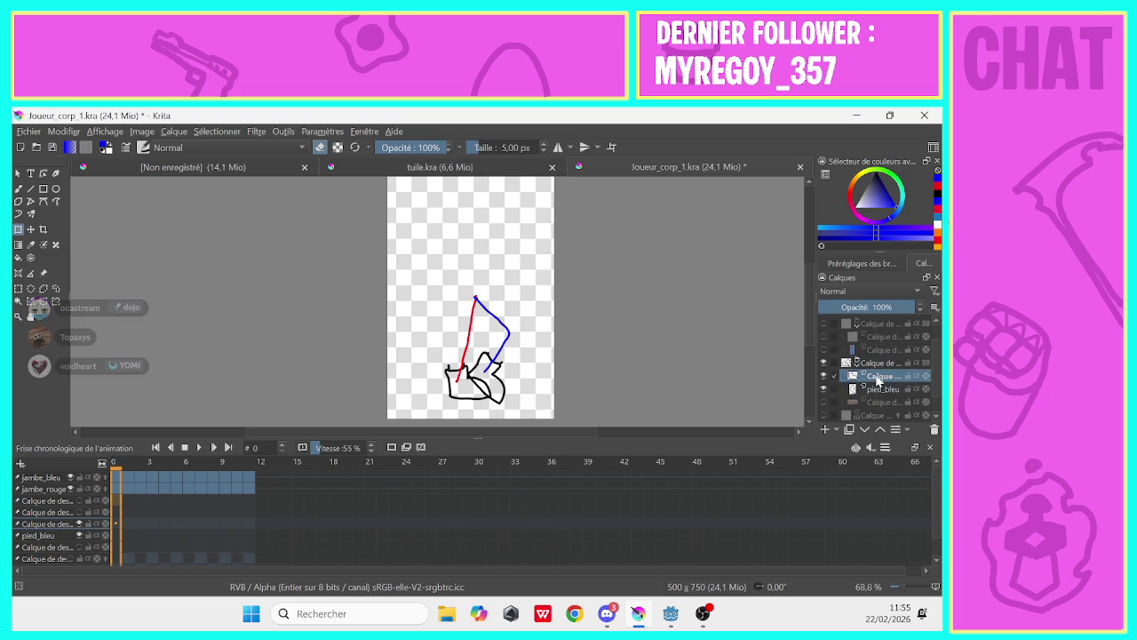
mouse_move(862, 365)
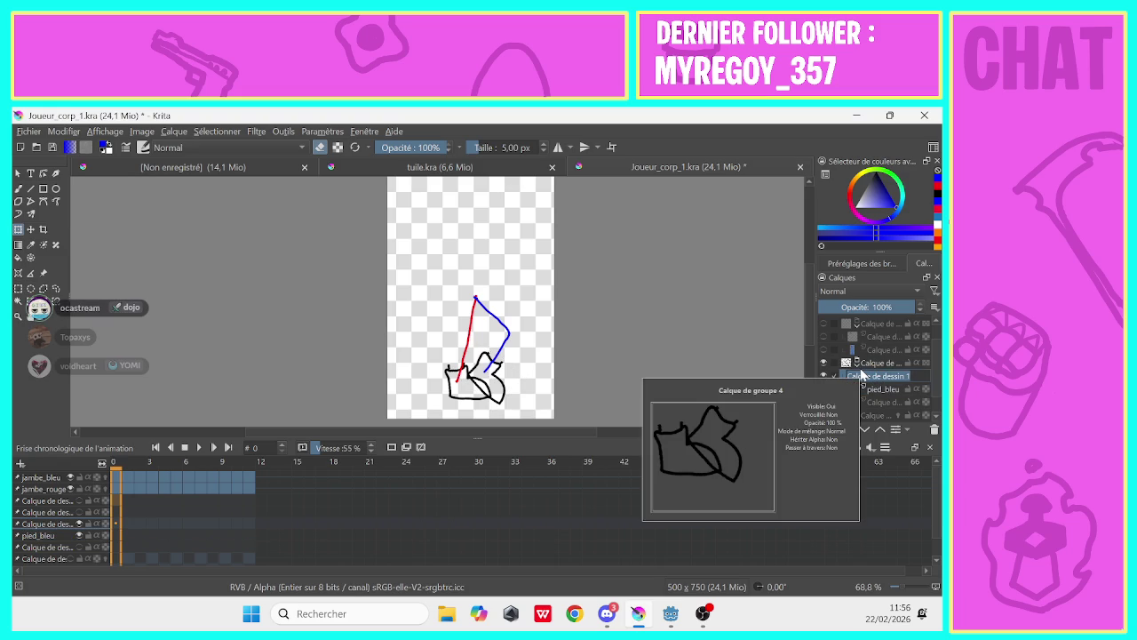
type("pied")
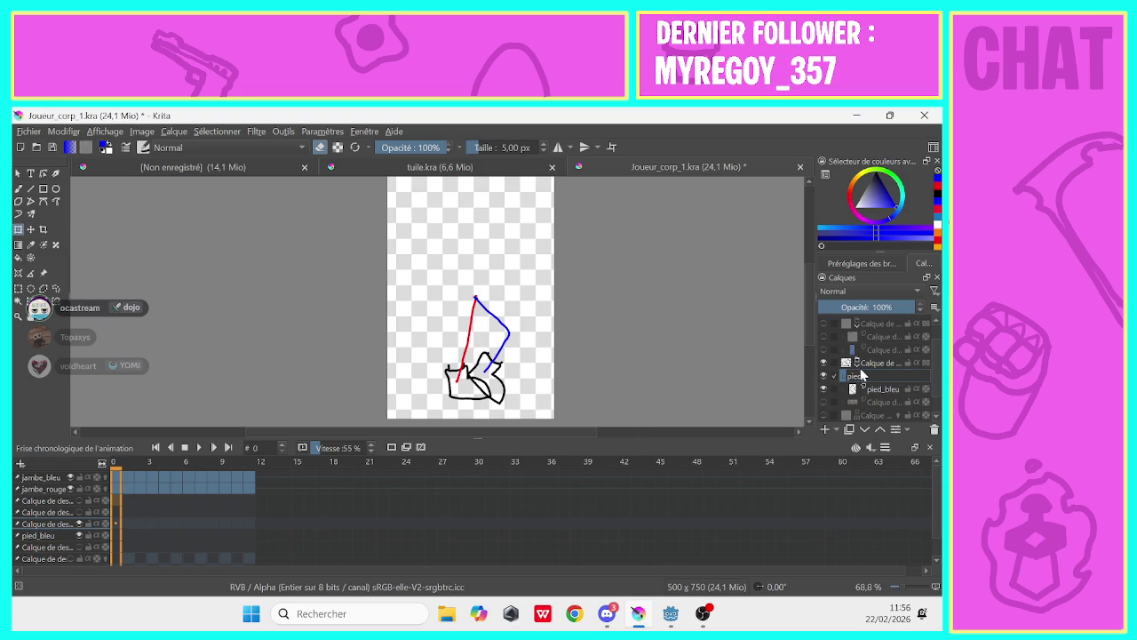
type("_rouge")
key("Return")
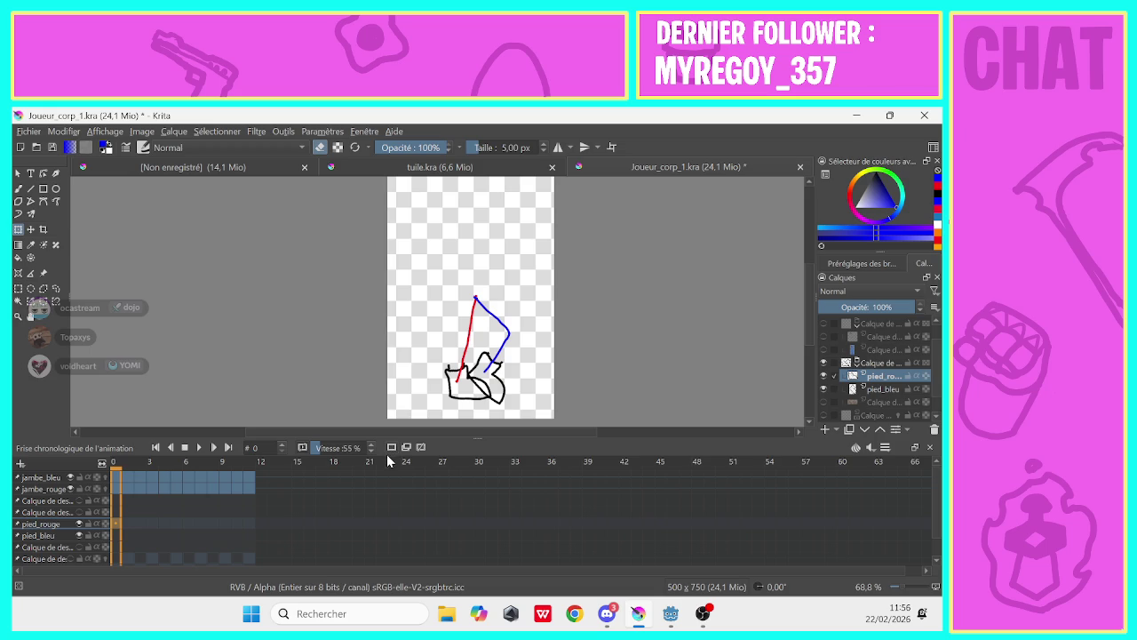
Scrub between frames 0, 1 and 23 to check the leg drawings
left_click(125, 524)
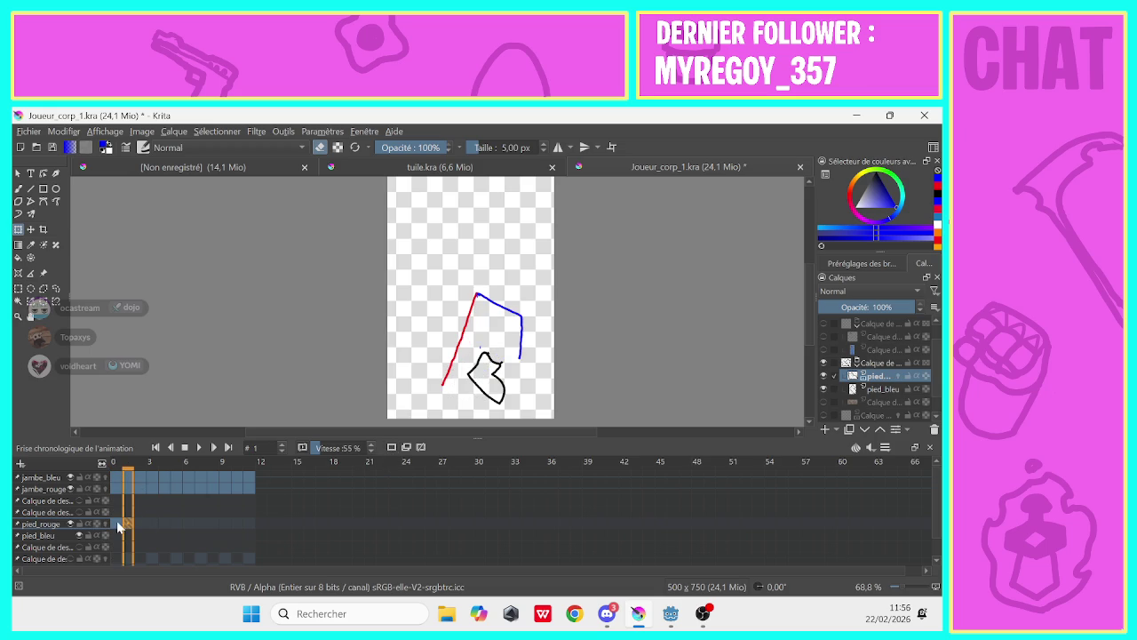
left_click(116, 524)
left_click(126, 523)
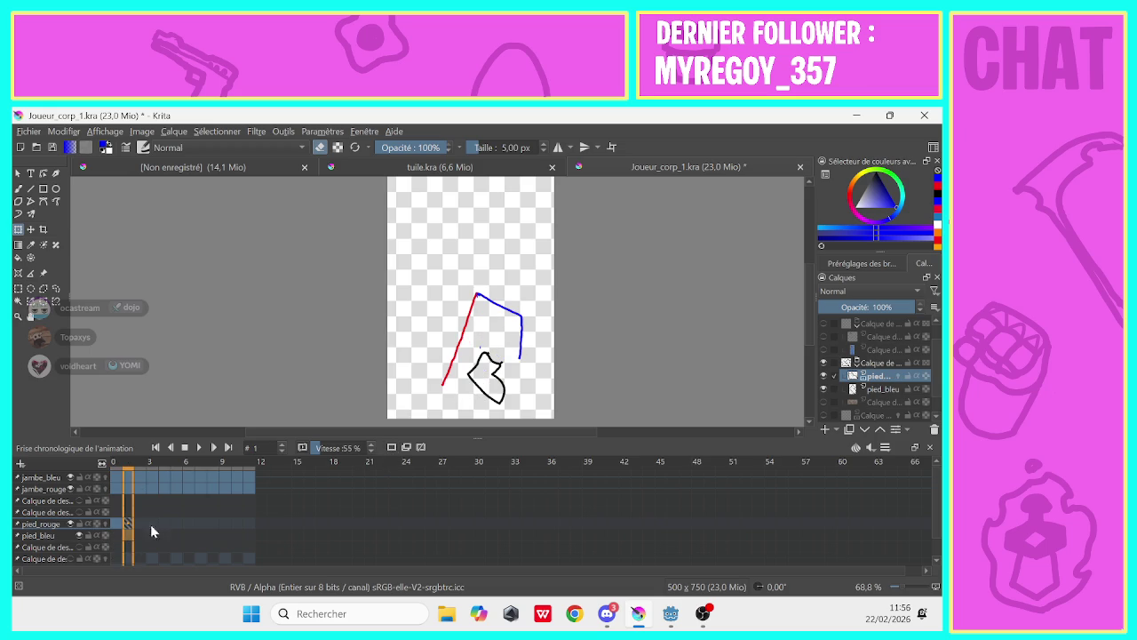
left_click(396, 459)
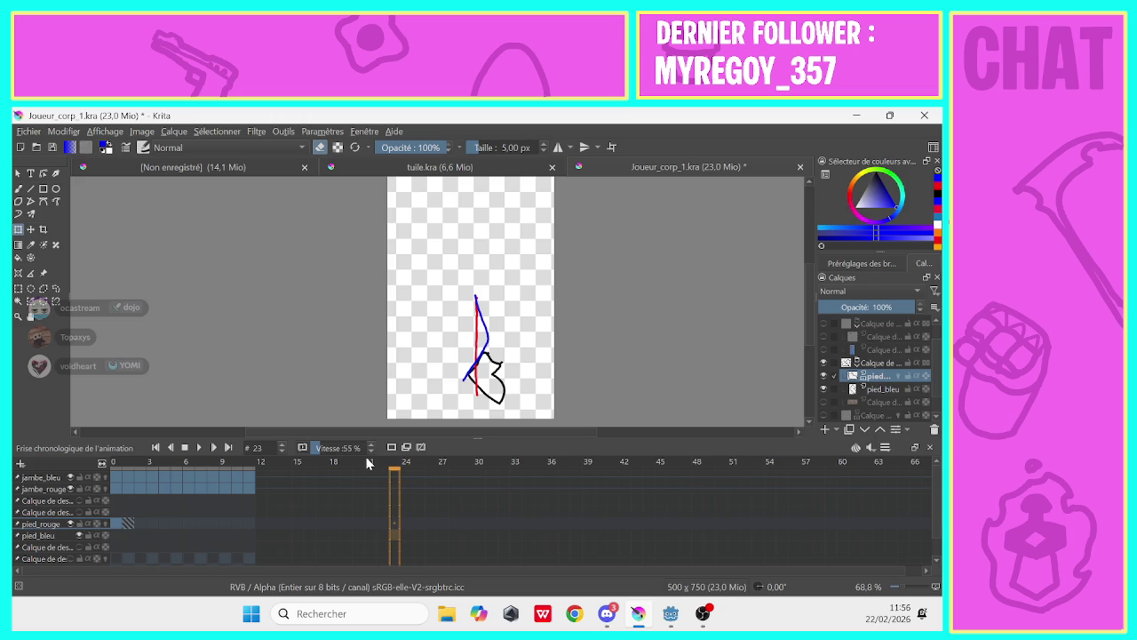
left_click(127, 524)
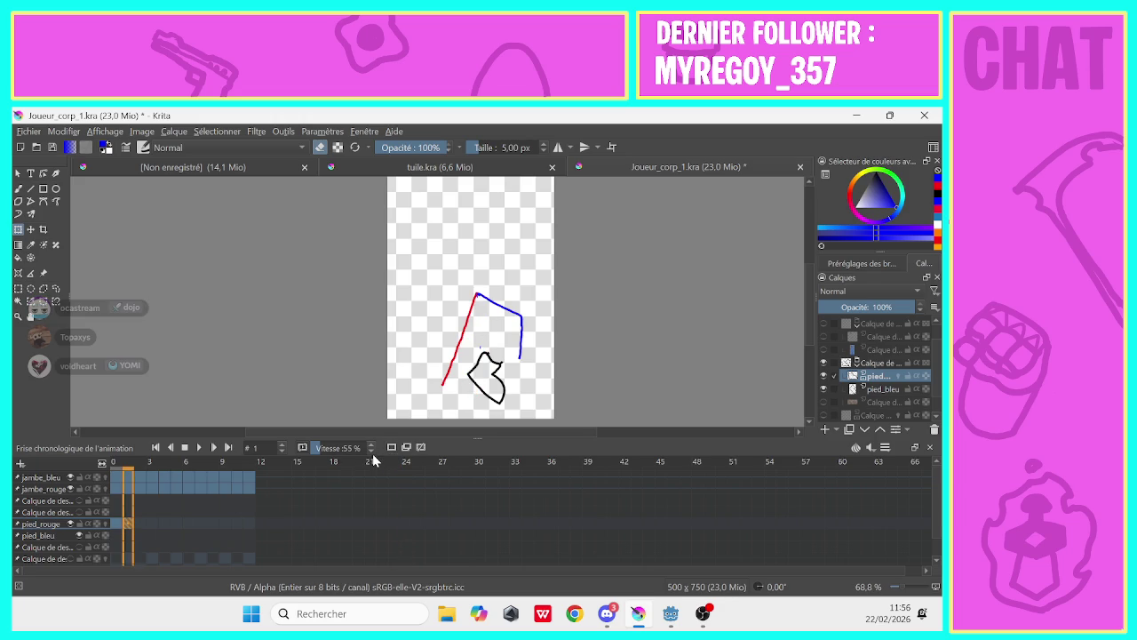
left_click(117, 524)
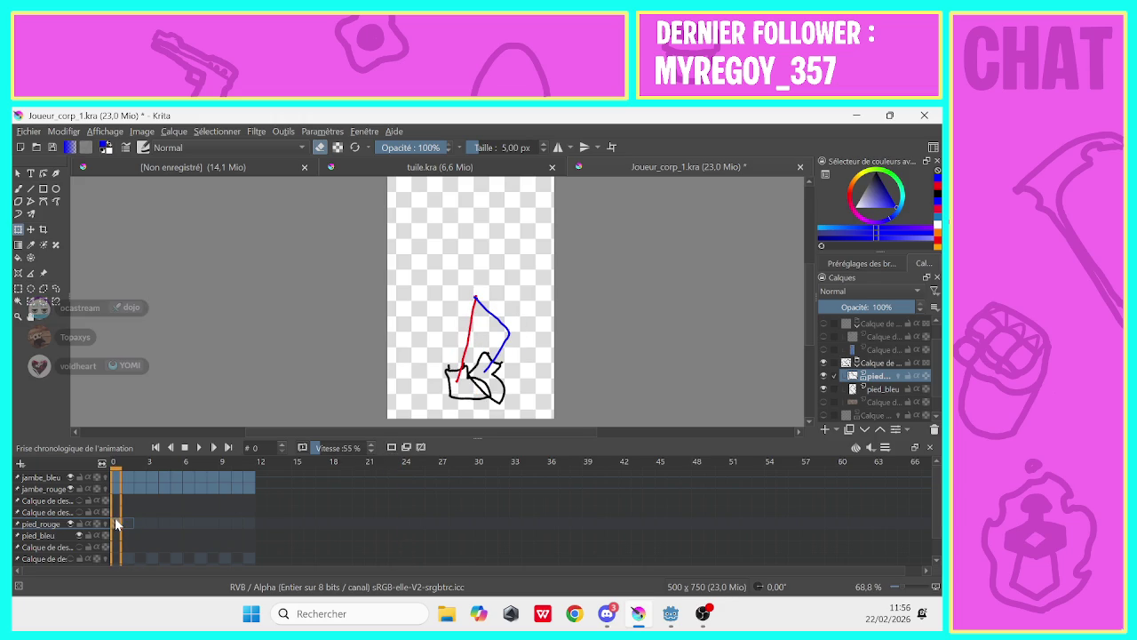
left_click(125, 524)
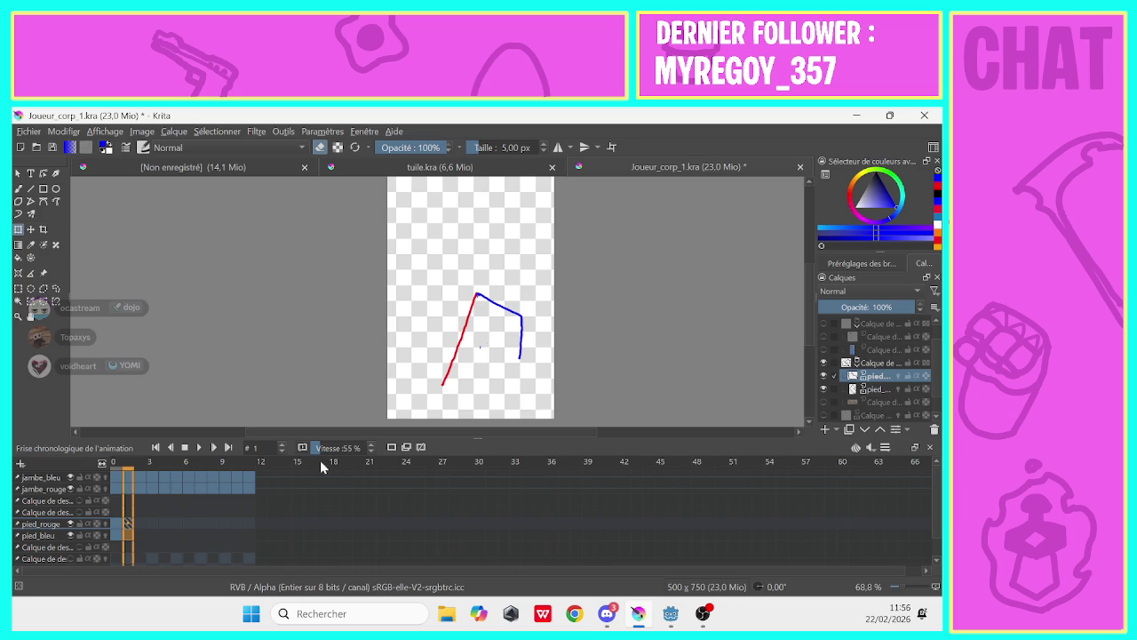
Compare the boots on frames 0 and 1, then enable onion skins for both adjacent frames
left_click(116, 538)
left_click(125, 536)
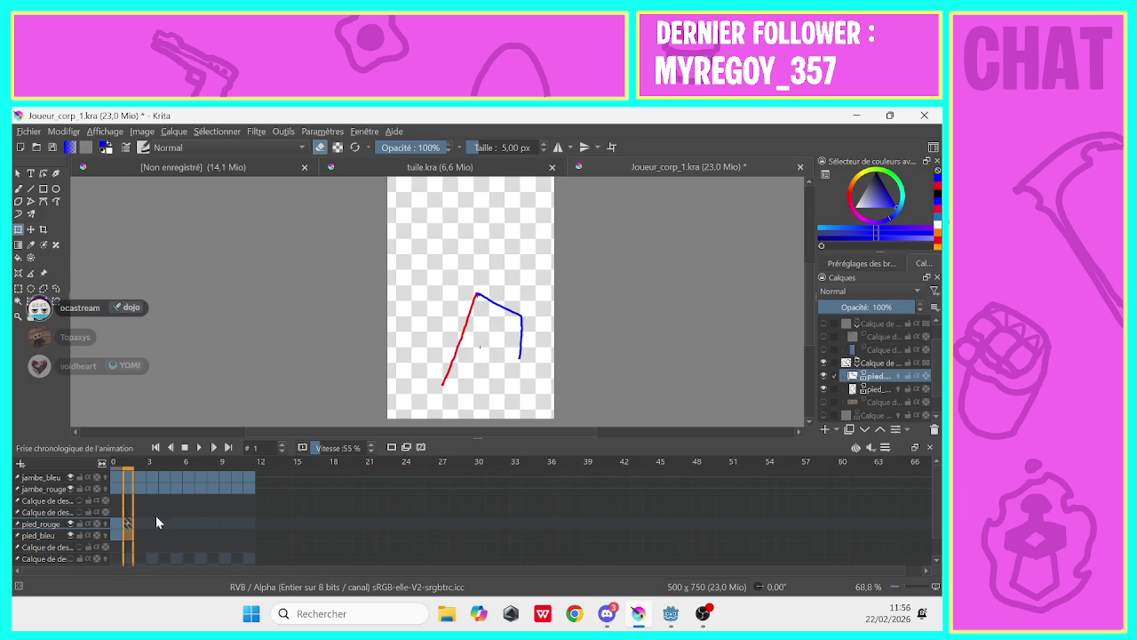
left_click(116, 533)
left_click(127, 533)
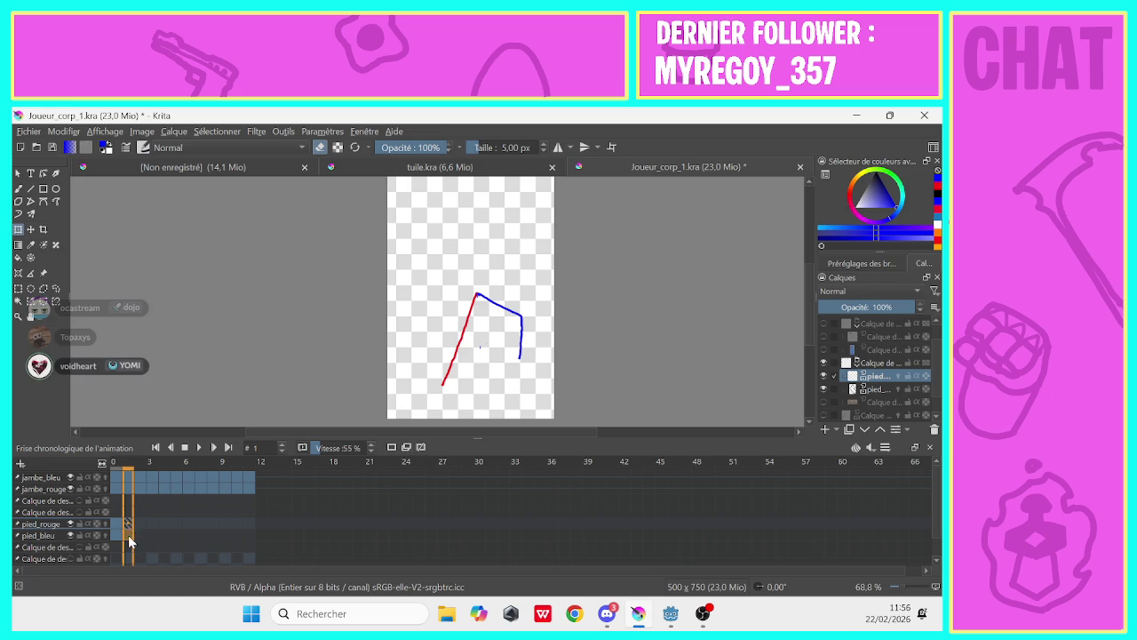
left_click(390, 449)
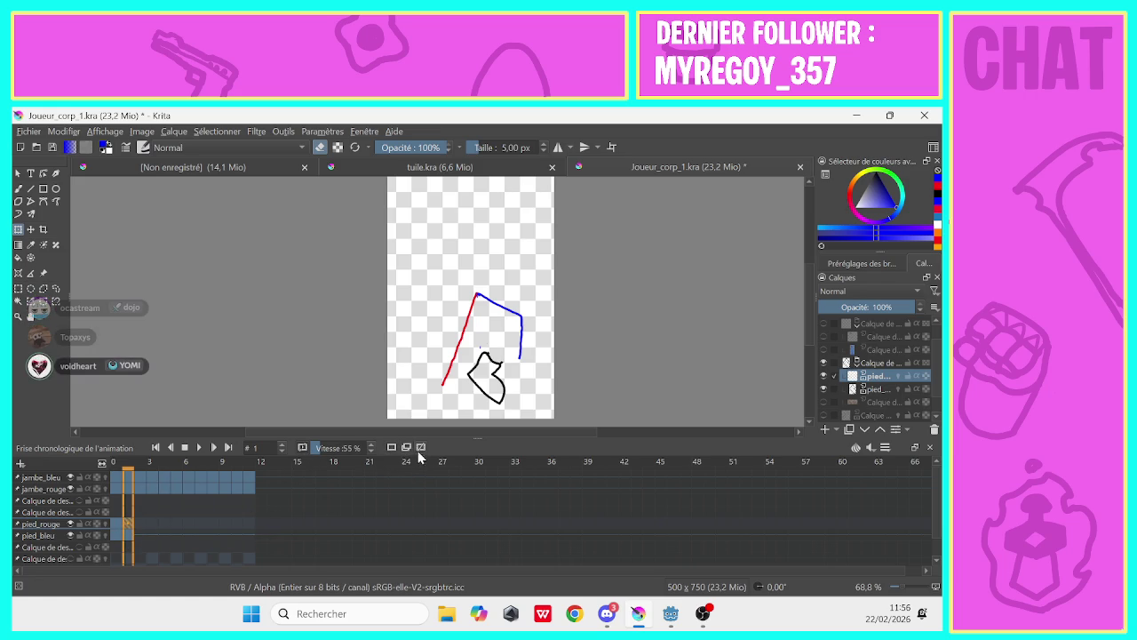
left_click(420, 449)
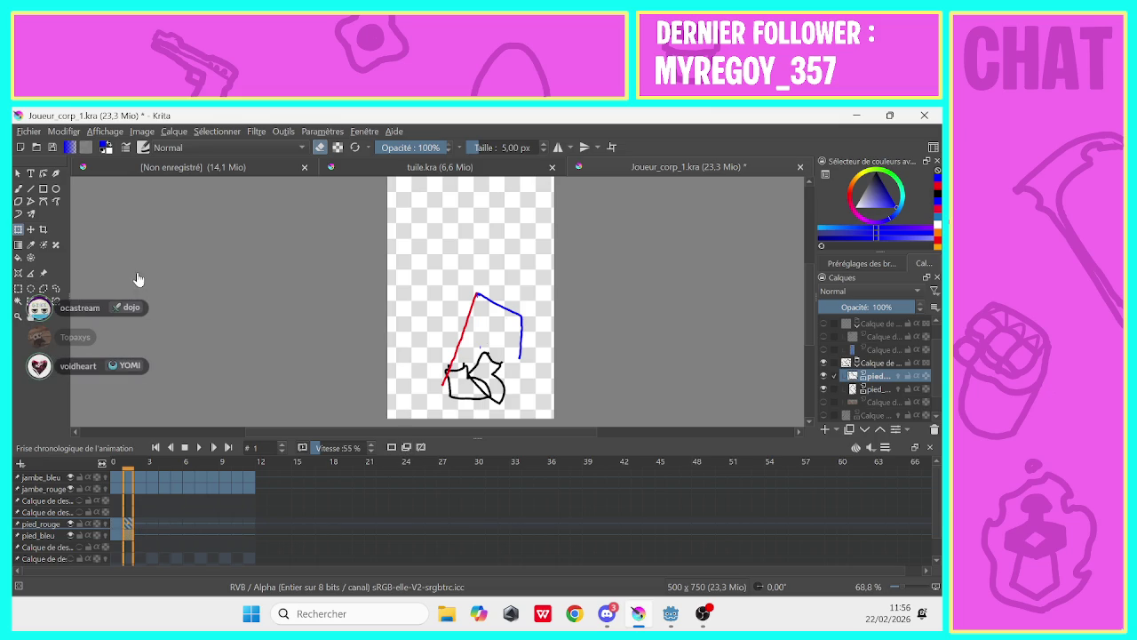
Move the pied_rouge boot left onto the red leg's end on frame 1
left_click(487, 388)
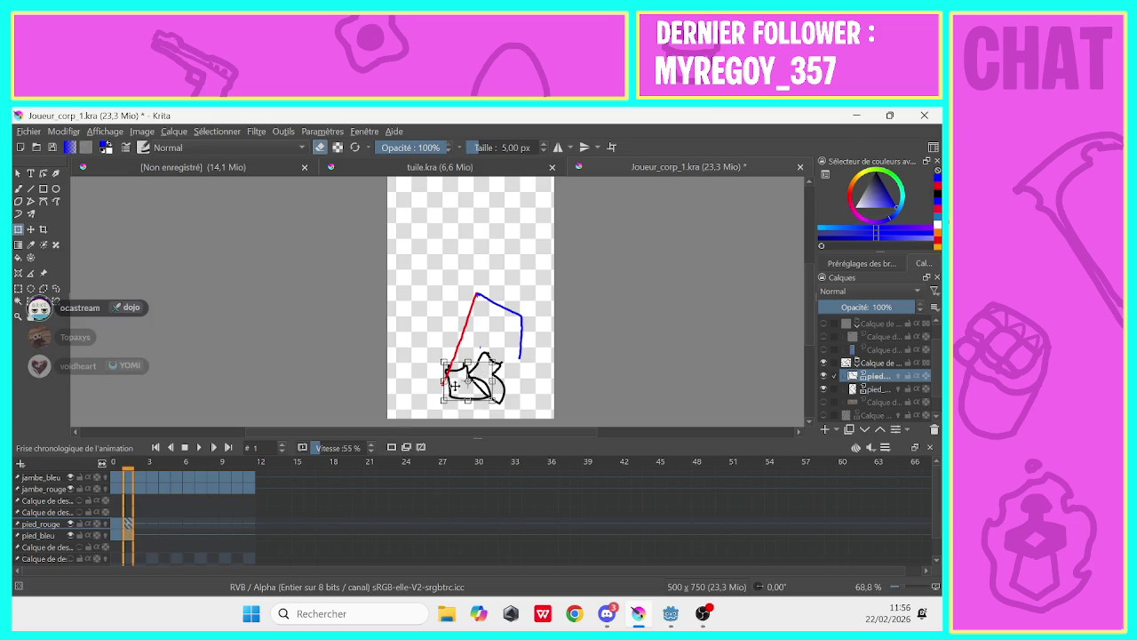
mouse_move(457, 375)
left_mouse_down()
mouse_move(435, 371)
mouse_move(442, 383)
left_mouse_up()
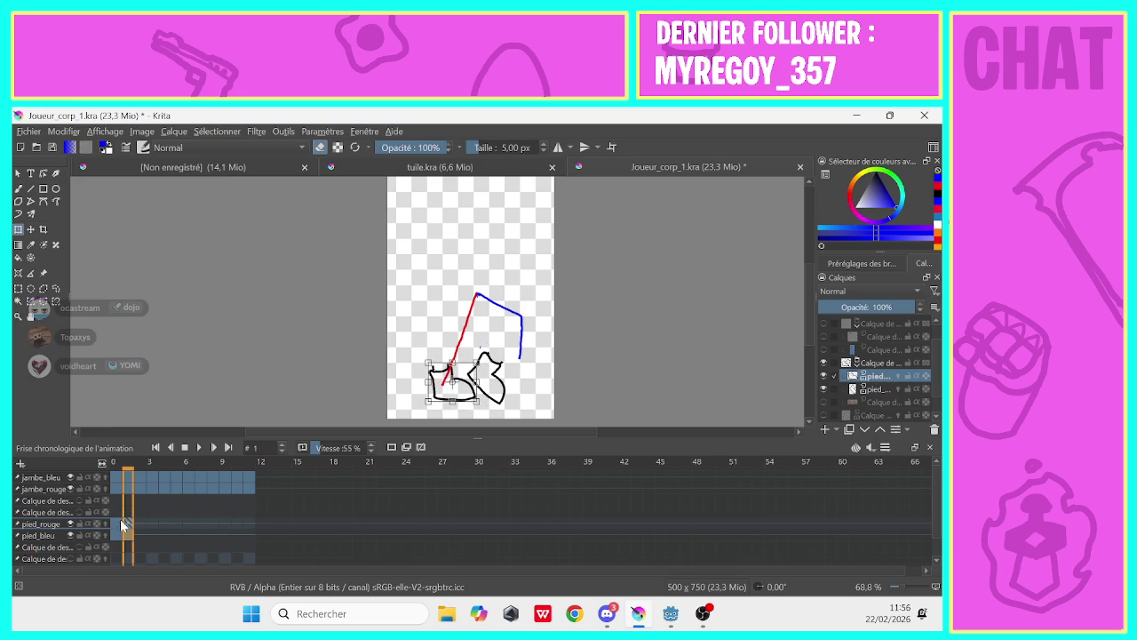
left_click(127, 530)
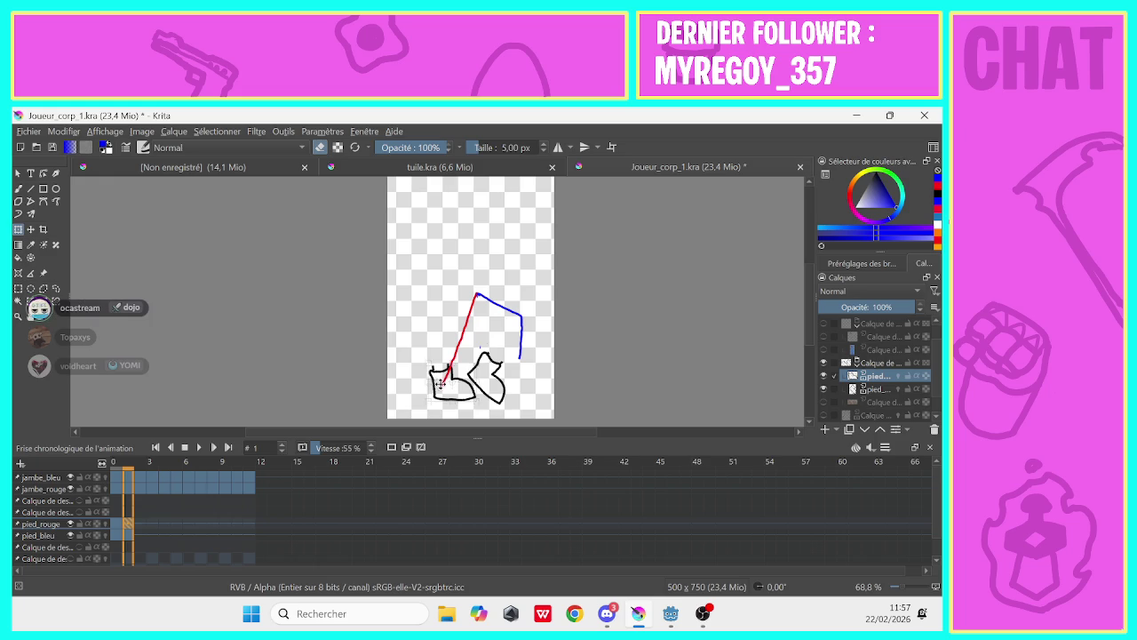
left_click(125, 537)
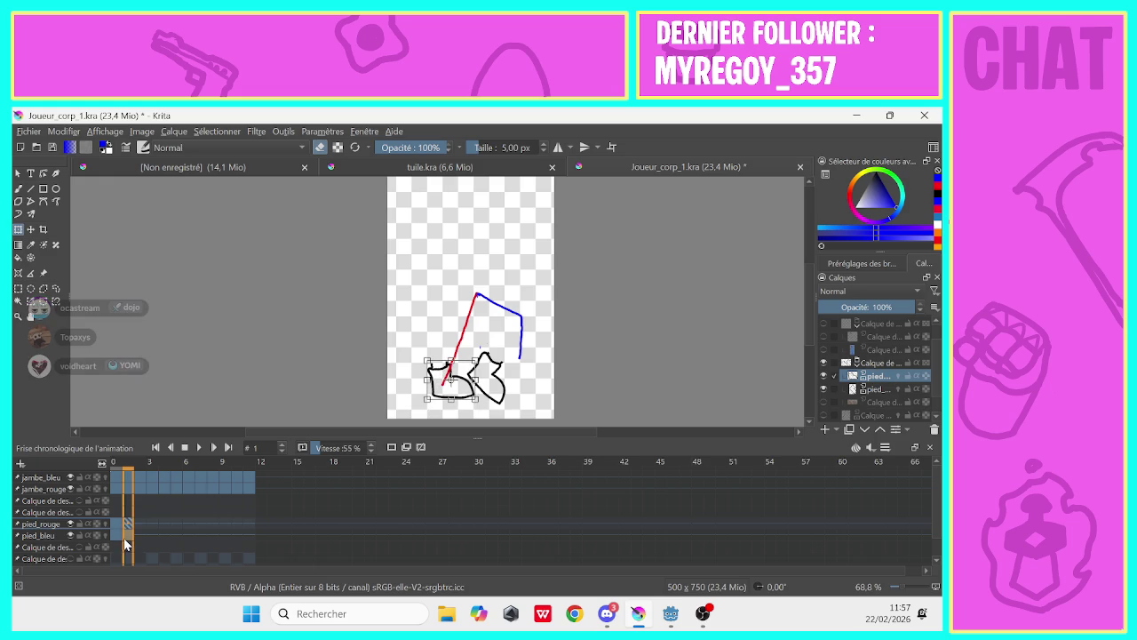
left_click(127, 538)
Move the pied_bleu boot to the blue leg on frame 1 and rotate it to follow on frame 2
left_click(869, 389)
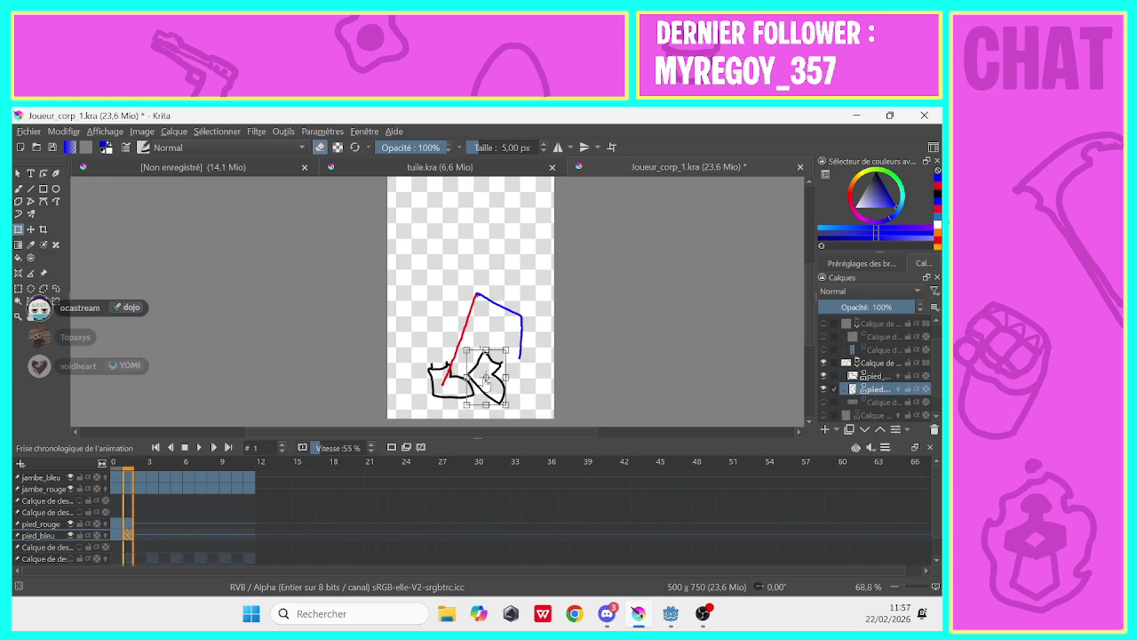
left_click_drag(486, 381, 511, 355)
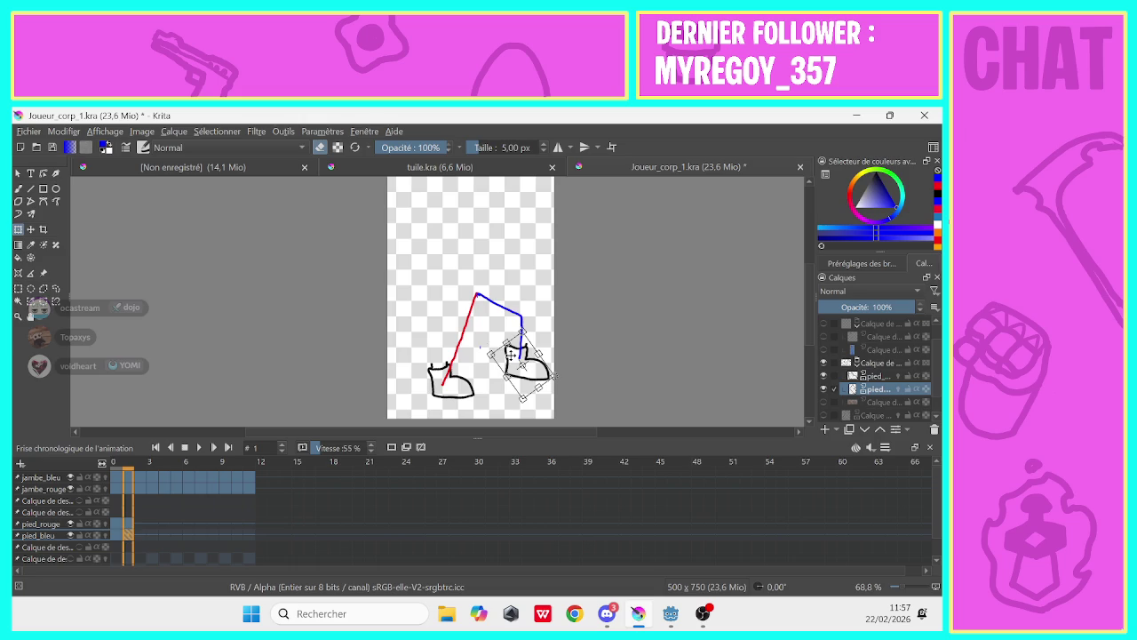
left_click(136, 535)
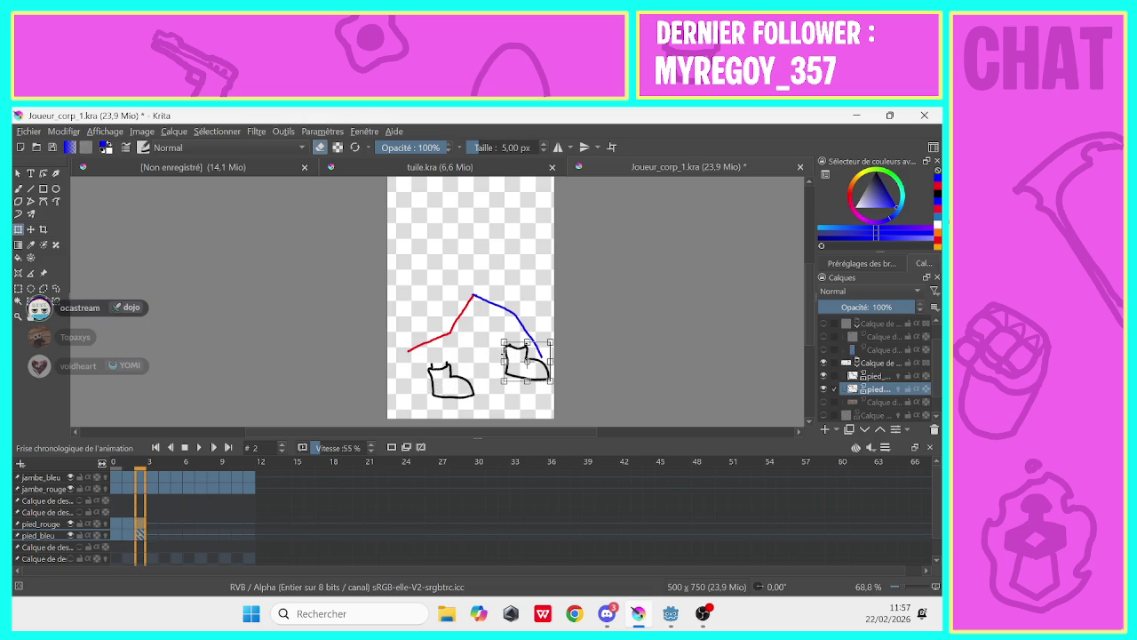
mouse_move(494, 350)
left_mouse_down()
mouse_move(490, 364)
mouse_move(538, 357)
left_mouse_up()
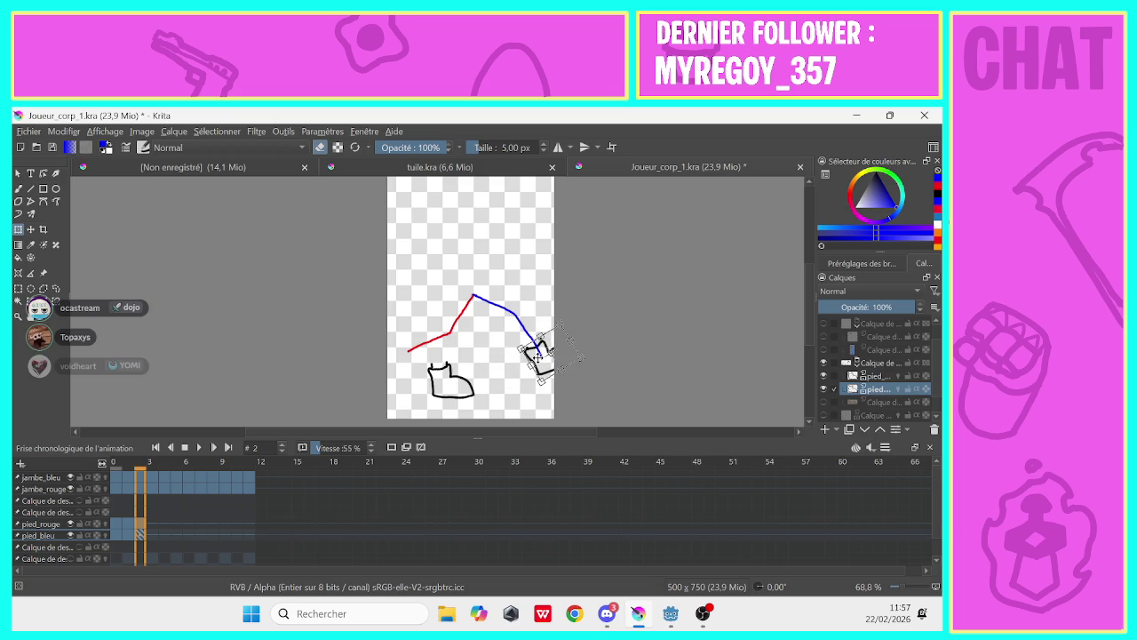
scroll(811, 302, "up", 1)
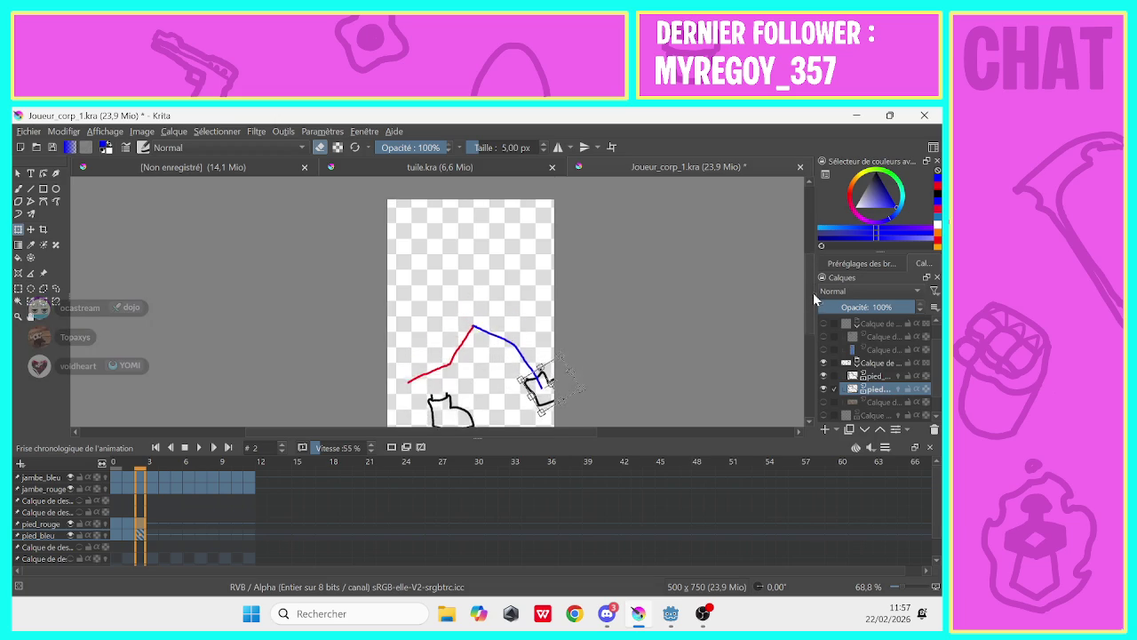
scroll(811, 299, "down", 1)
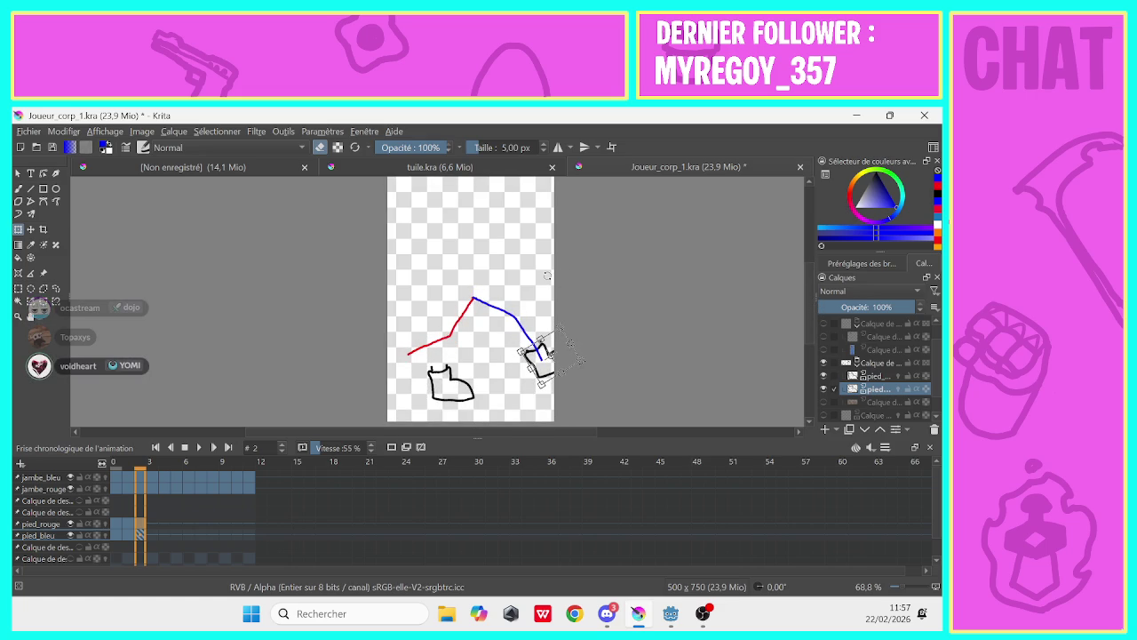
left_click(31, 134)
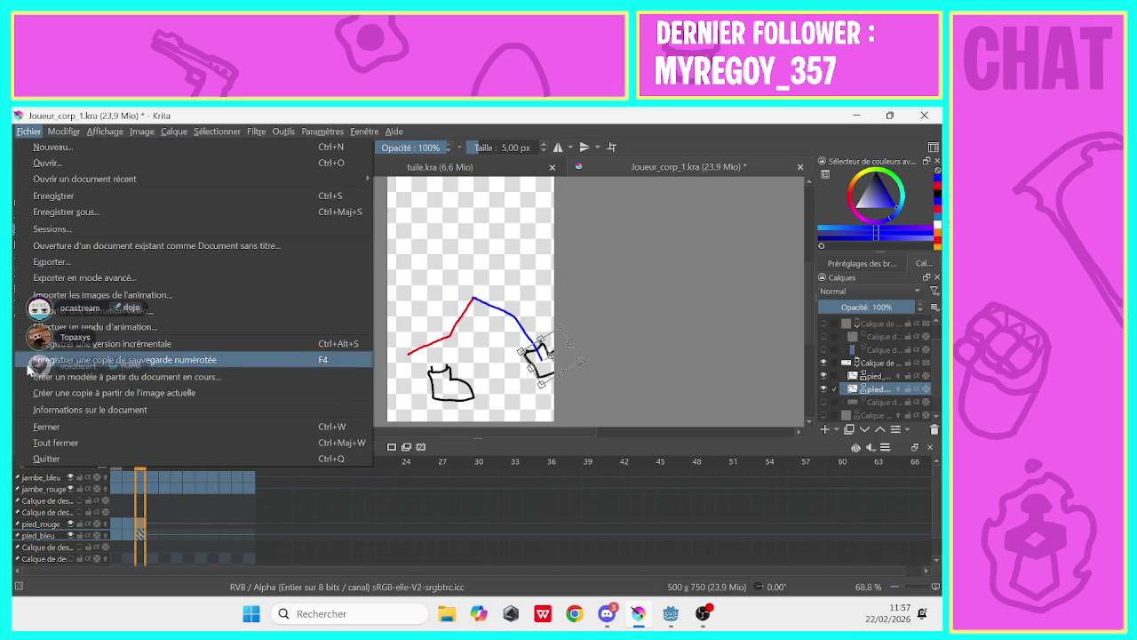
left_click(28, 412)
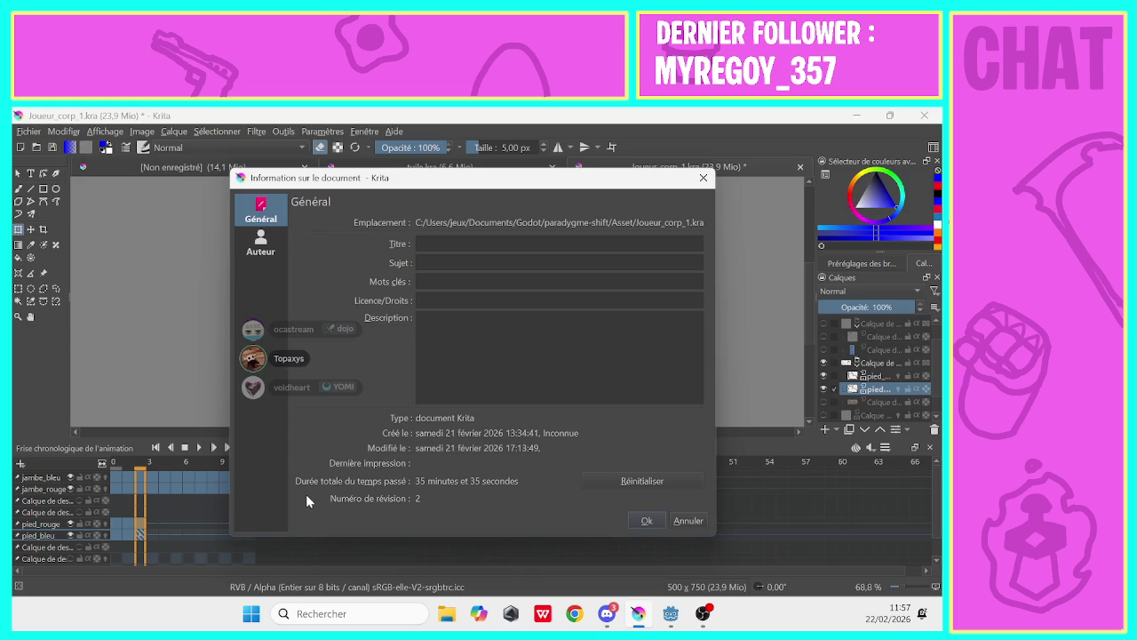
left_click(261, 242)
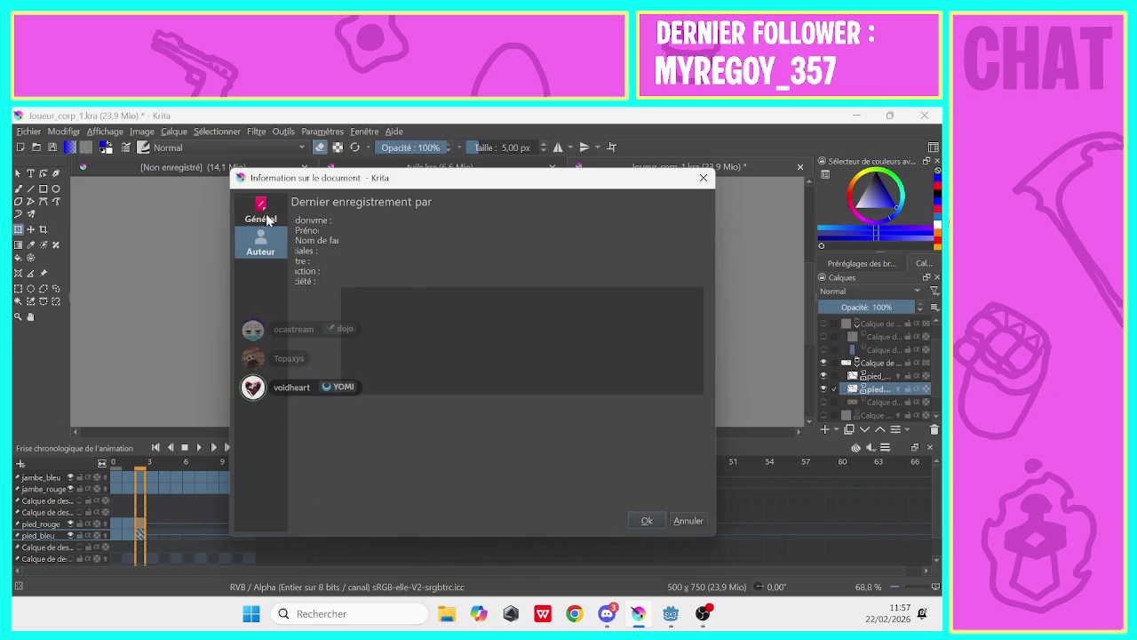
left_click(266, 219)
left_click(703, 177)
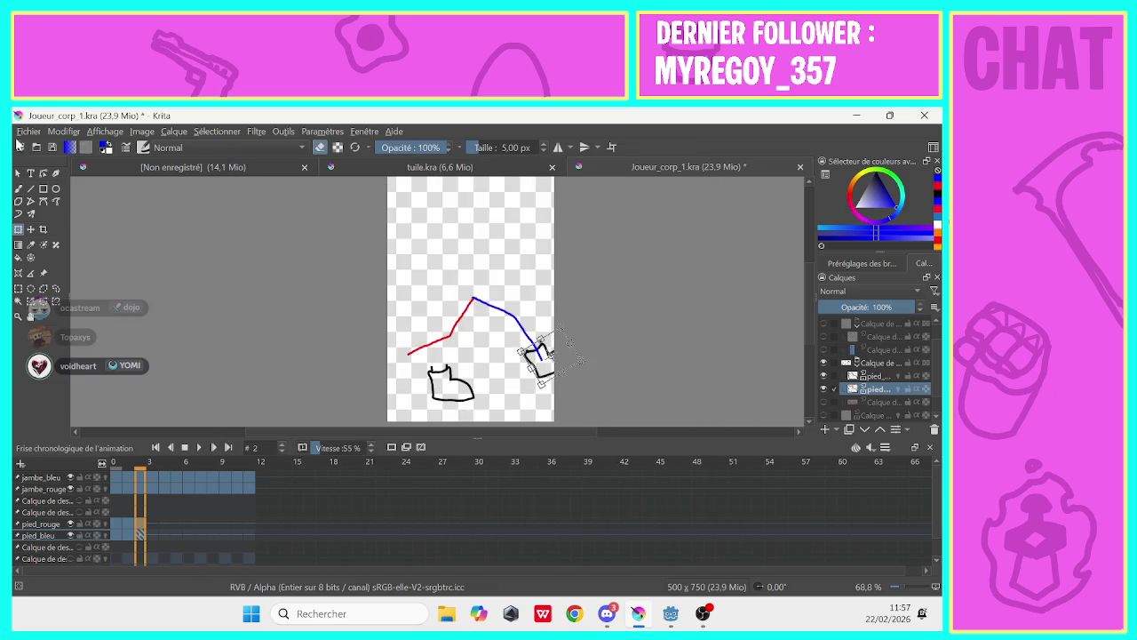
left_click(28, 131)
mouse_move(84, 179)
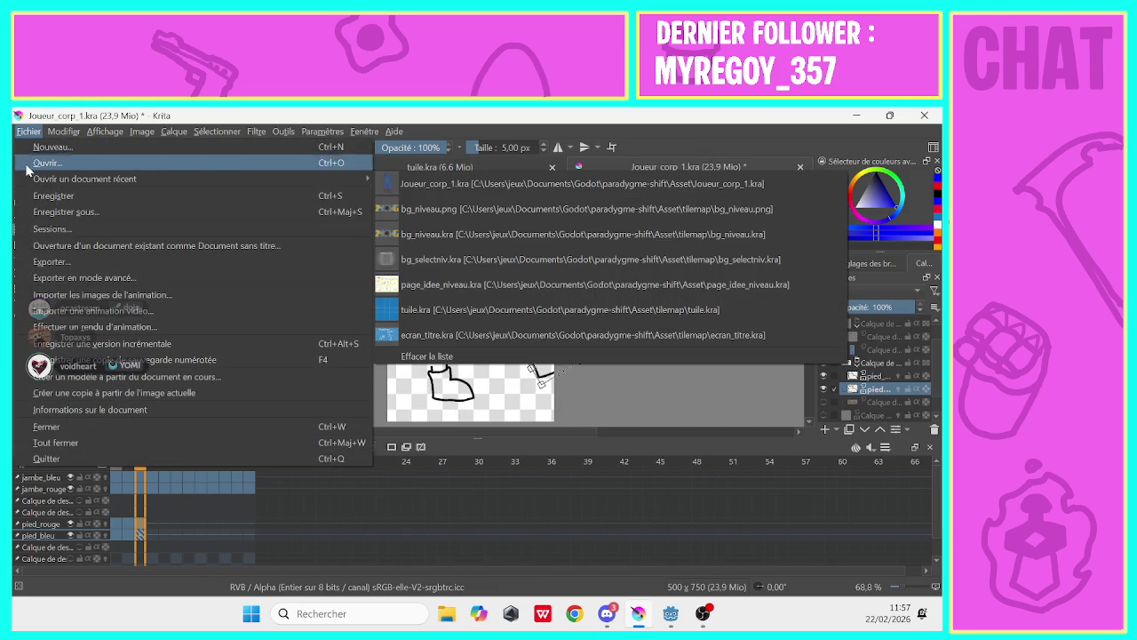
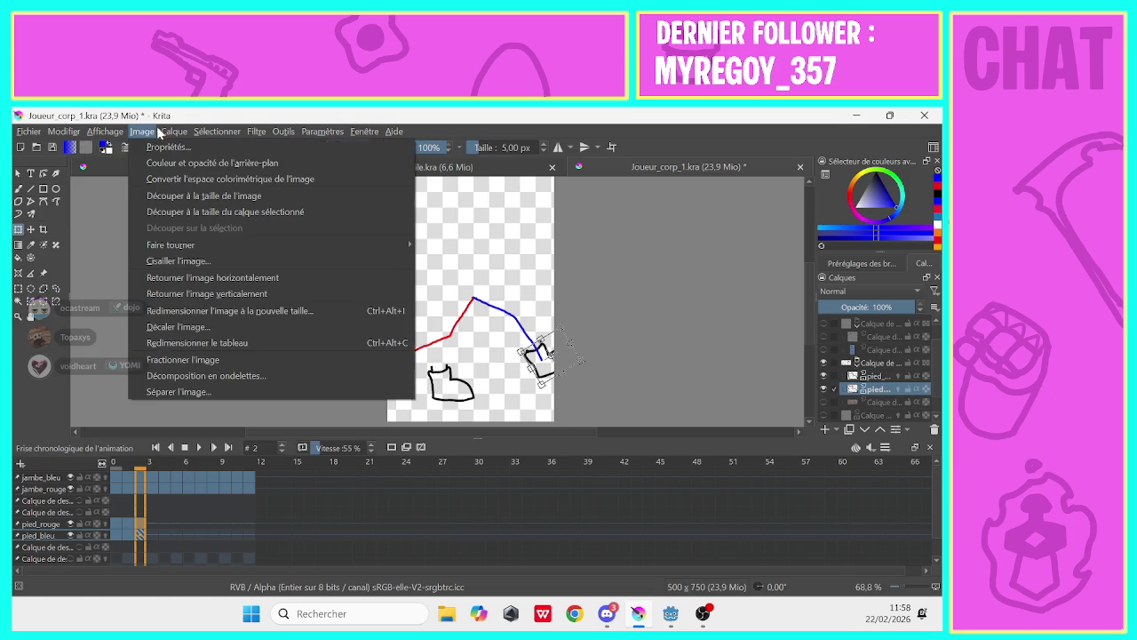
Review the image properties: dimensions, colour space and soft-proofing settings
left_click(153, 147)
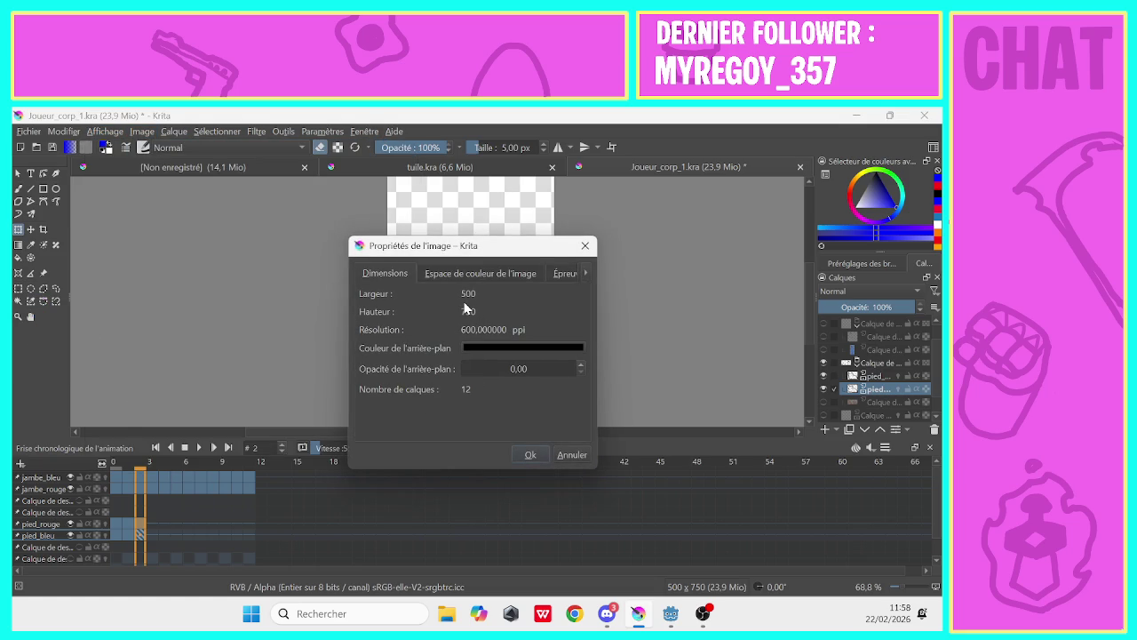
left_click(446, 275)
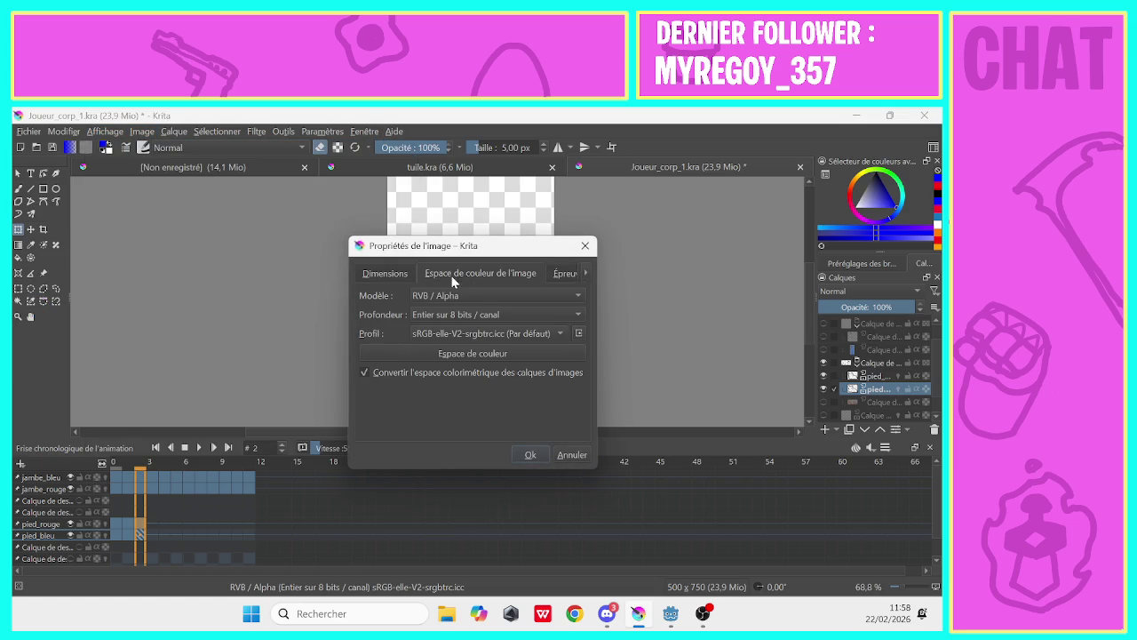
left_click(548, 273)
left_click(385, 273)
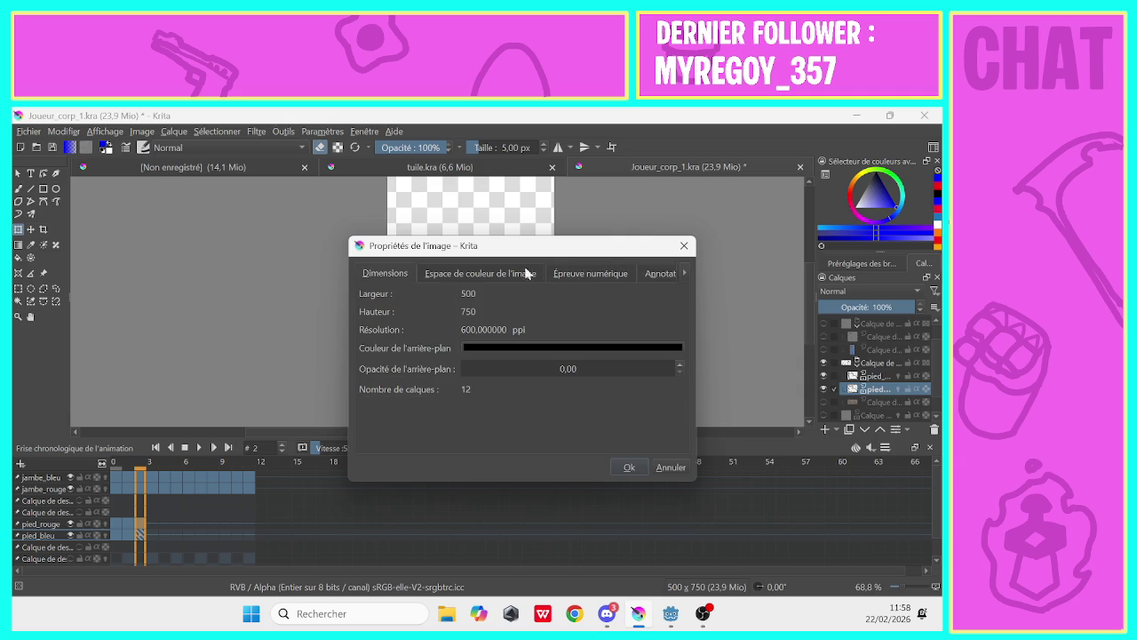
left_click(593, 272)
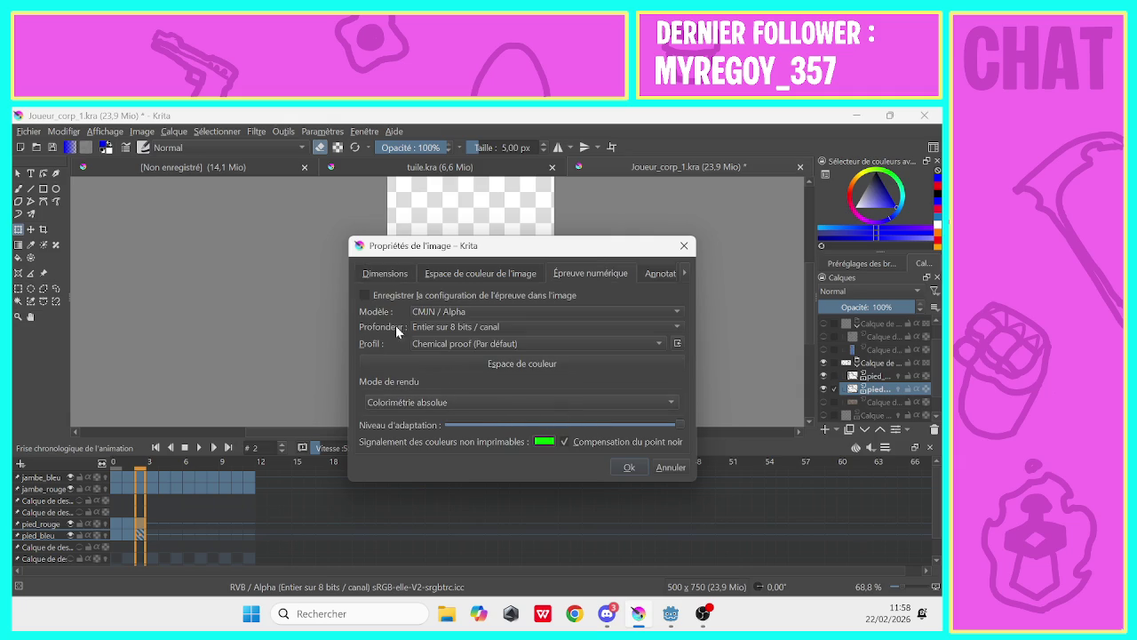
left_click(384, 272)
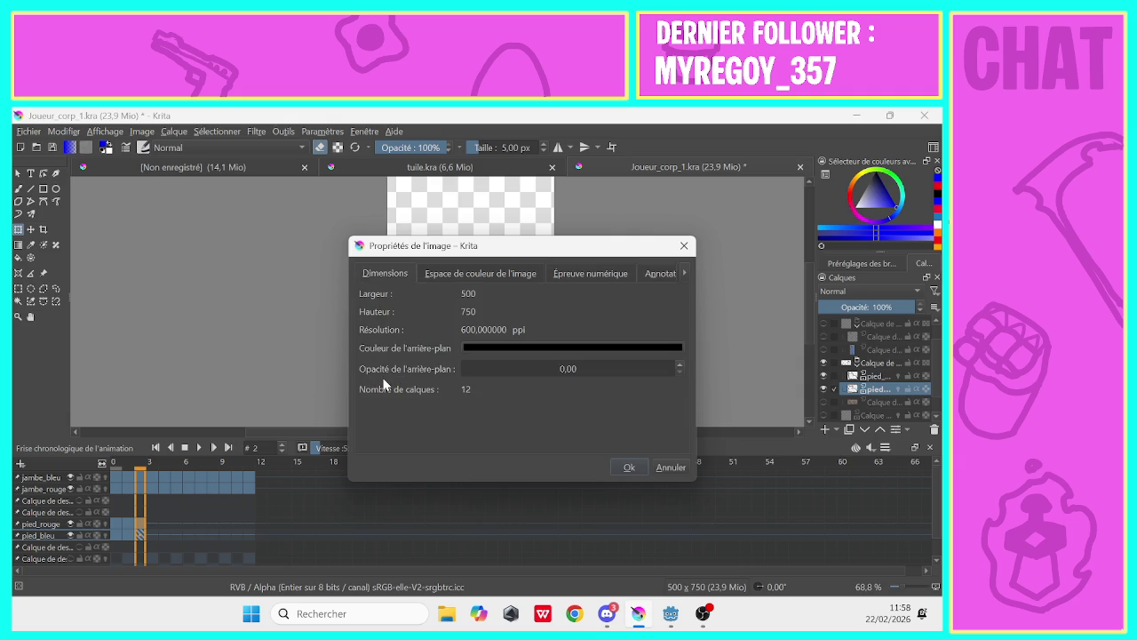
left_click(683, 245)
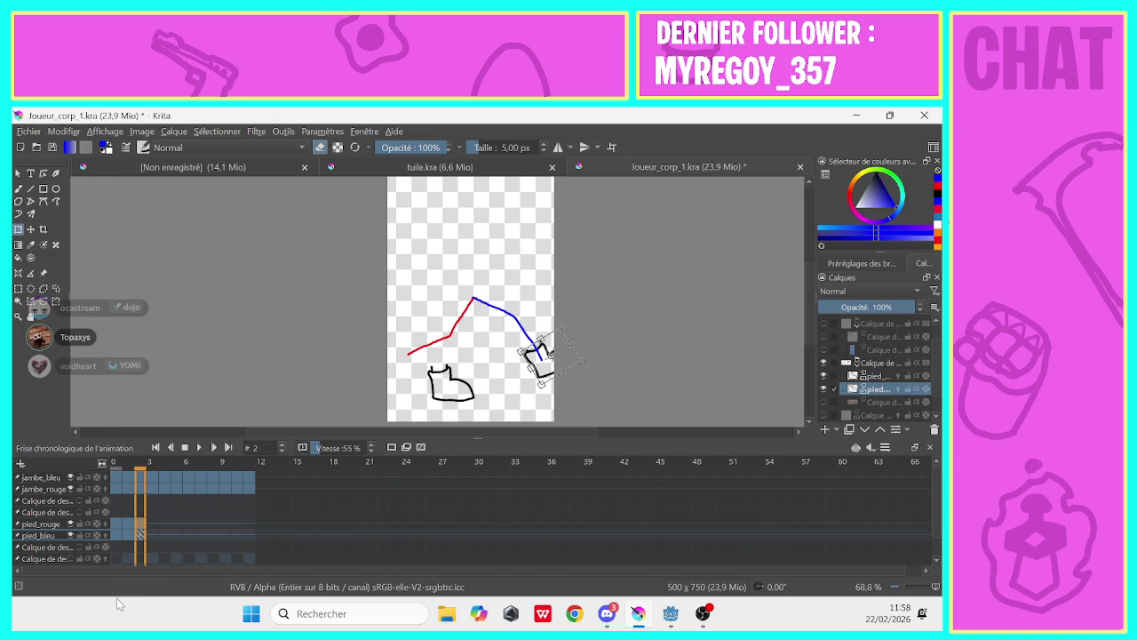
Select all layers from the group down to the background and shift their content about 12 px left
scroll(835, 357, "up", 1)
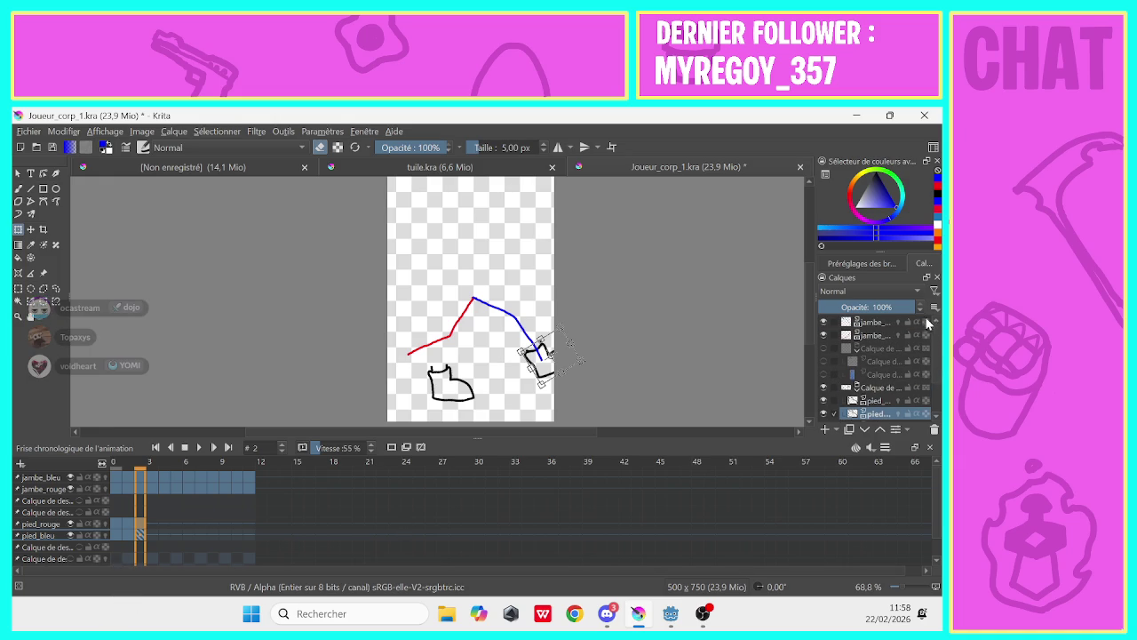
scroll(832, 353, "up", 1)
left_click_drag(833, 353, 837, 394)
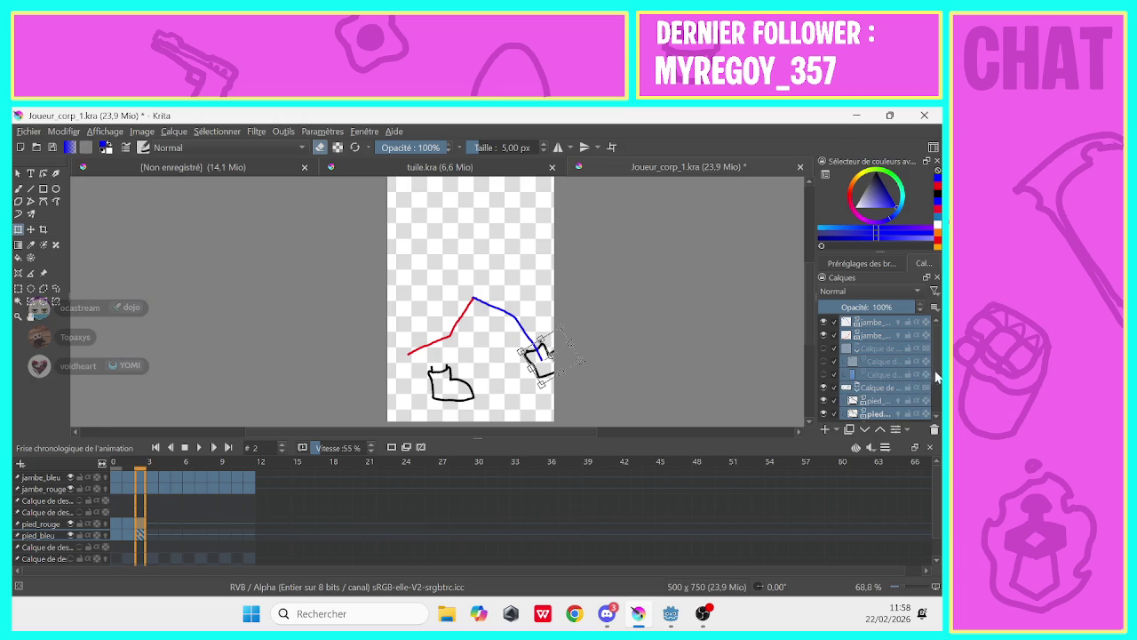
scroll(928, 414, "down", 2)
left_click_drag(835, 383, 933, 427)
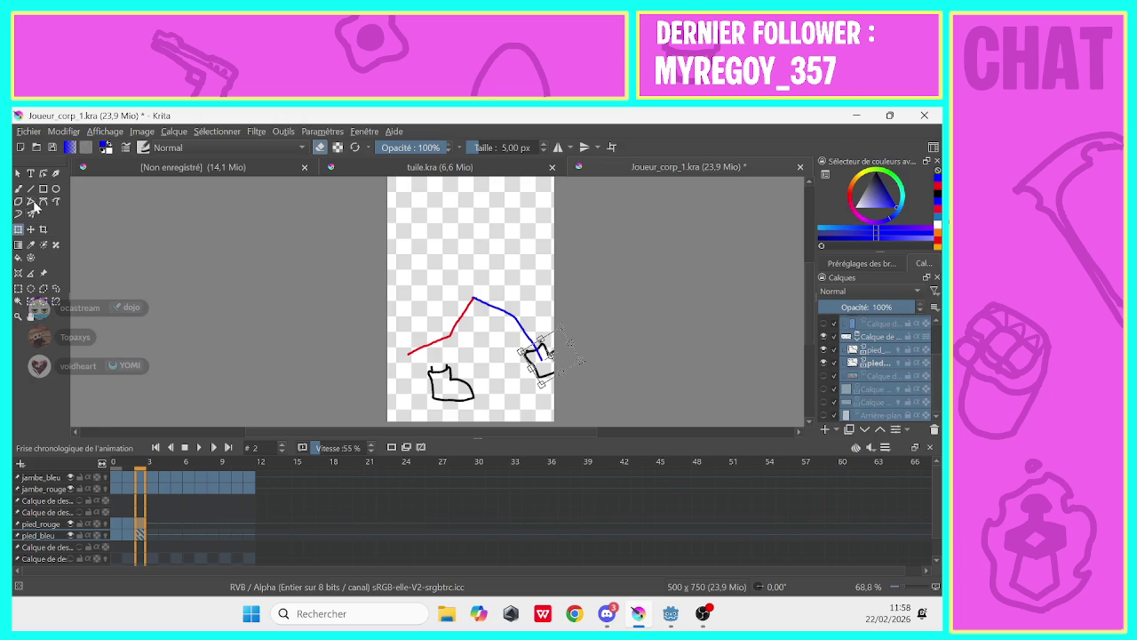
key("t")
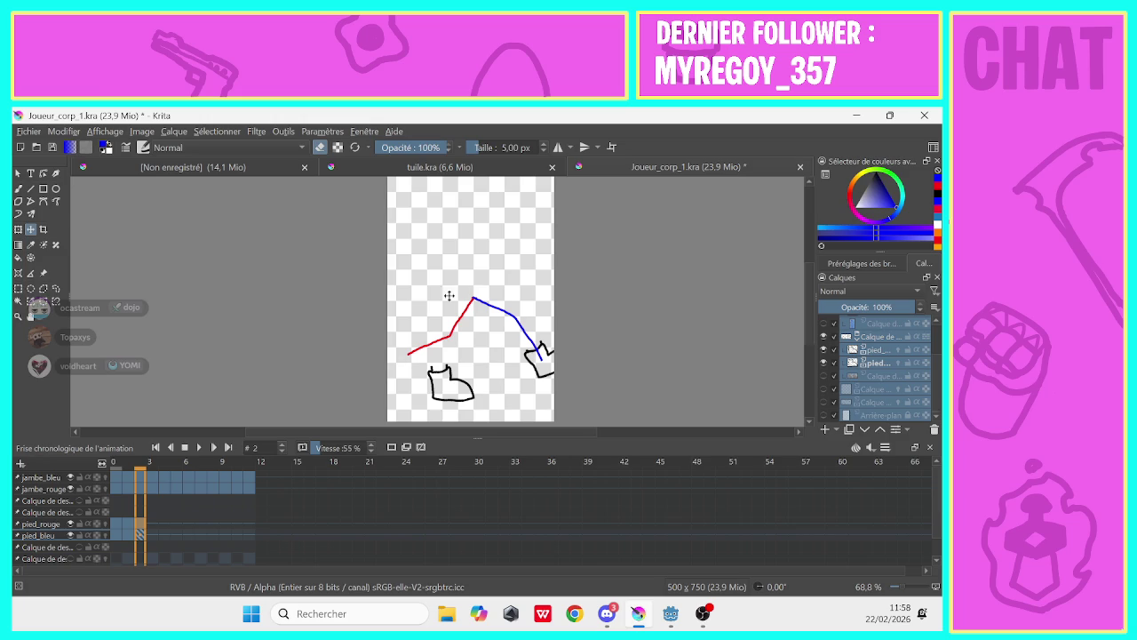
mouse_move(462, 278)
left_mouse_down()
mouse_move(442, 278)
mouse_move(465, 271)
left_mouse_up()
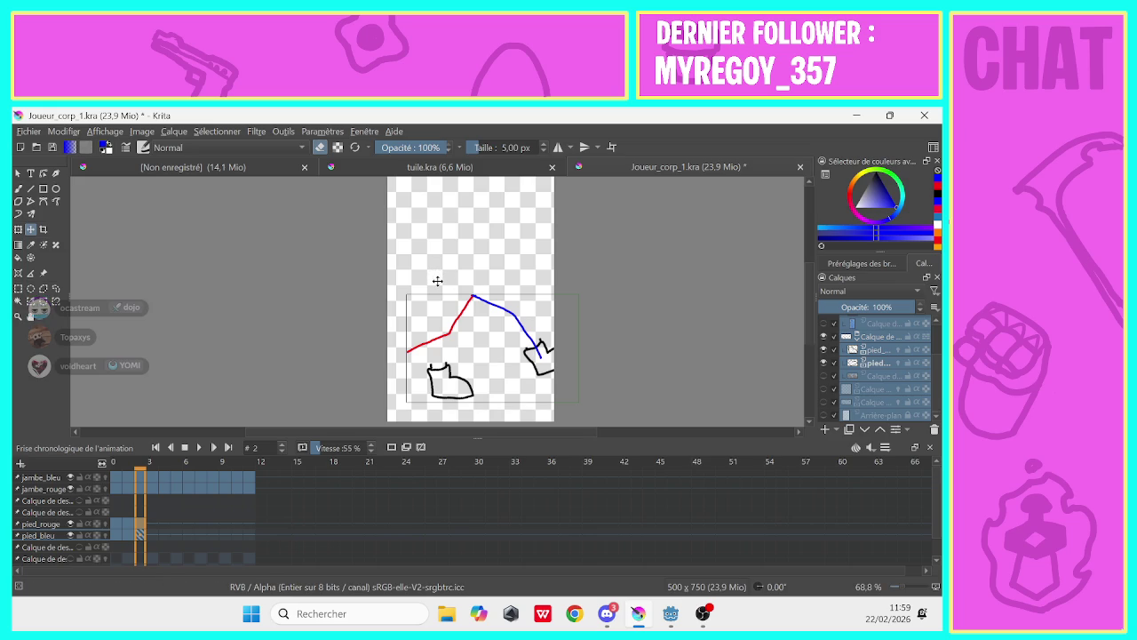
Copy the selected layers and create a new document sized 750 × 750 px instead of 1280 × 2880
right_click(863, 362)
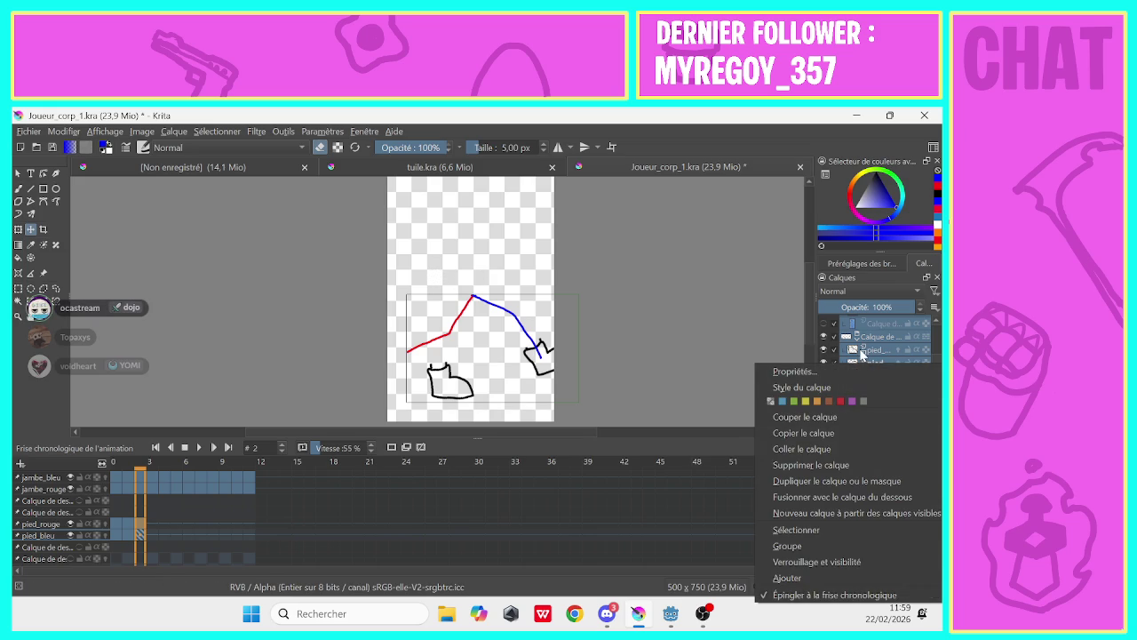
left_click(764, 433)
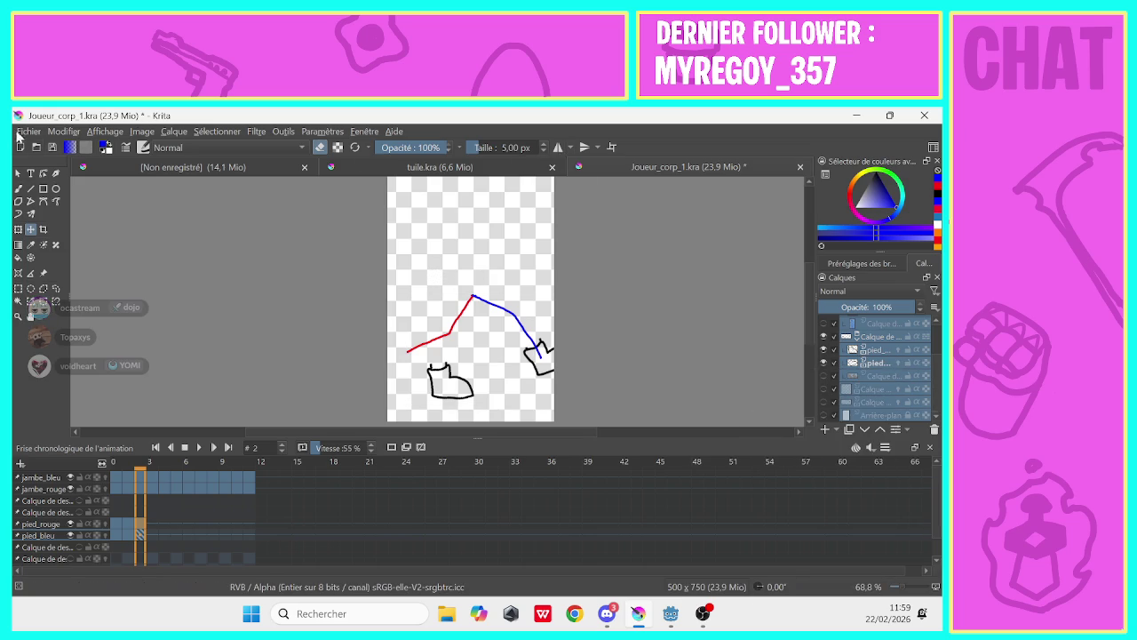
left_click(19, 131)
left_click(40, 147)
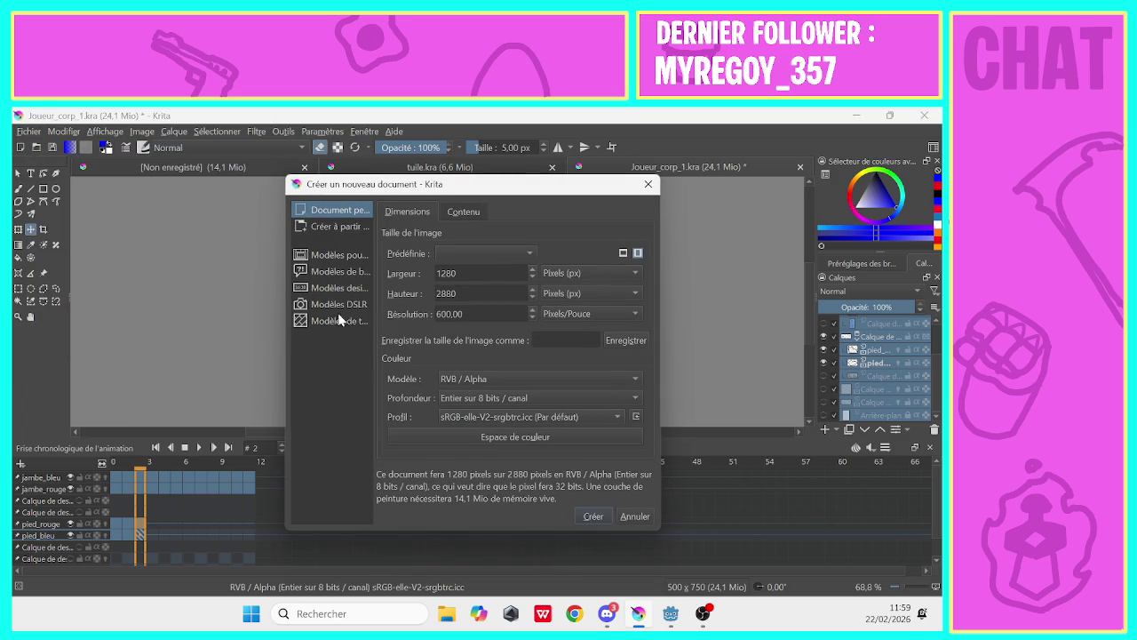
left_click_drag(452, 275, 427, 272)
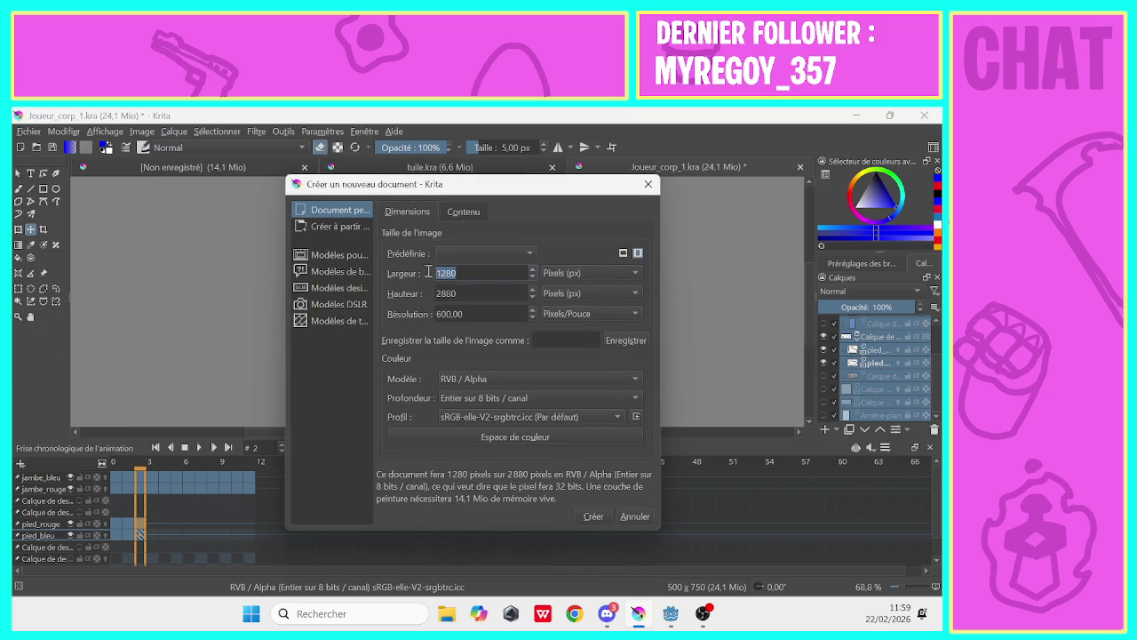
type("7")
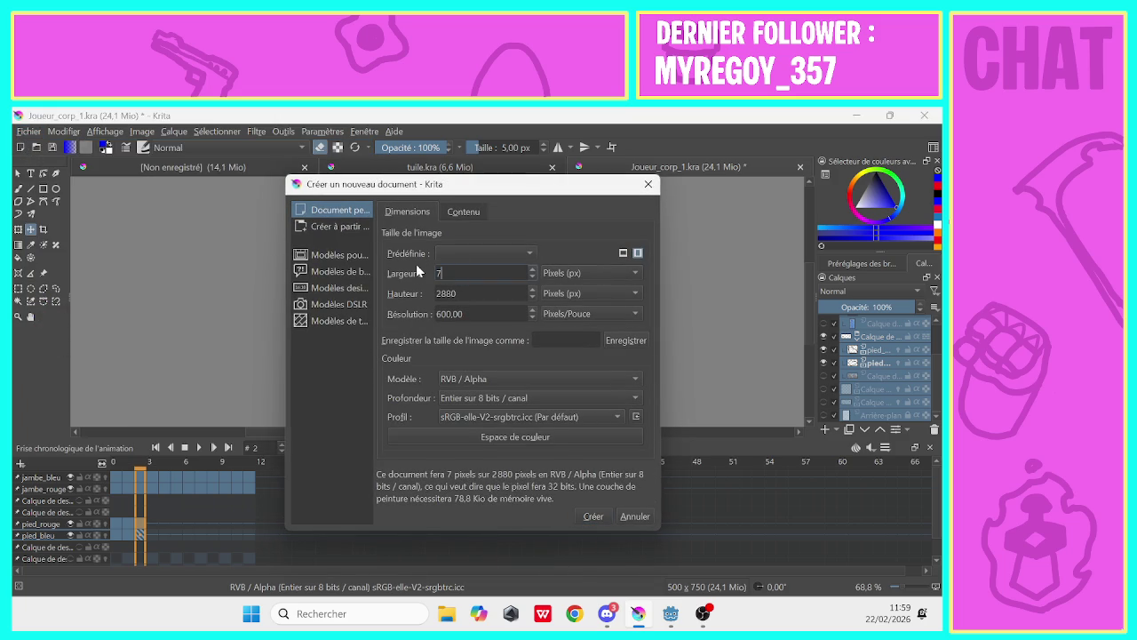
type("50")
left_click_drag(463, 293, 404, 296)
type("7")
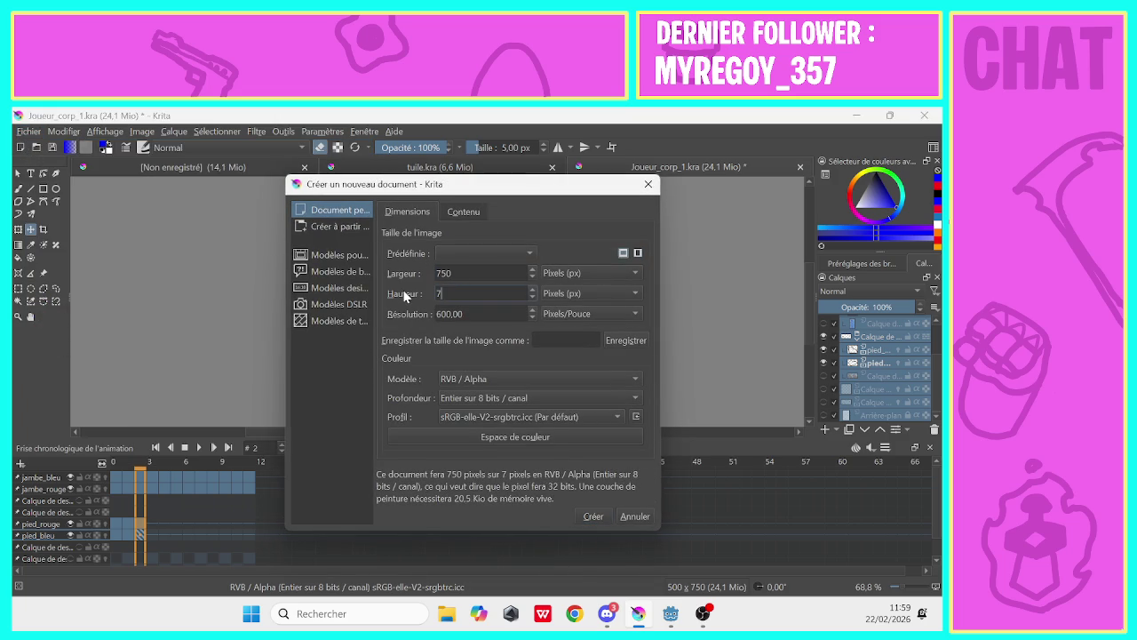
type("50")
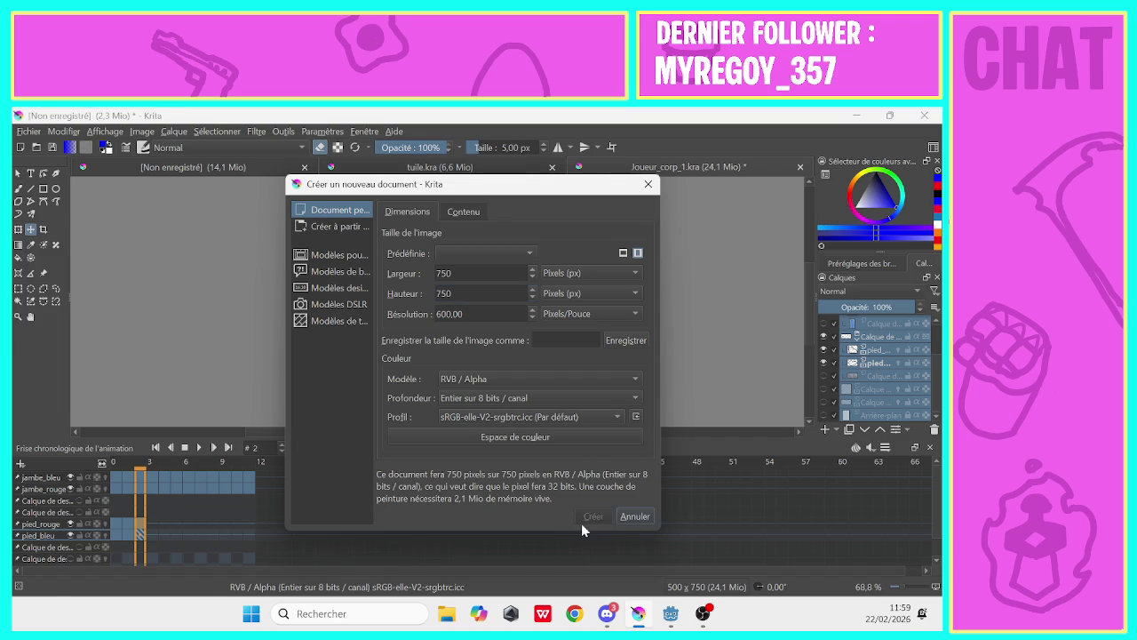
left_click(584, 521)
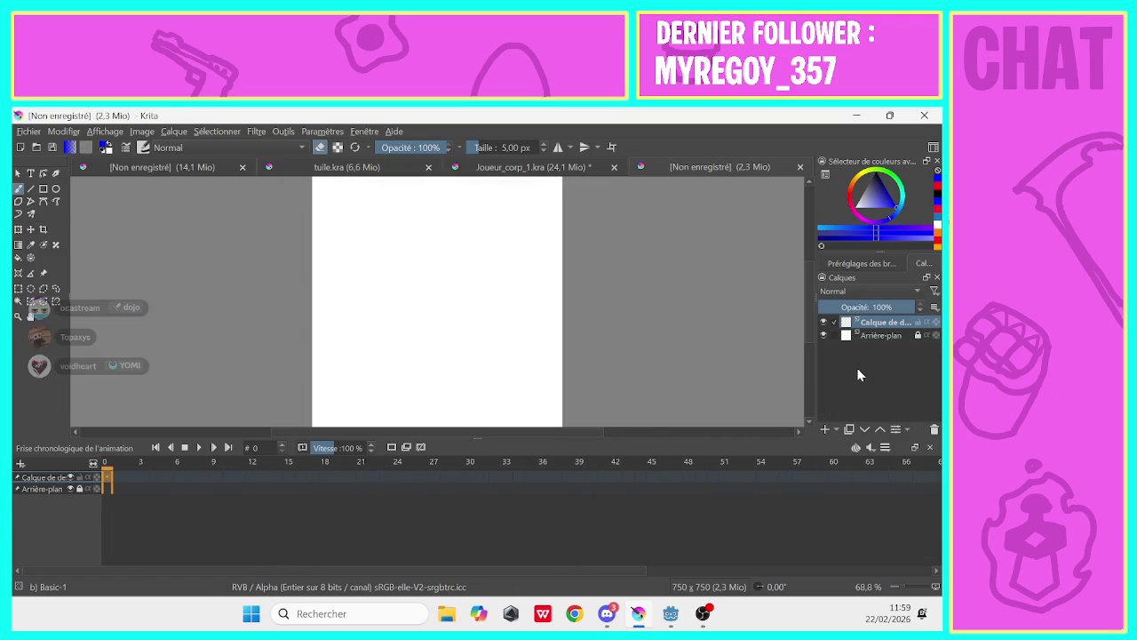
Pick blue as the painting colour and turn off eraser mode
left_click(836, 430)
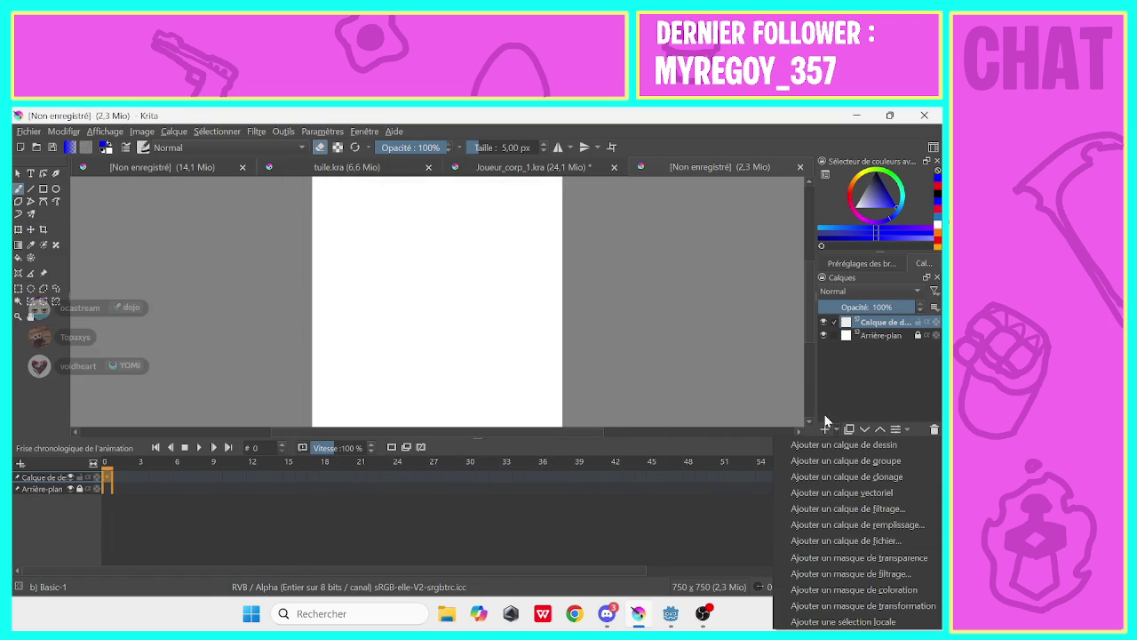
left_click(858, 382)
right_click(511, 313)
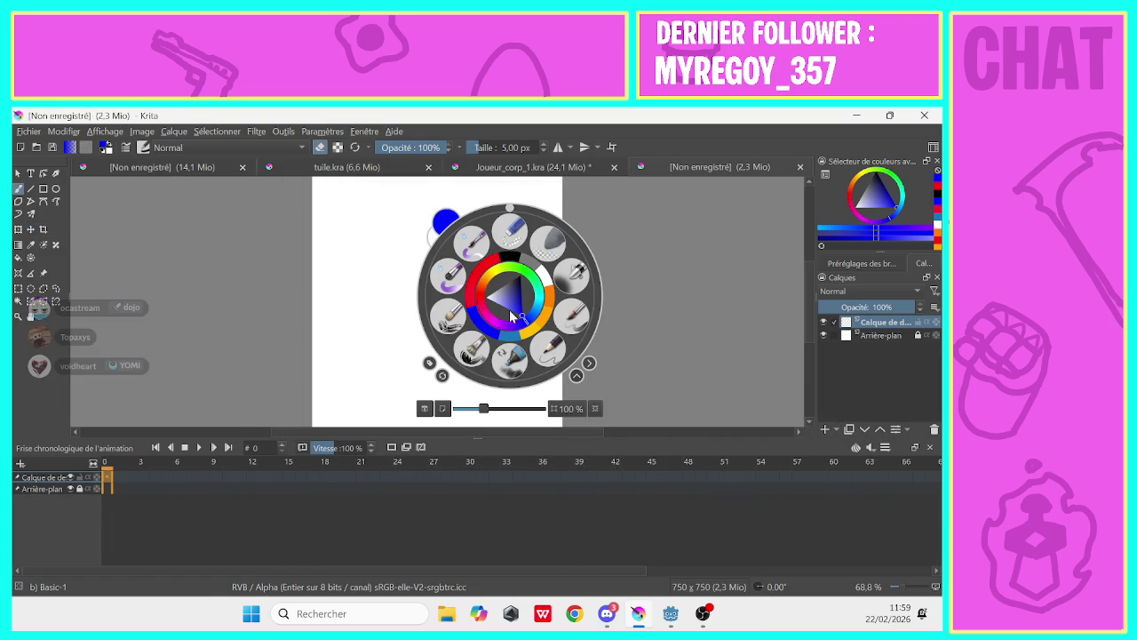
left_click(388, 303)
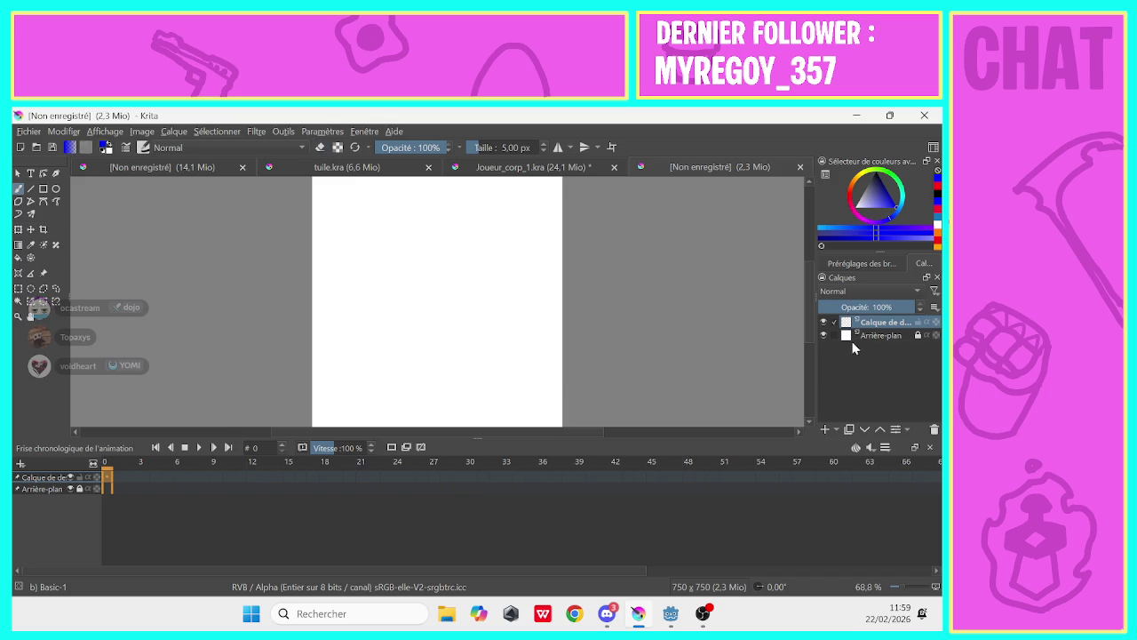
key("e")
Paste the copied leg and foot layers into the new document, keeping Normal blend mode
left_click(874, 292)
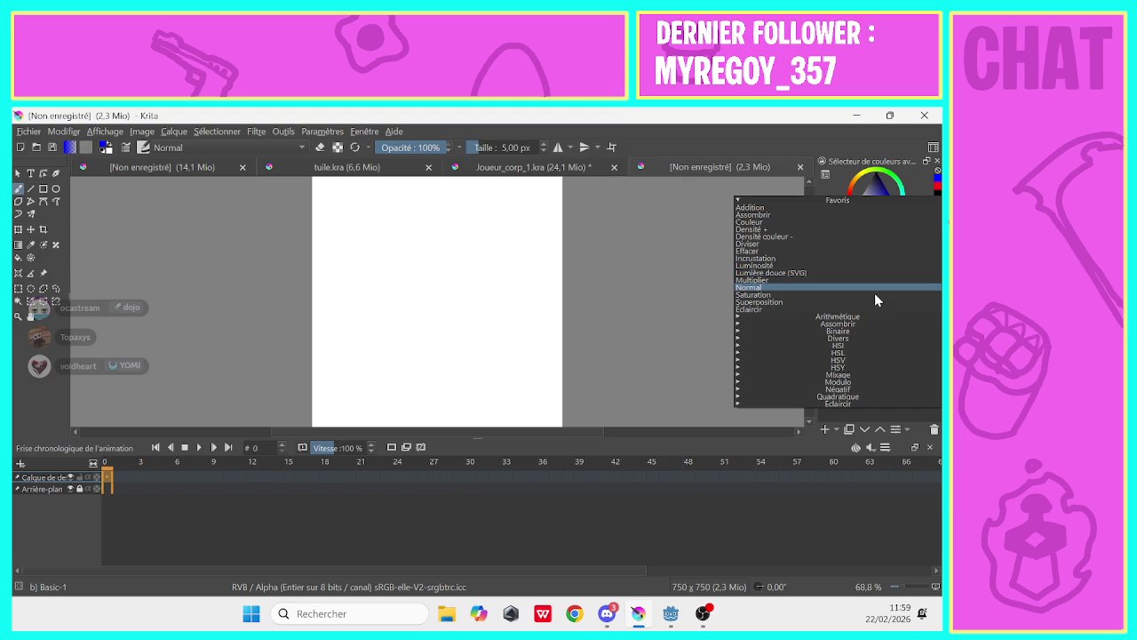
left_click(858, 423)
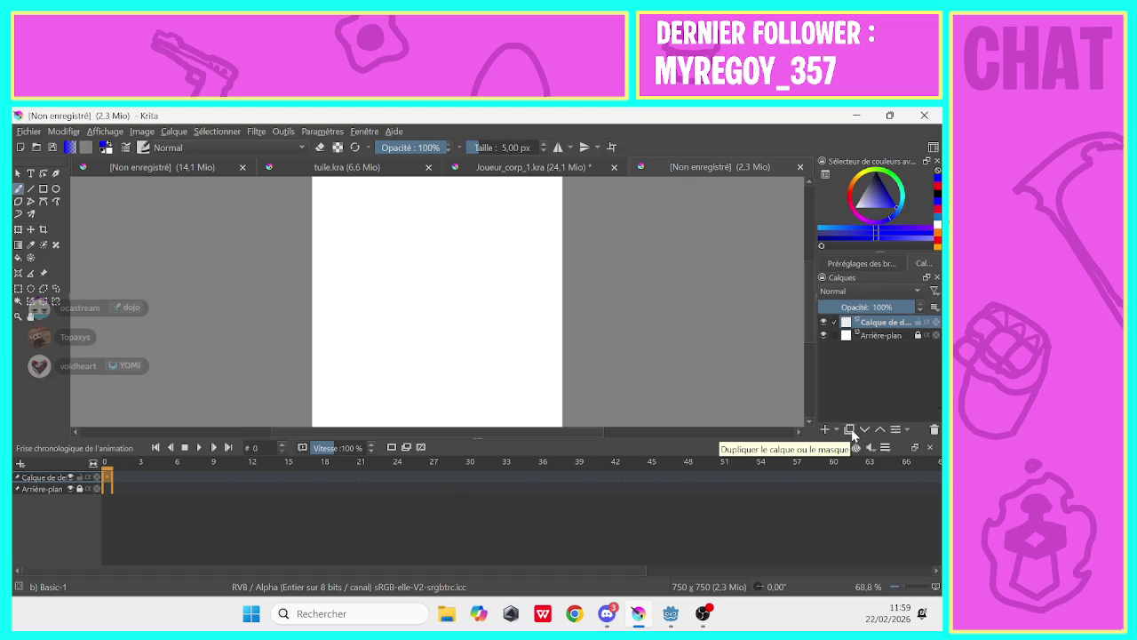
right_click(904, 429)
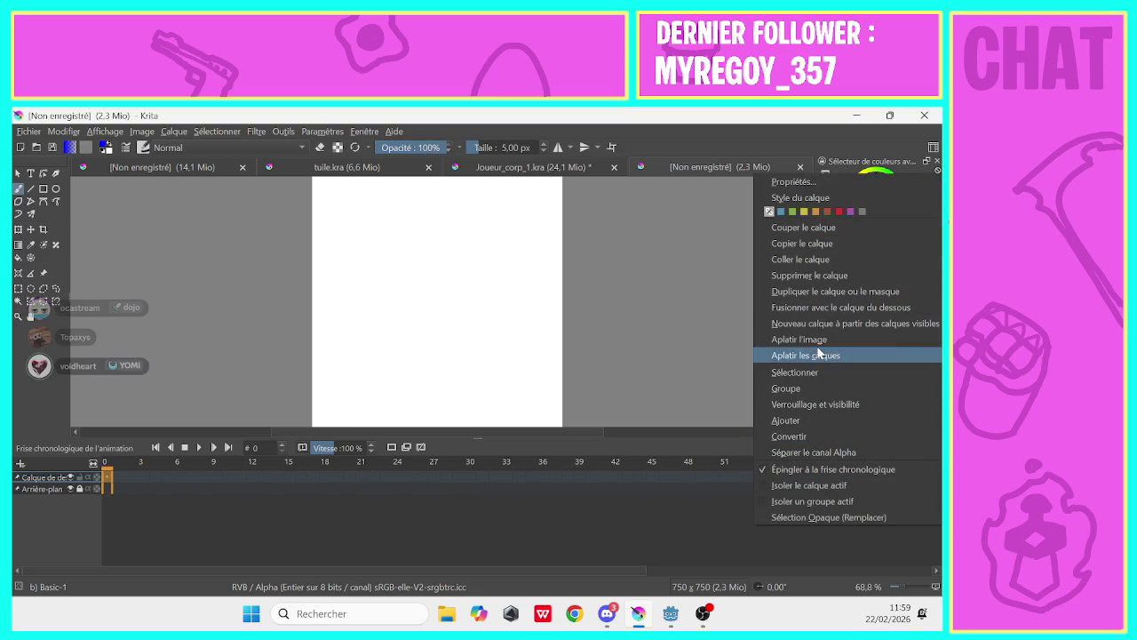
left_click(844, 257)
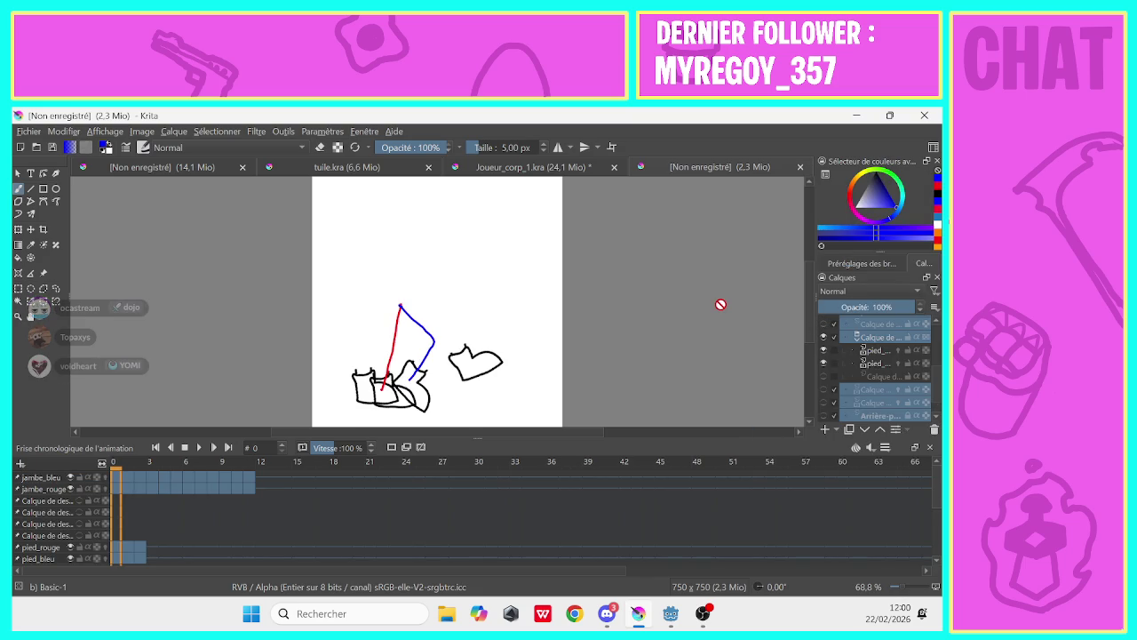
Hide the white background layer and step through frames to check the leg poses
scroll(928, 390, "down", 1)
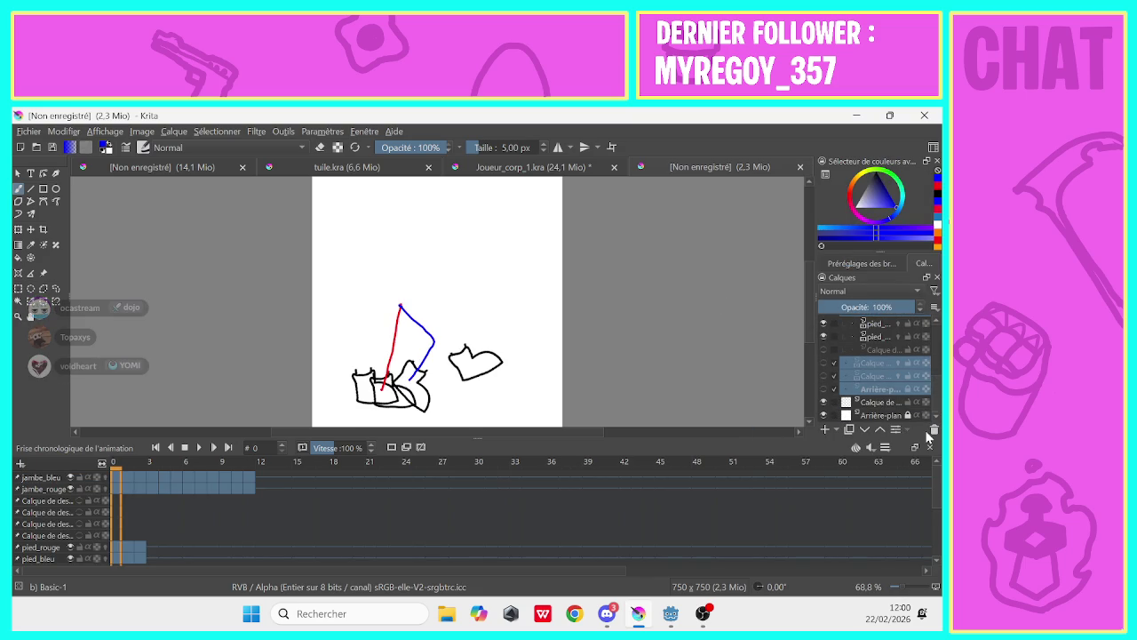
left_click(823, 415)
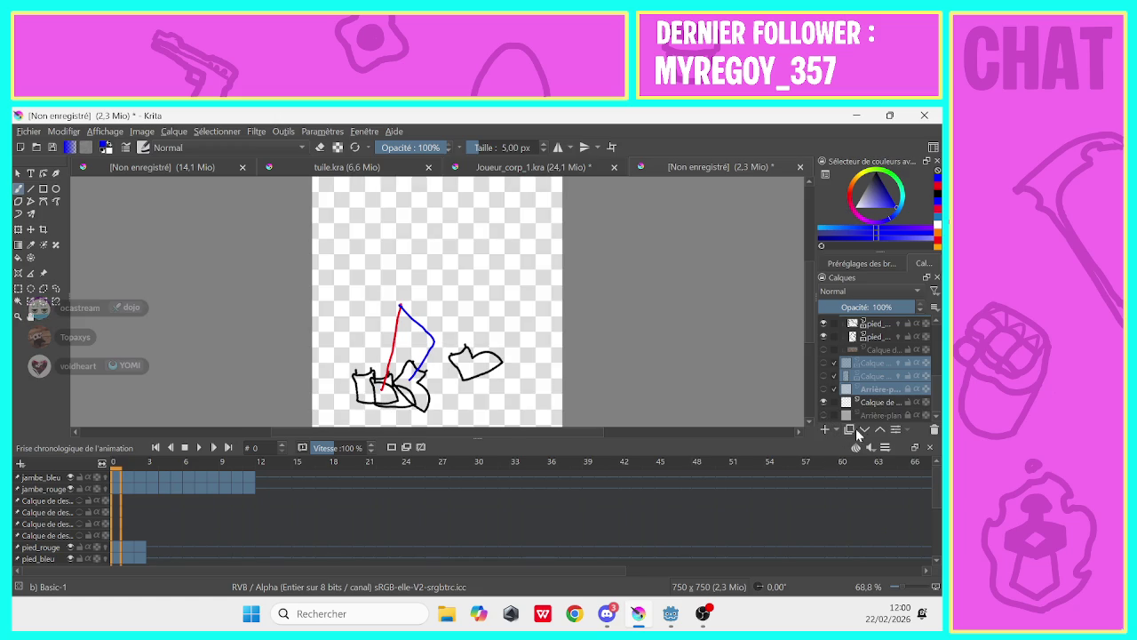
left_click(128, 553)
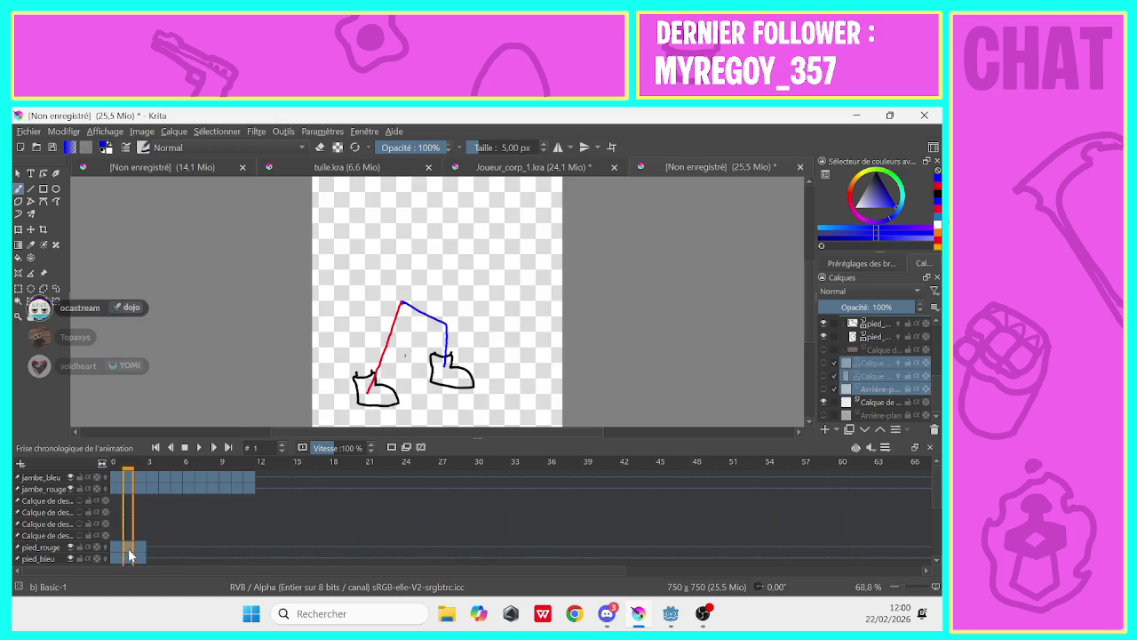
left_click(118, 553)
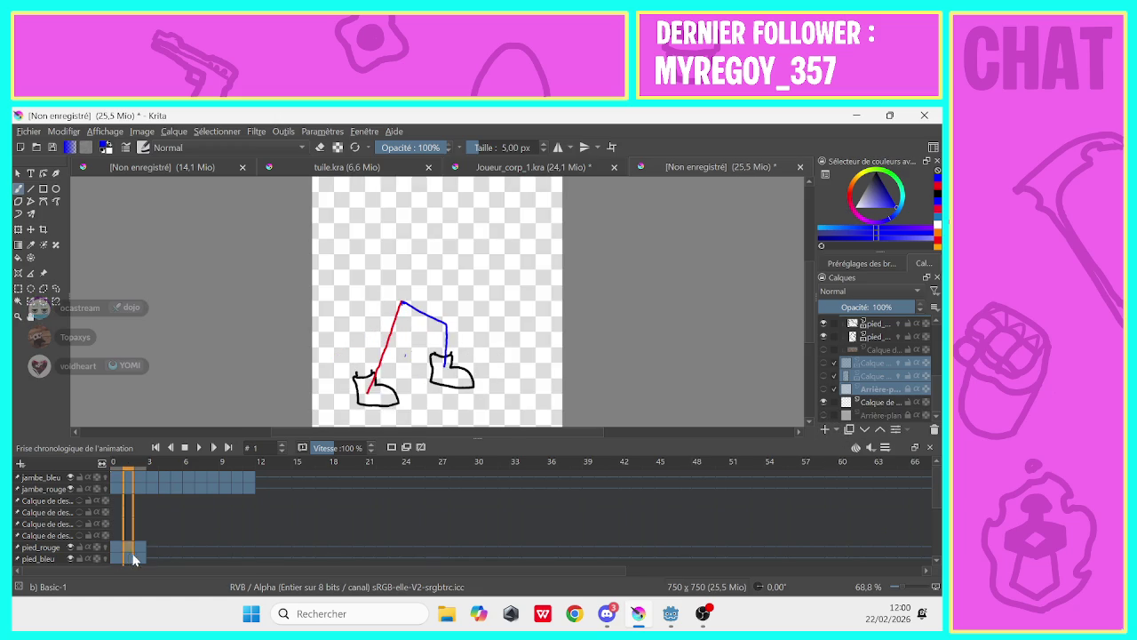
left_click(138, 553)
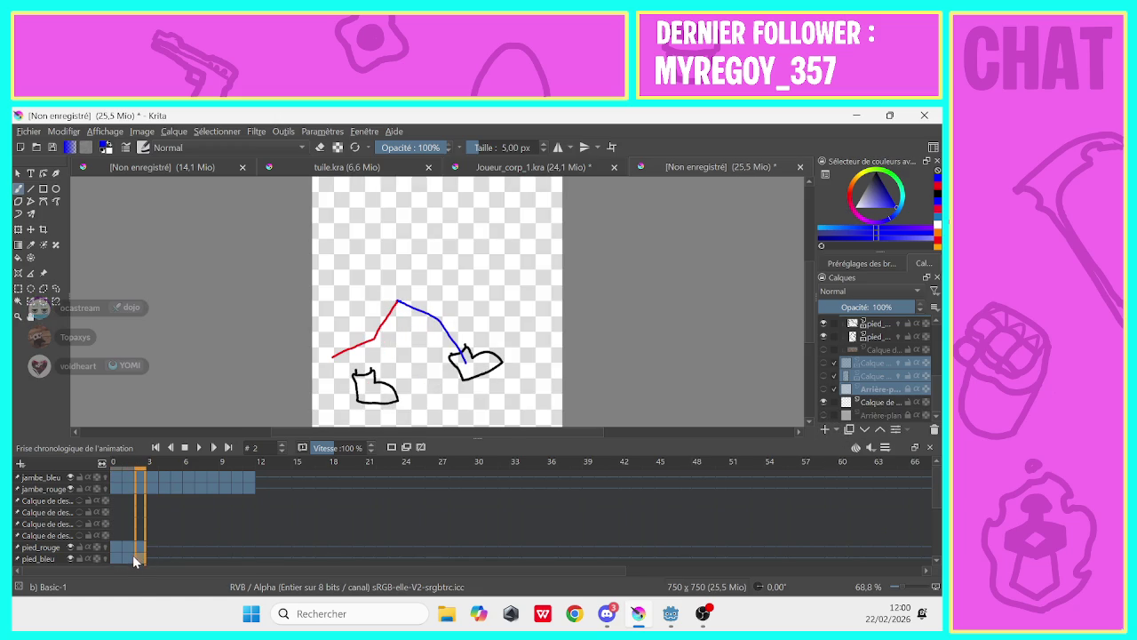
left_click(824, 376)
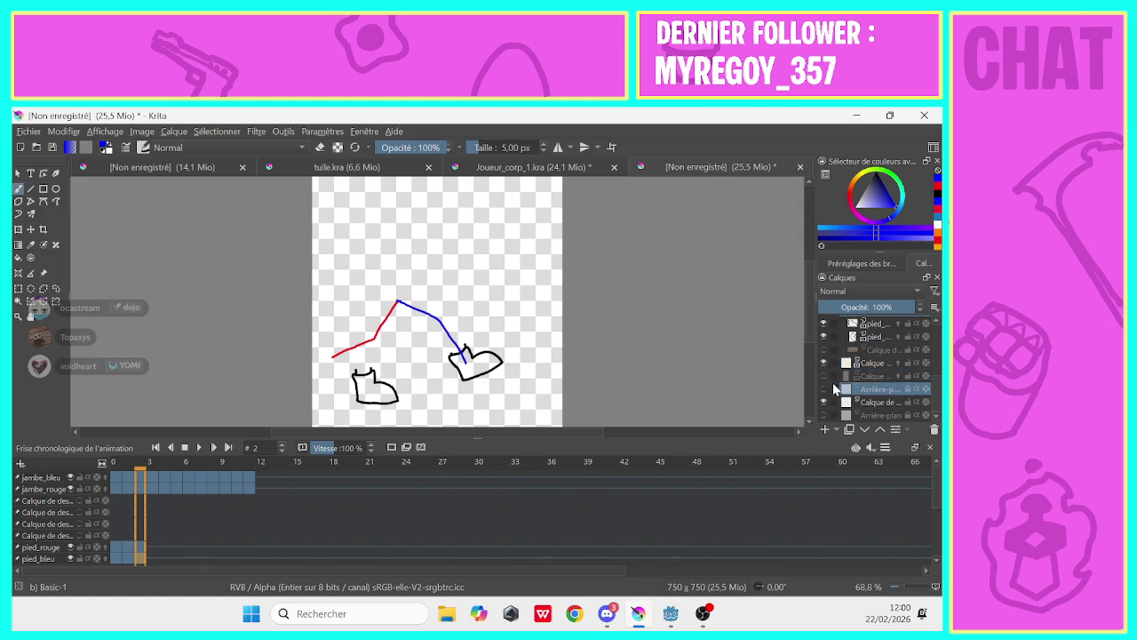
Rearrange the layer stack and make pied_bleu the active layer
mouse_move(826, 371)
left_mouse_down()
mouse_move(835, 390)
mouse_move(839, 325)
left_mouse_up()
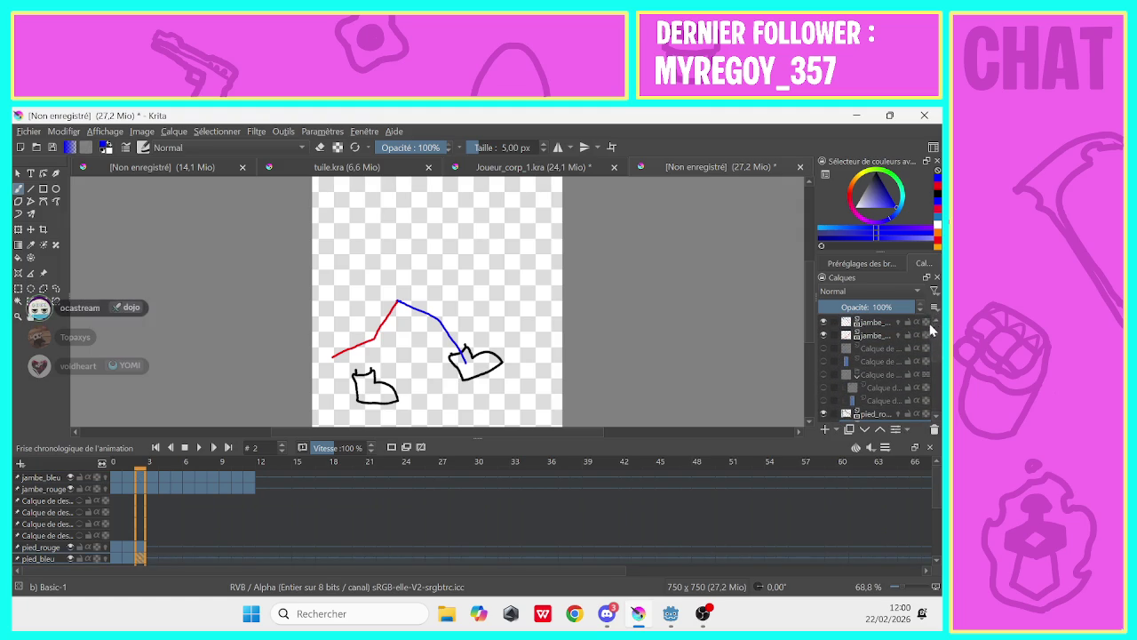
left_click_drag(936, 331, 935, 416)
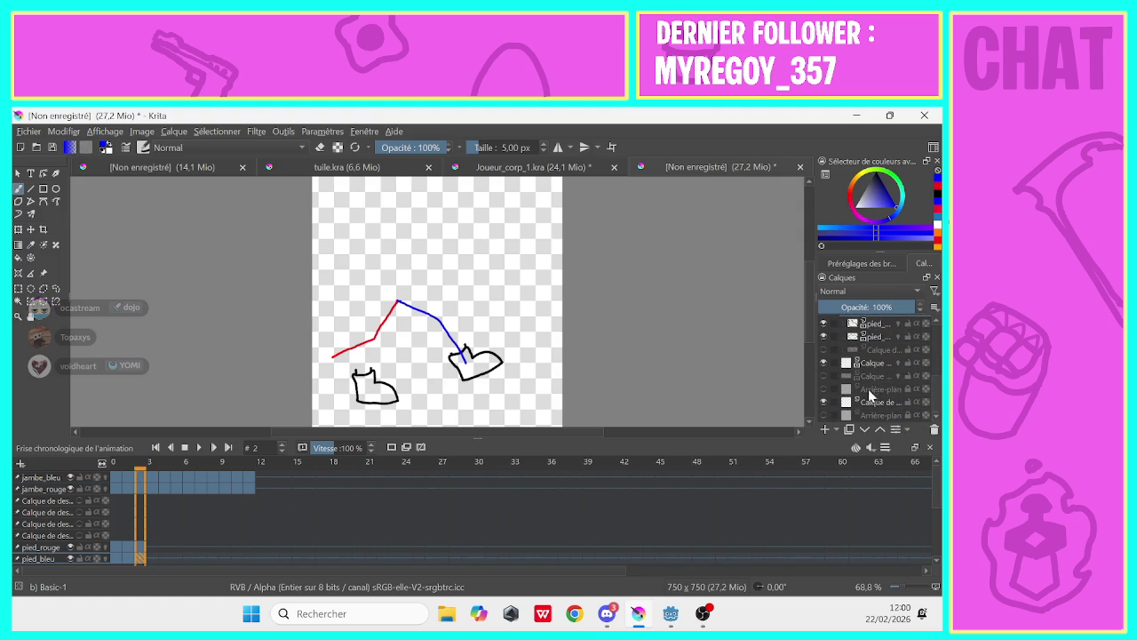
left_click_drag(939, 397, 936, 331)
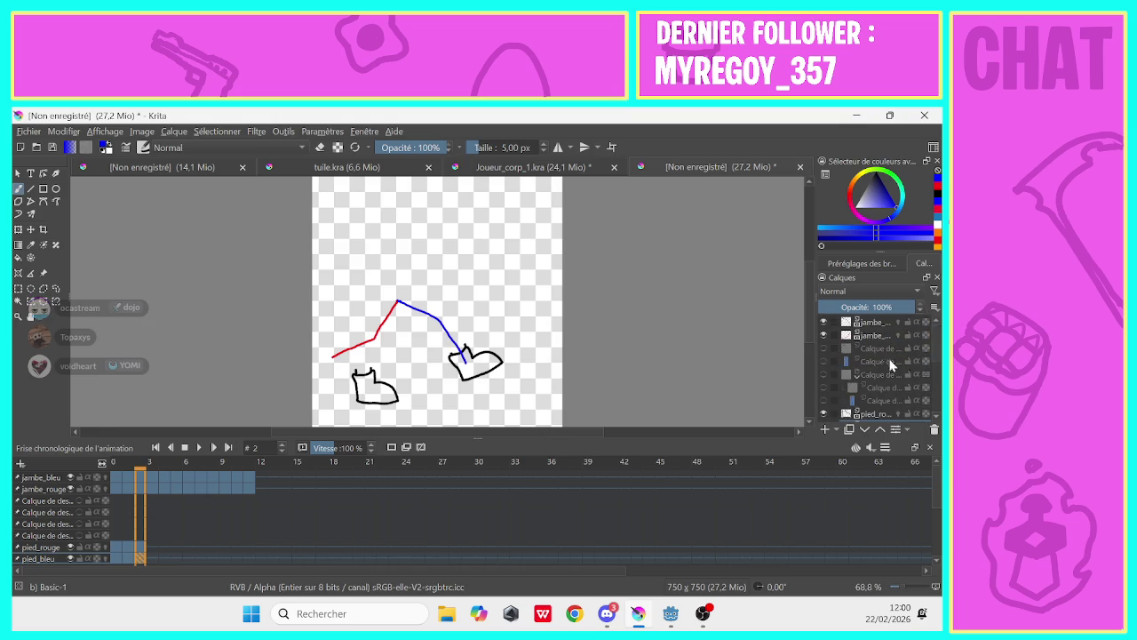
left_click_drag(835, 350, 835, 364)
left_click(832, 378)
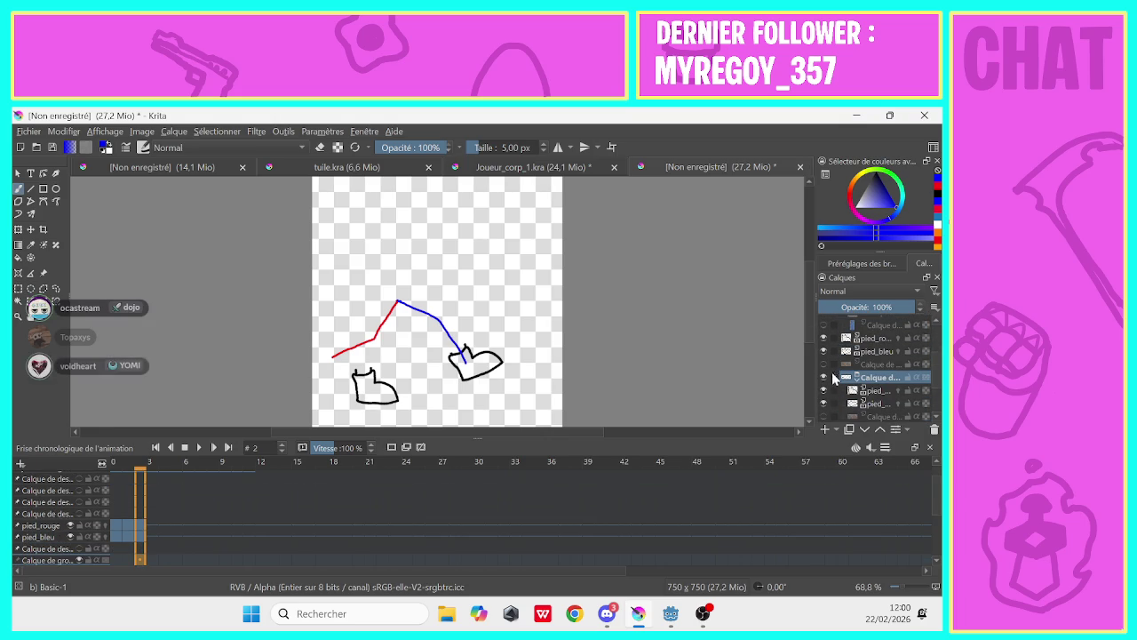
left_click(869, 352)
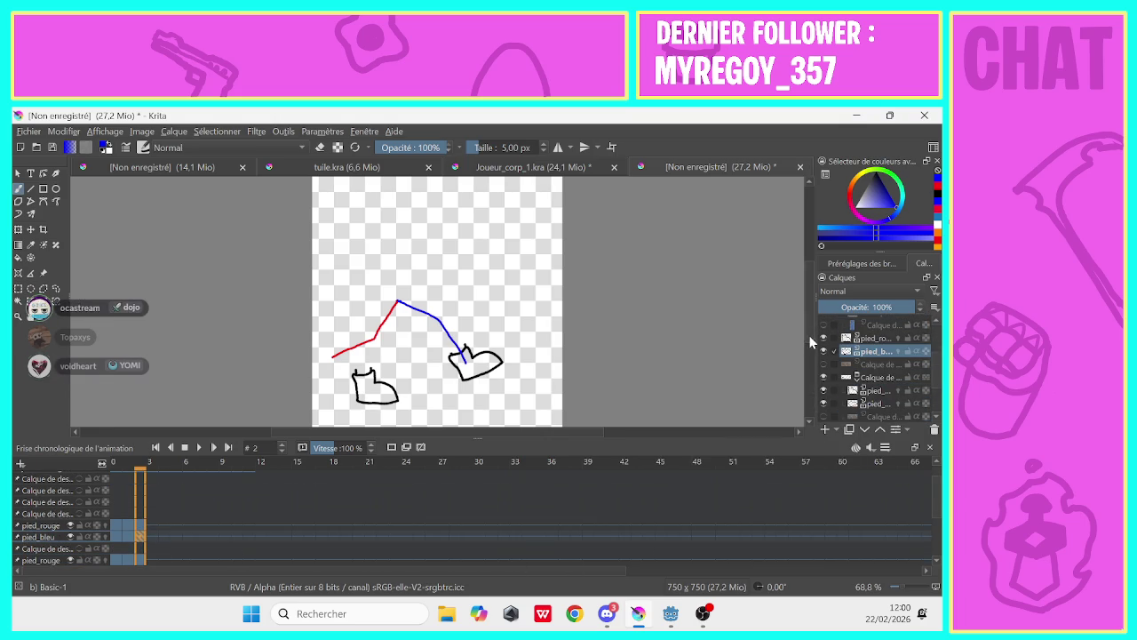
Select frame 2 on the foot layer with pied_rouge active
scroll(808, 353, "down", 2)
scroll(807, 353, "up", 1)
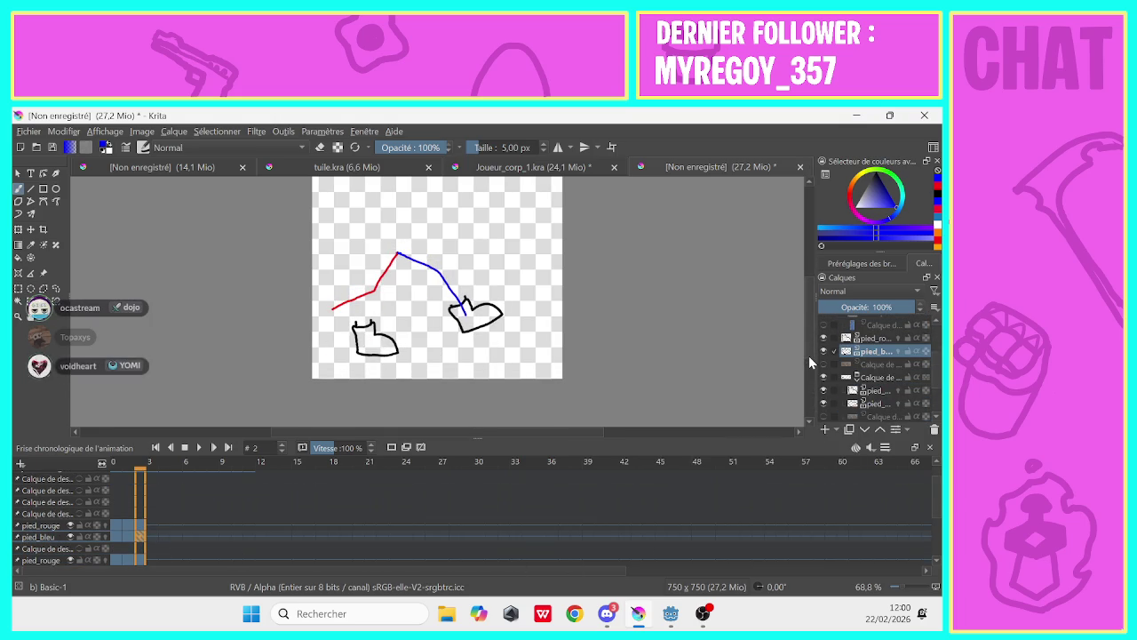
left_click(131, 522)
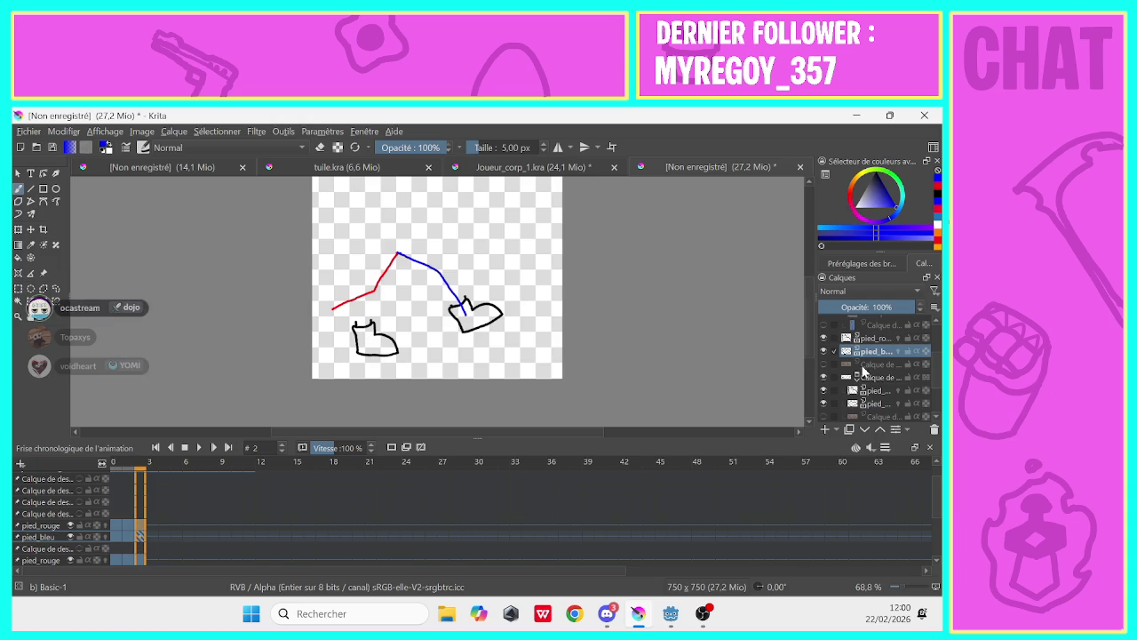
left_click(869, 339)
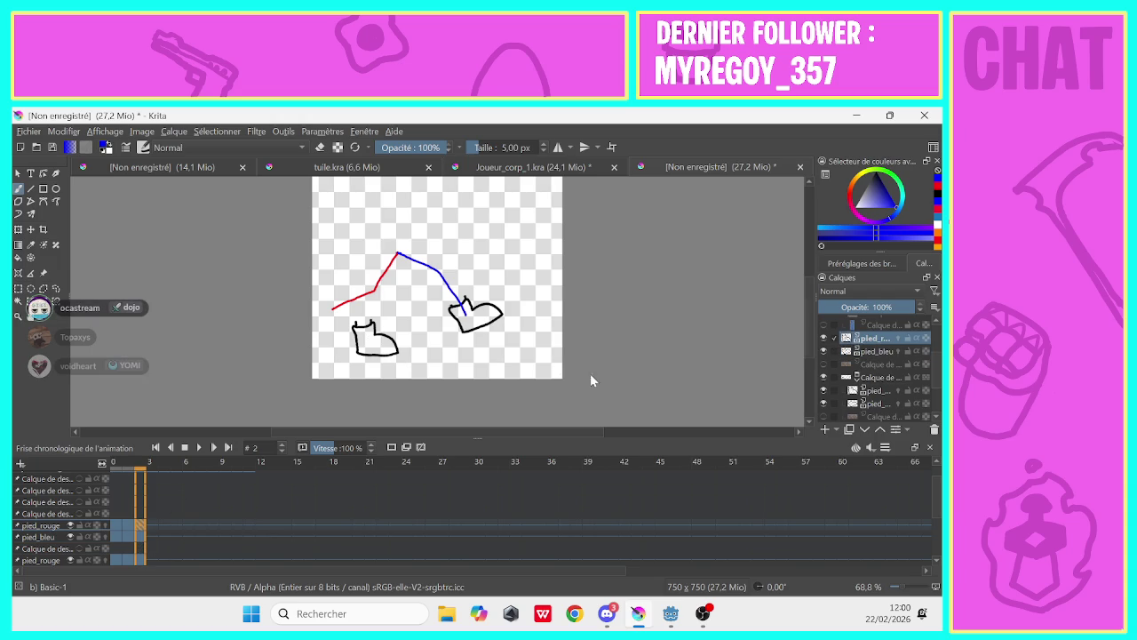
Rotate the pied_rouge foot on frame 2 onto the red leg's end, toggling the lower foot layers to check
left_click(19, 231)
left_click_drag(345, 321, 371, 299)
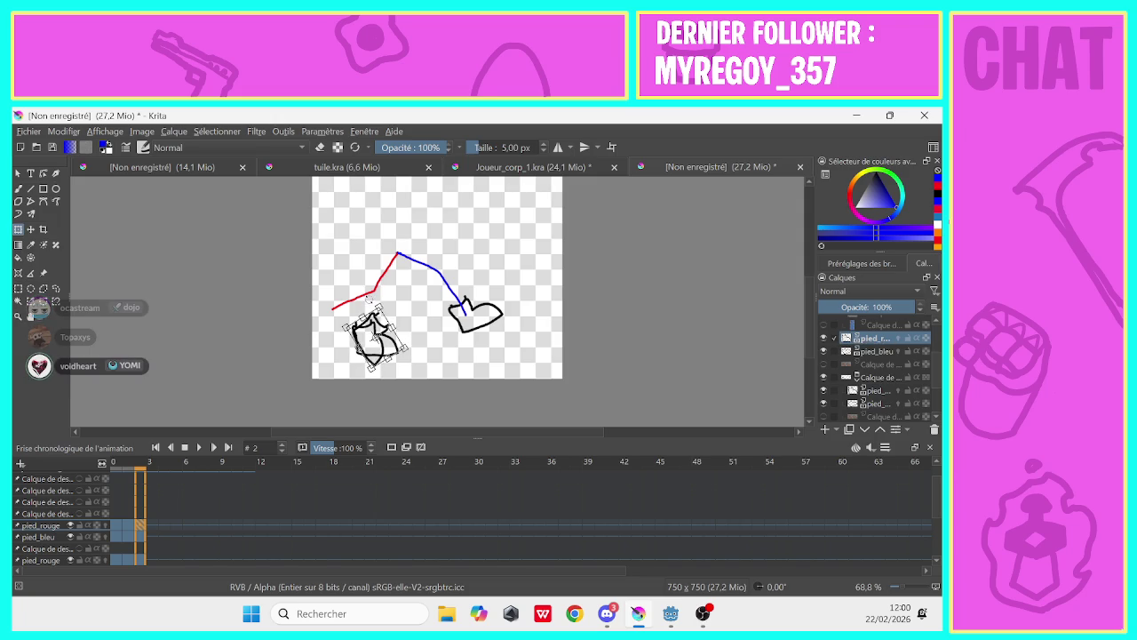
left_click_drag(371, 299, 340, 319)
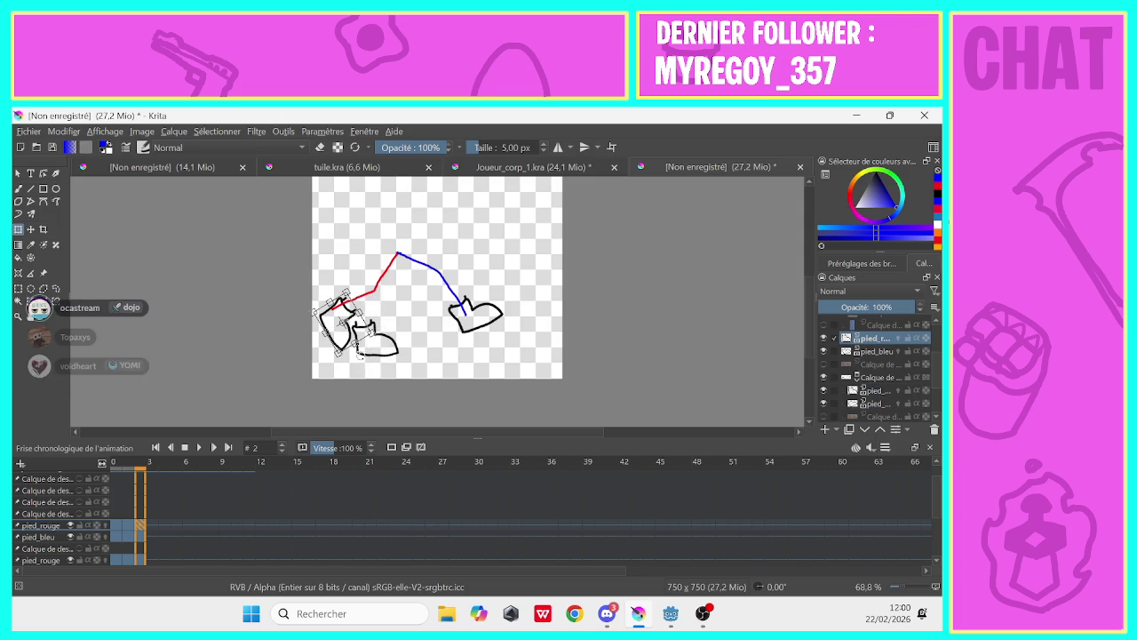
left_click(829, 392)
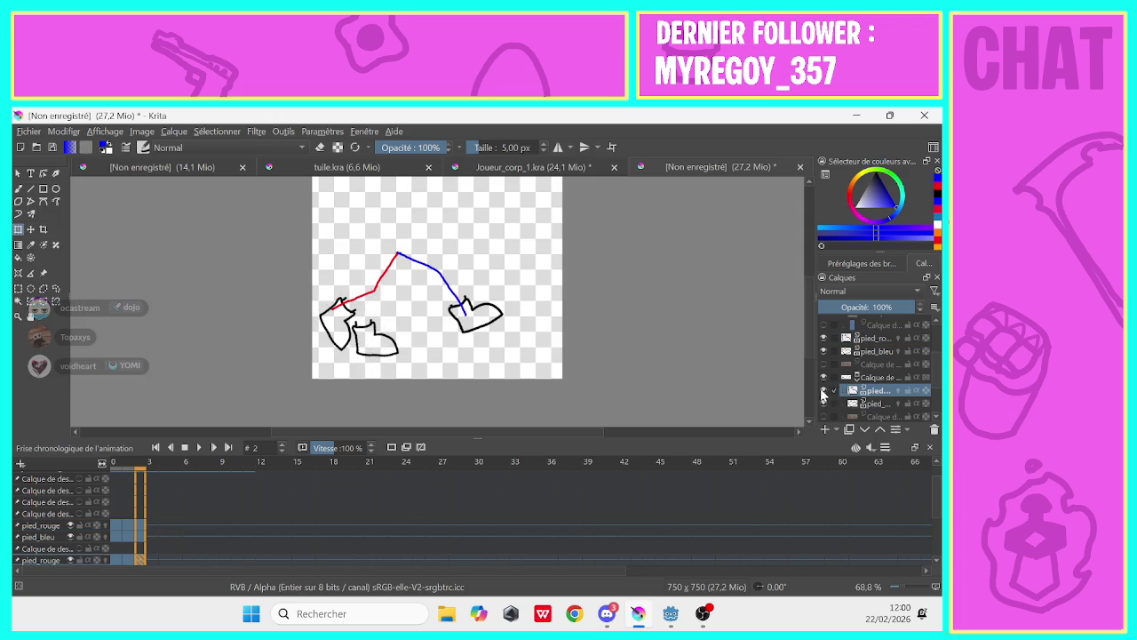
left_click(823, 391)
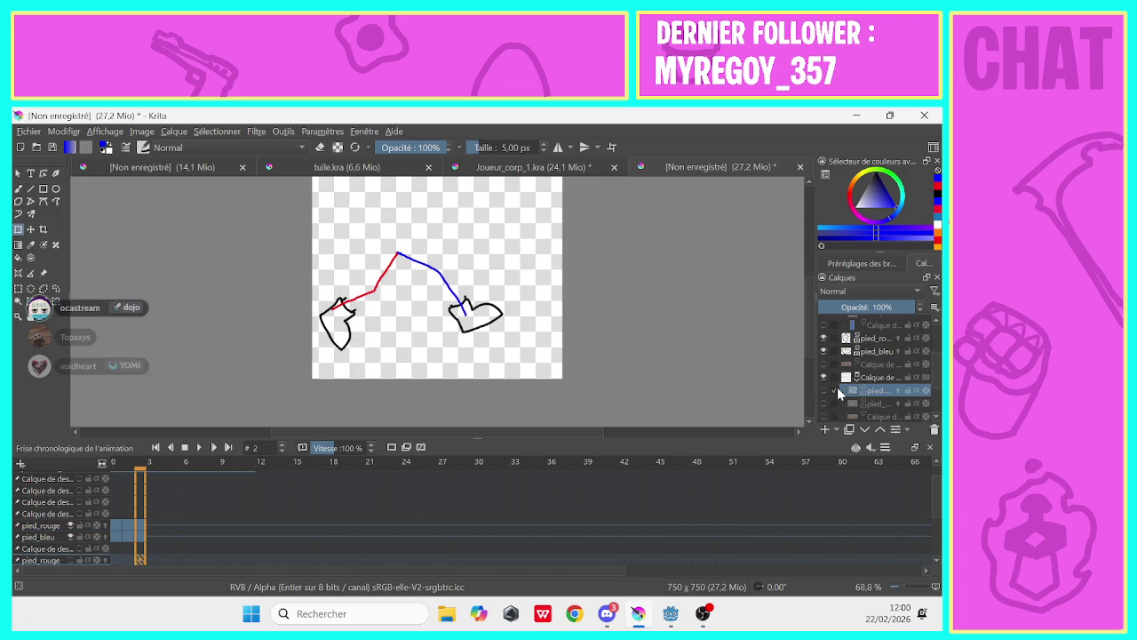
mouse_move(840, 391)
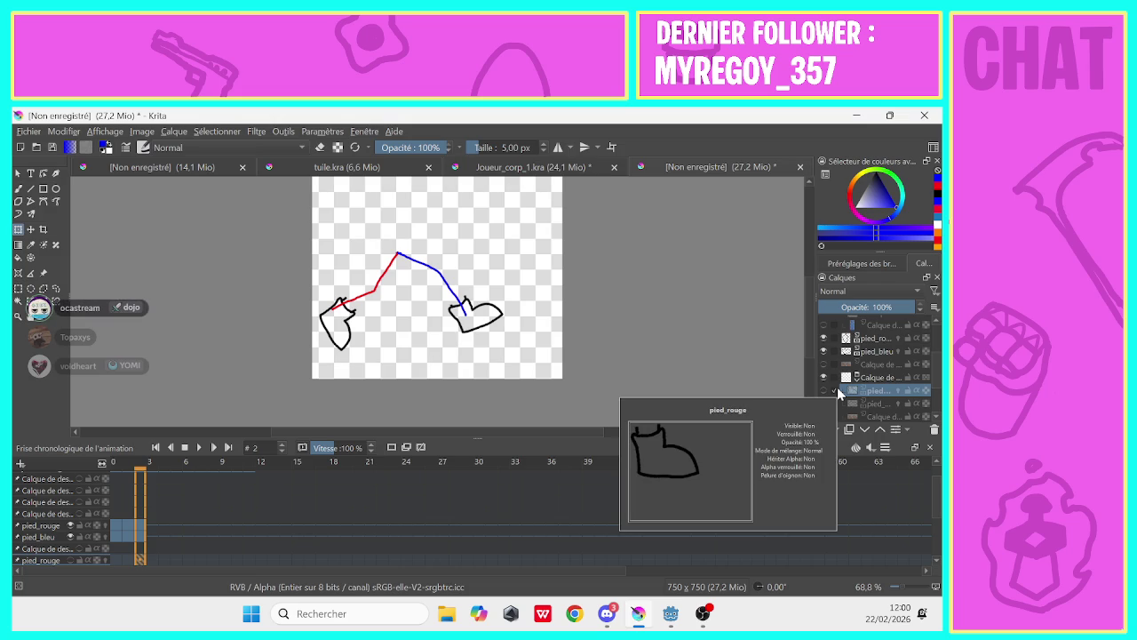
left_click(822, 391)
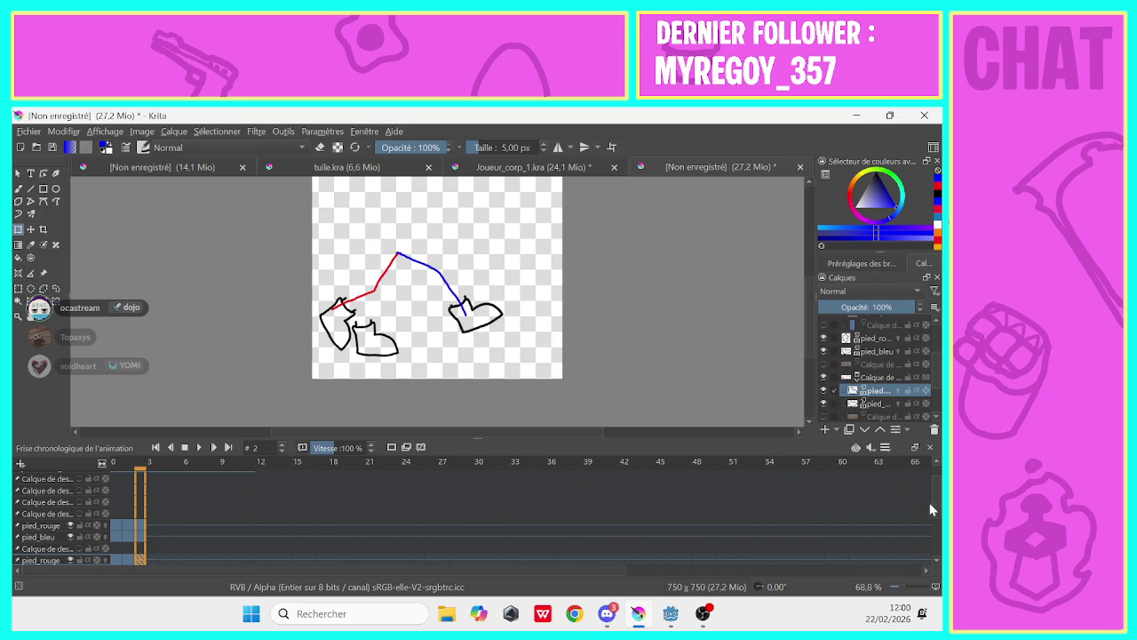
scroll(932, 509, "up", 5)
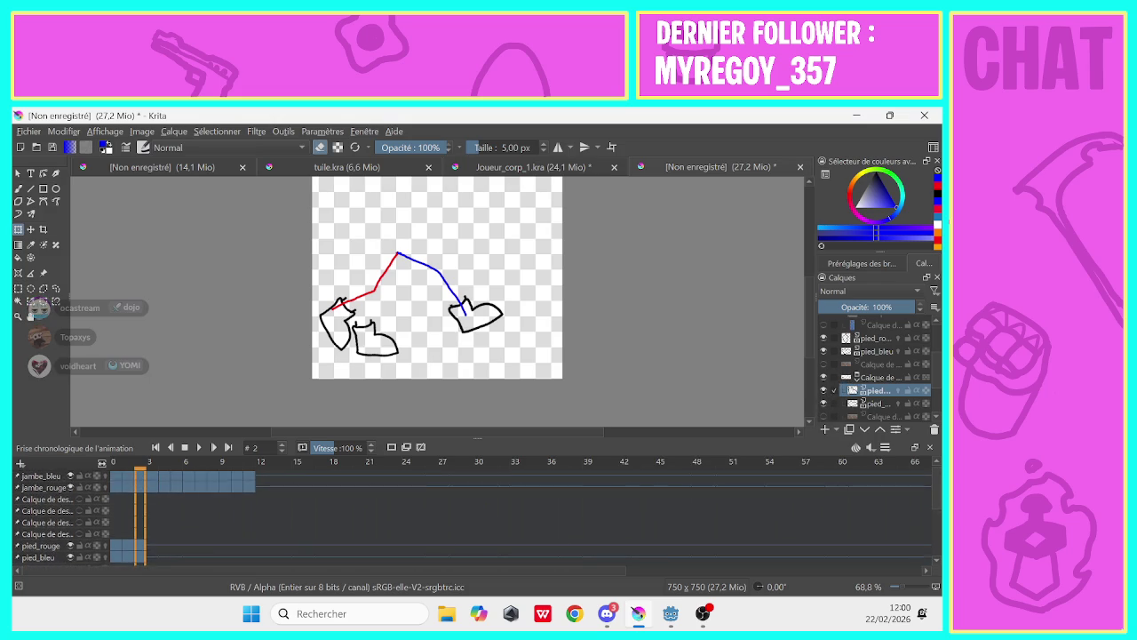
scroll(931, 509, "down", 2)
scroll(931, 509, "down", 2)
scroll(932, 509, "down", 1)
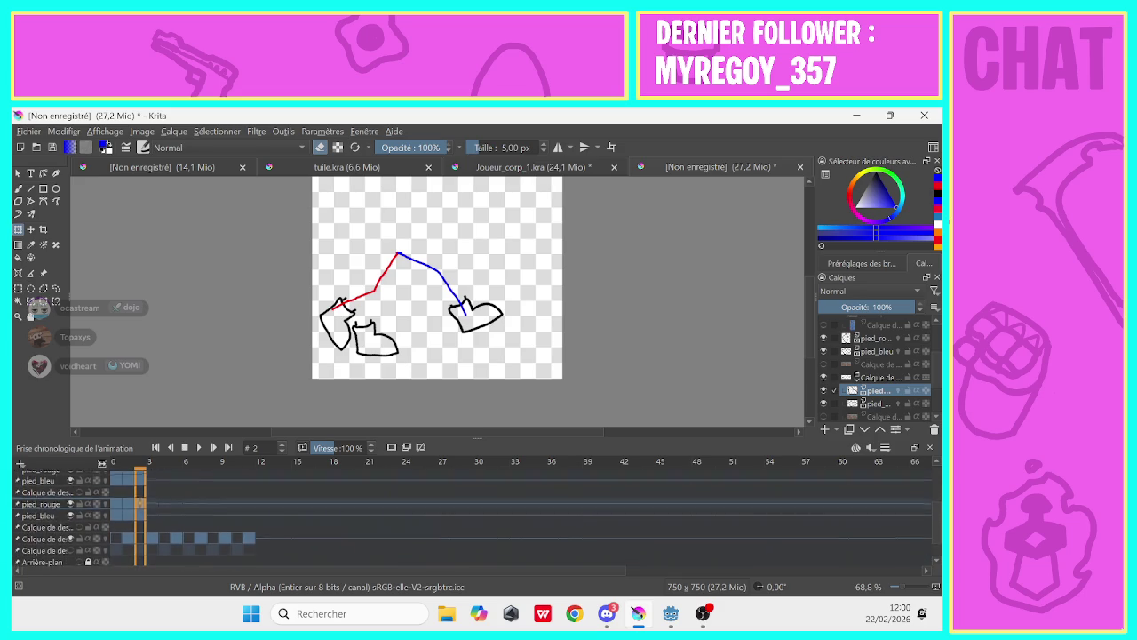
scroll(533, 515, "down", 1)
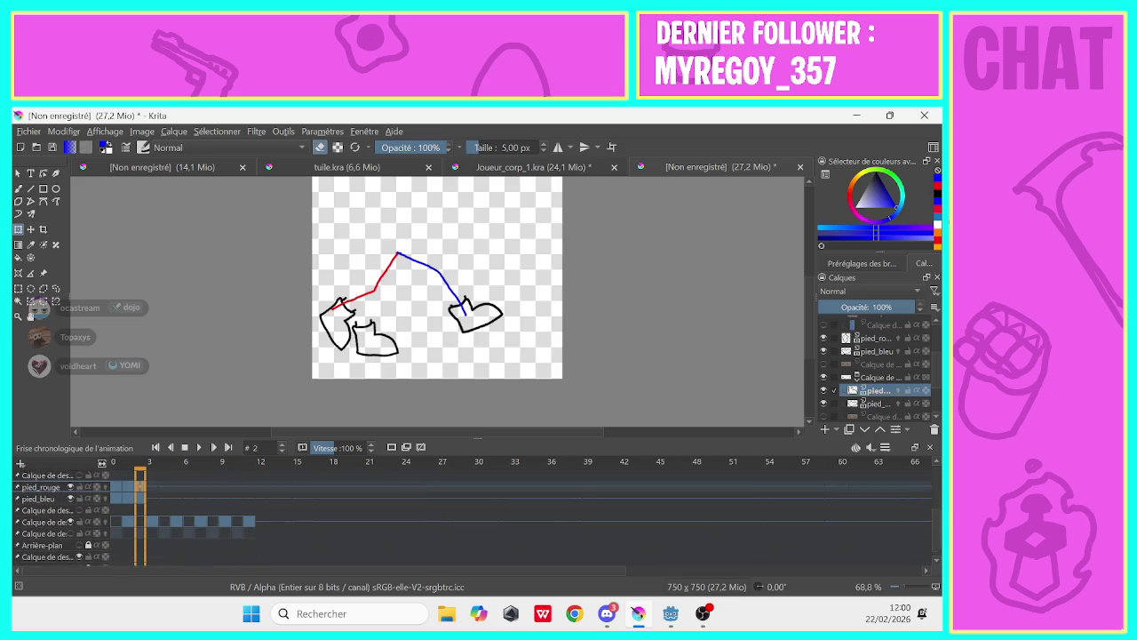
scroll(533, 516, "up", 1)
scroll(533, 515, "up", 2)
scroll(533, 516, "up", 1)
scroll(533, 515, "up", 1)
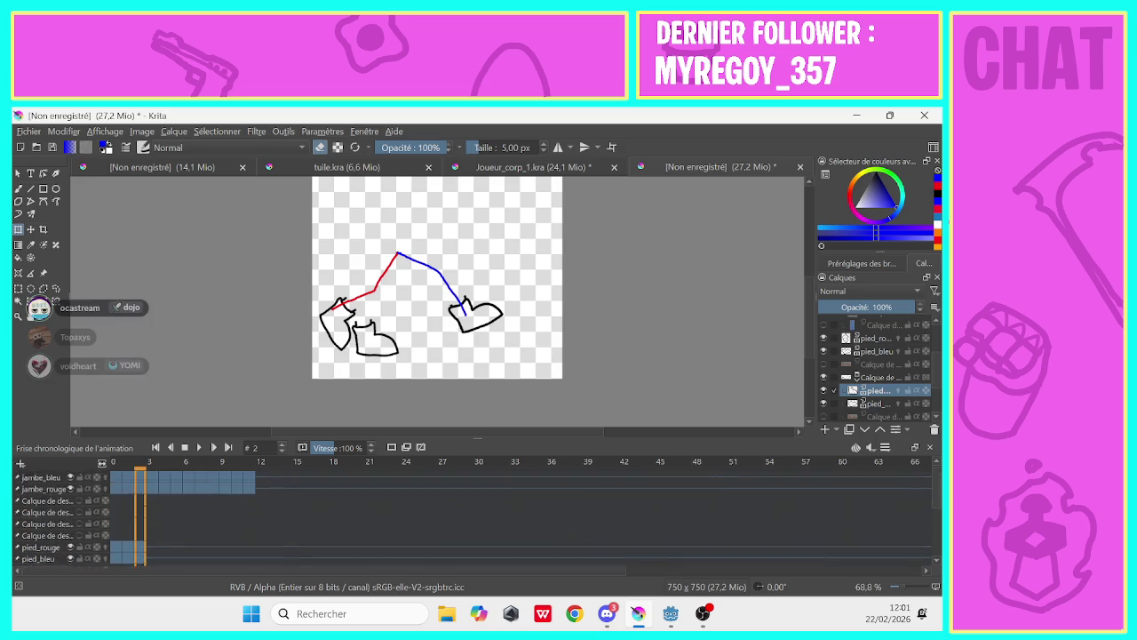
scroll(533, 516, "down", 2)
scroll(533, 515, "down", 1)
scroll(533, 515, "down", 1)
scroll(533, 515, "down", 1)
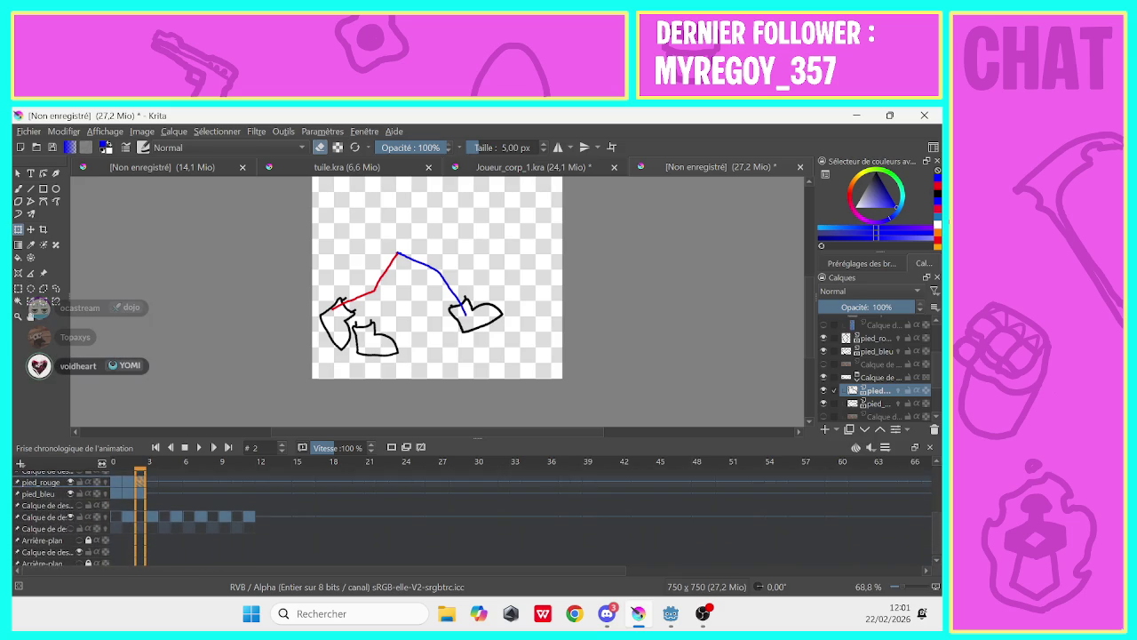
scroll(71, 533, "up", 1)
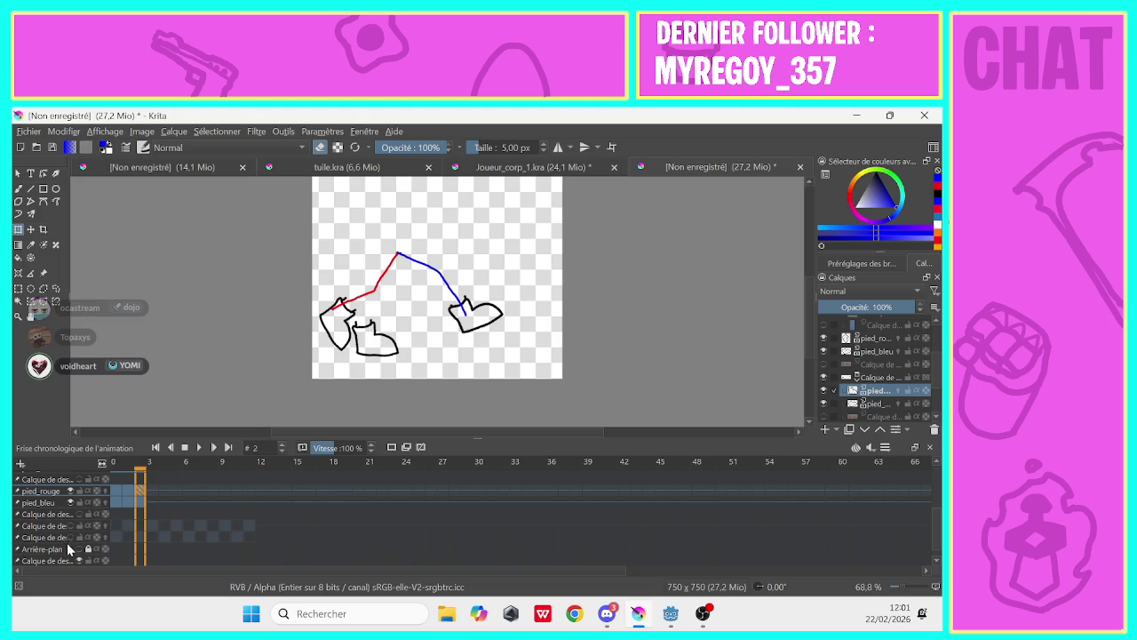
scroll(189, 560, "down", 1)
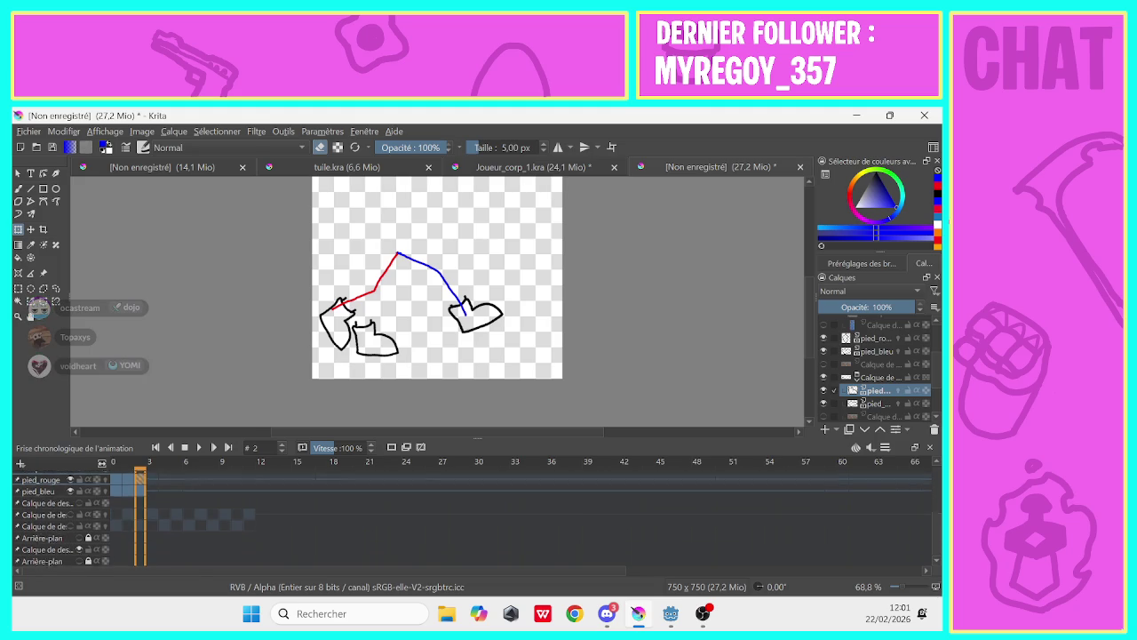
scroll(189, 524, "up", 2)
scroll(189, 524, "up", 2)
scroll(189, 524, "up", 2)
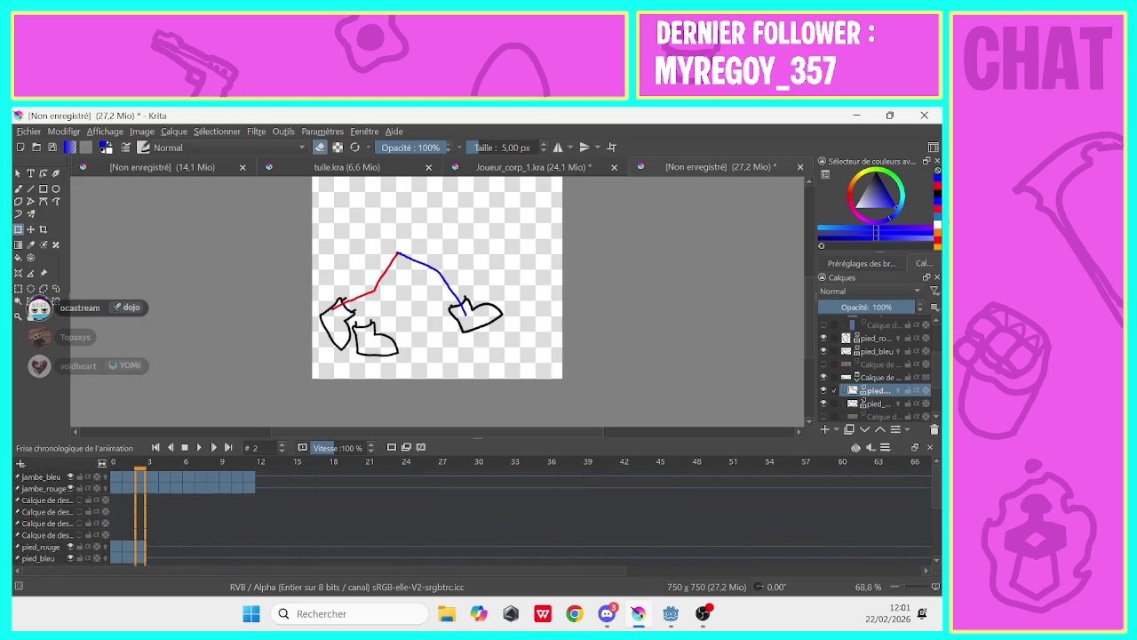
scroll(925, 539, "down", 2)
scroll(926, 539, "down", 2)
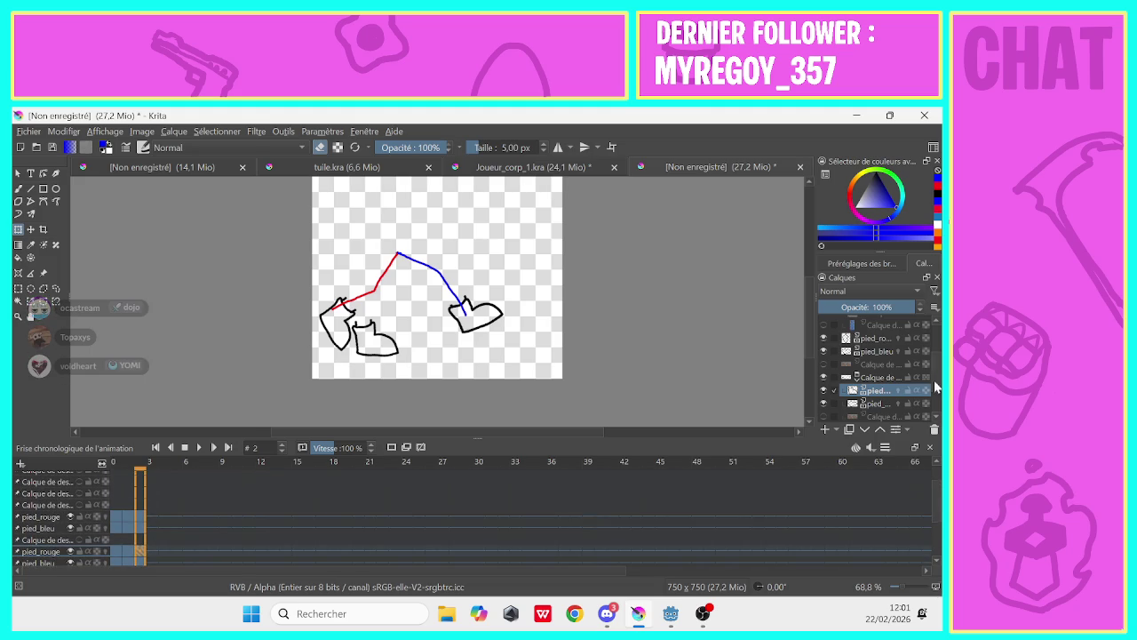
scroll(929, 355, "up", 1)
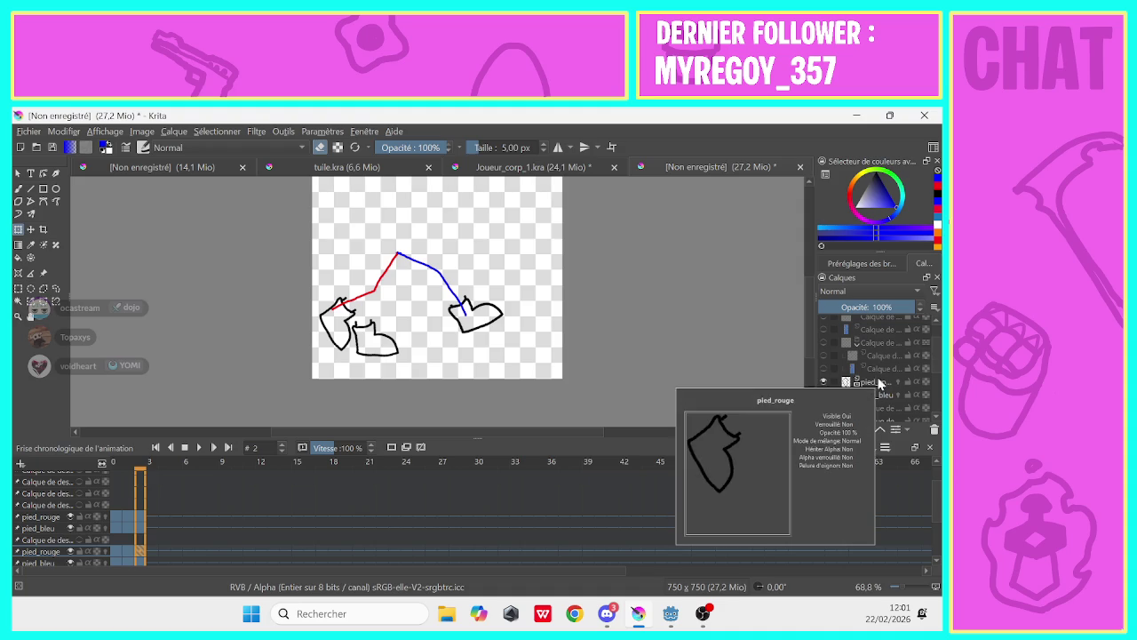
Paste the copied layer above pied_rouge, duplicate the foot layer, then select pied_bleu
left_click(880, 382)
right_click(879, 382)
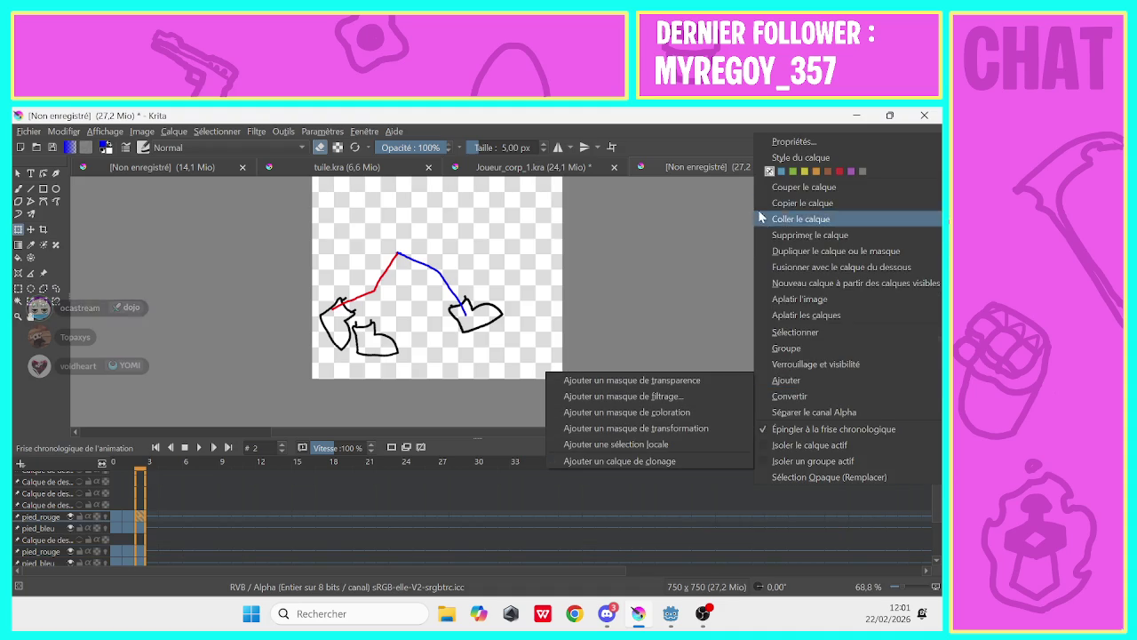
left_click(764, 218)
right_click(869, 380)
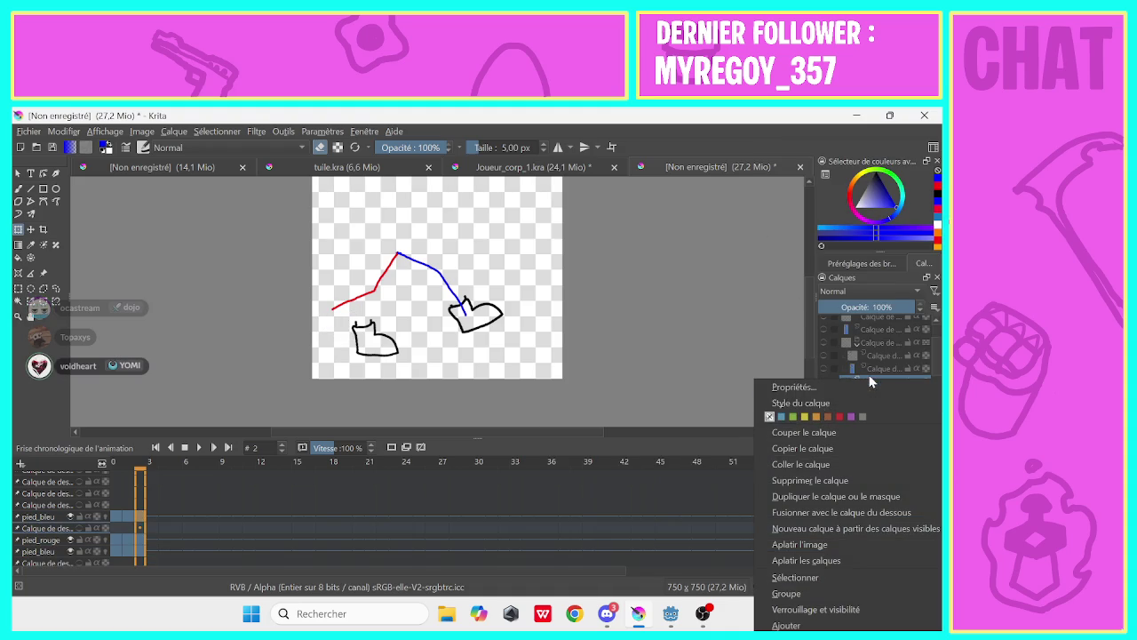
left_click(835, 496)
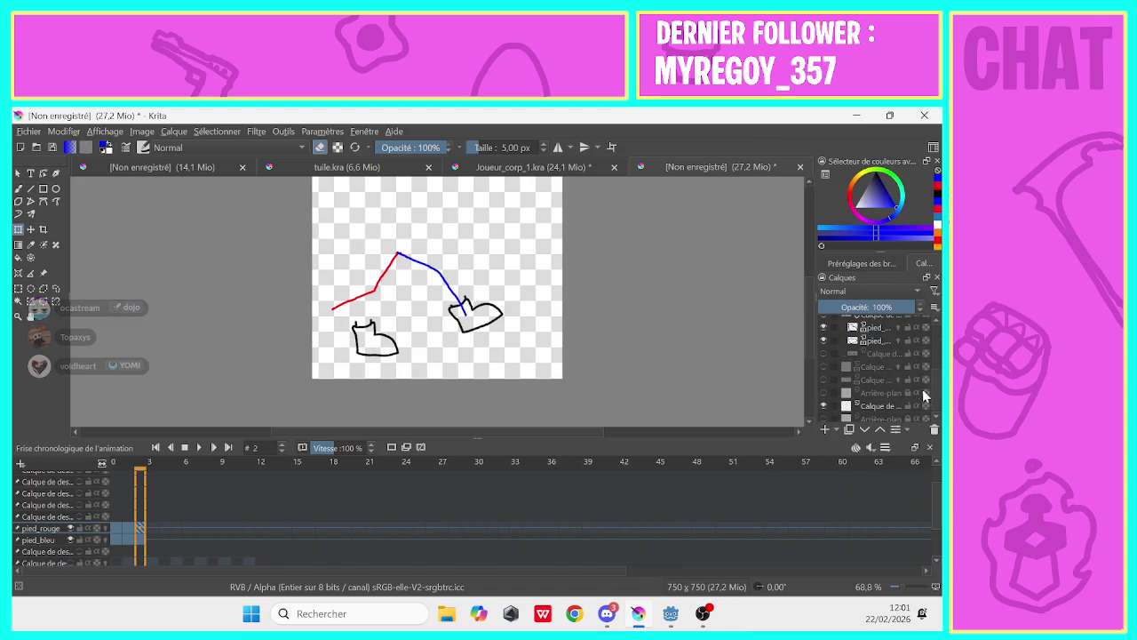
scroll(915, 391, "up", 3)
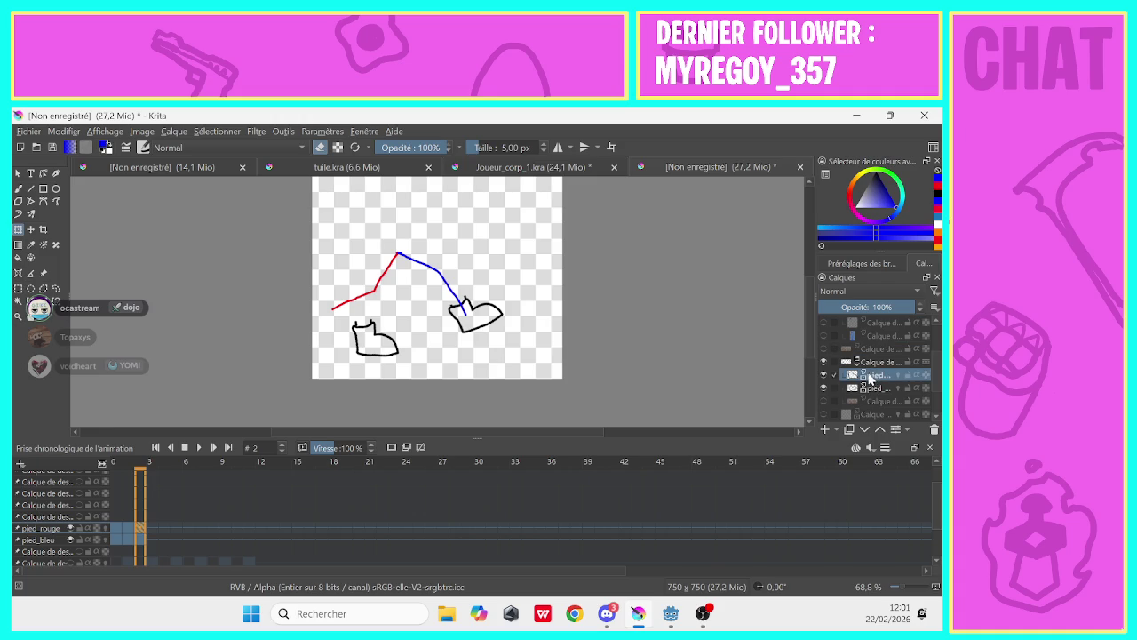
left_click(872, 389)
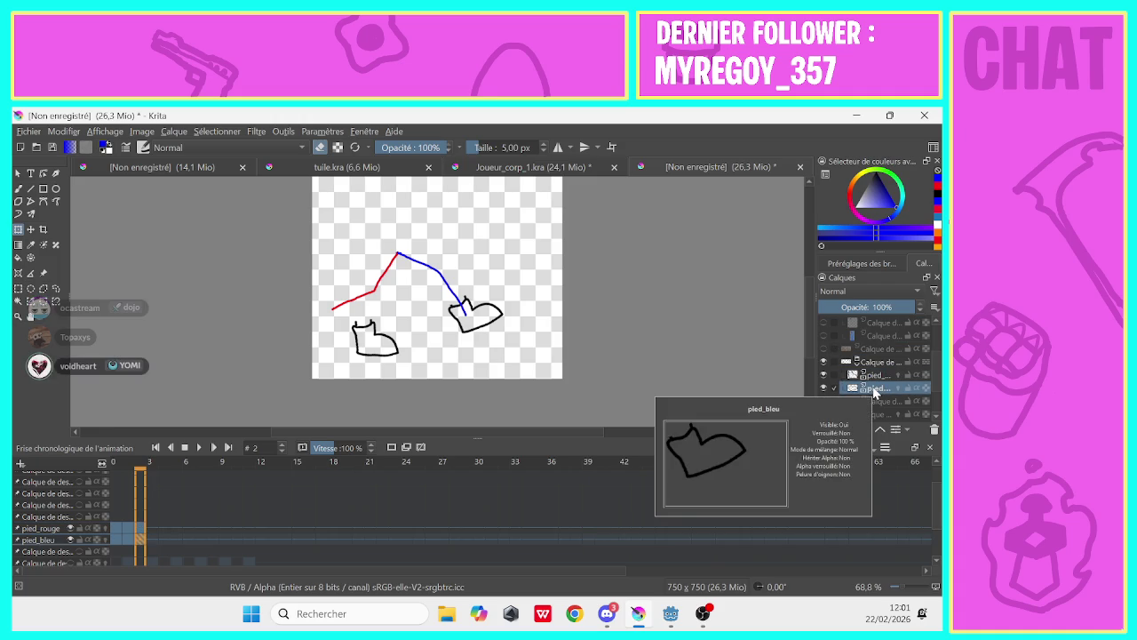
Rotate and tilt the red foot on frame 2 to fit the red leg, then show frame 3
left_click(173, 528)
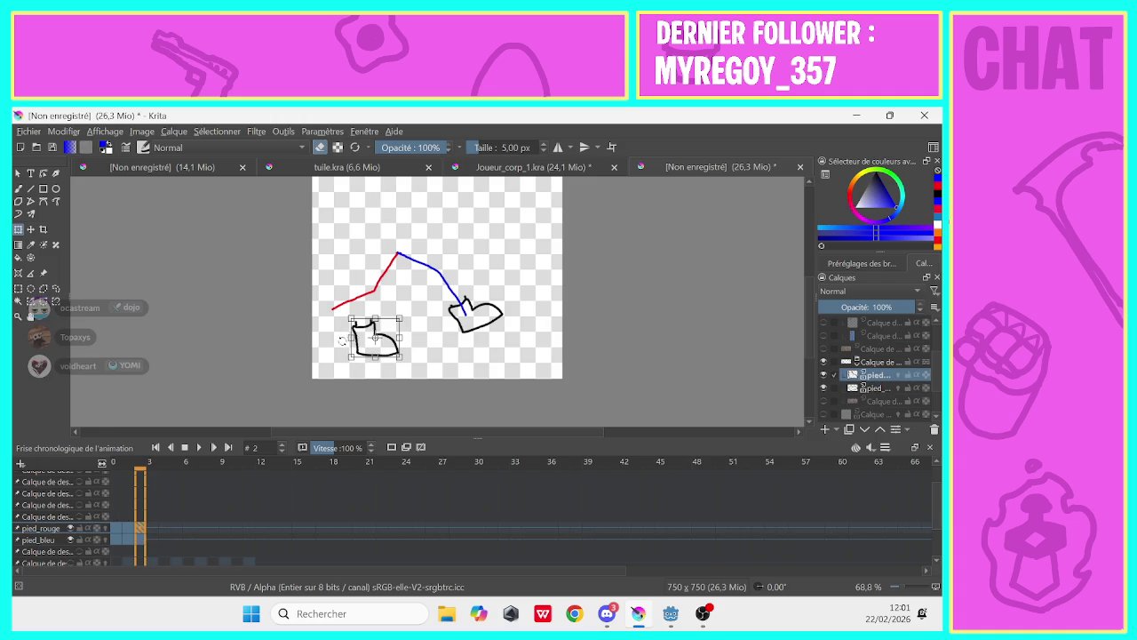
mouse_move(342, 340)
left_mouse_down()
mouse_move(362, 339)
mouse_move(325, 320)
left_mouse_up()
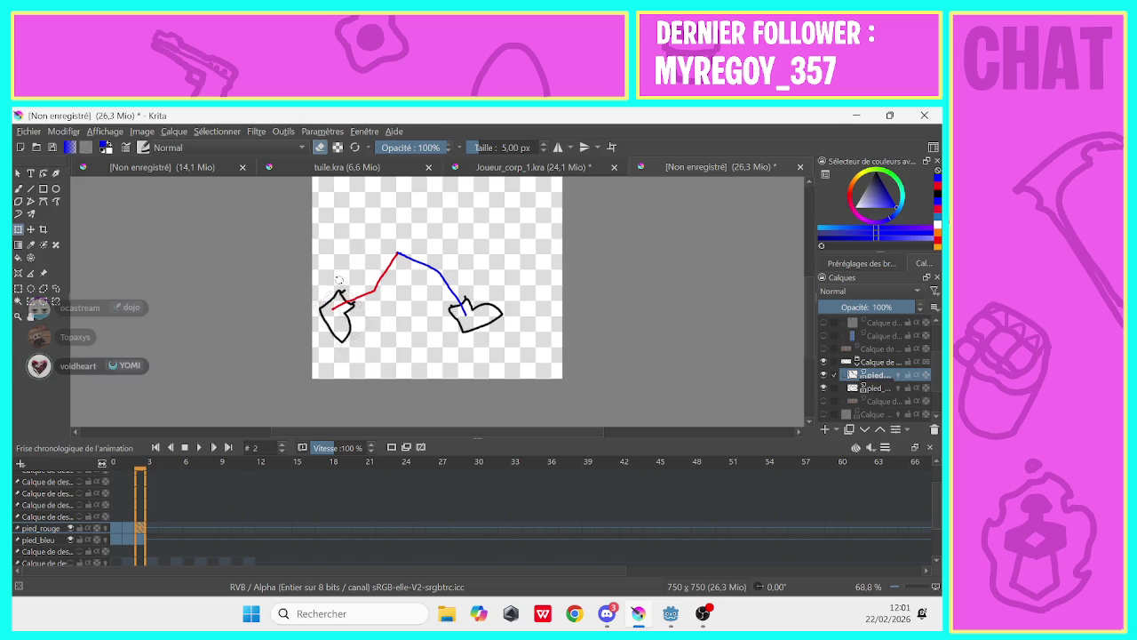
left_click_drag(338, 280, 327, 303)
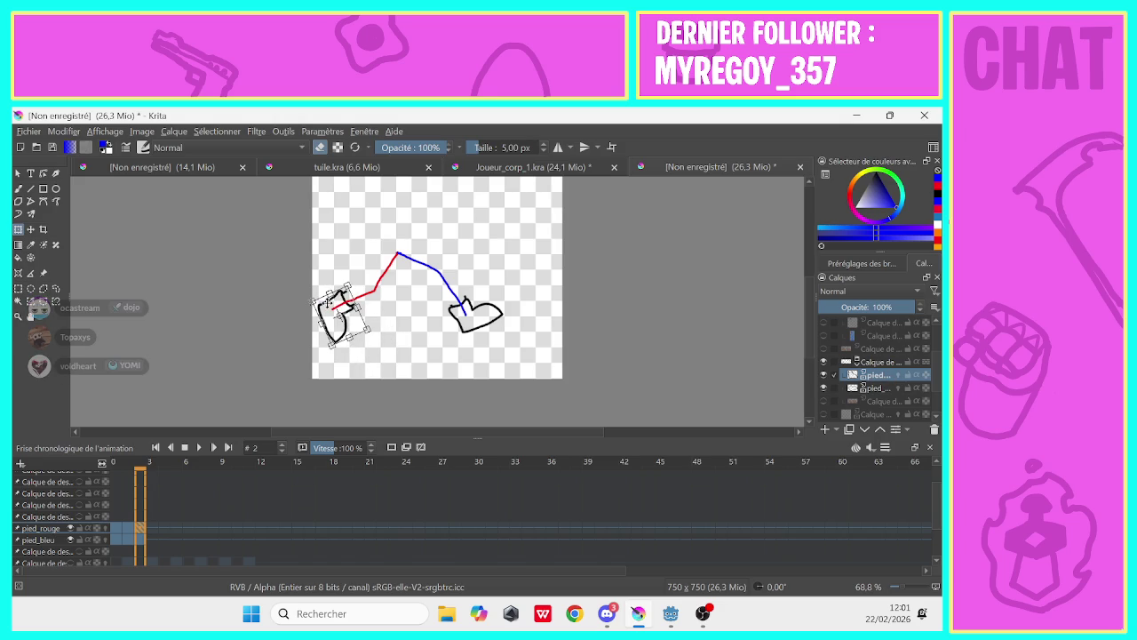
left_click(147, 528)
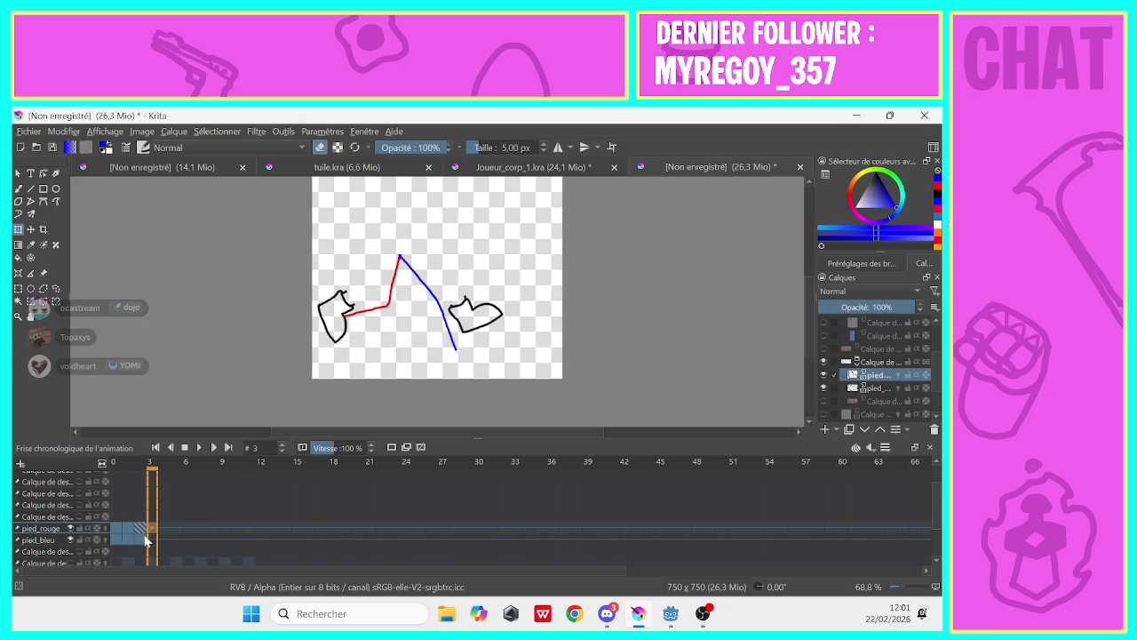
Duplicate the foot frame at frame 3 and shift and rotate the left foot onto the red leg
left_click(406, 447)
left_click_drag(326, 322, 337, 331)
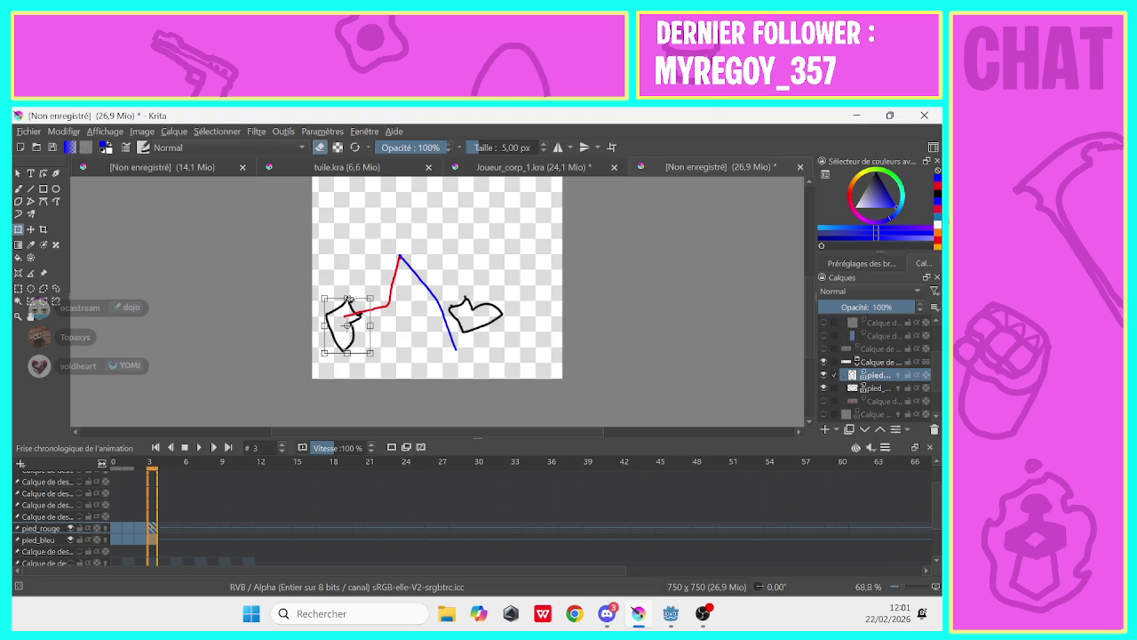
mouse_move(352, 293)
left_mouse_down()
mouse_move(366, 297)
mouse_move(336, 321)
left_mouse_up()
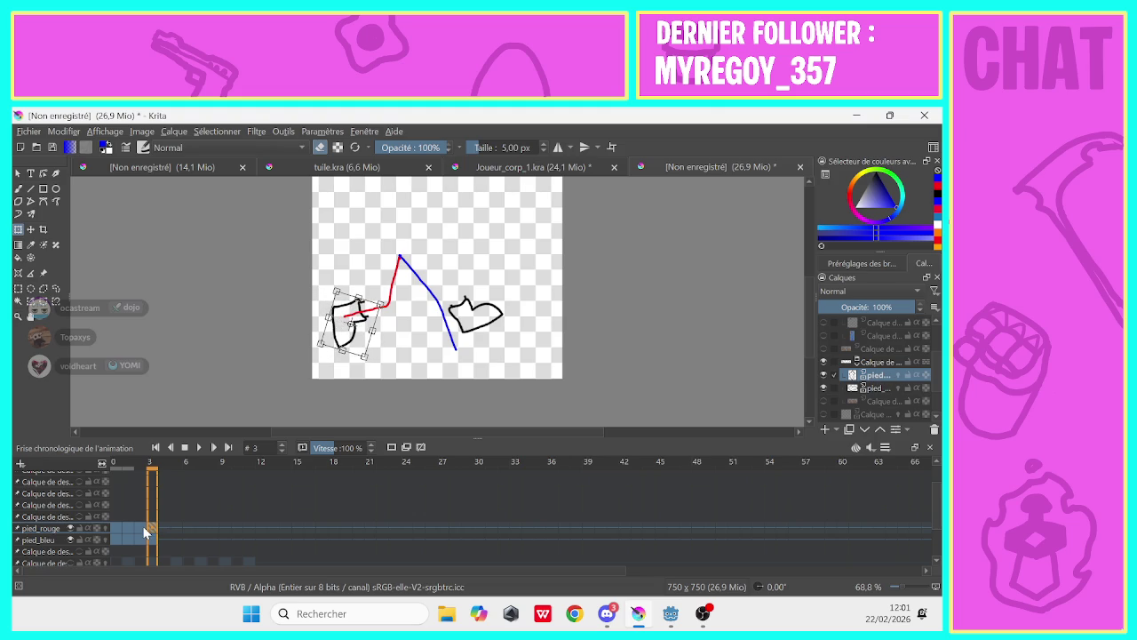
Move and tilt the pied_bleu right foot onto the blue leg, comparing with frame 0, then go to frame 4
left_click(875, 389)
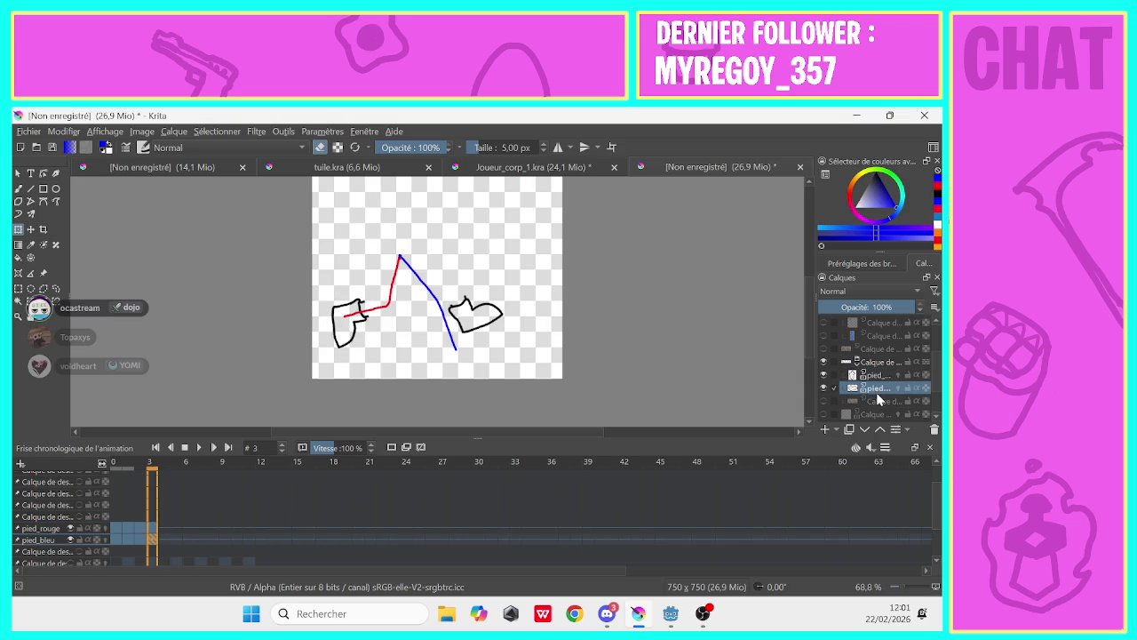
left_click(454, 317)
mouse_move(455, 323)
left_mouse_down()
mouse_move(430, 327)
mouse_move(436, 315)
mouse_move(441, 337)
left_mouse_up()
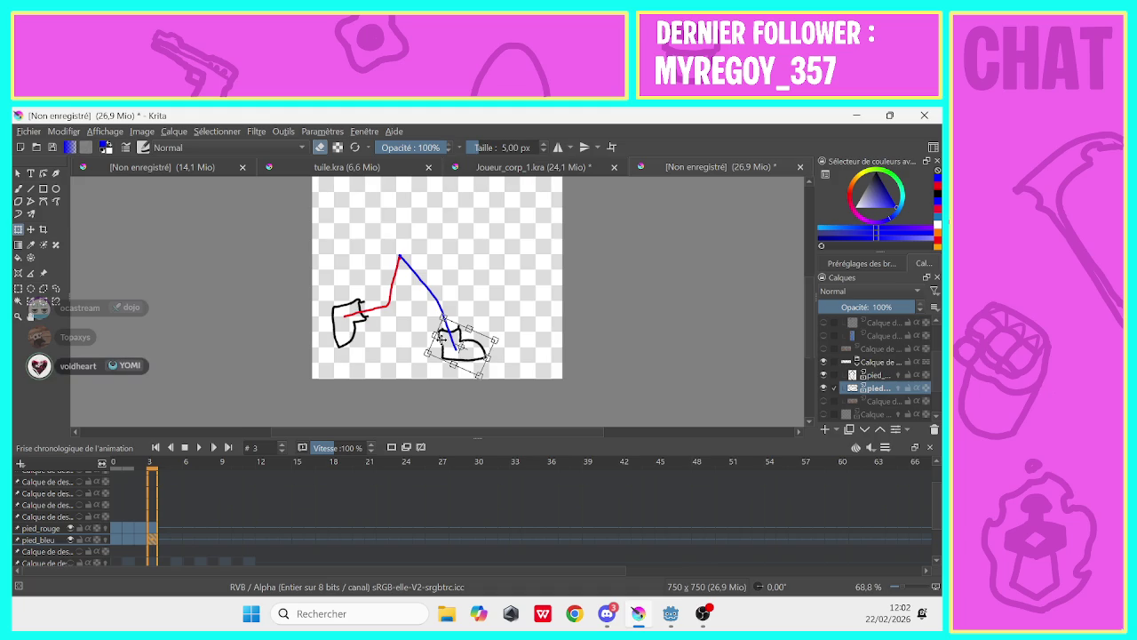
left_click(116, 539)
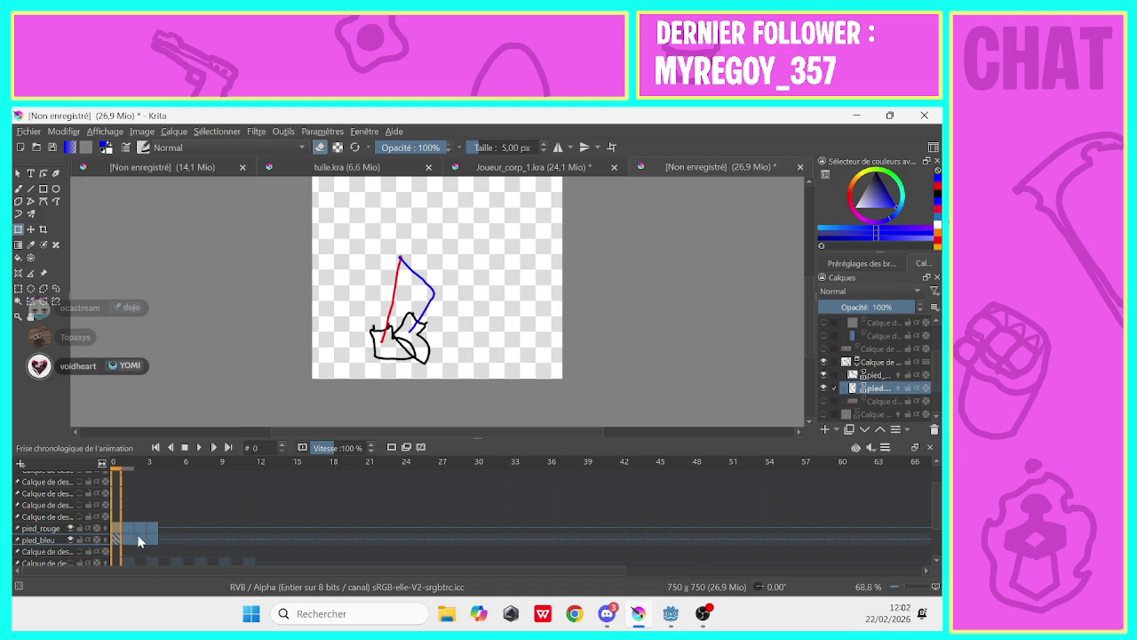
left_click(151, 540)
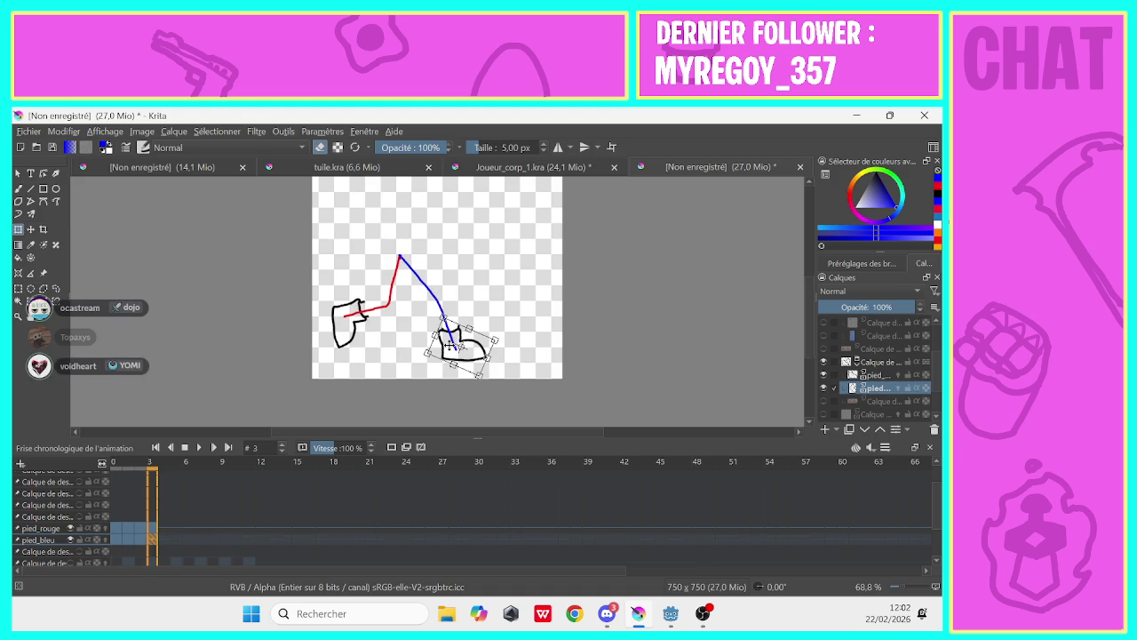
left_click(450, 347)
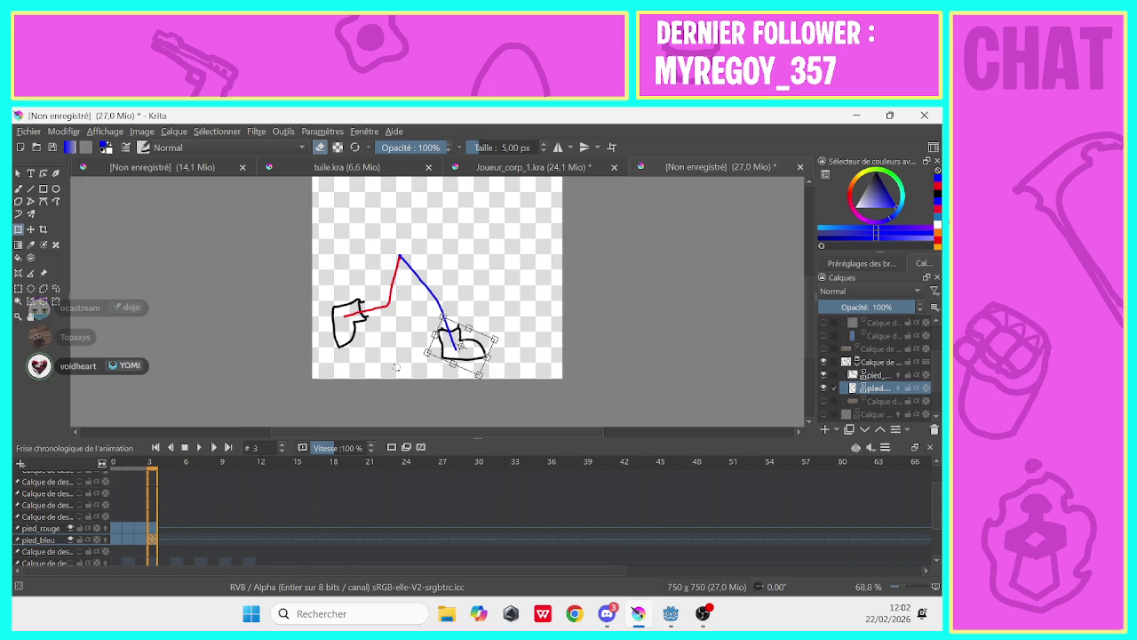
left_click(161, 537)
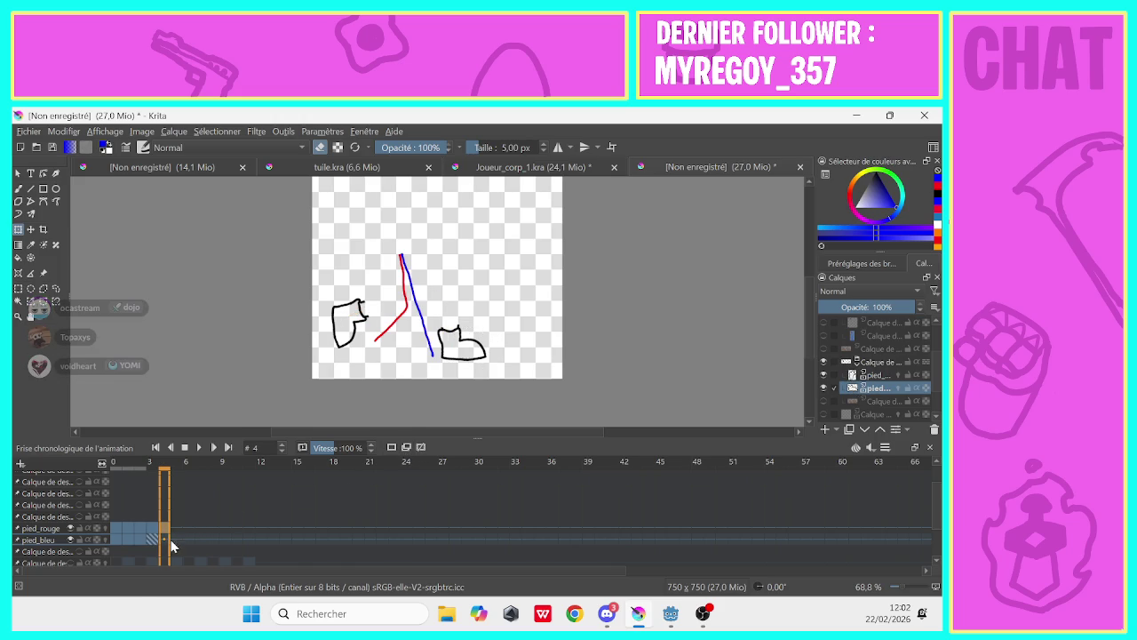
Create frame 4 for the blue foot, move it left onto the blue leg, and preview playback
left_click(405, 449)
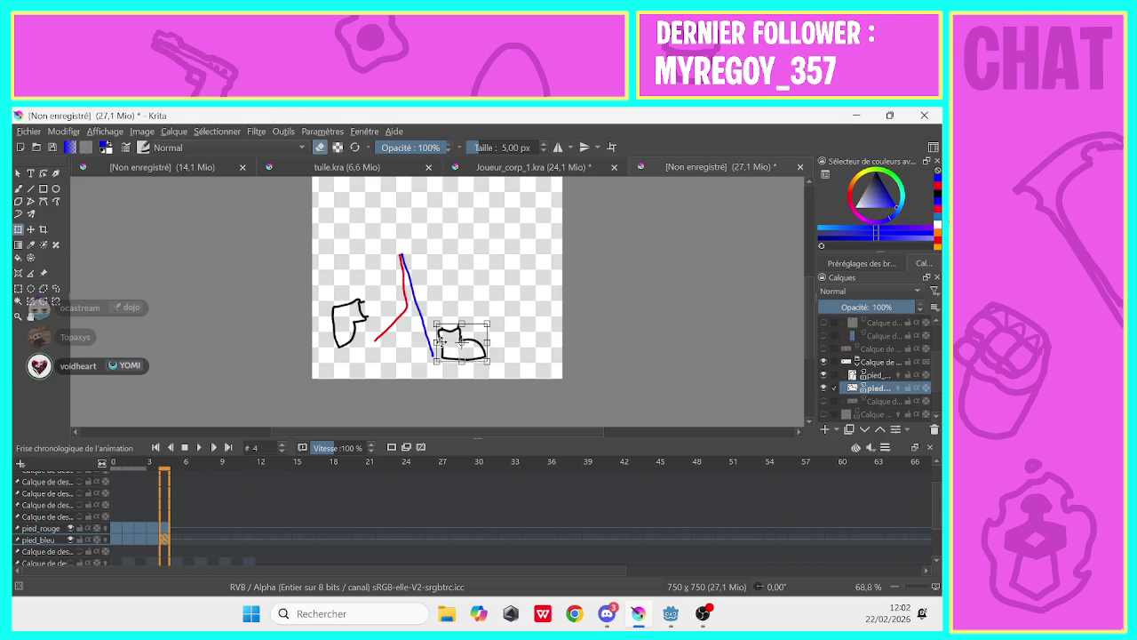
left_click_drag(448, 338, 412, 332)
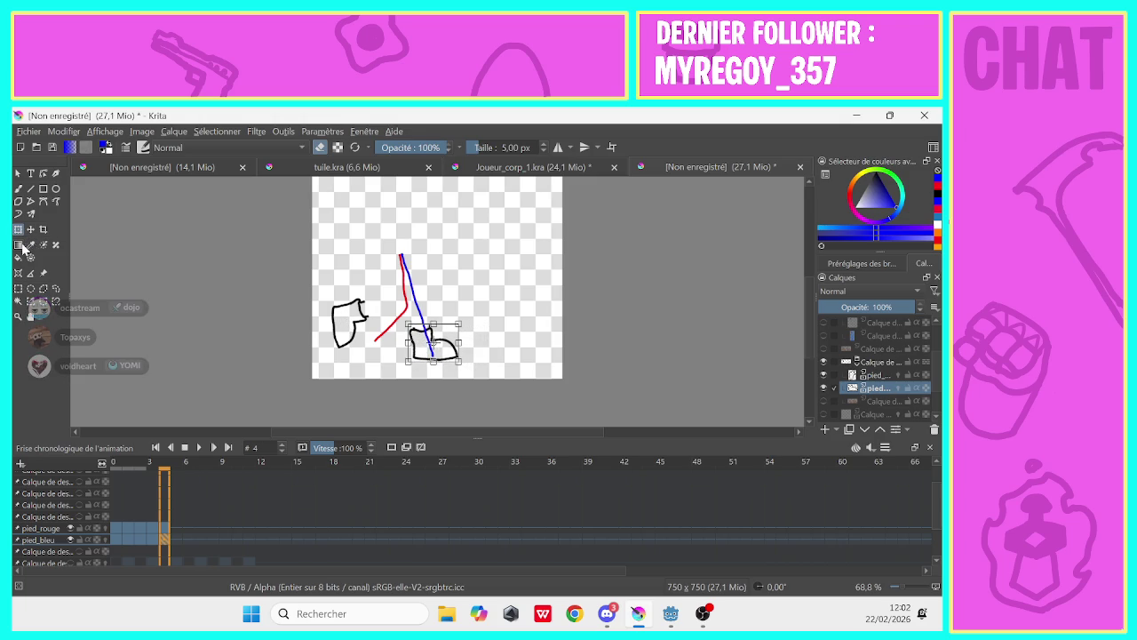
key("space")
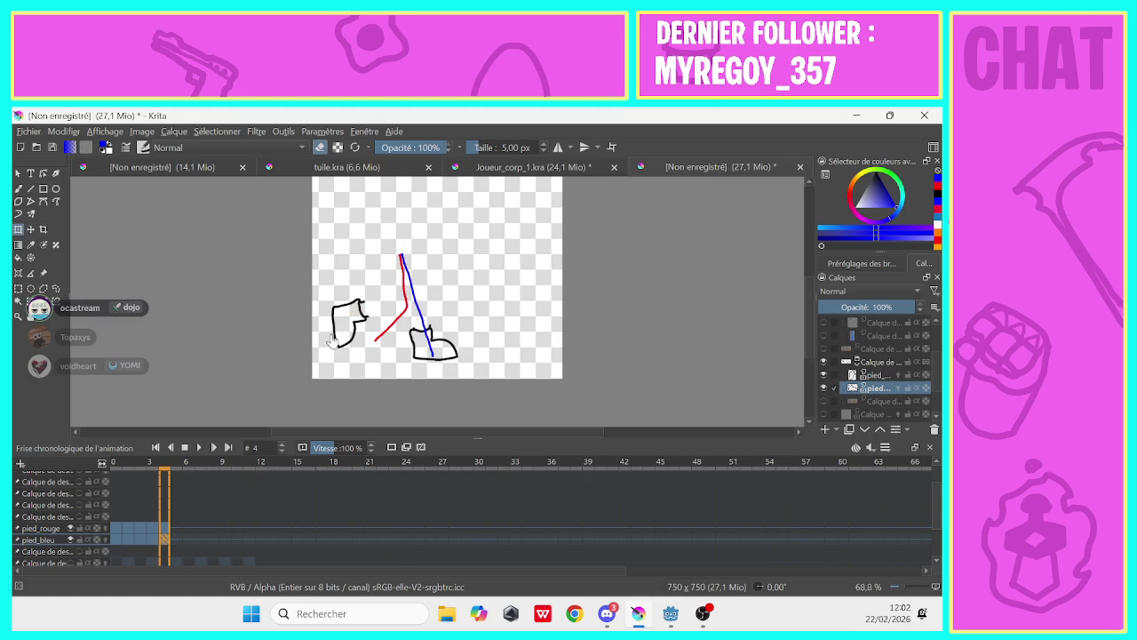
Rotate and move the pied_rouge left foot onto the red leg, apply it, then go to frame 5
left_click(866, 377)
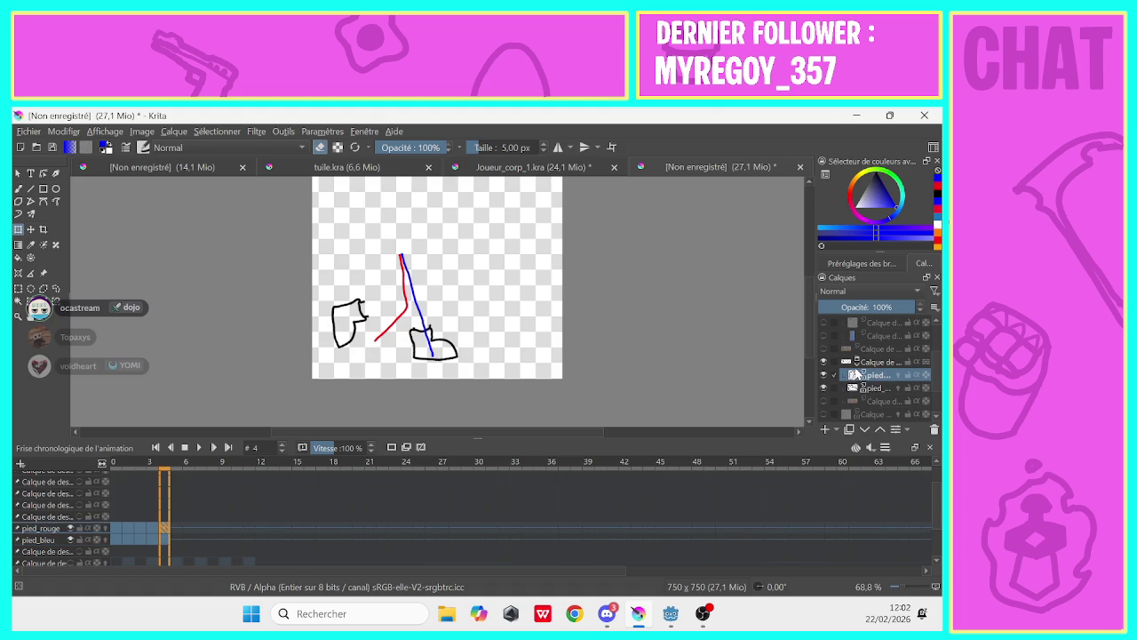
left_click_drag(325, 300, 314, 312)
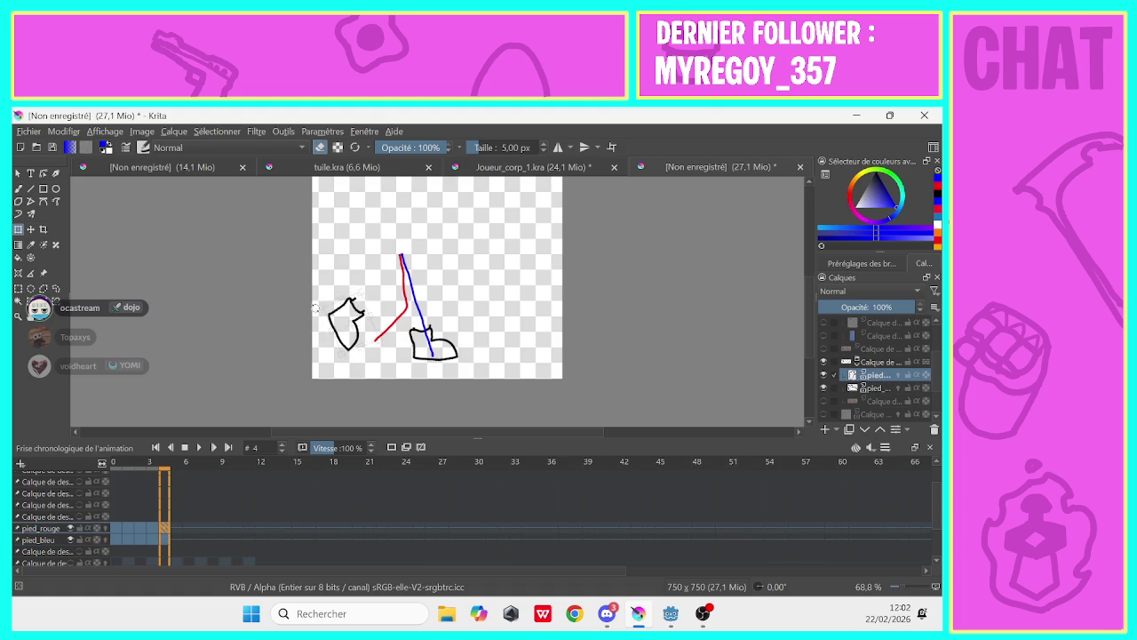
left_click_drag(336, 316, 371, 329)
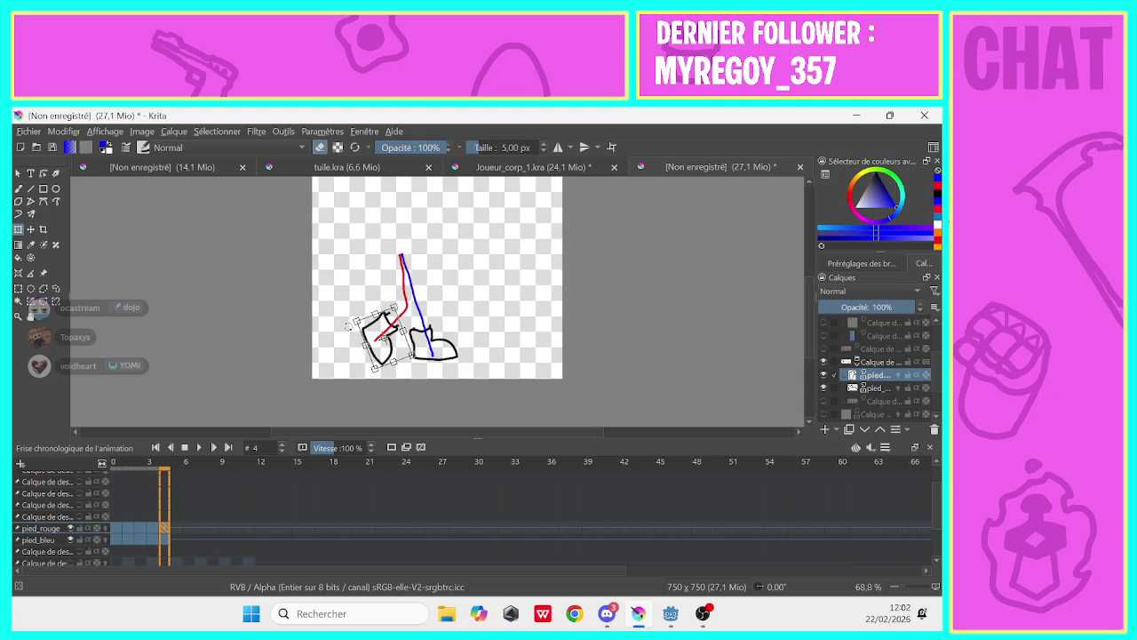
mouse_move(341, 335)
left_mouse_down()
mouse_move(340, 346)
mouse_move(352, 331)
left_mouse_up()
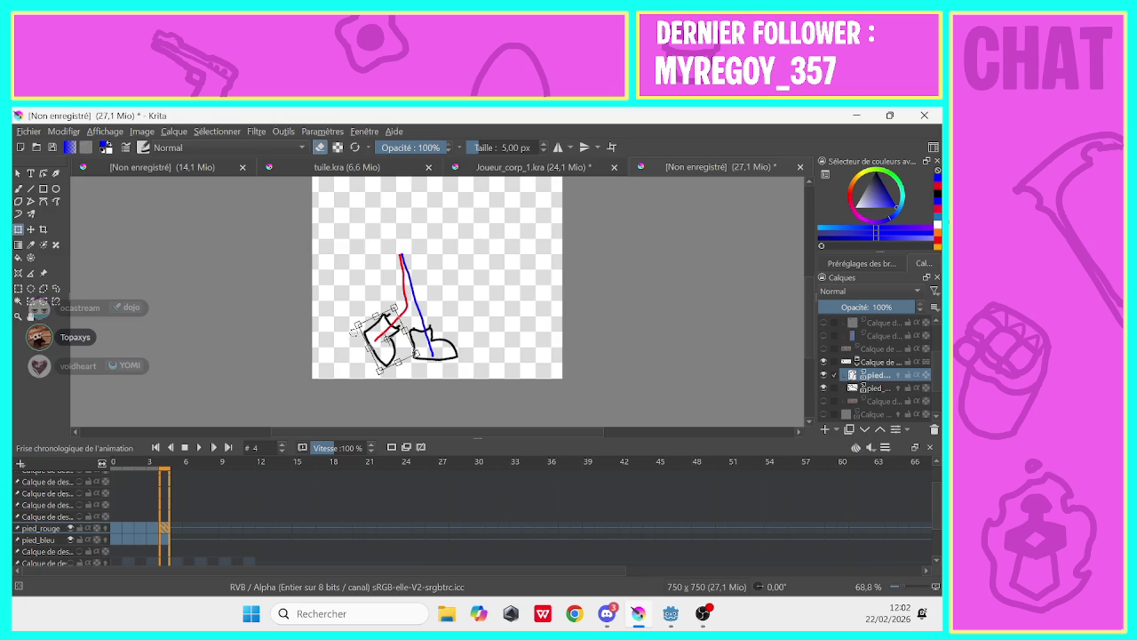
key("Return")
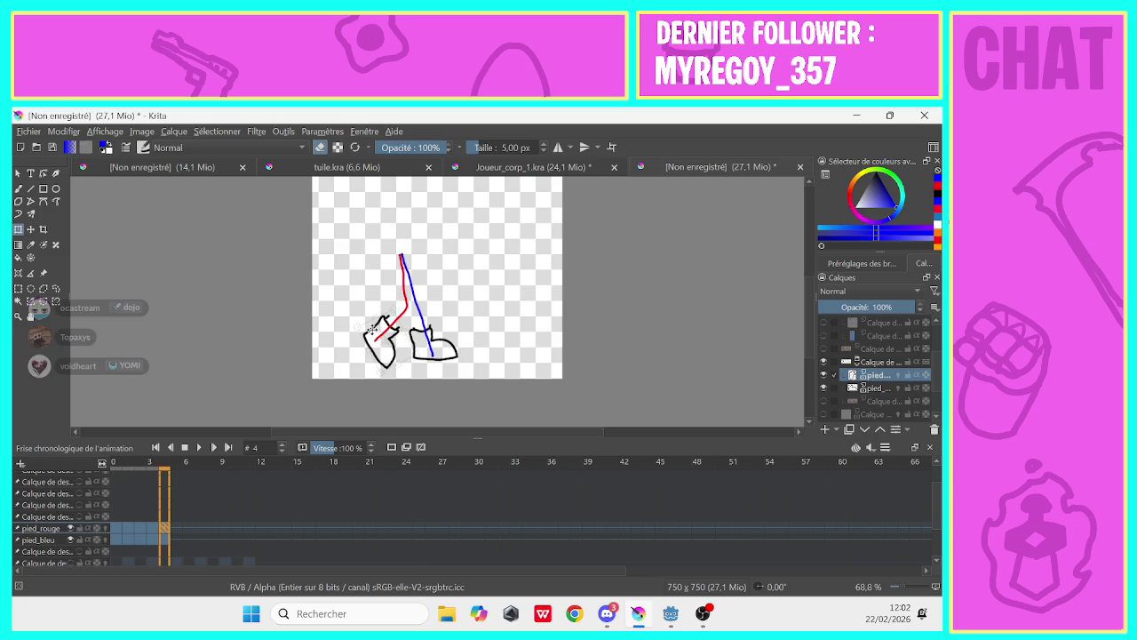
left_click_drag(375, 327, 384, 340)
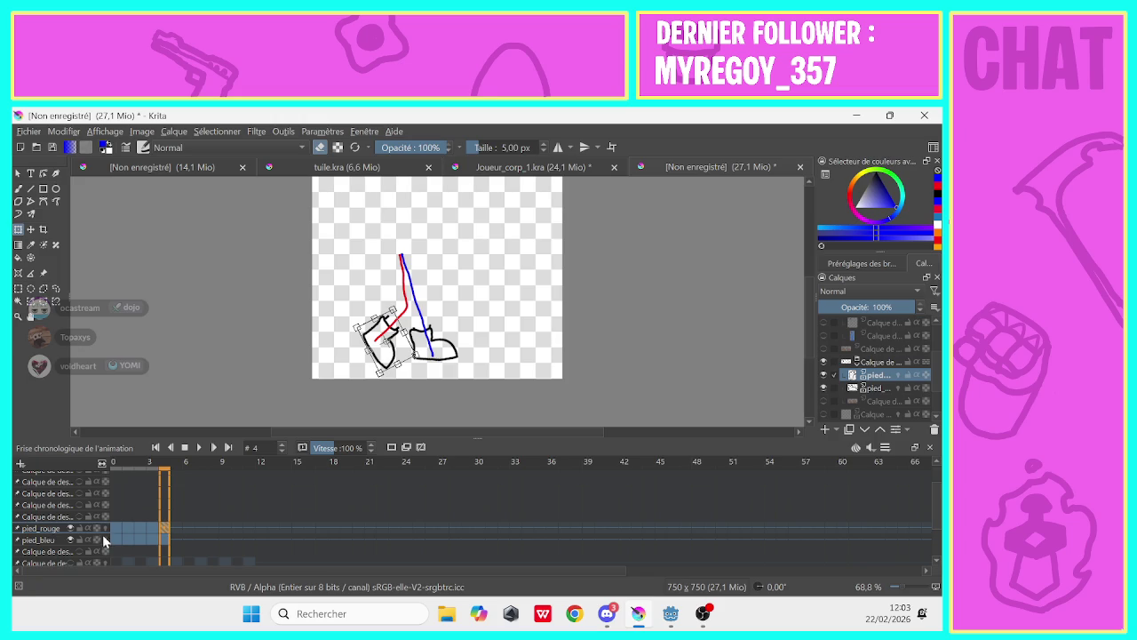
left_click_drag(104, 539, 120, 541)
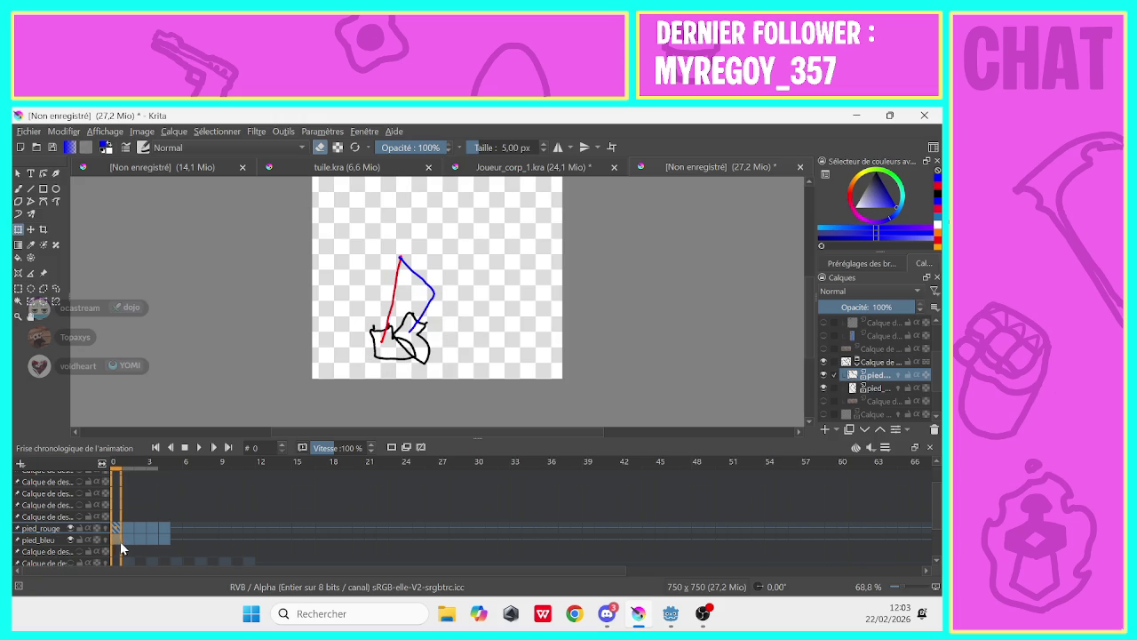
left_click(163, 542)
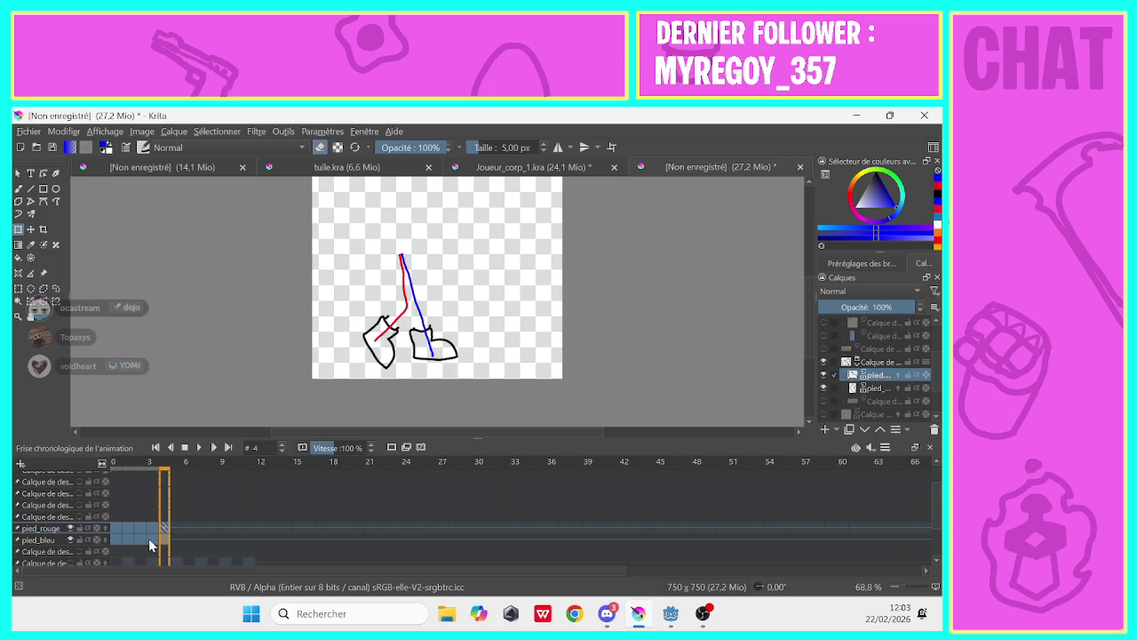
left_click(174, 527)
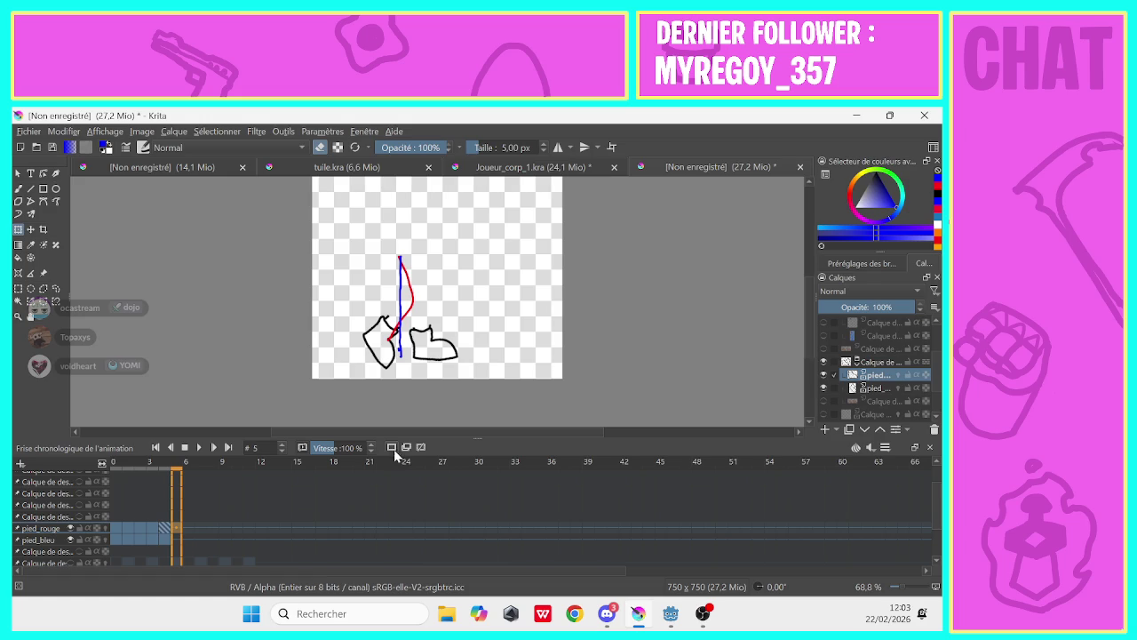
Compare with frame 0, then tilt the left foot on frame 5 to follow the red leg
left_click(113, 539)
left_click(178, 529)
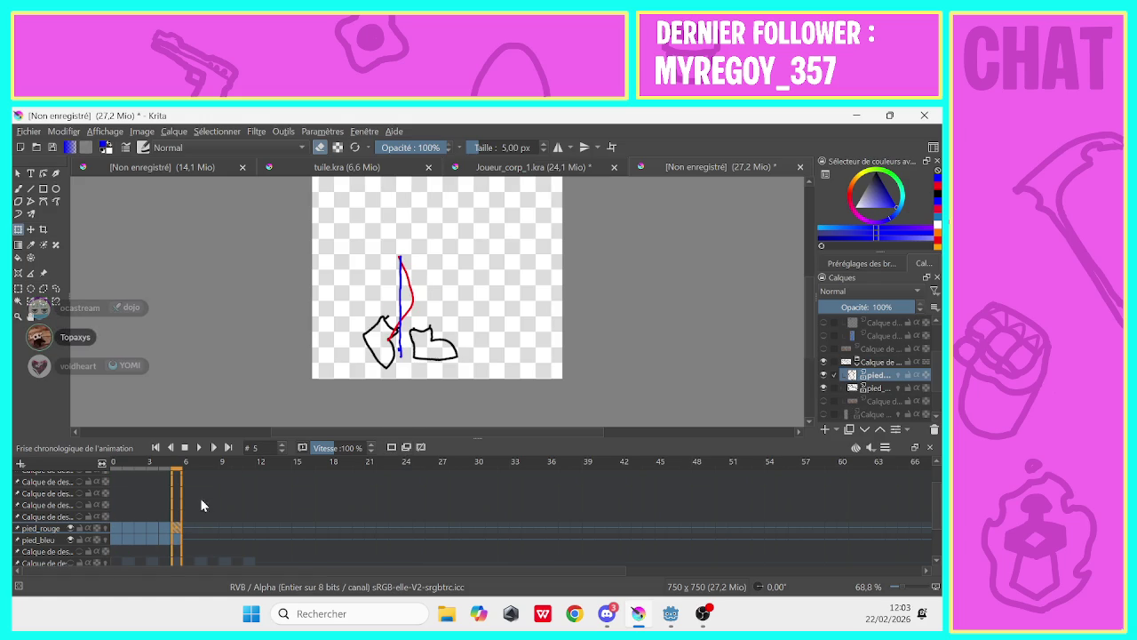
left_click(388, 331)
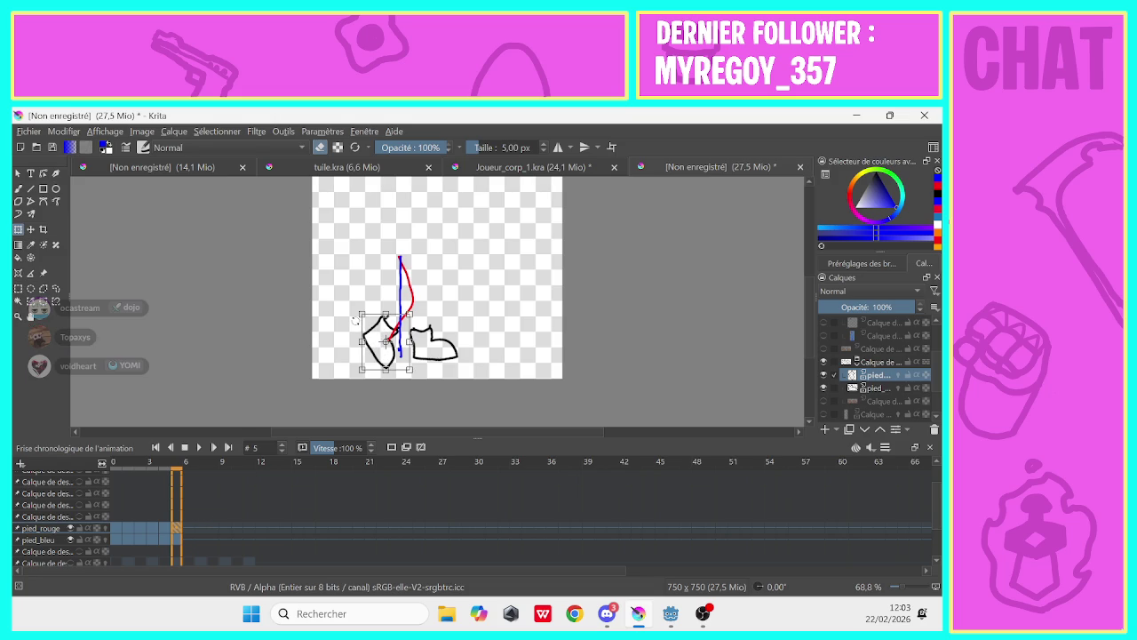
mouse_move(354, 321)
left_mouse_down()
mouse_move(375, 338)
mouse_move(357, 331)
left_mouse_up()
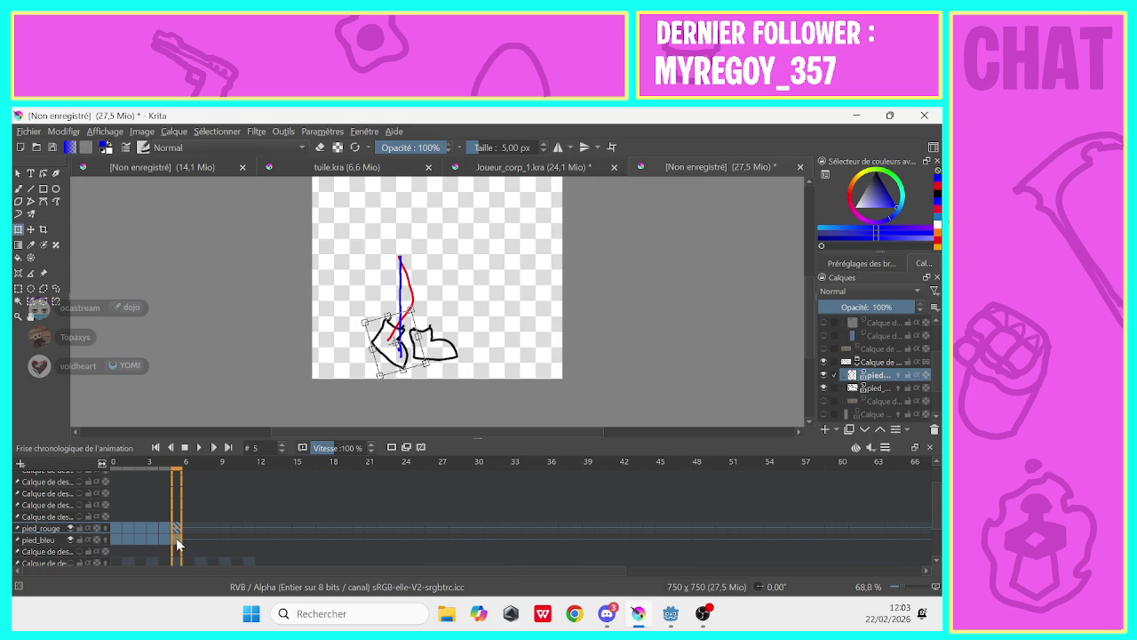
Slide the pied_bleu right foot left under the blue leg, scrub the frames, and return to frame 4
left_click(870, 388)
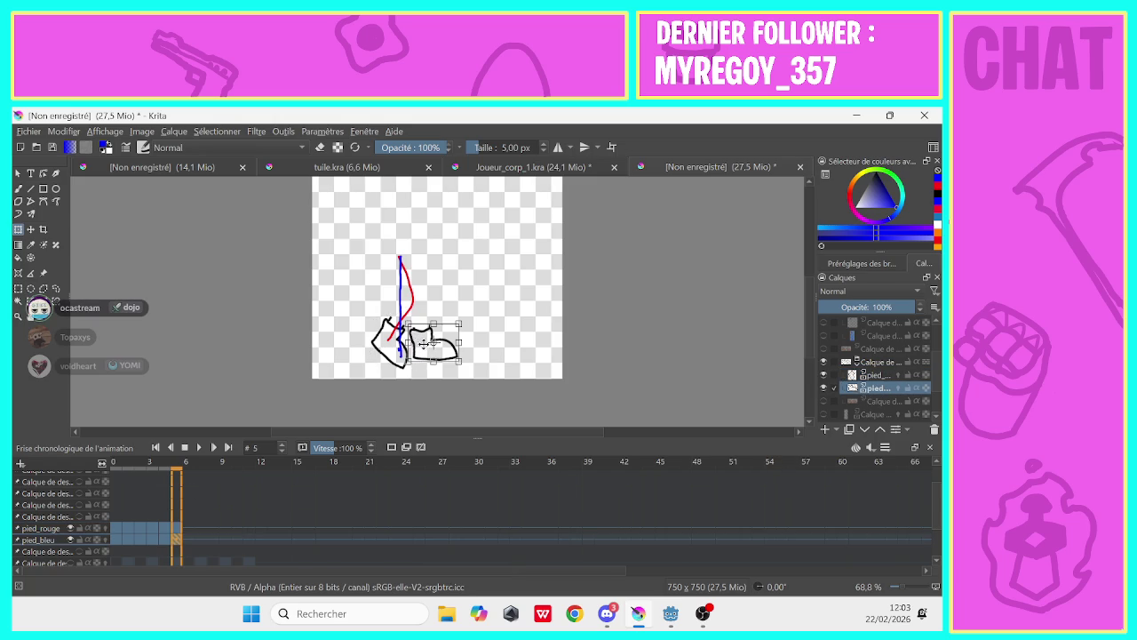
left_click_drag(433, 341, 391, 346)
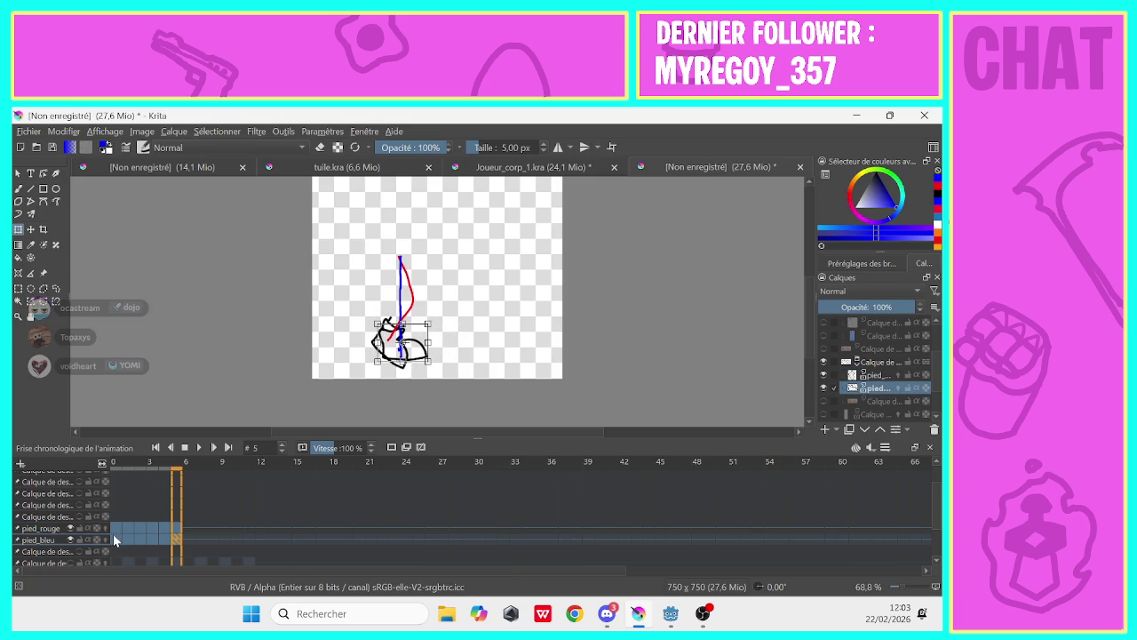
left_click(114, 533)
left_click(130, 540)
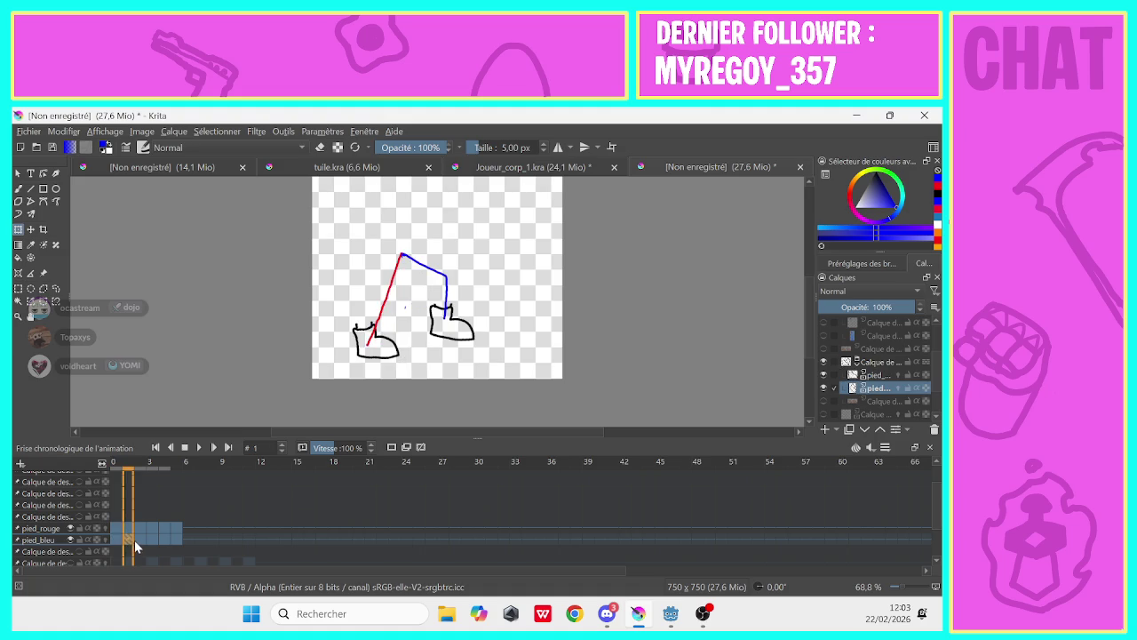
left_click_drag(147, 549, 172, 545)
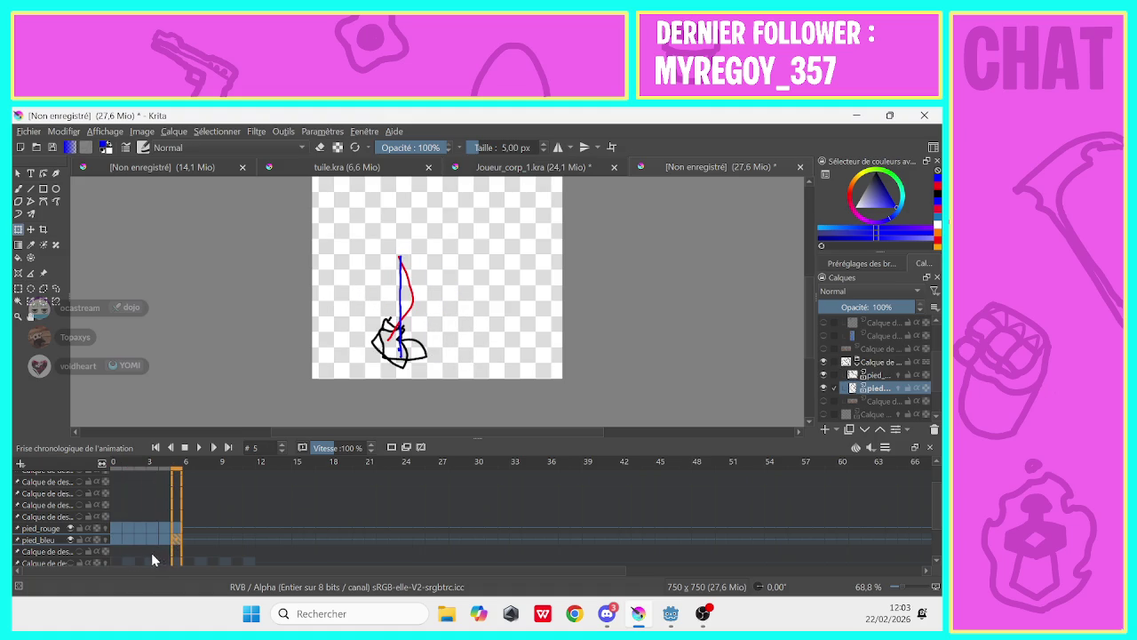
left_click(170, 541)
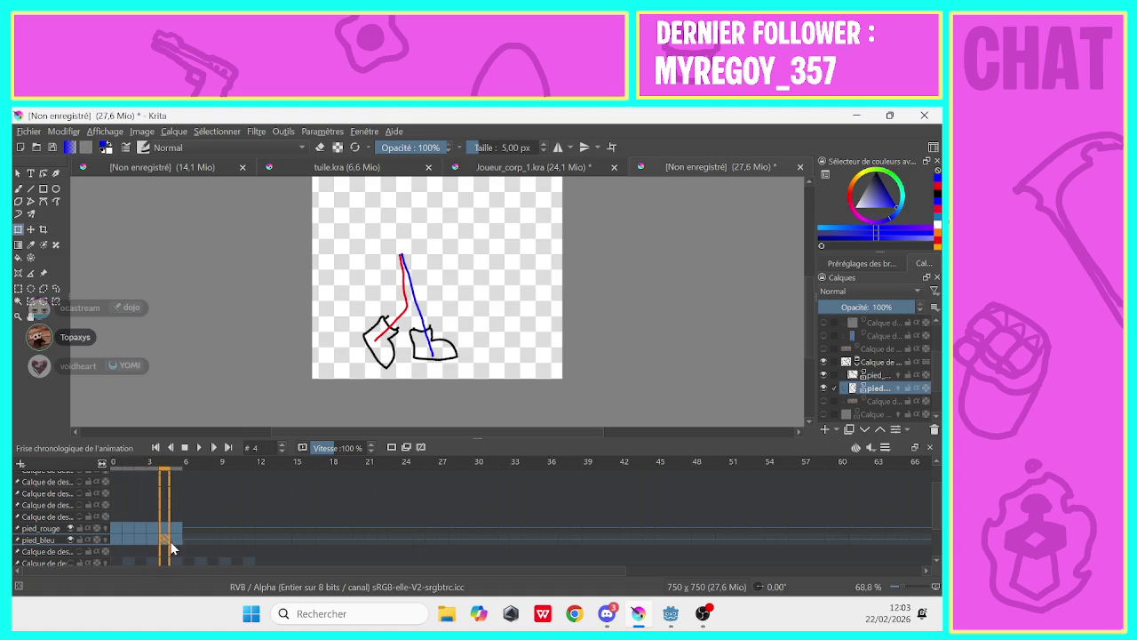
Step to frame 6 and shift the pied_bleu foot slightly left onto its leg end
key("period")
left_click(191, 536)
key("e")
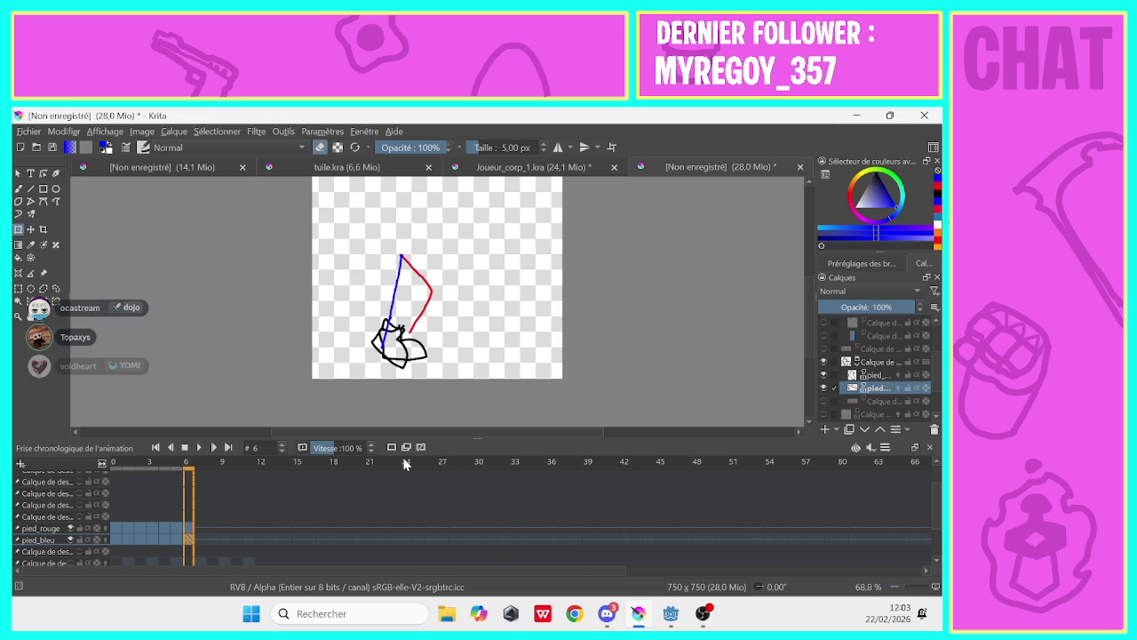
left_click(384, 353)
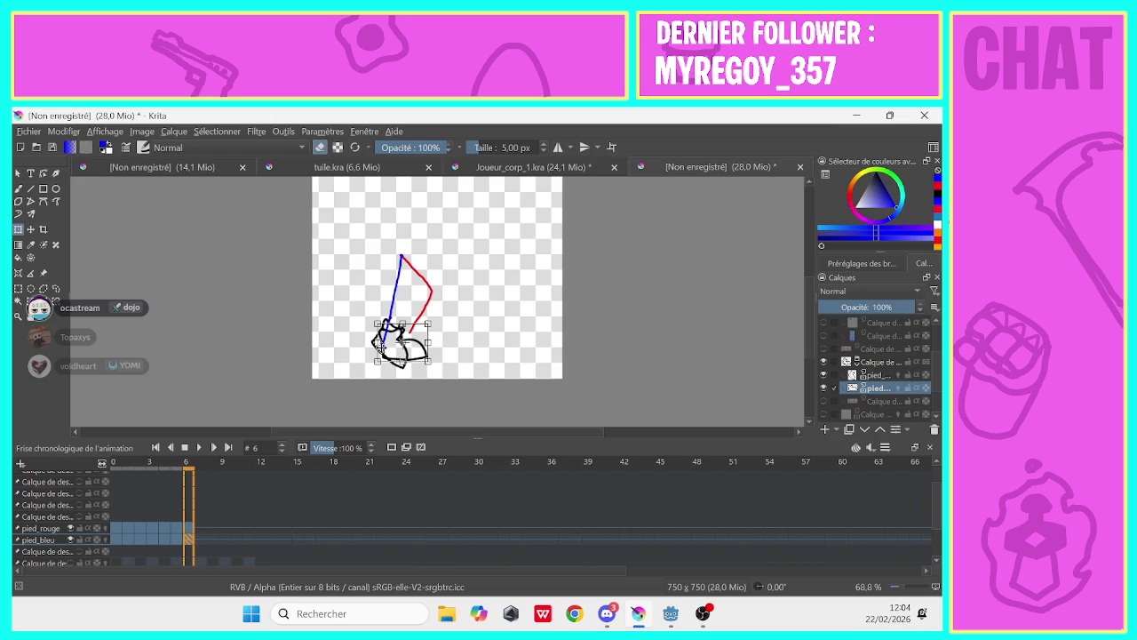
left_click_drag(385, 347, 376, 347)
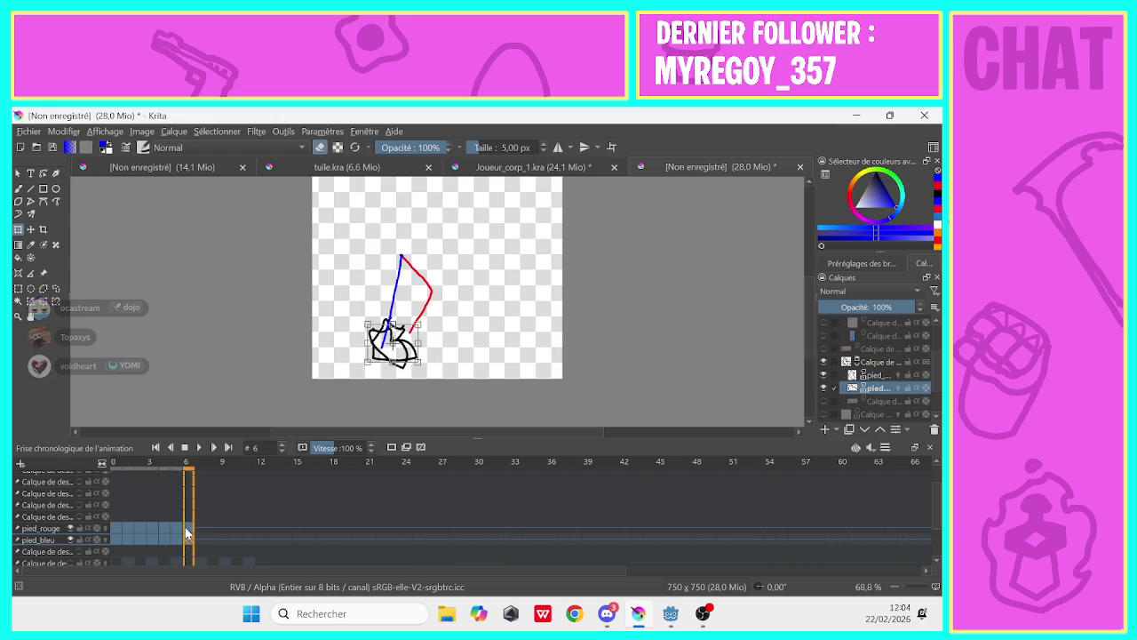
Rotate and reposition the pied_rouge foot onto the red leg, then advance to frame 7
left_click(875, 375)
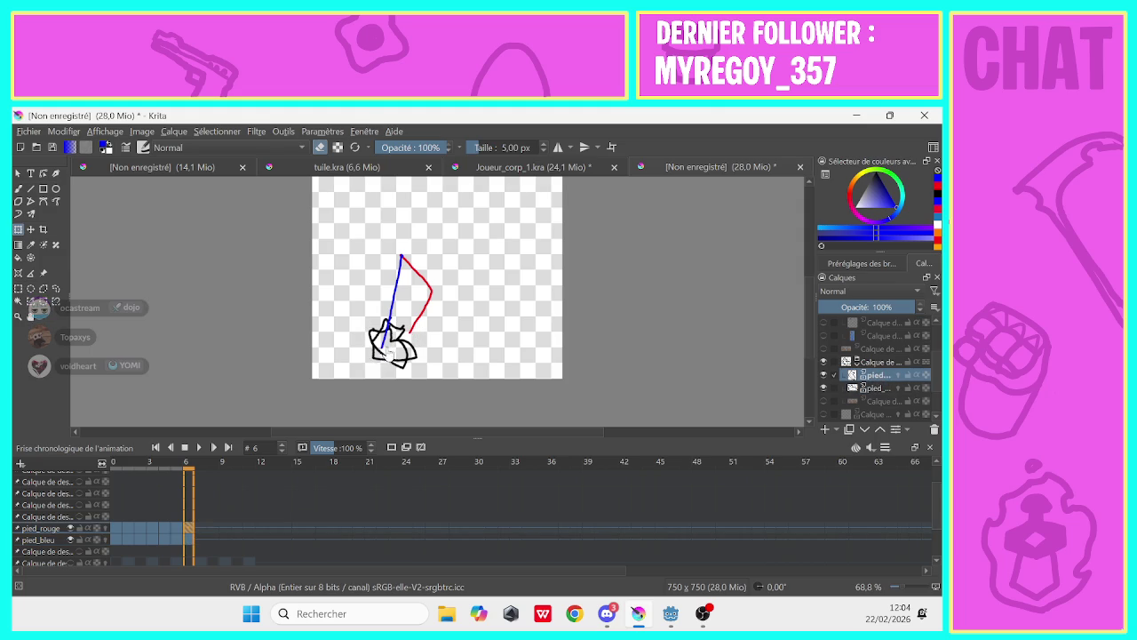
mouse_move(388, 353)
left_mouse_down()
mouse_move(412, 327)
mouse_move(394, 326)
left_mouse_up()
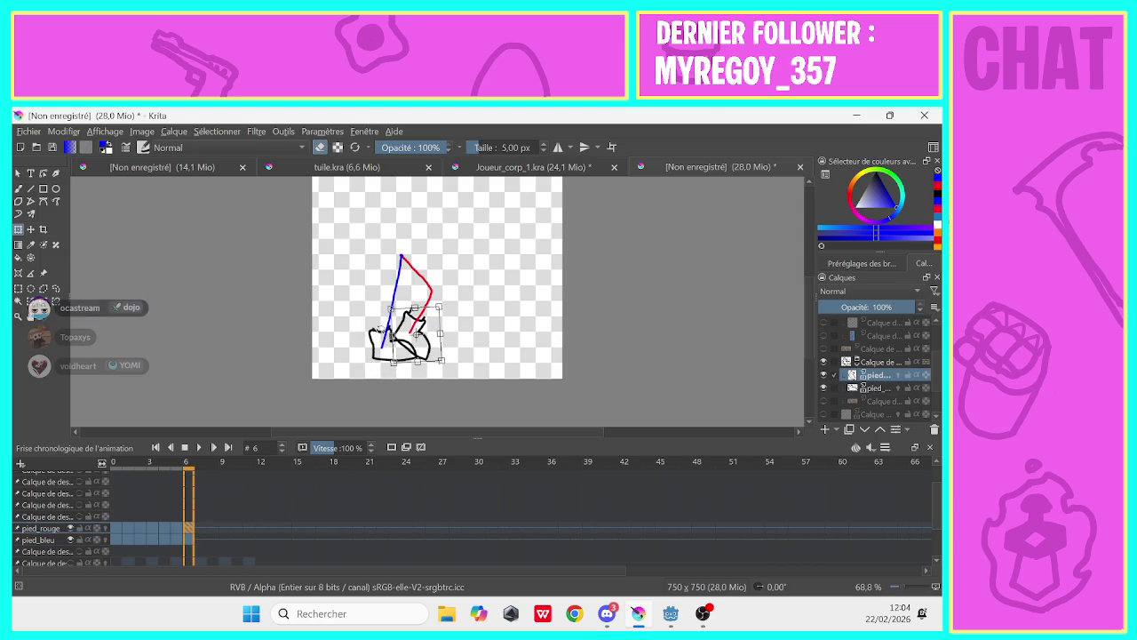
left_click(197, 530)
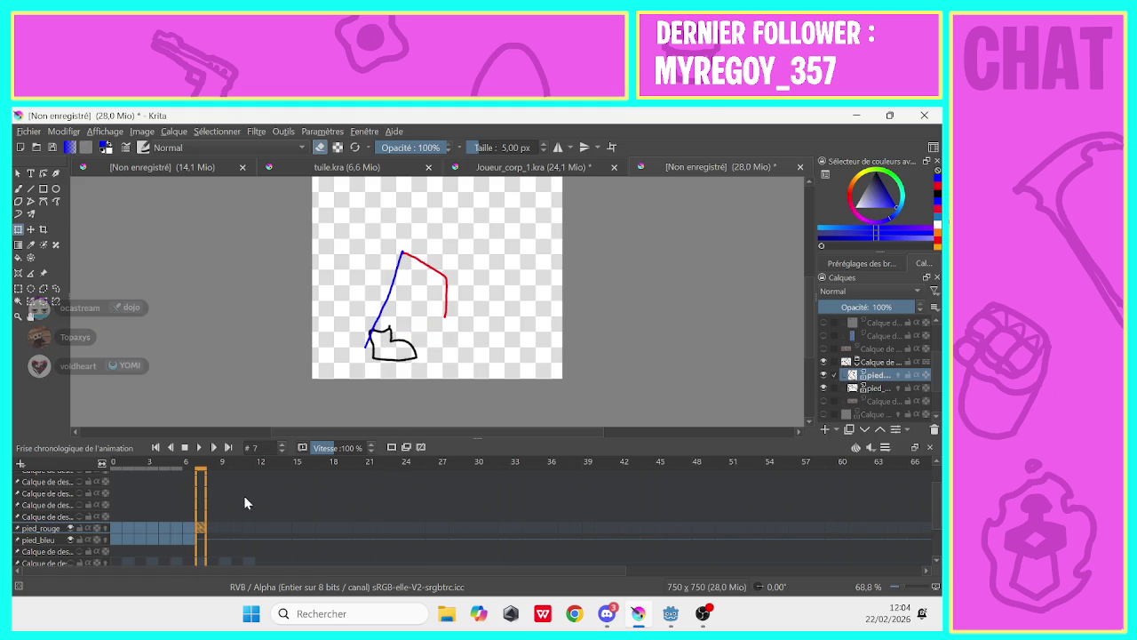
Turn on onion skins and move and rotate the red and blue feet onto frame 7's leg ends
left_click(391, 446)
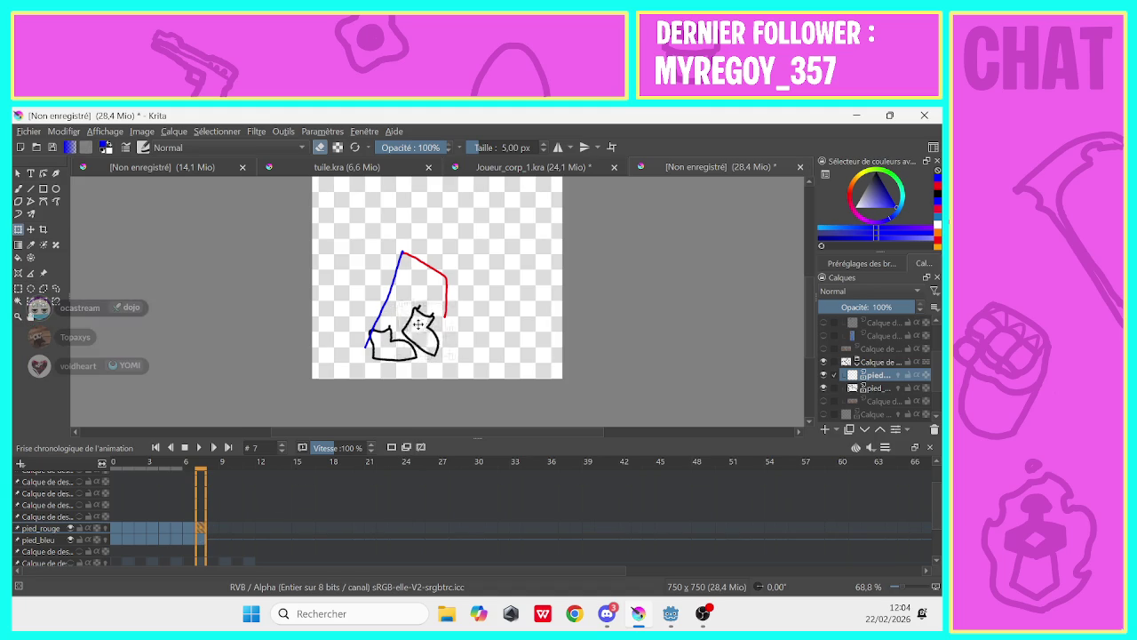
mouse_move(404, 336)
left_mouse_down()
mouse_move(413, 307)
mouse_move(437, 315)
left_mouse_up()
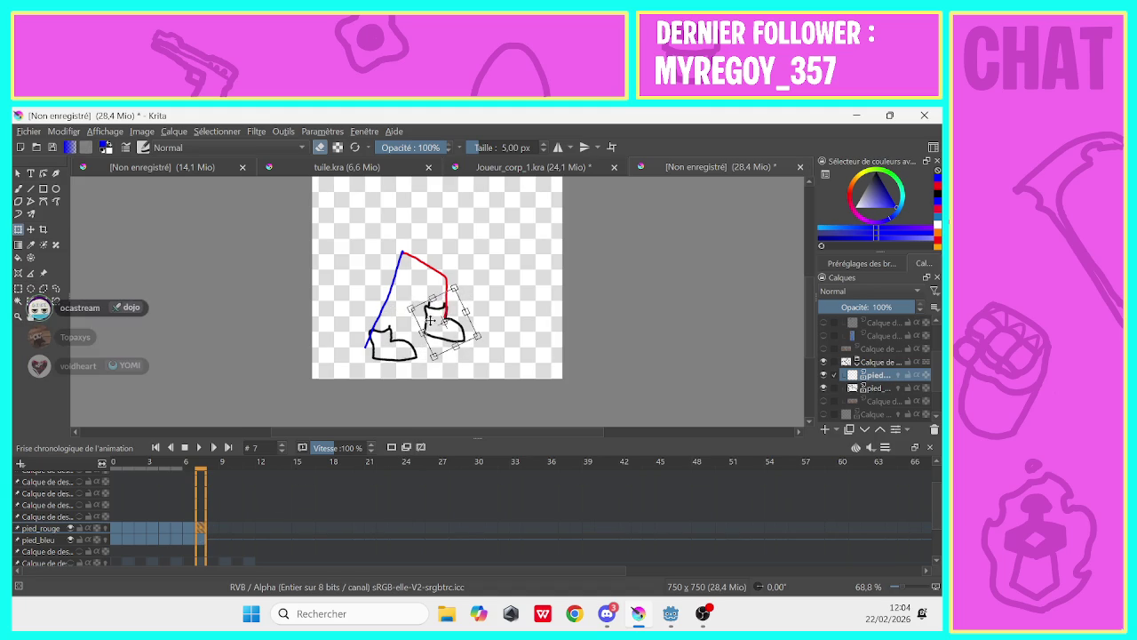
left_click_drag(437, 315, 437, 309)
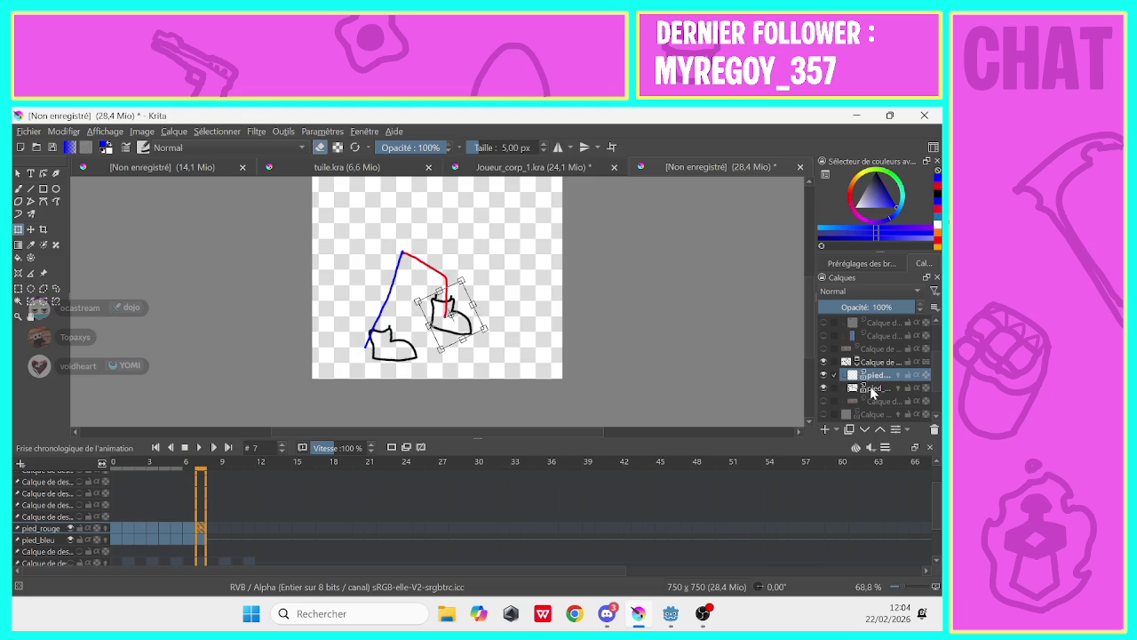
left_click(871, 387)
left_click_drag(363, 344, 355, 341)
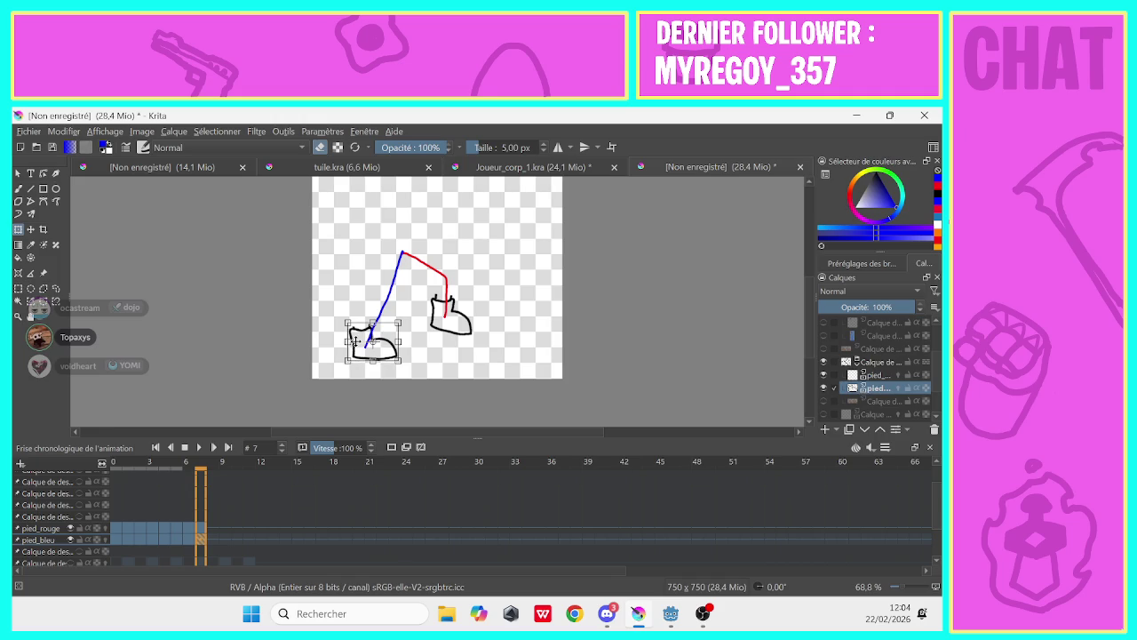
On frame 8, rotate the left foot about 70° and move the right foot to the red leg's end
left_click(211, 531)
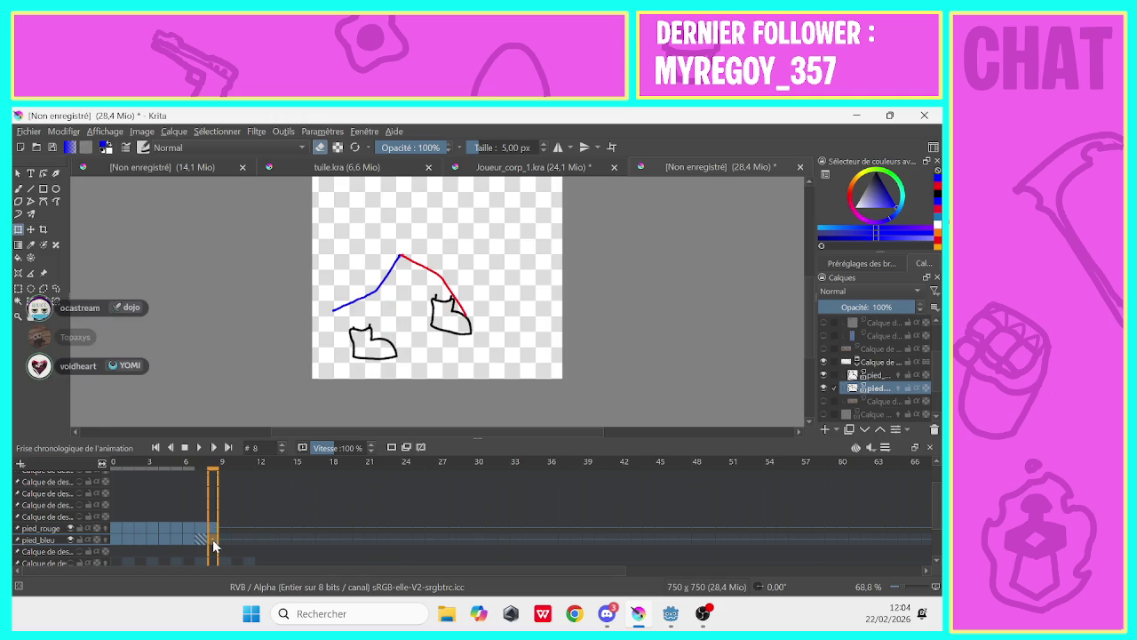
left_click(373, 341)
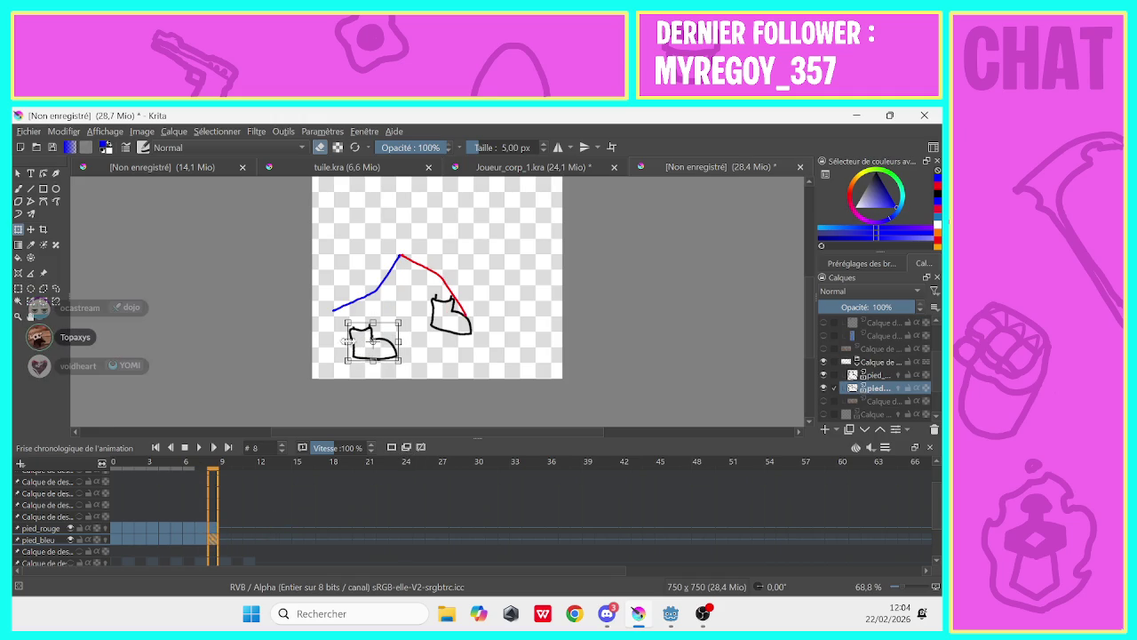
mouse_move(341, 329)
left_mouse_down()
mouse_move(356, 336)
mouse_move(335, 308)
left_mouse_up()
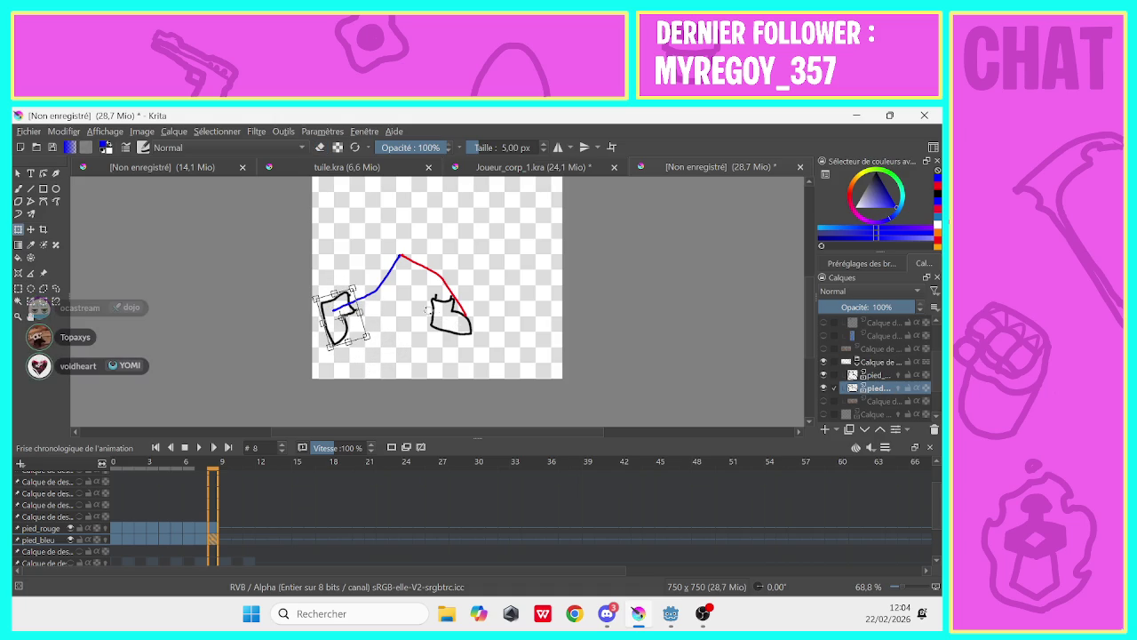
key("Page_Up")
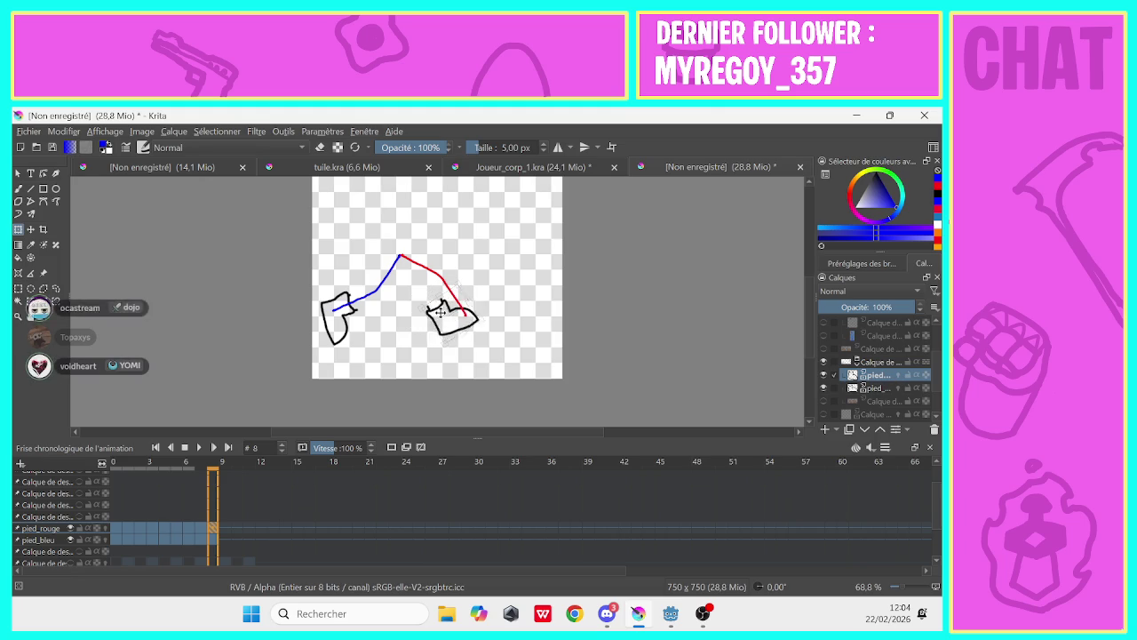
mouse_move(436, 309)
left_mouse_down()
mouse_move(460, 313)
mouse_move(453, 304)
left_mouse_up()
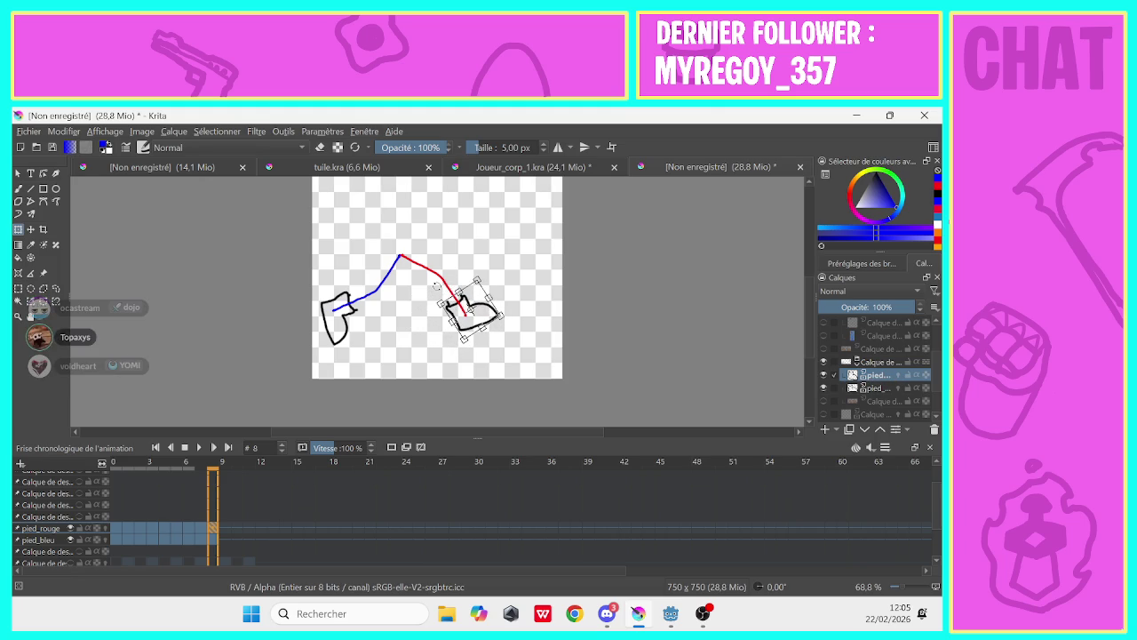
left_click(224, 528)
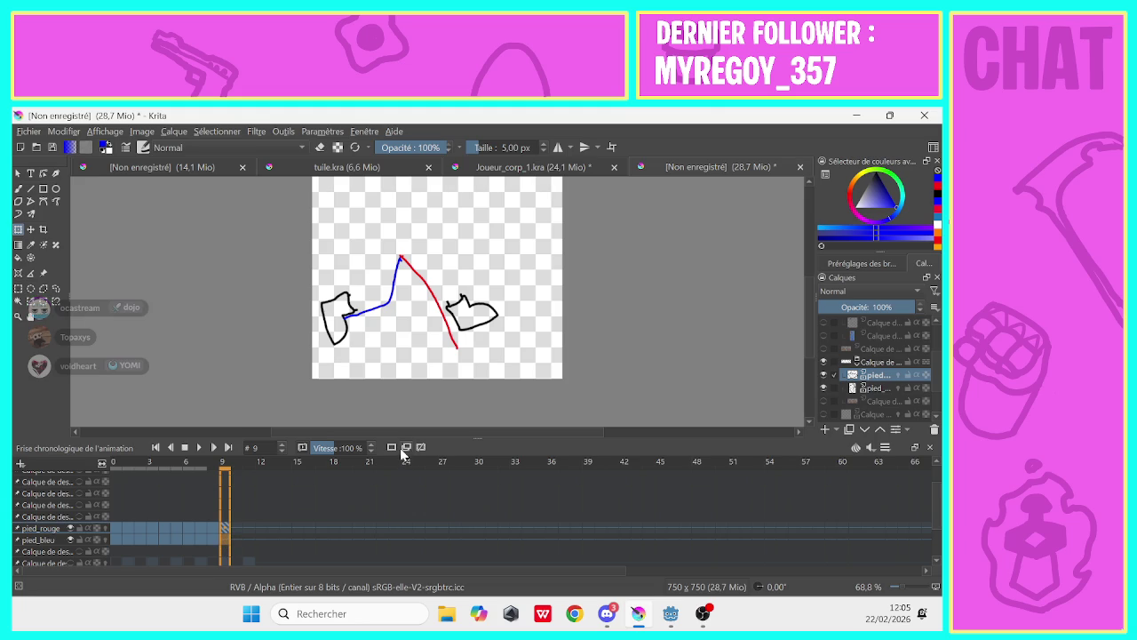
On frame 9, move the red foot down-left and reposition and rotate the blue foot onto its leg
left_click(449, 306)
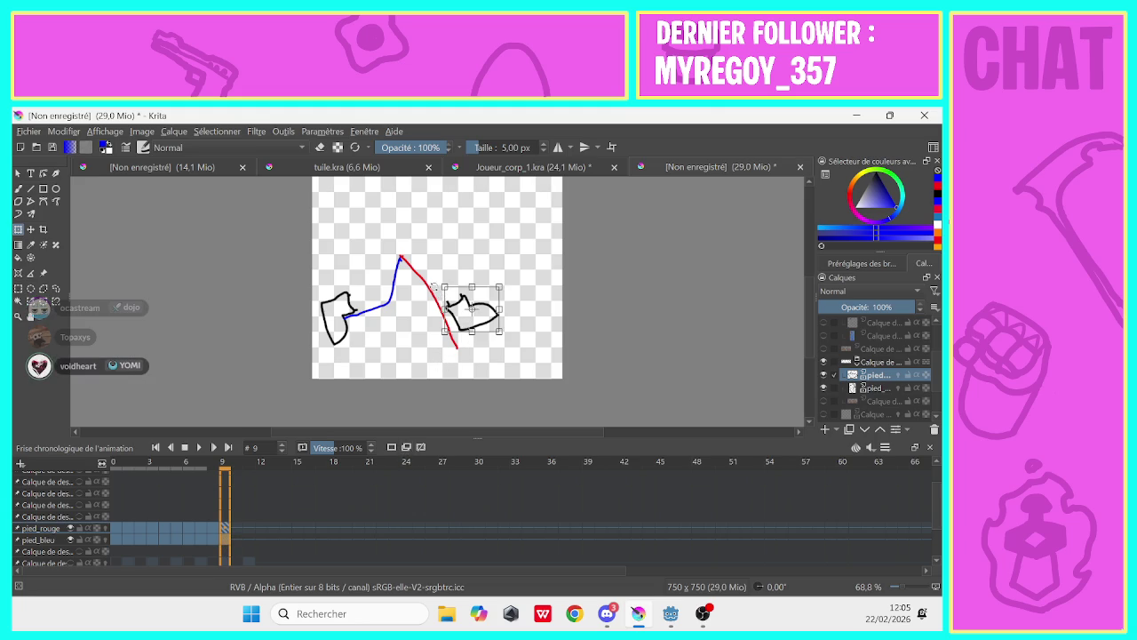
mouse_move(453, 311)
left_mouse_down()
mouse_move(443, 338)
mouse_move(430, 316)
mouse_move(442, 334)
left_mouse_up()
key("Return")
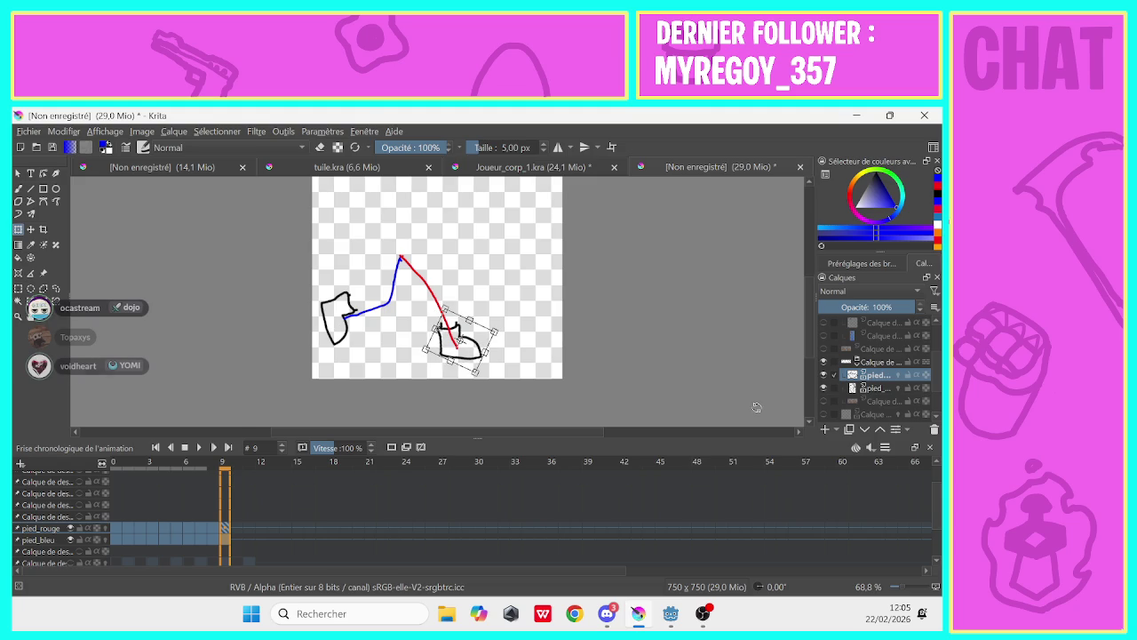
key("Page_Down")
left_click_drag(328, 322, 339, 328)
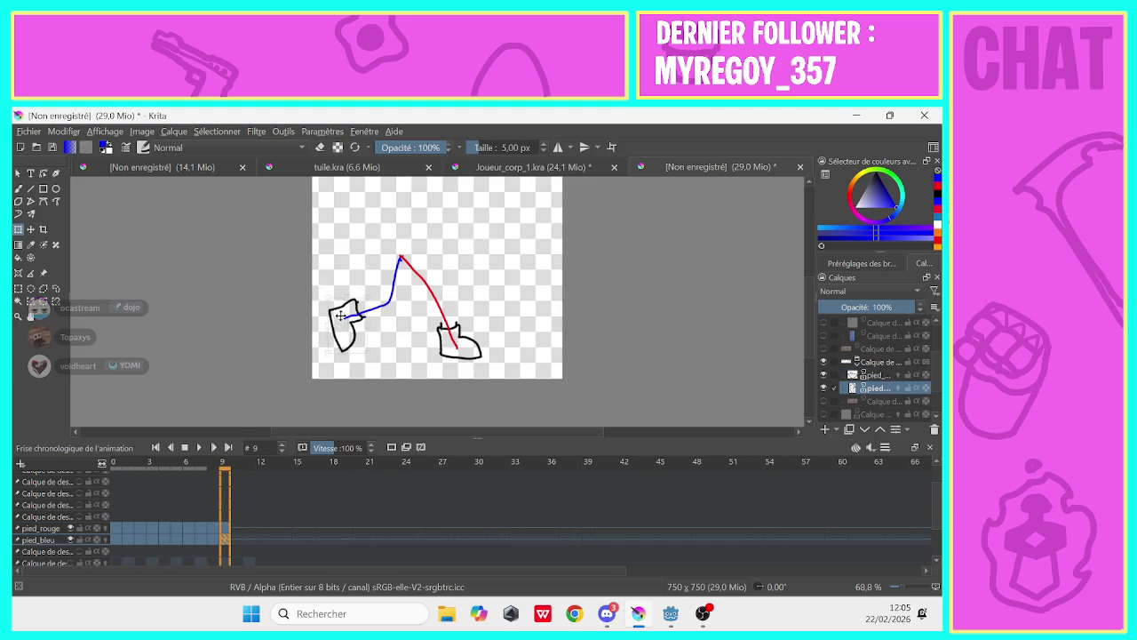
left_click_drag(355, 290, 364, 292)
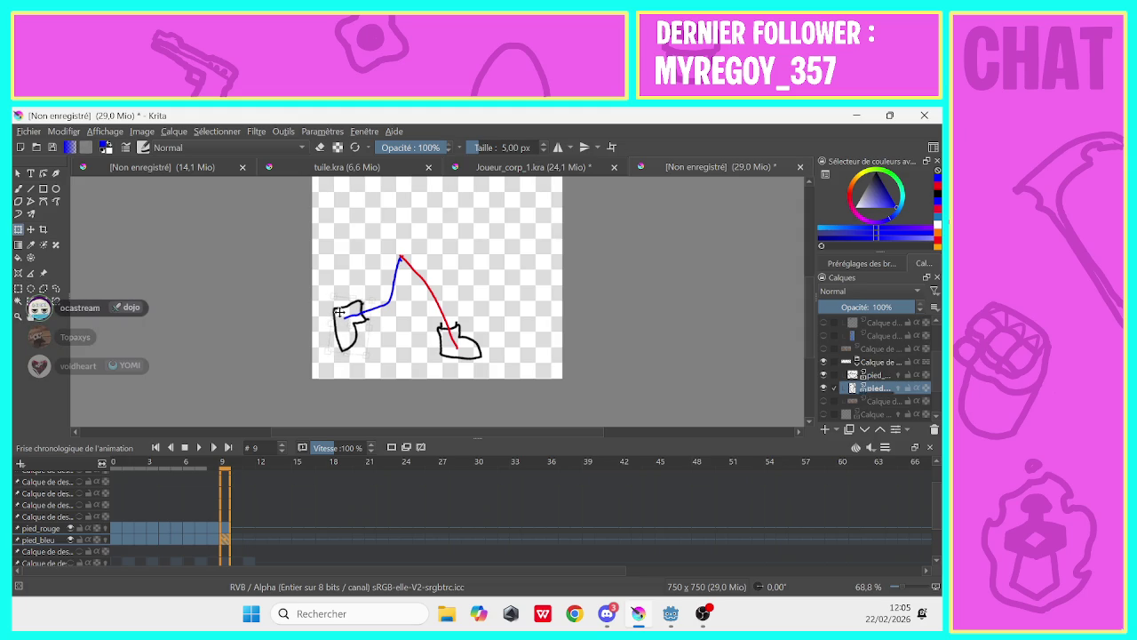
left_click_drag(335, 313, 332, 324)
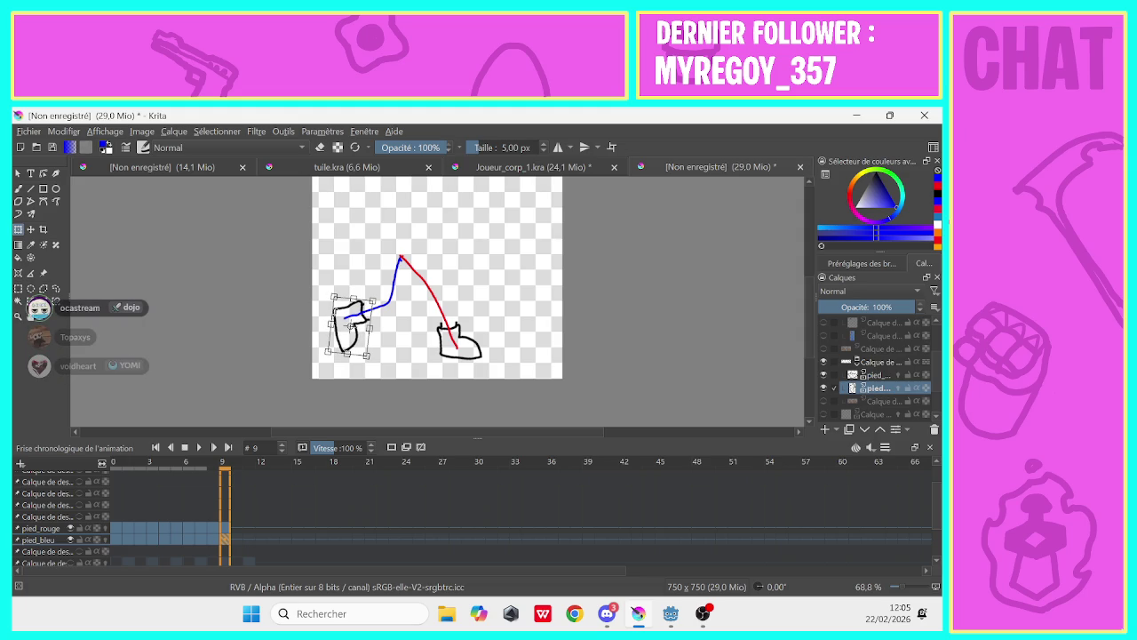
On frame 10, move the blue foot down-right and the red foot left onto their legs
left_click(235, 528)
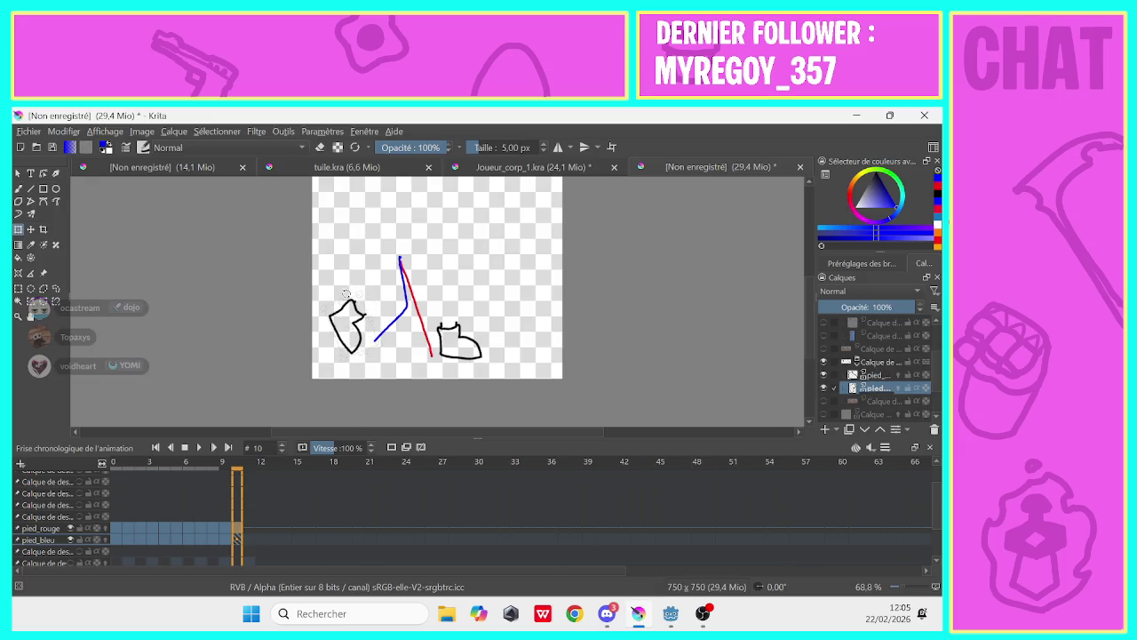
left_click_drag(335, 295, 367, 336)
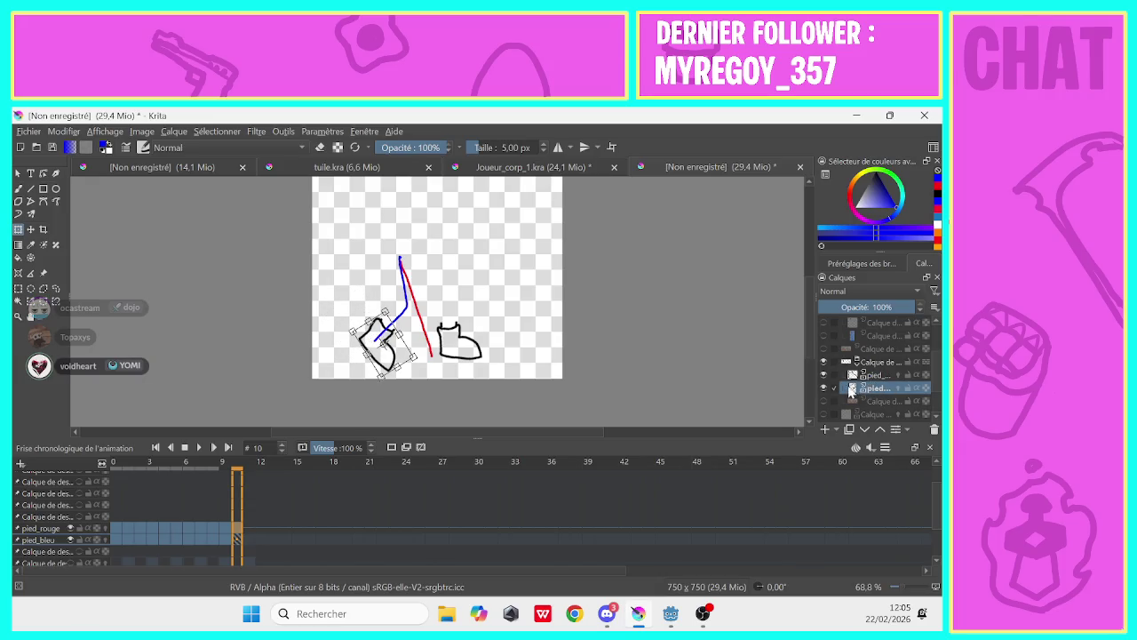
left_click(864, 375)
left_click_drag(448, 345, 419, 340)
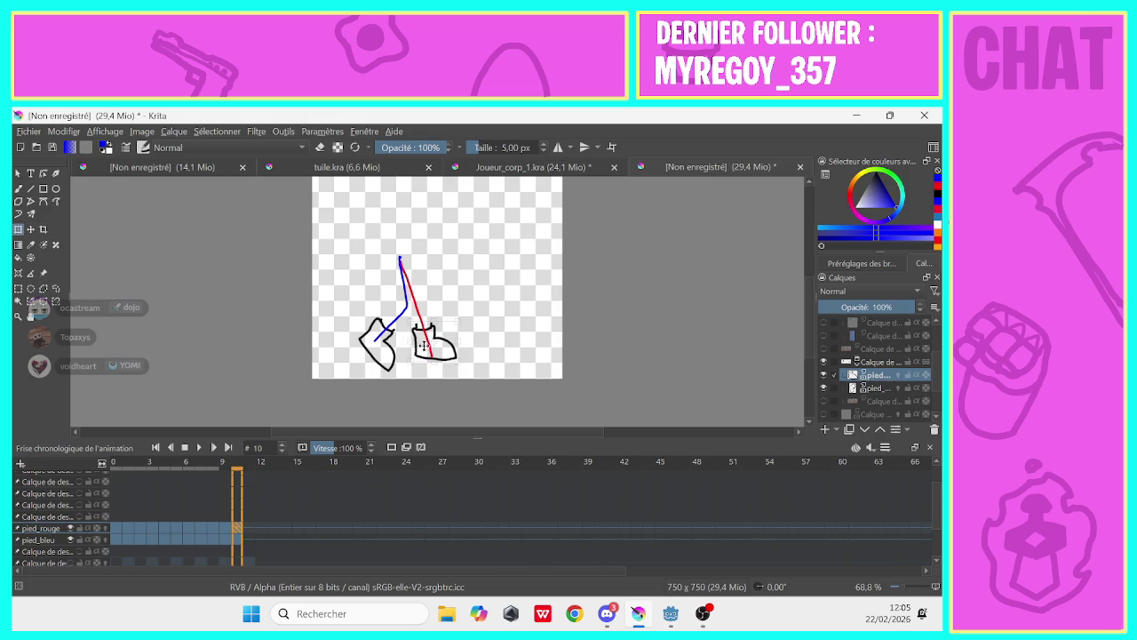
On frame 11, shift the red and blue shoes under their legs, then return to frame 0
left_click(247, 528)
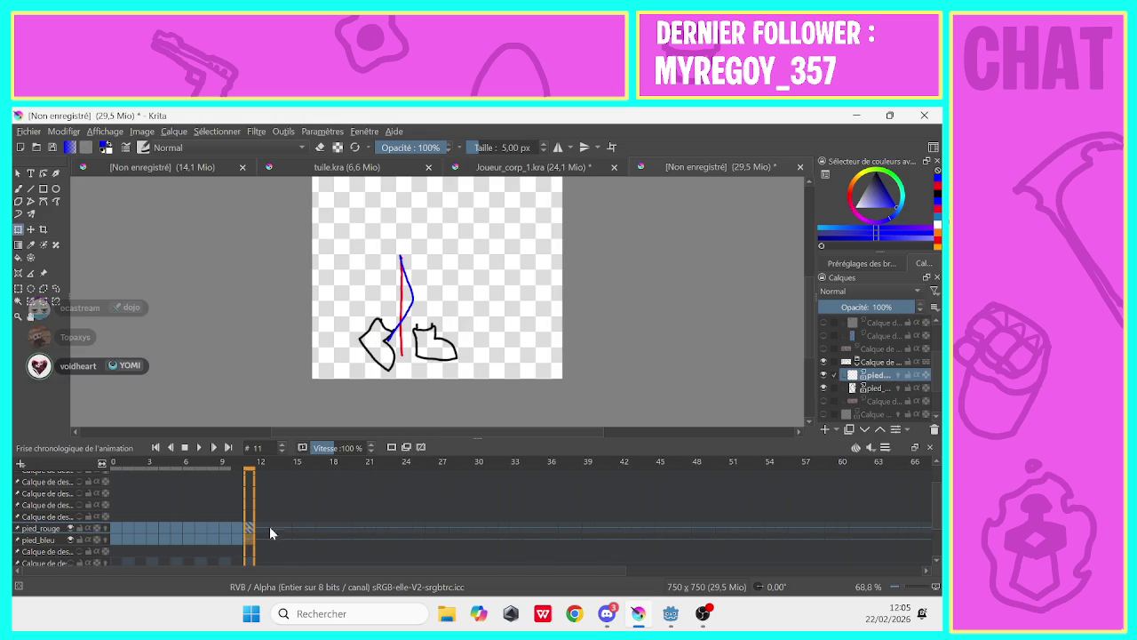
key("e")
left_click_drag(424, 351, 396, 347)
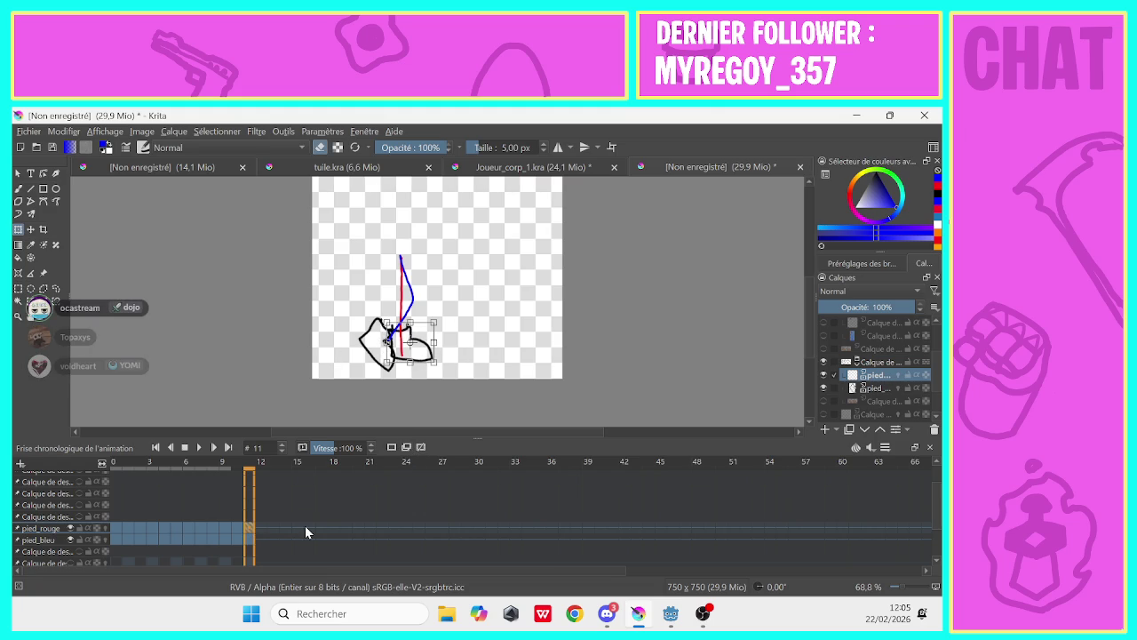
left_click(859, 388)
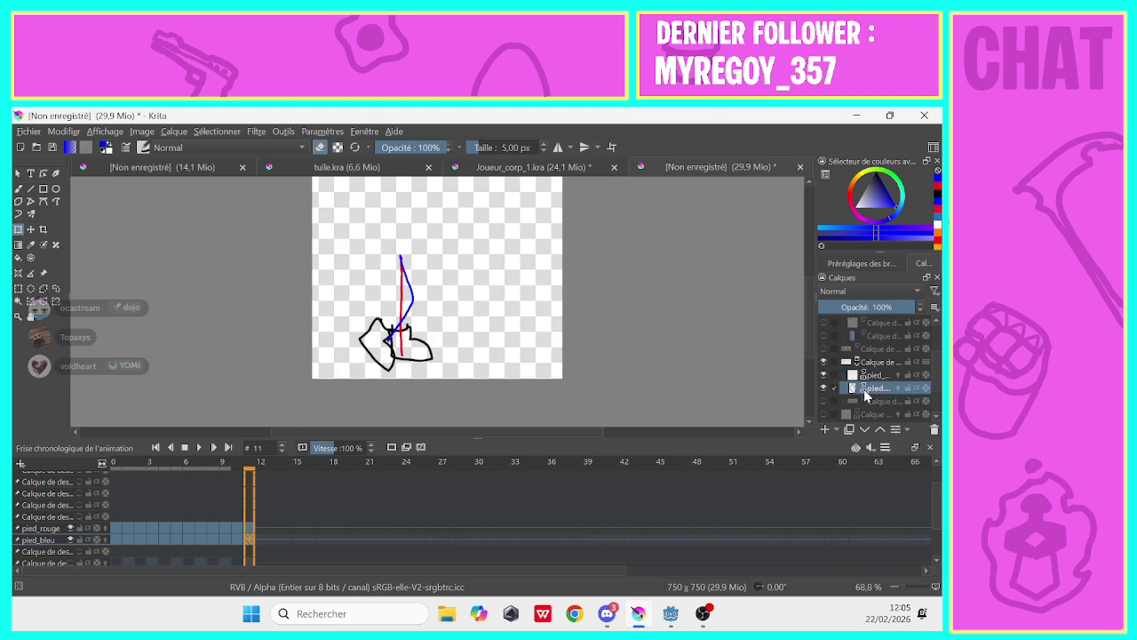
left_click_drag(371, 332, 386, 331)
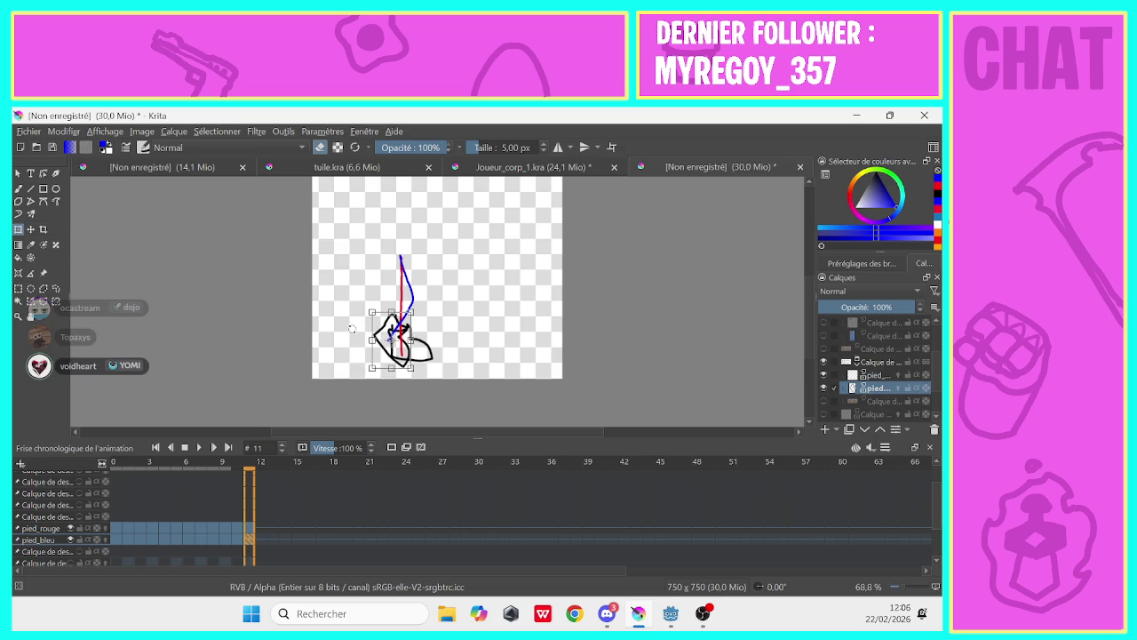
left_click(116, 528)
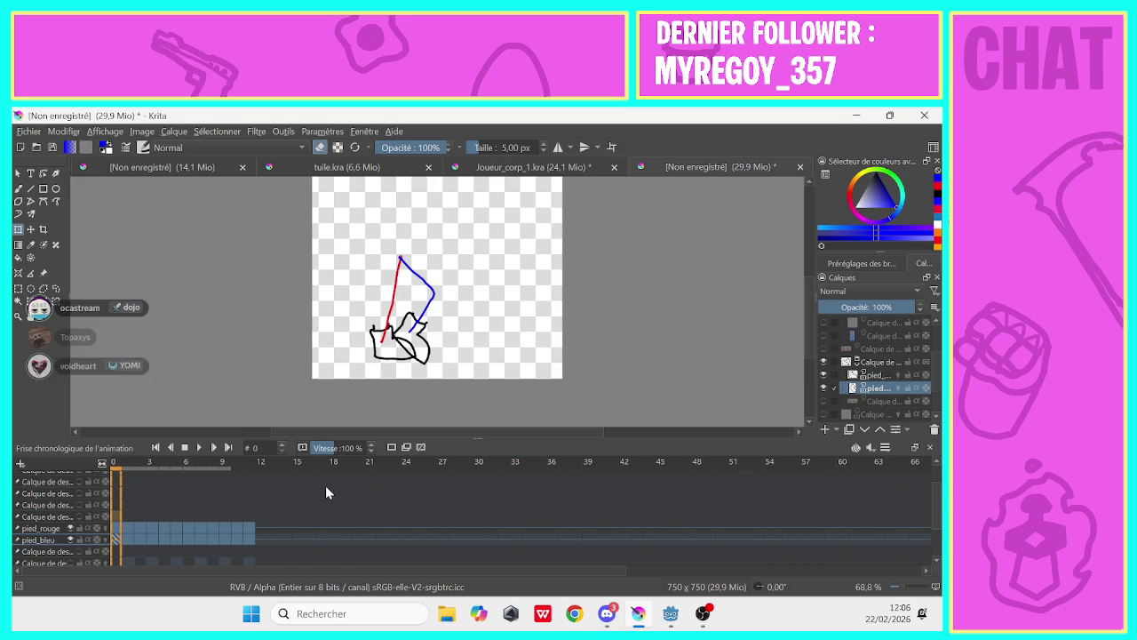
Play back the walk cycle, stop it, and step to frame 11 on the pied_rouge row
left_click(198, 448)
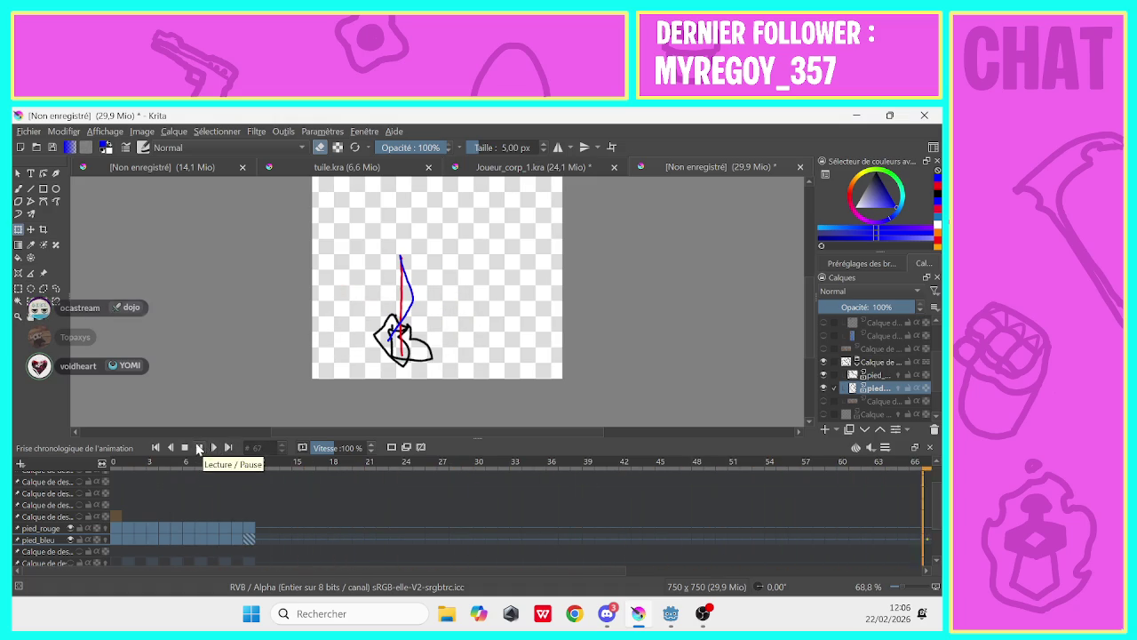
left_click(184, 446)
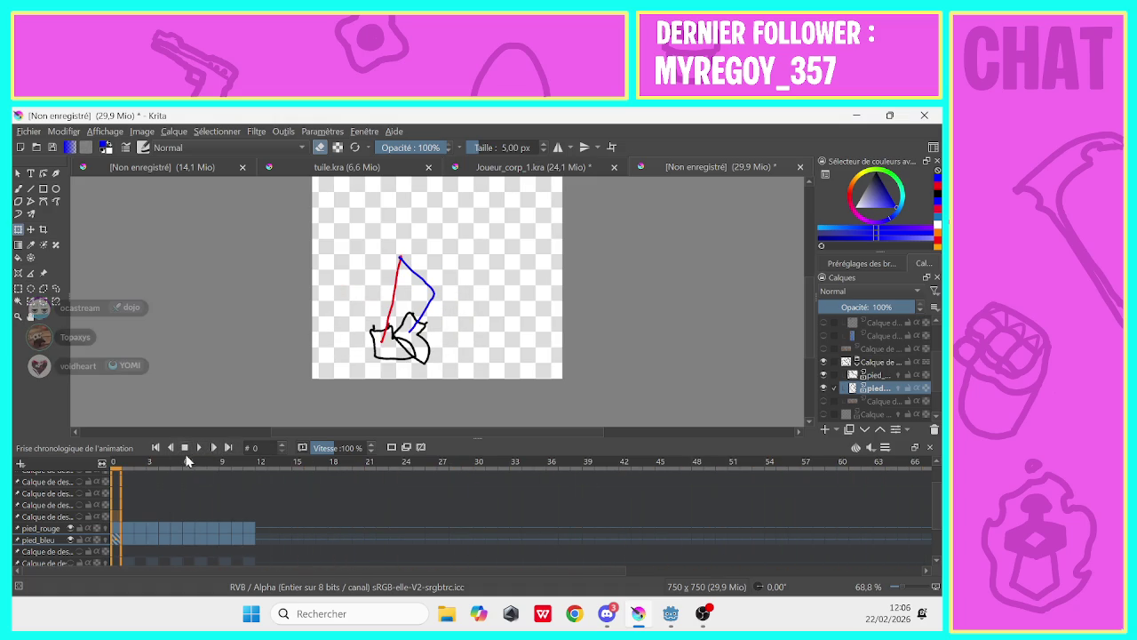
left_click(263, 518)
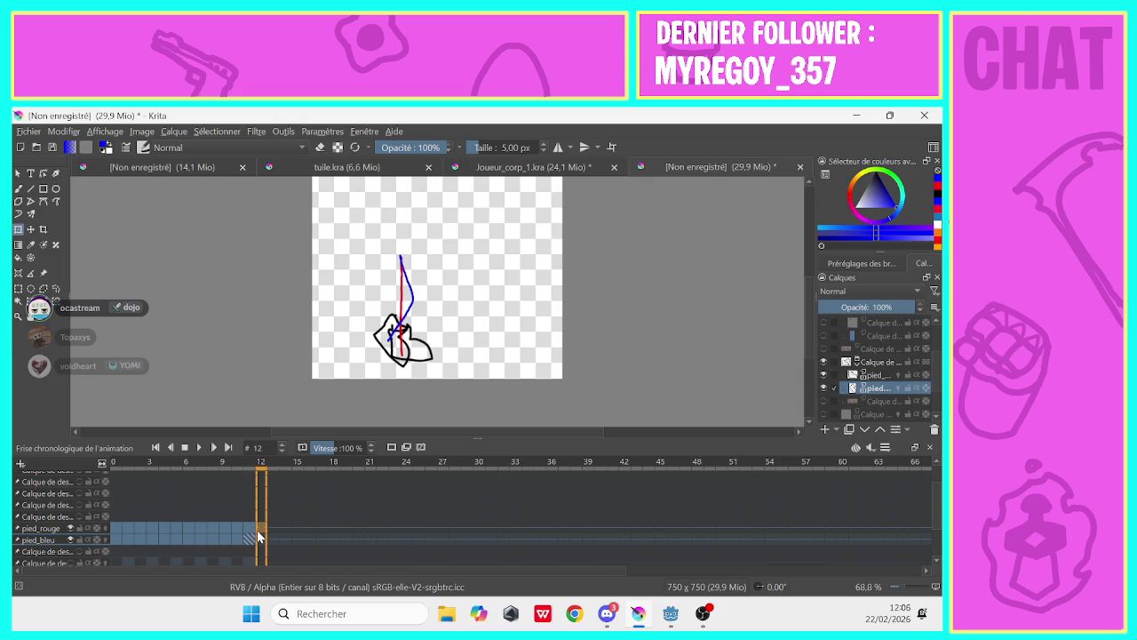
right_click(252, 528)
left_click(249, 516)
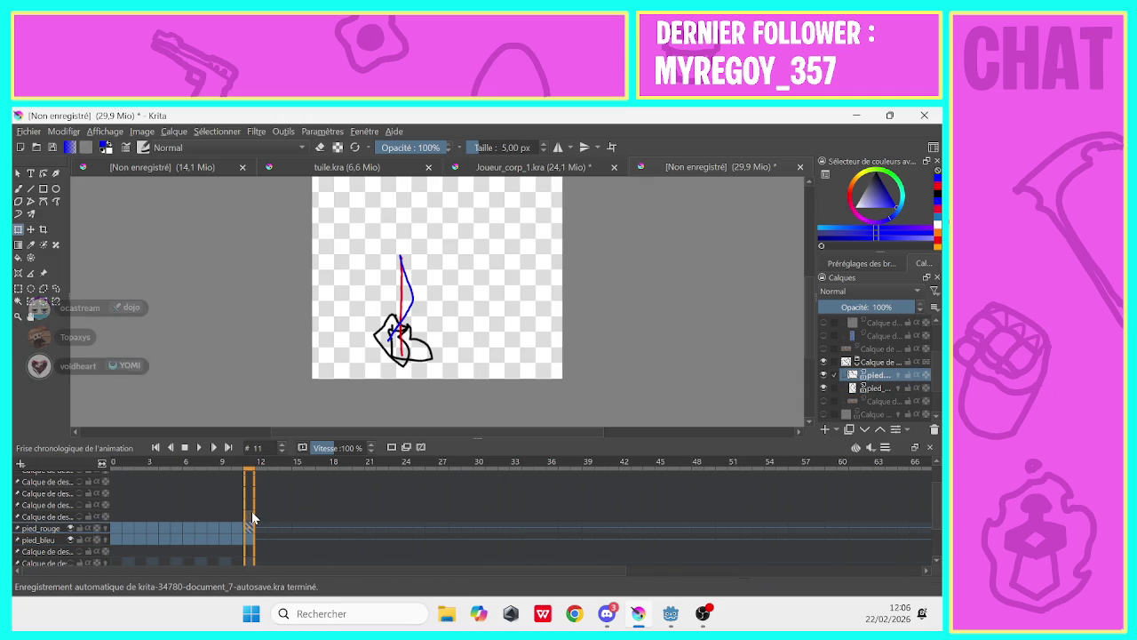
Toggle eraser mode and review frames 9, 0 and 1 of the cycle, ending on frame 0
key("e")
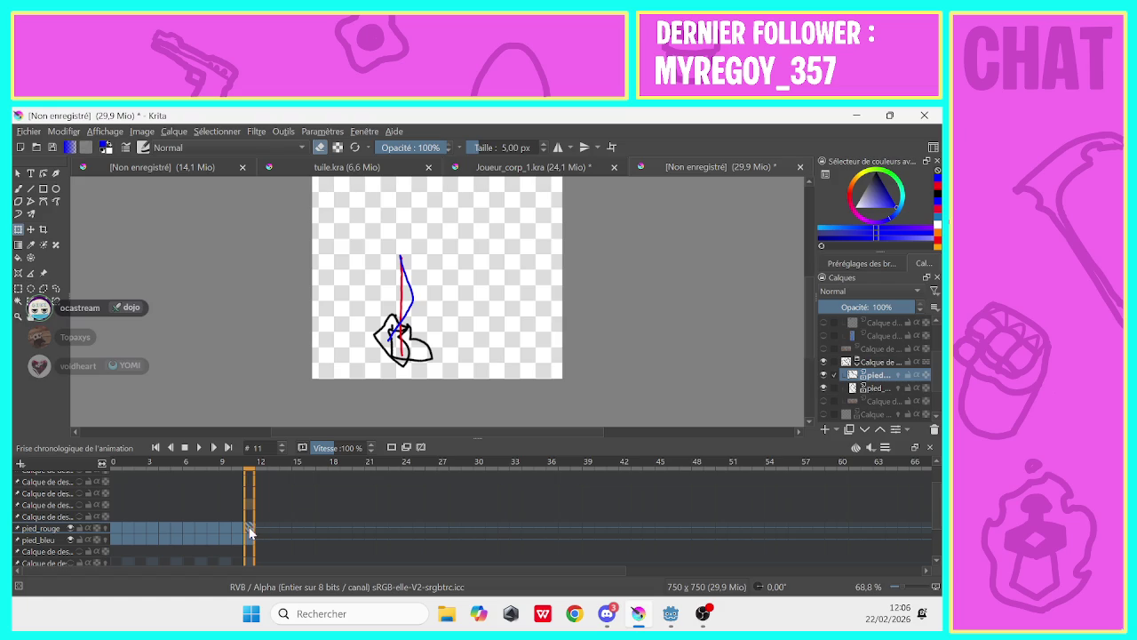
key("e")
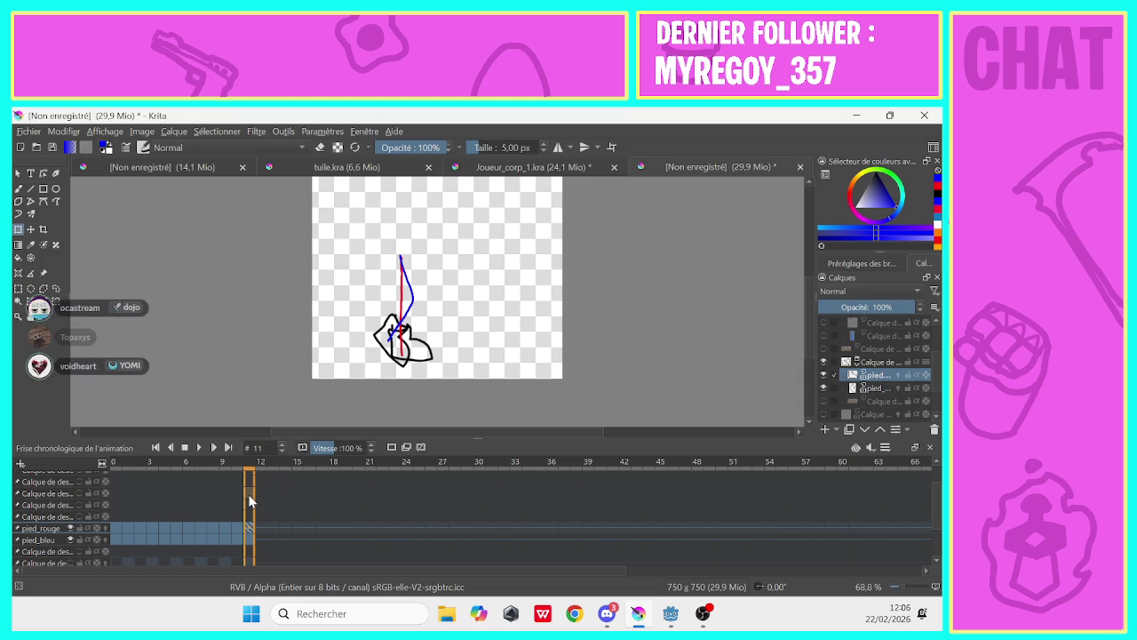
scroll(249, 524, "up", 1)
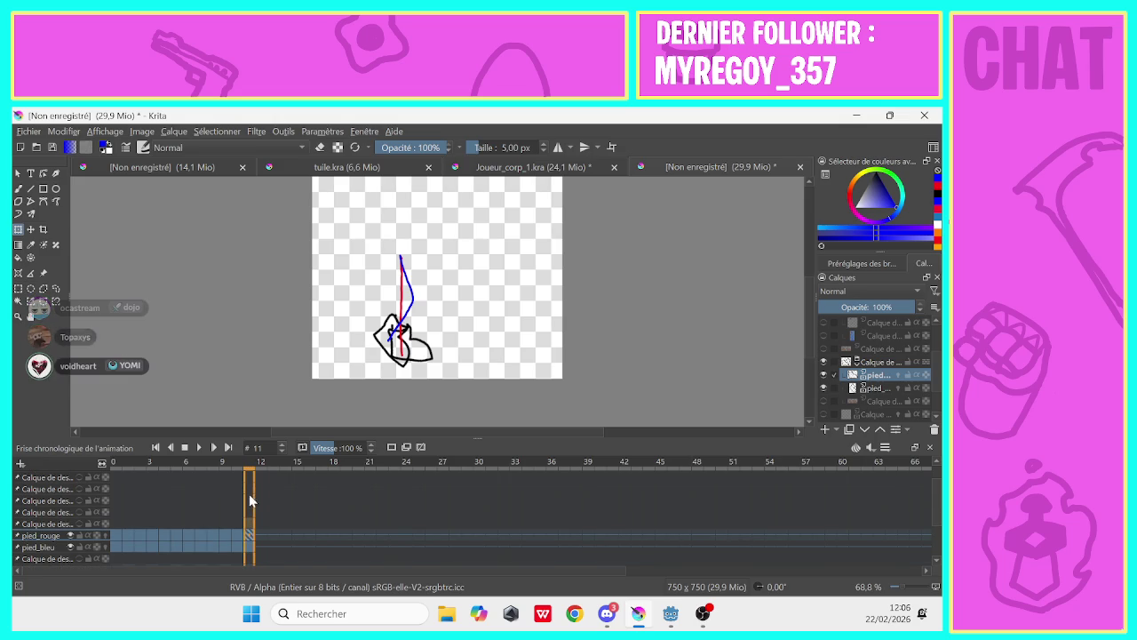
key("e")
left_click(225, 490)
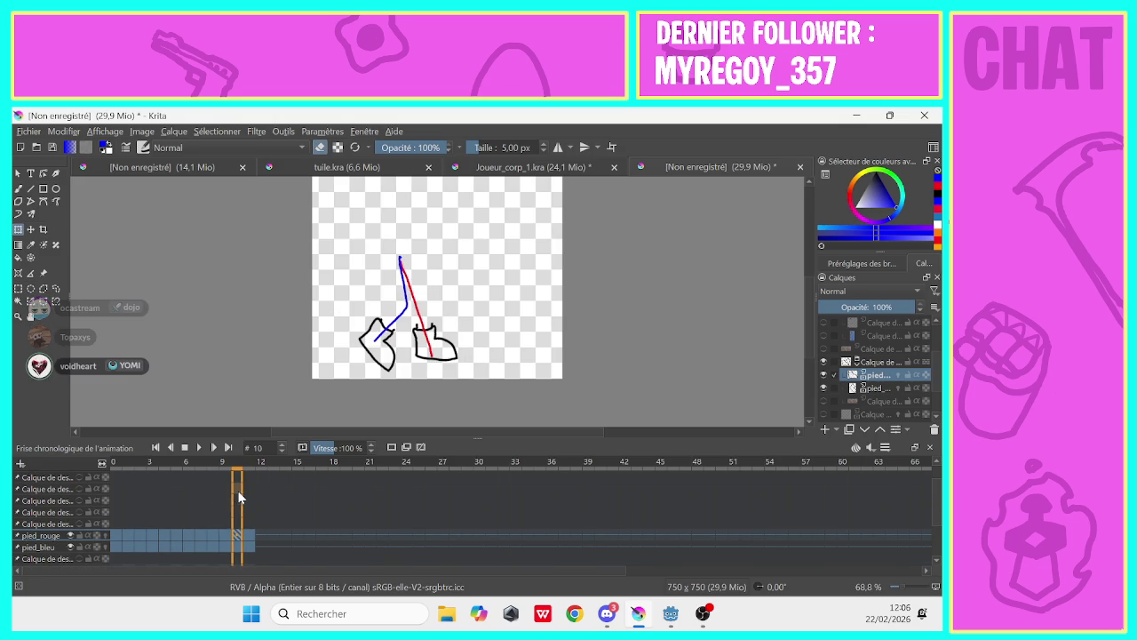
left_click(112, 520)
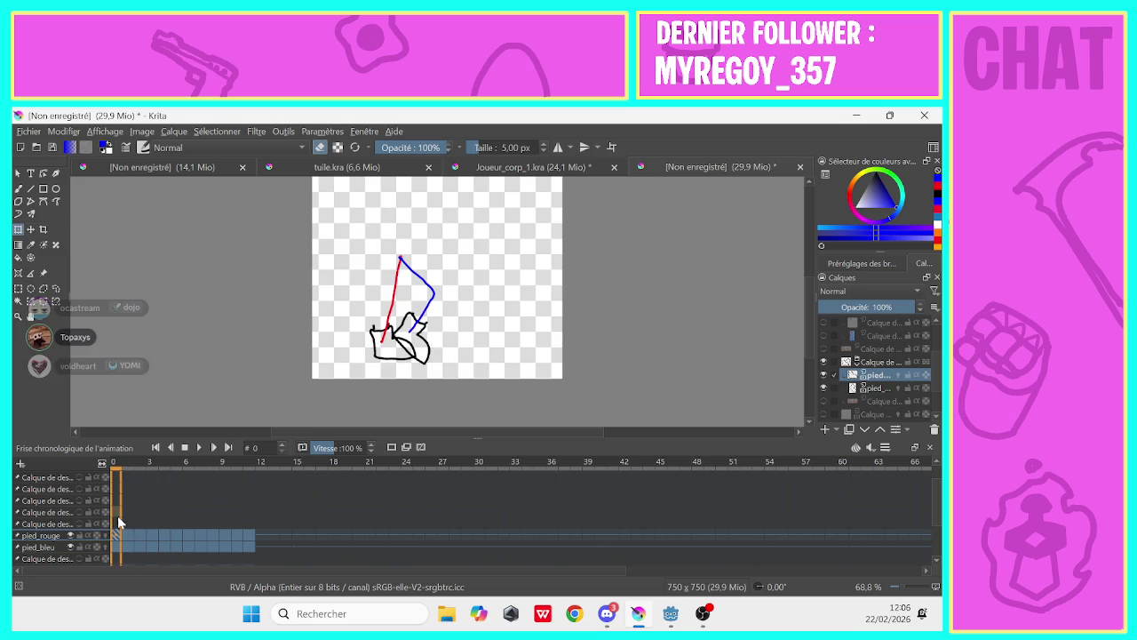
left_click(125, 530)
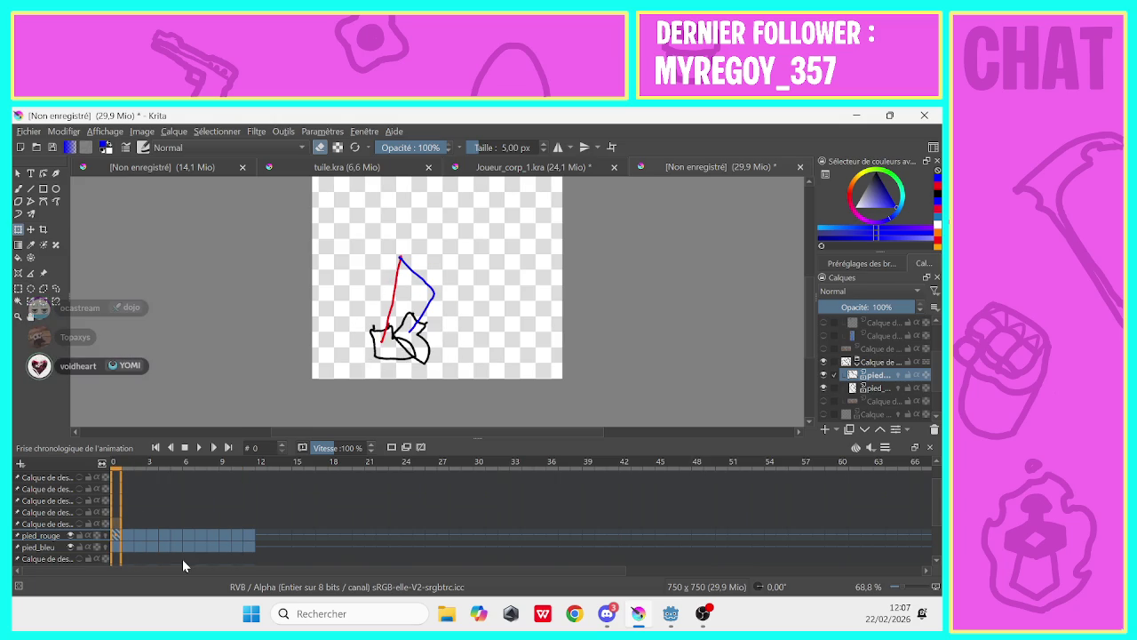
scroll(844, 378, "up", 2)
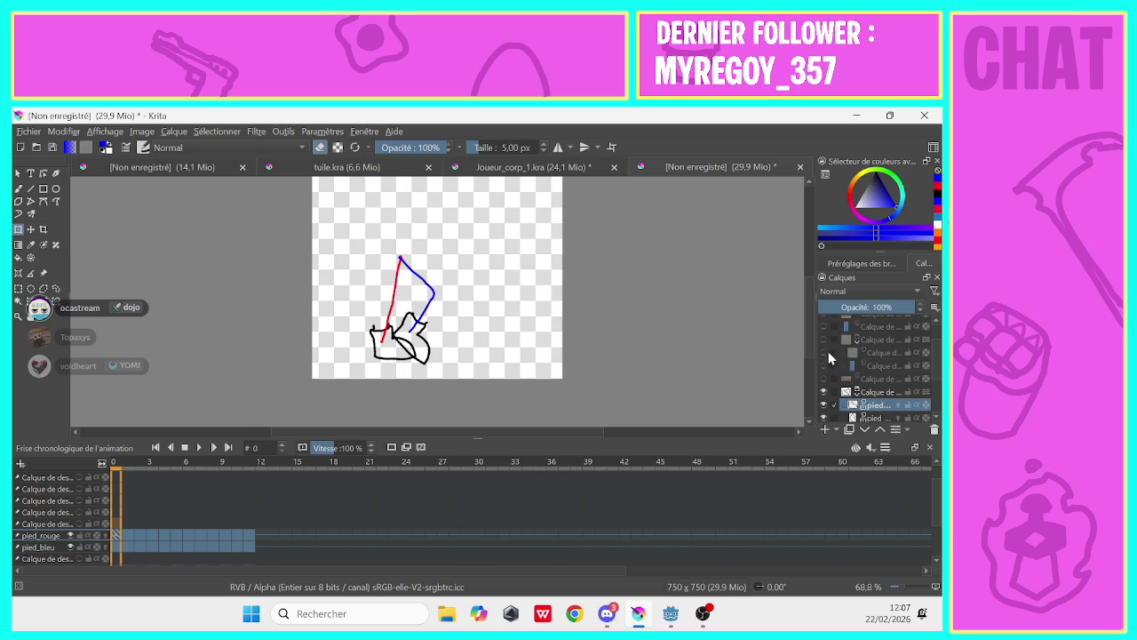
Toggle the body outline, blue cape fill and old group layers' visibility to compare them
left_click(823, 353)
left_click(859, 353)
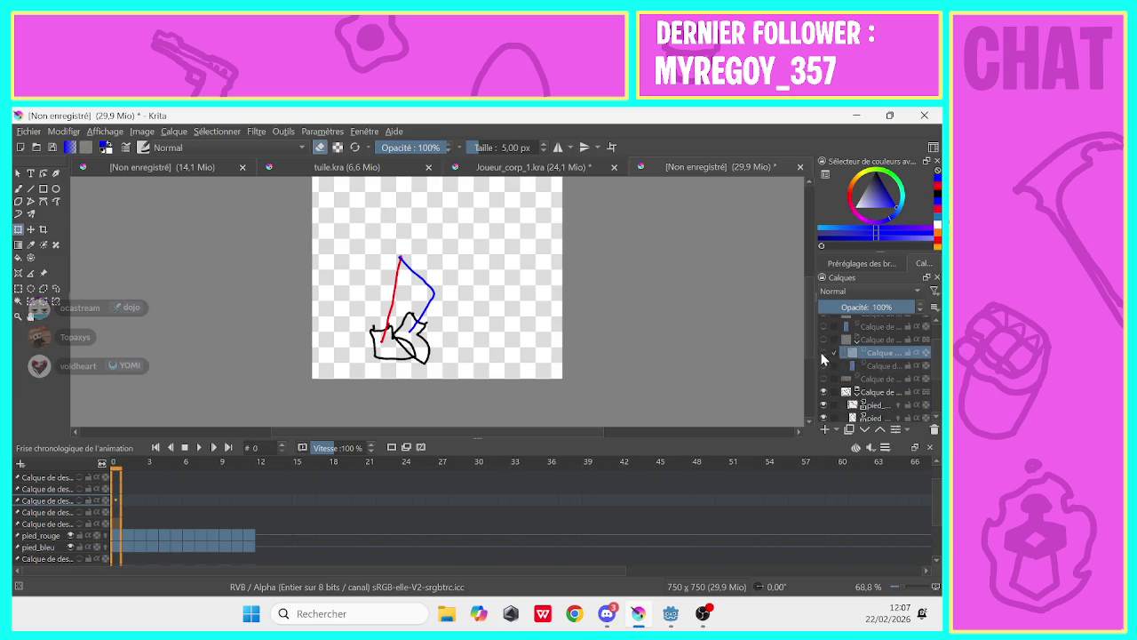
left_click(824, 339)
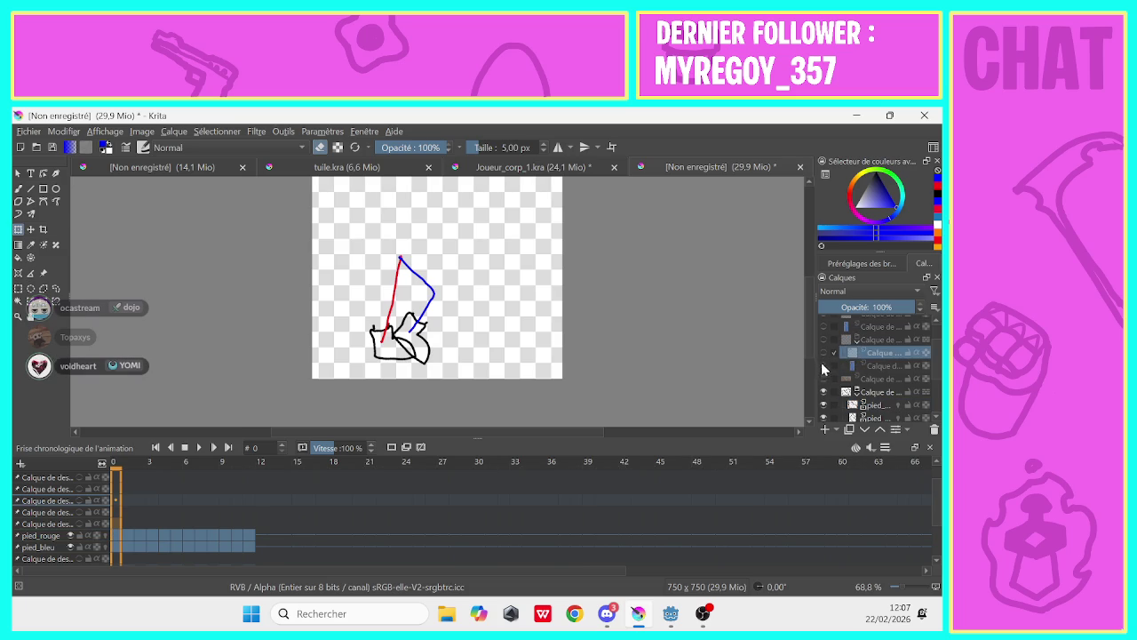
scroll(832, 355, "up", 2)
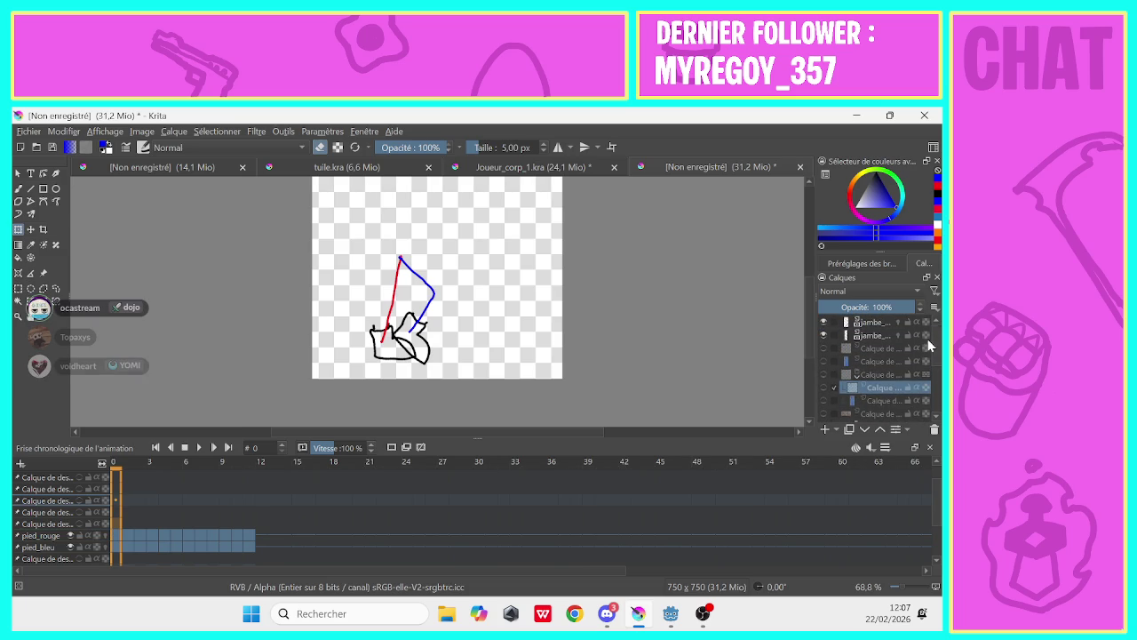
left_click(823, 348)
left_click(824, 349)
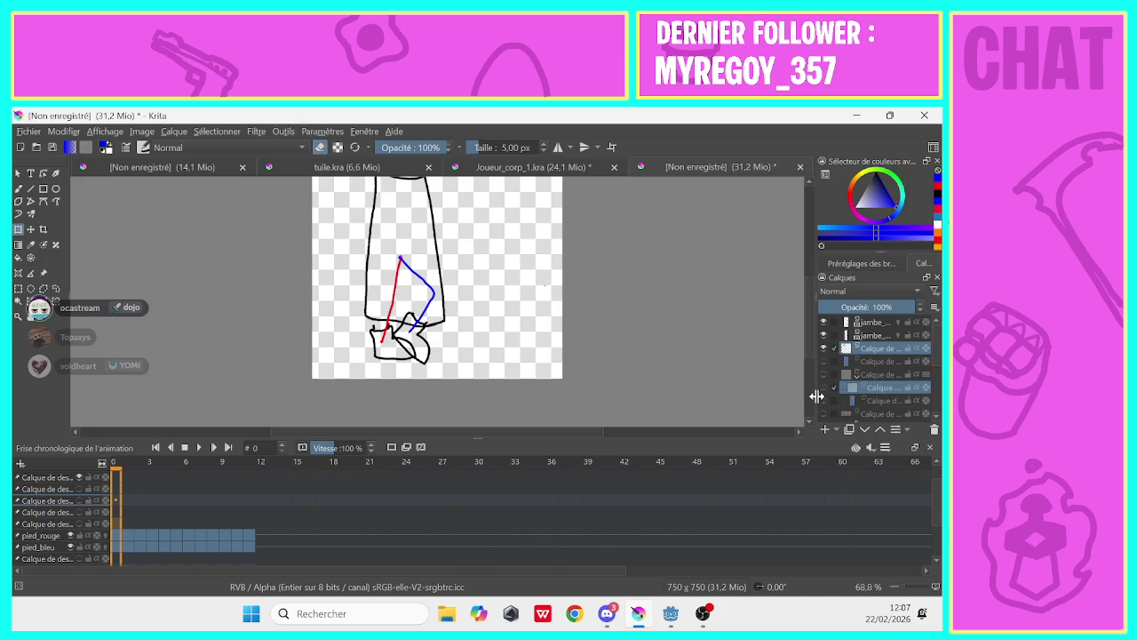
left_click(824, 363)
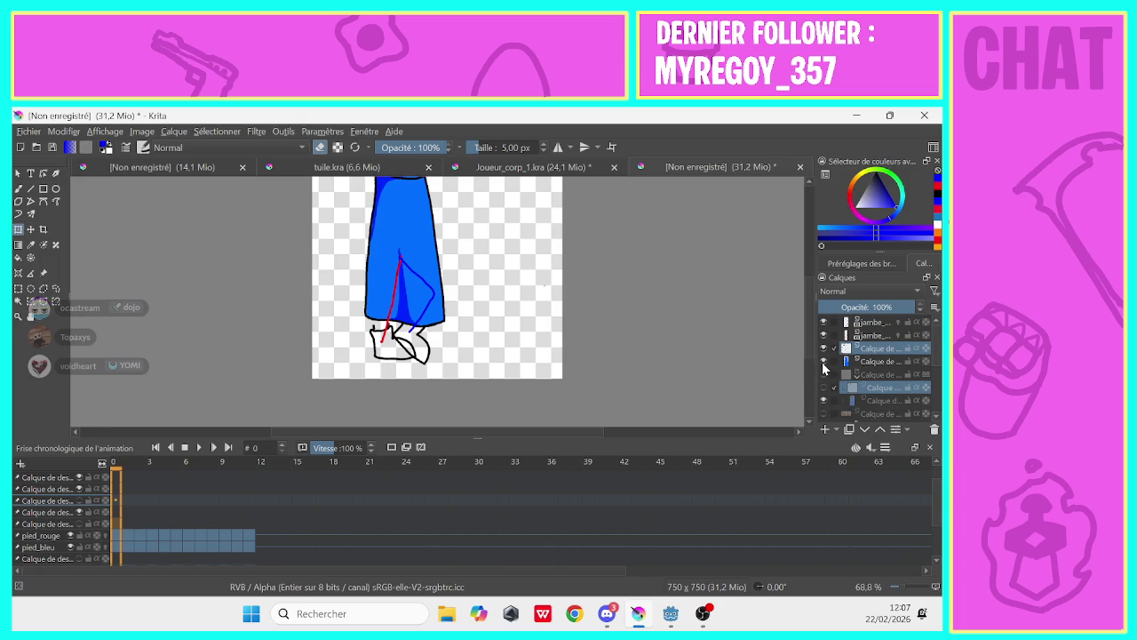
left_click(824, 361)
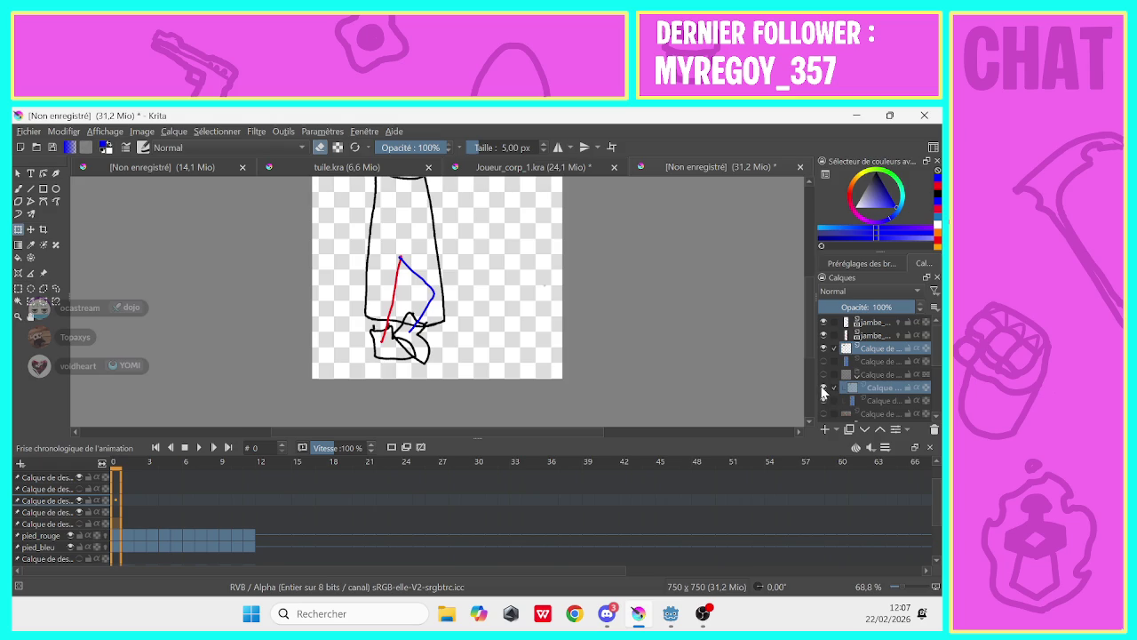
left_click(822, 401)
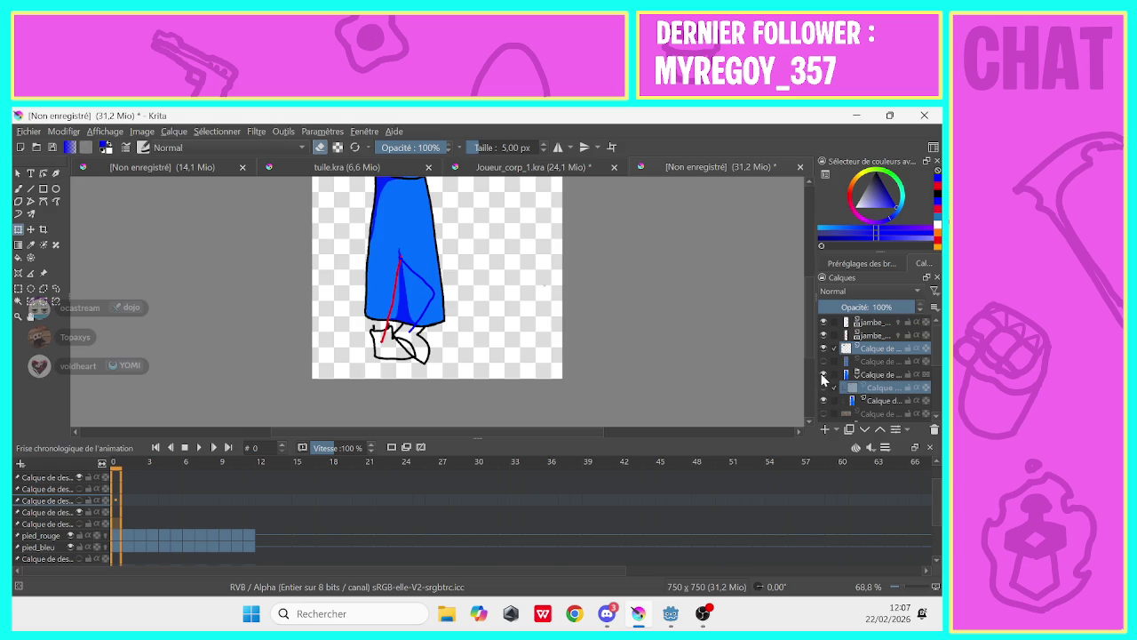
left_click(822, 375)
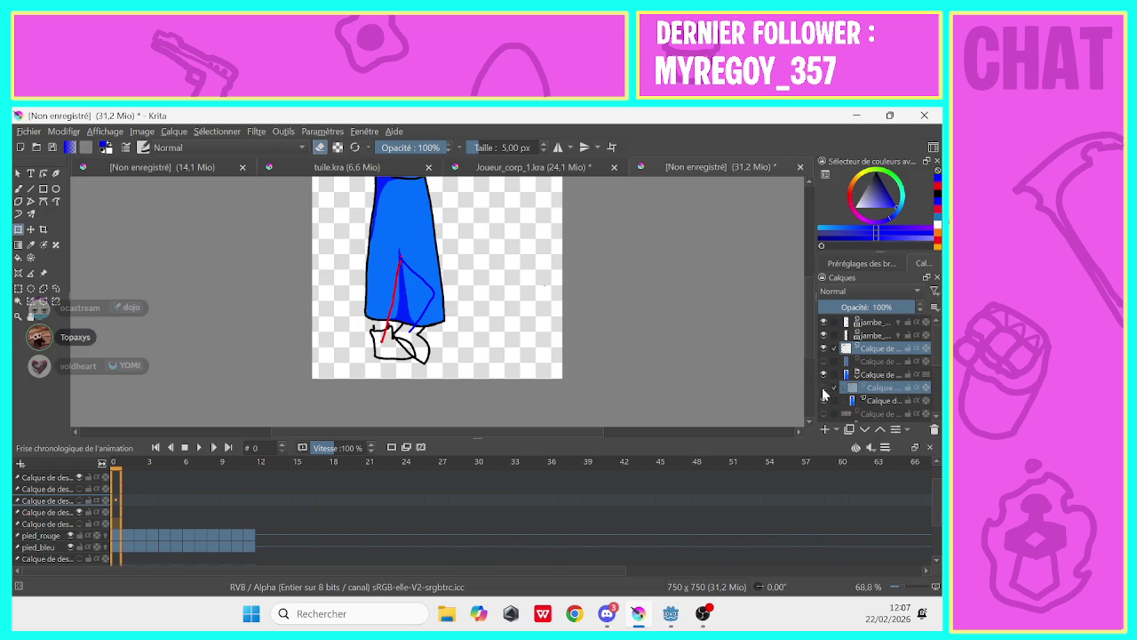
left_click(823, 389)
left_click(823, 349)
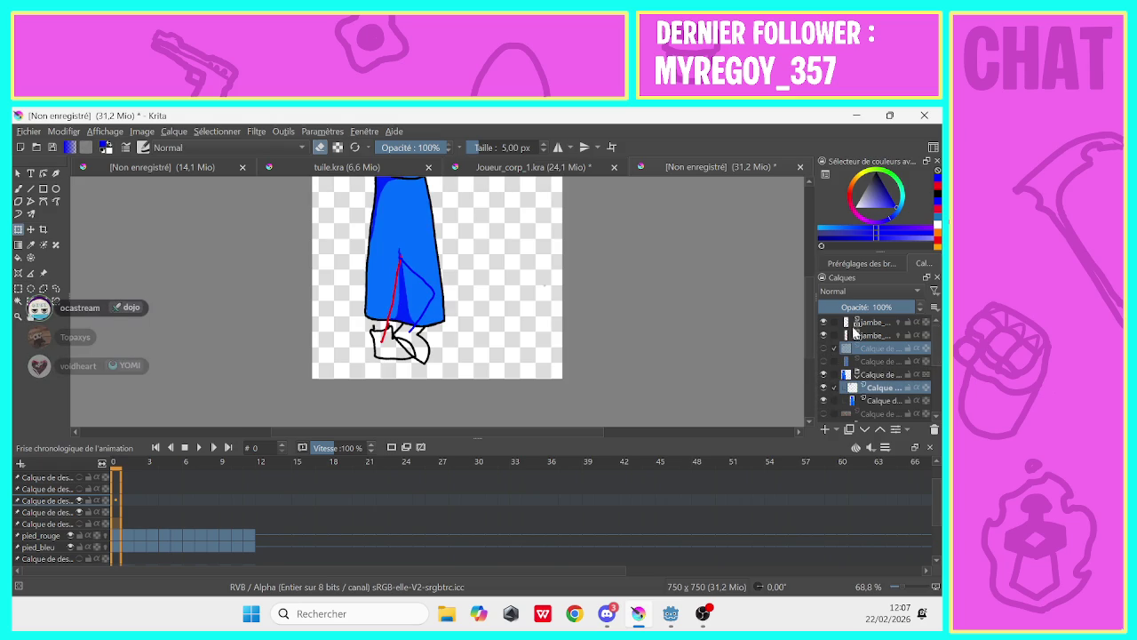
Delete the hidden old layer, then hide the brown shoes layer and the blue leg group
right_click(875, 354)
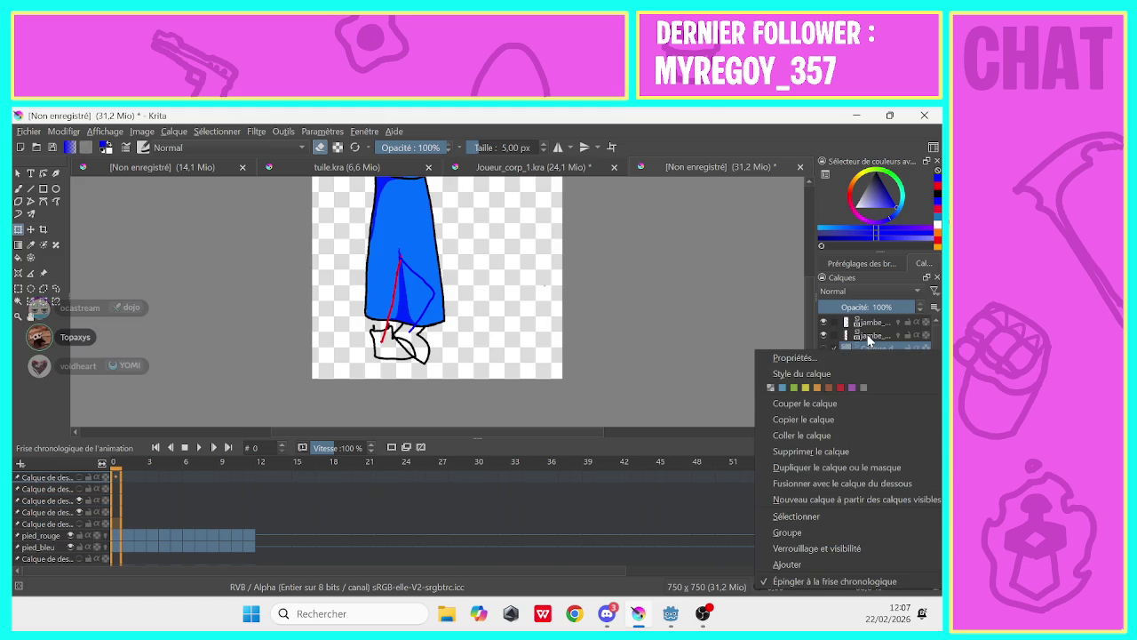
left_click(772, 454)
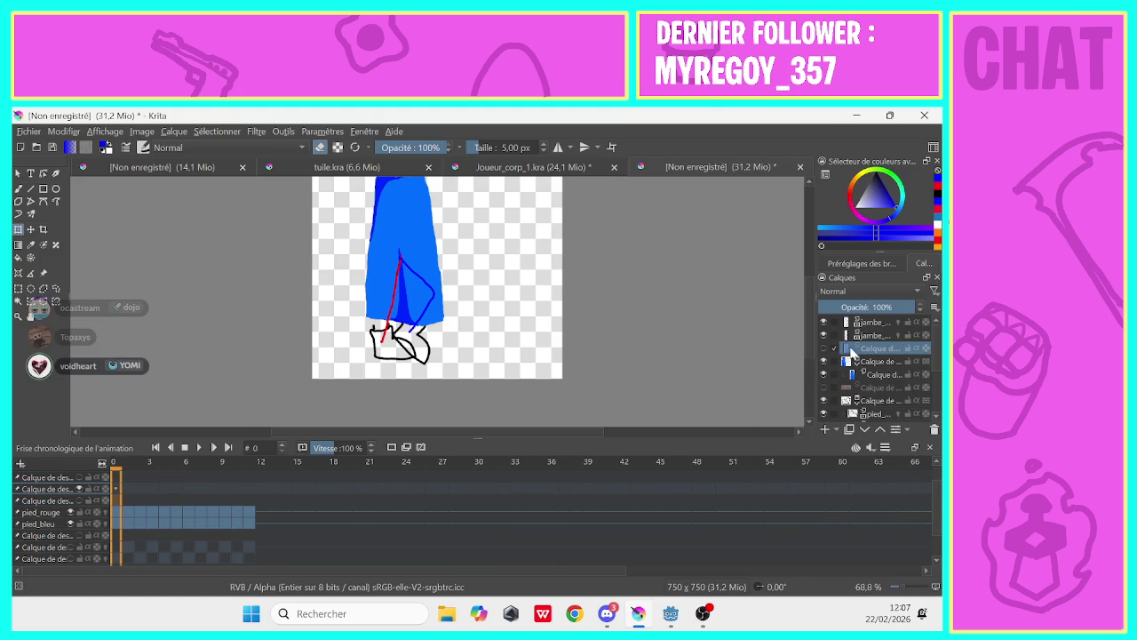
right_click(840, 346)
left_click(778, 447)
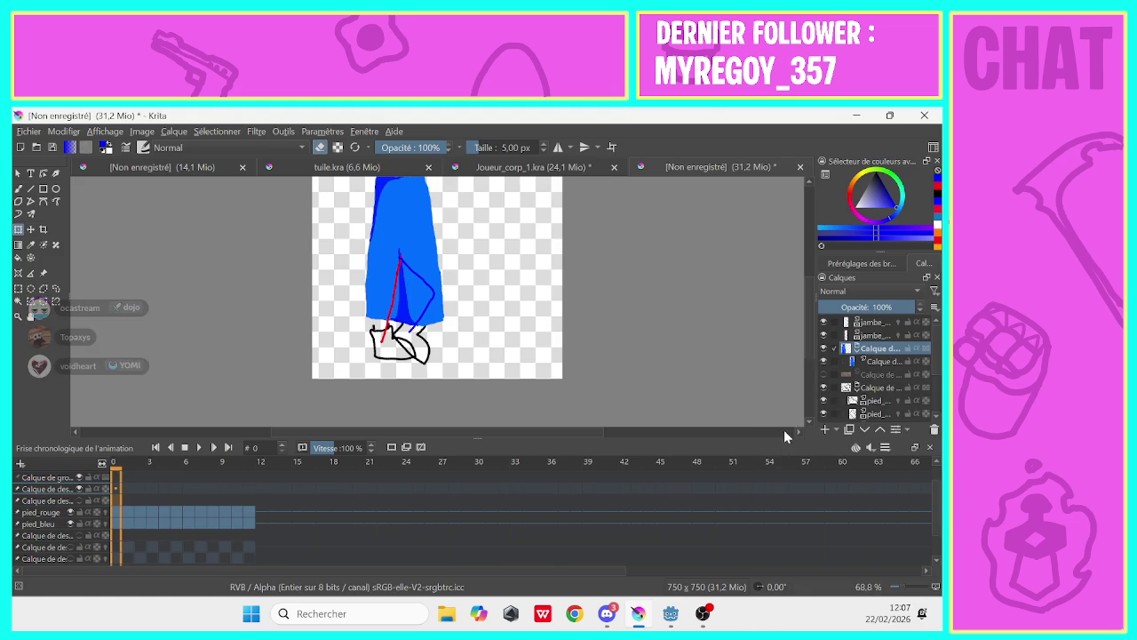
left_click(820, 372)
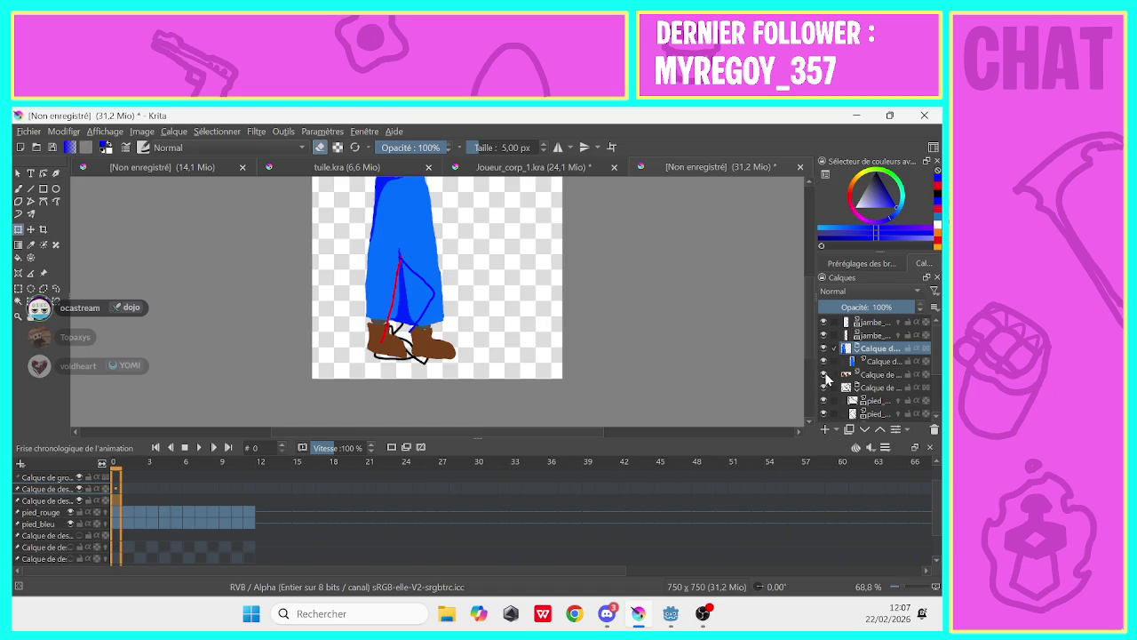
left_click(825, 375)
left_click(825, 348)
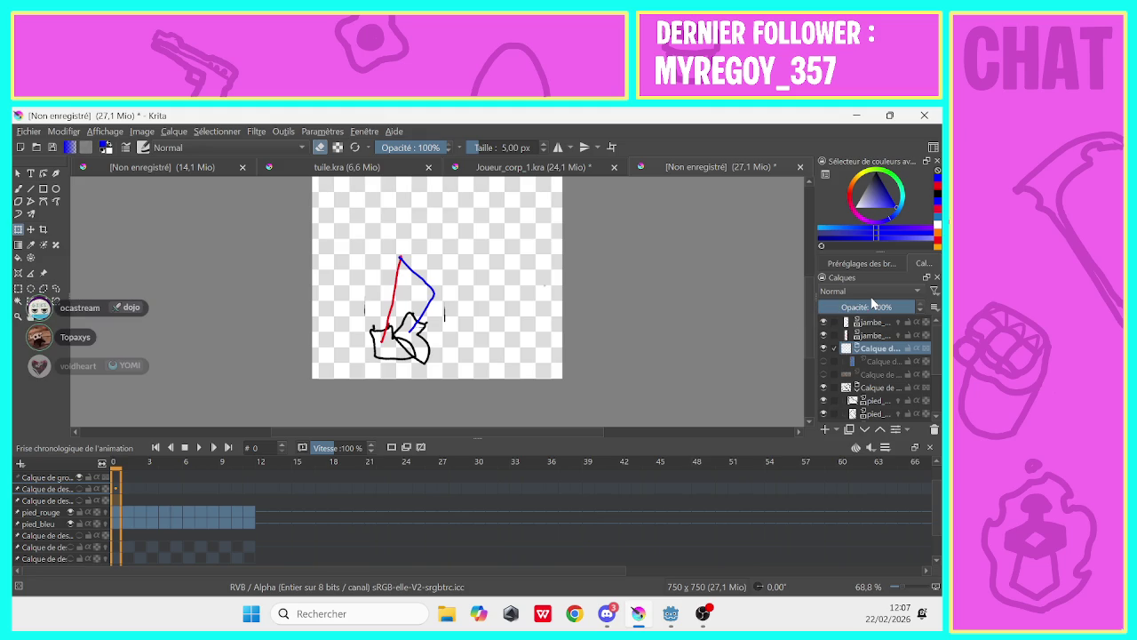
Duplicate the blue cape layer, convert it into a group, and delete the extra layer above it
left_click(823, 360)
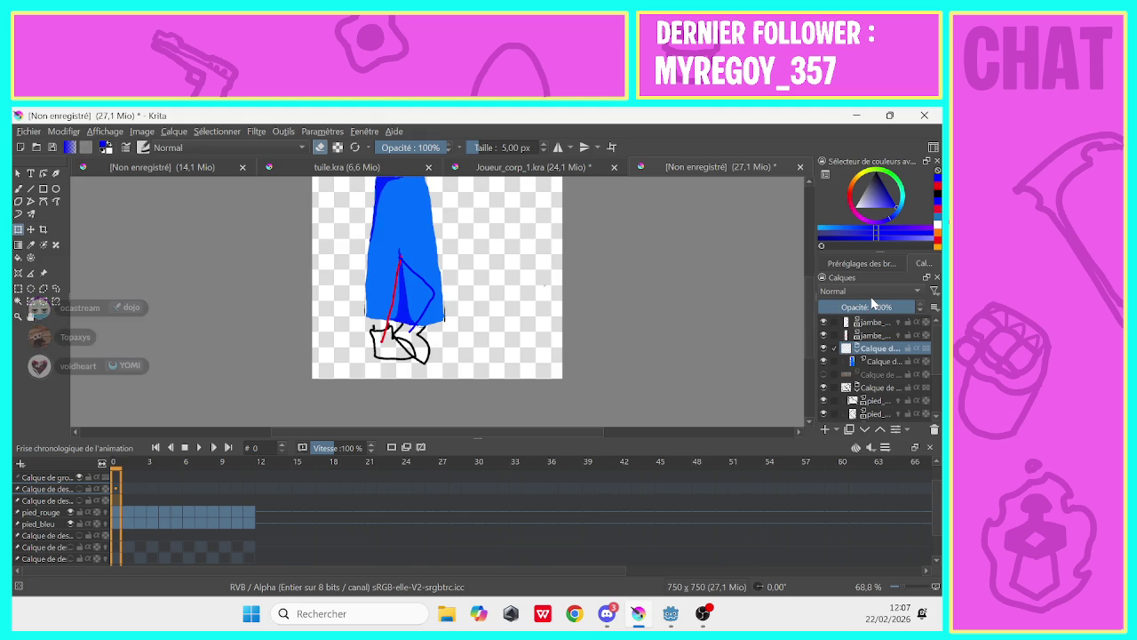
key("ctrl+j")
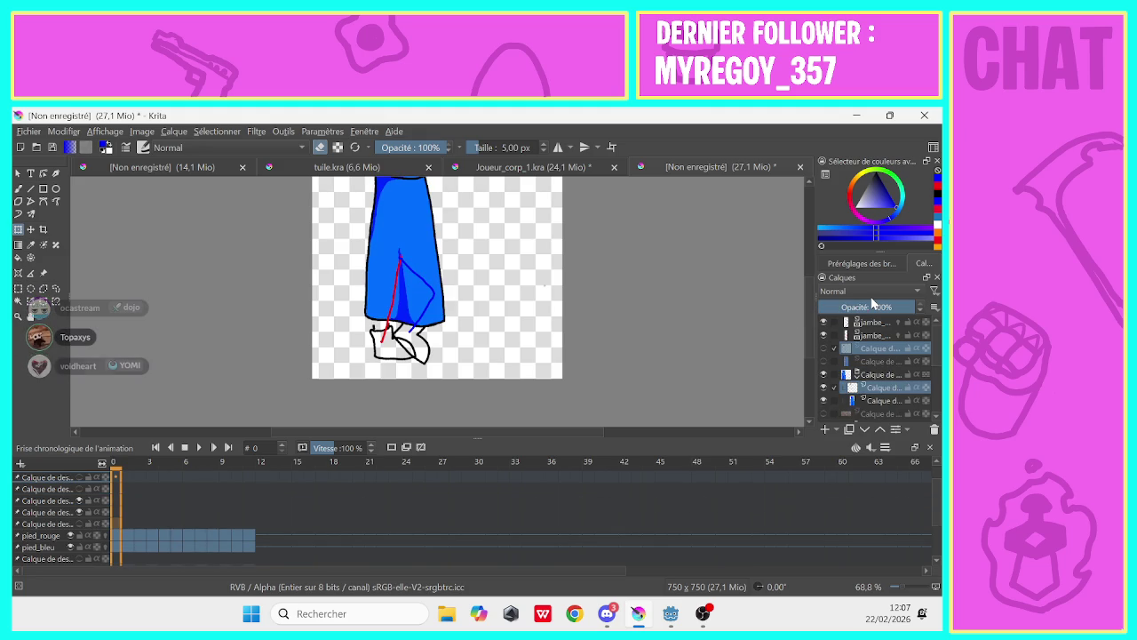
left_click(870, 361)
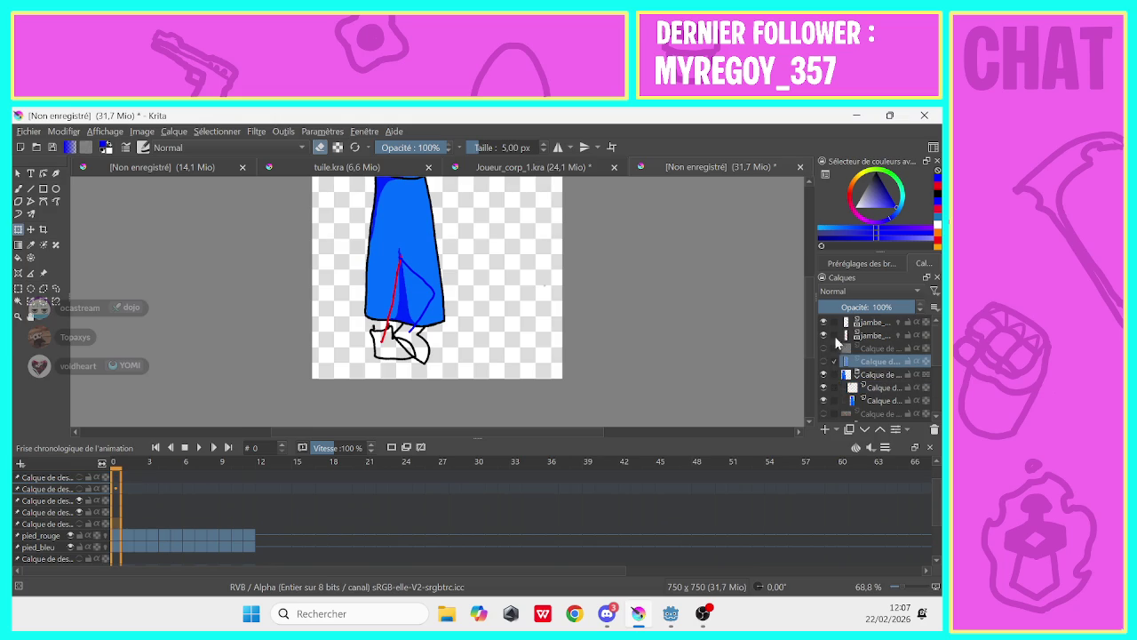
left_click(823, 388)
left_click(824, 388)
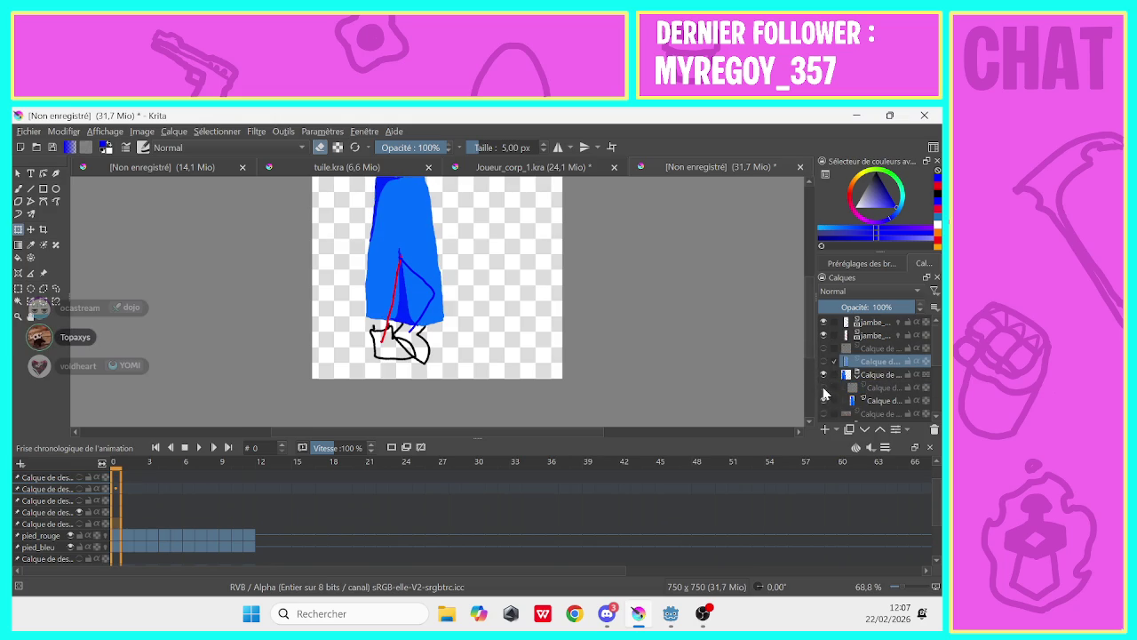
left_click(823, 388)
right_click(859, 365)
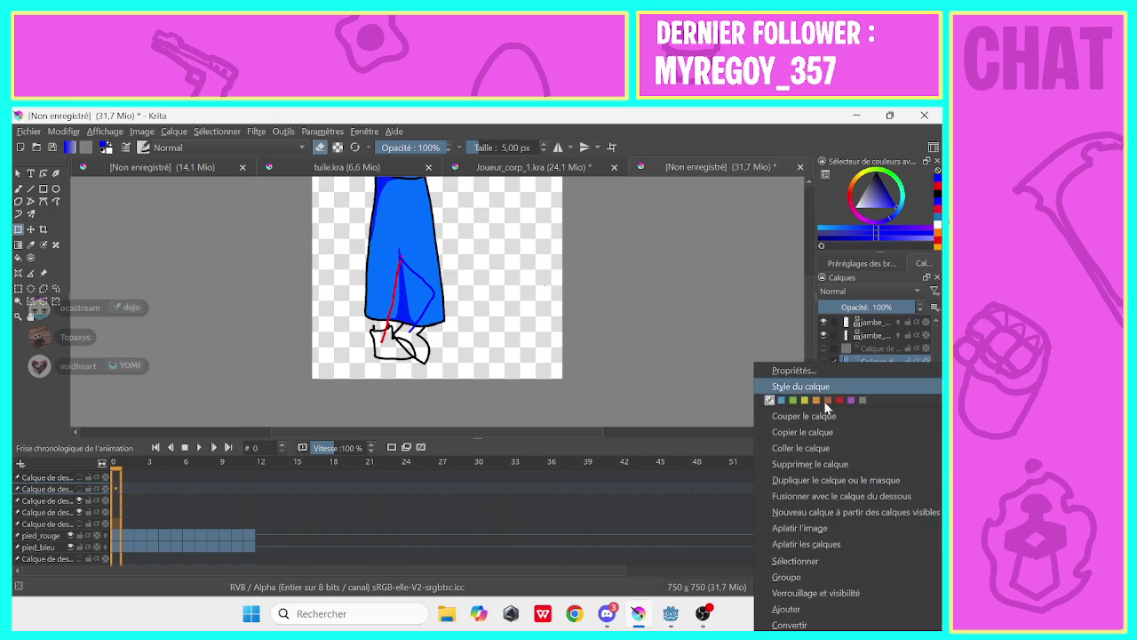
left_click(859, 464)
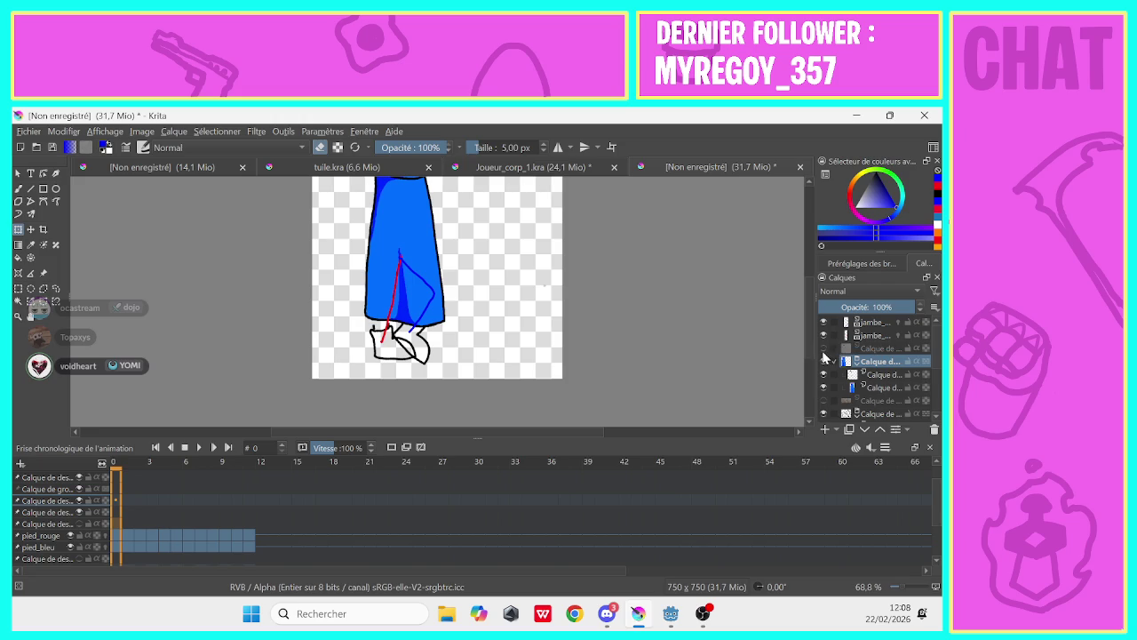
left_click(824, 374)
right_click(866, 348)
left_click(783, 439)
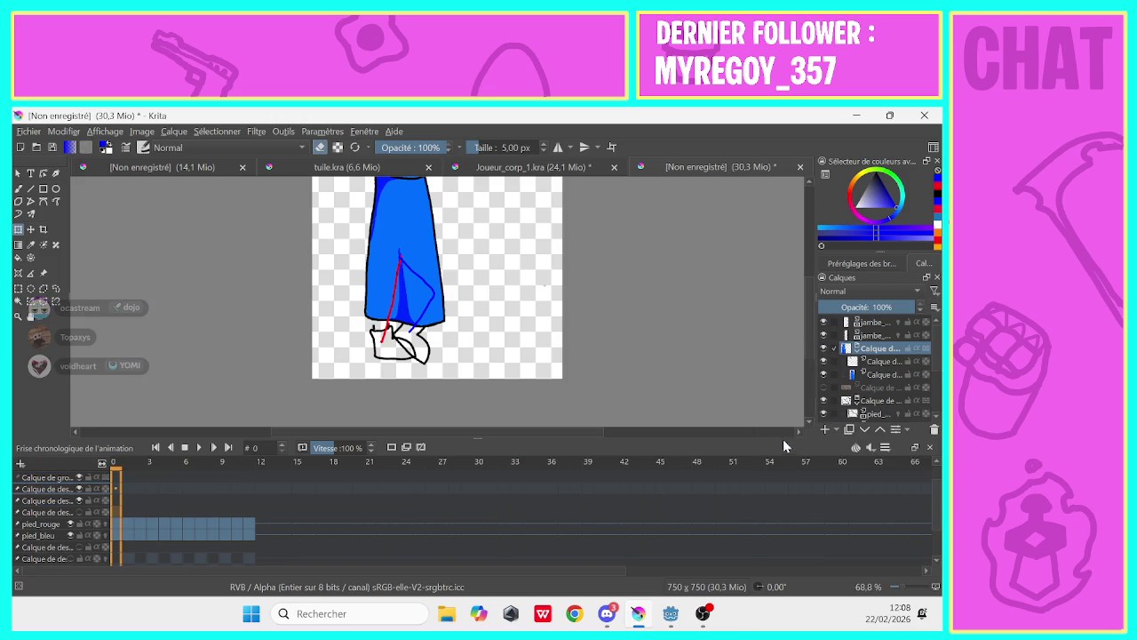
Leave the blue filled cape hidden and make the black cape outline layer visible
left_click(822, 348)
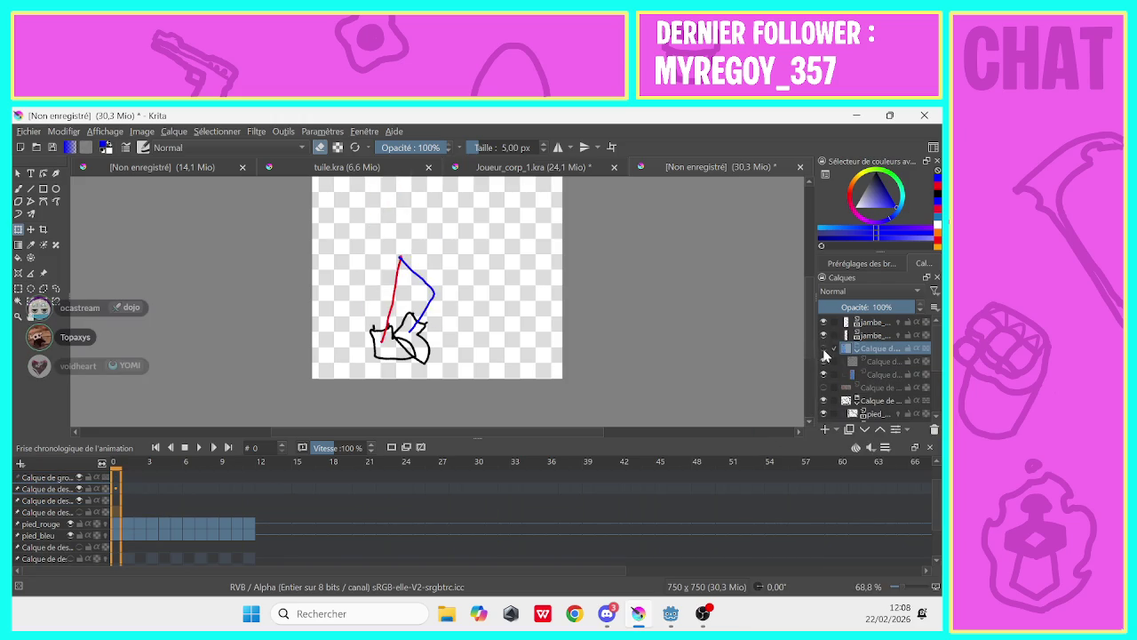
left_click(823, 349)
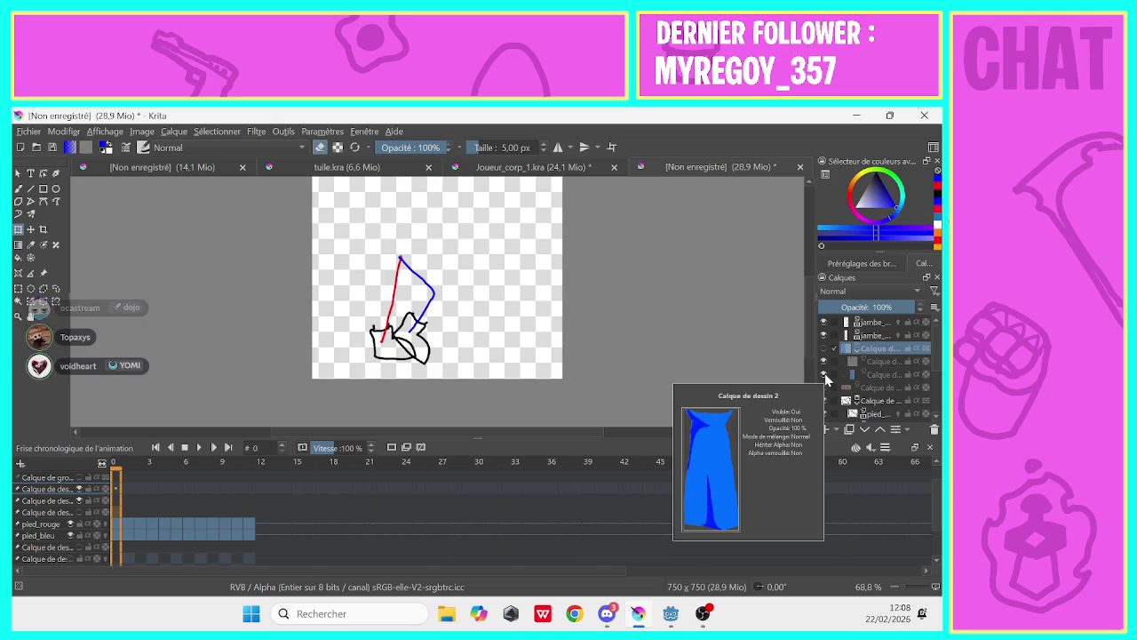
left_click(822, 350)
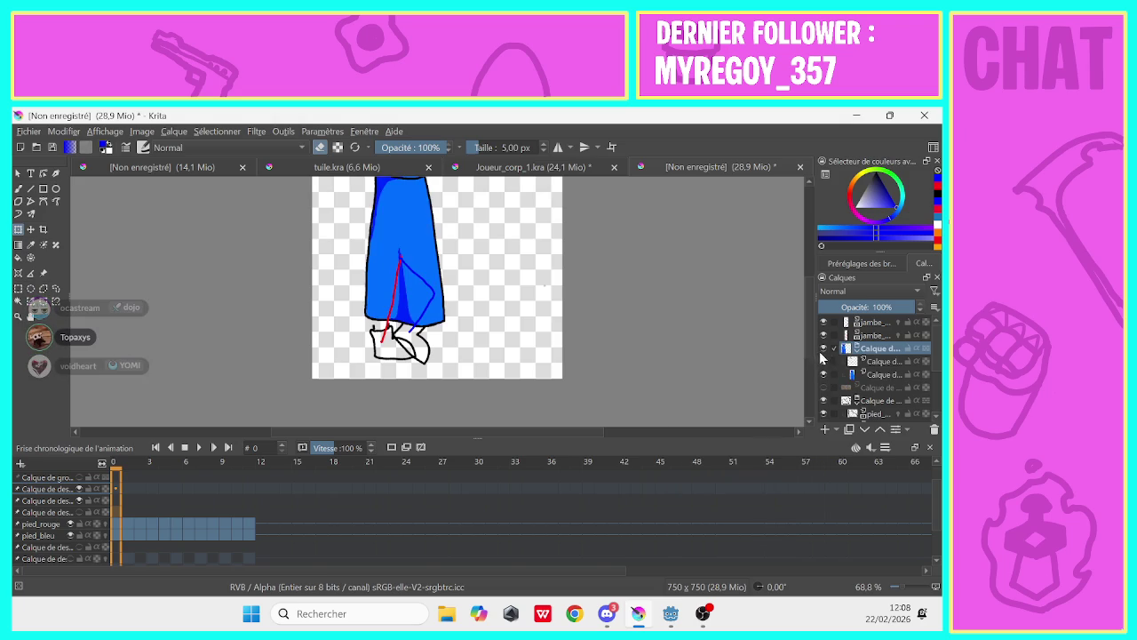
left_click(822, 350)
left_click(821, 350)
left_click(822, 350)
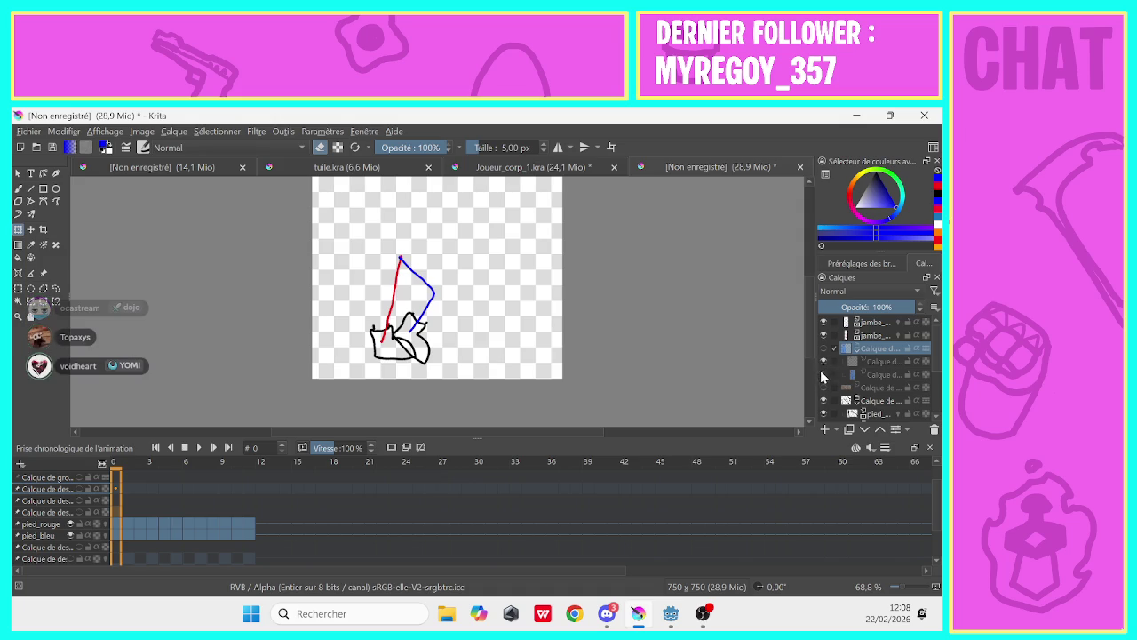
left_click(823, 362)
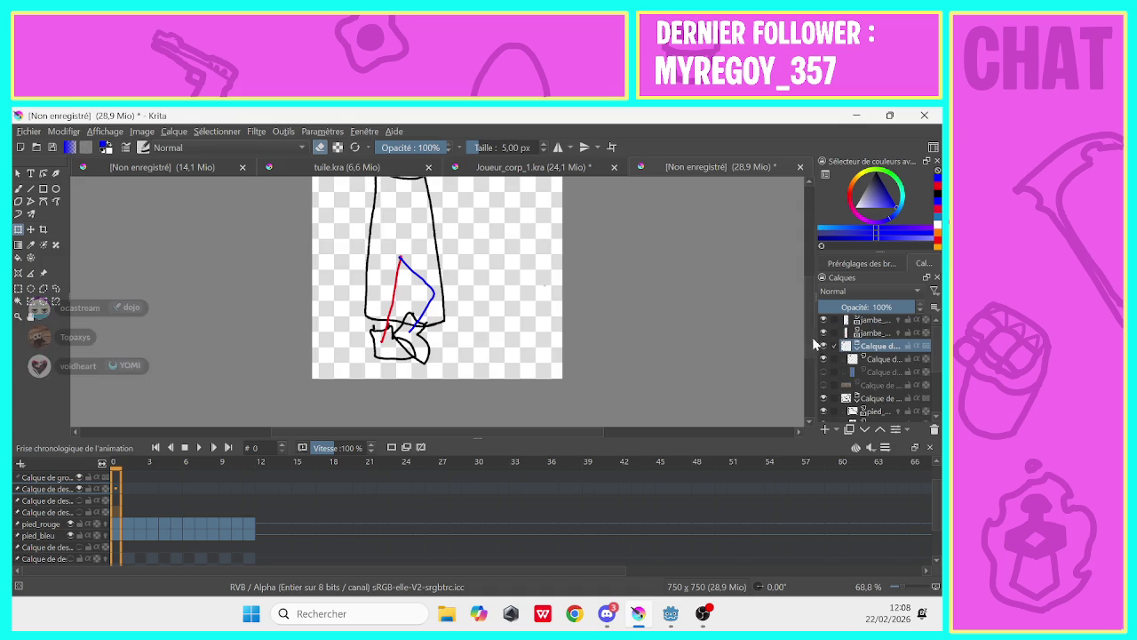
Give the 'Calque de dessin 1' outline layer the new name 'cape' in the Layers docker
scroll(812, 337, "up", 2)
scroll(808, 332, "down", 1)
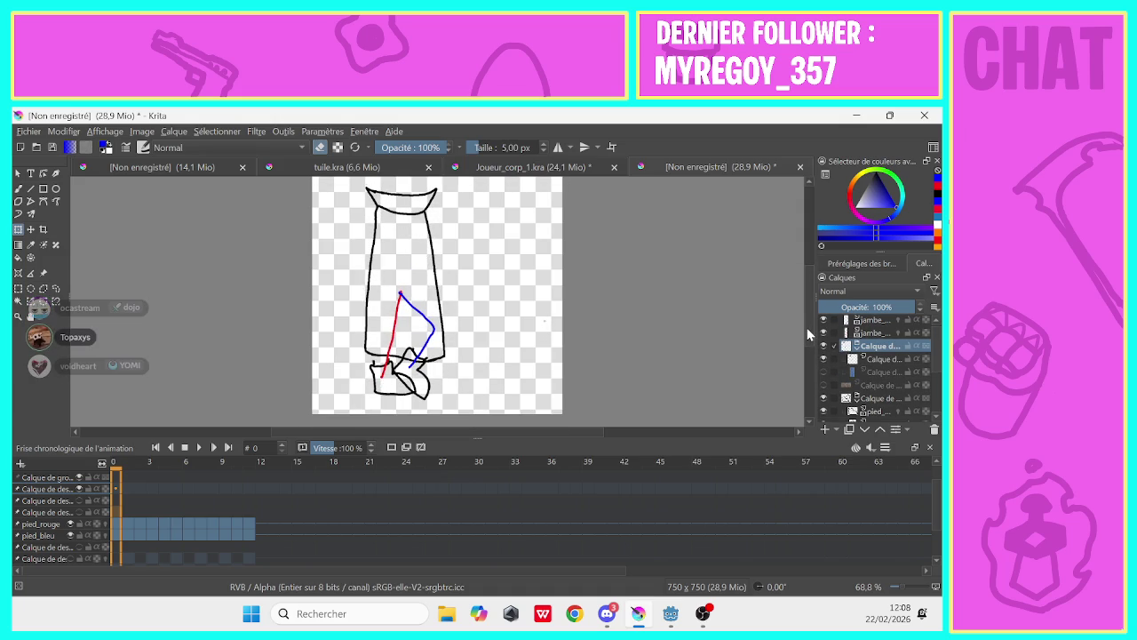
scroll(809, 336, "down", 1)
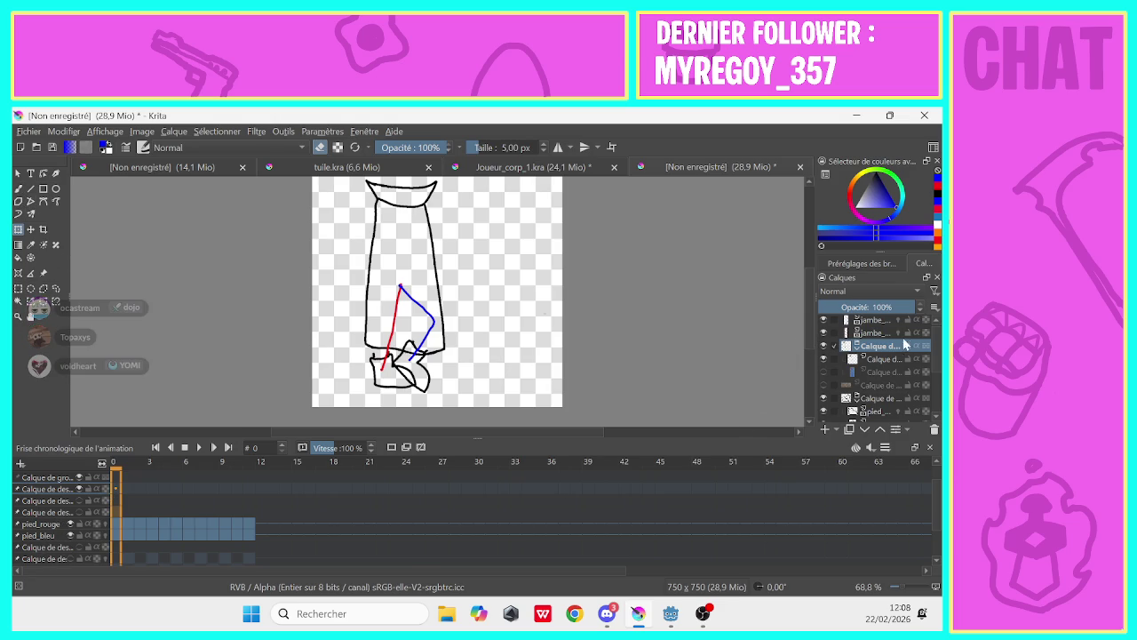
left_click(886, 364)
right_click(883, 358)
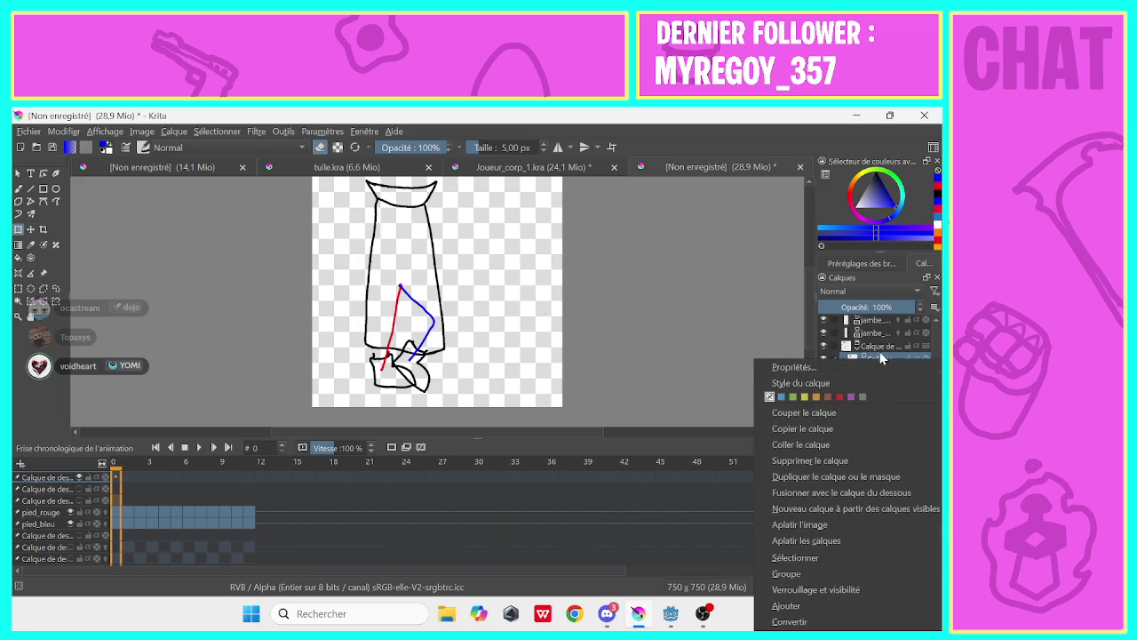
left_click(864, 356)
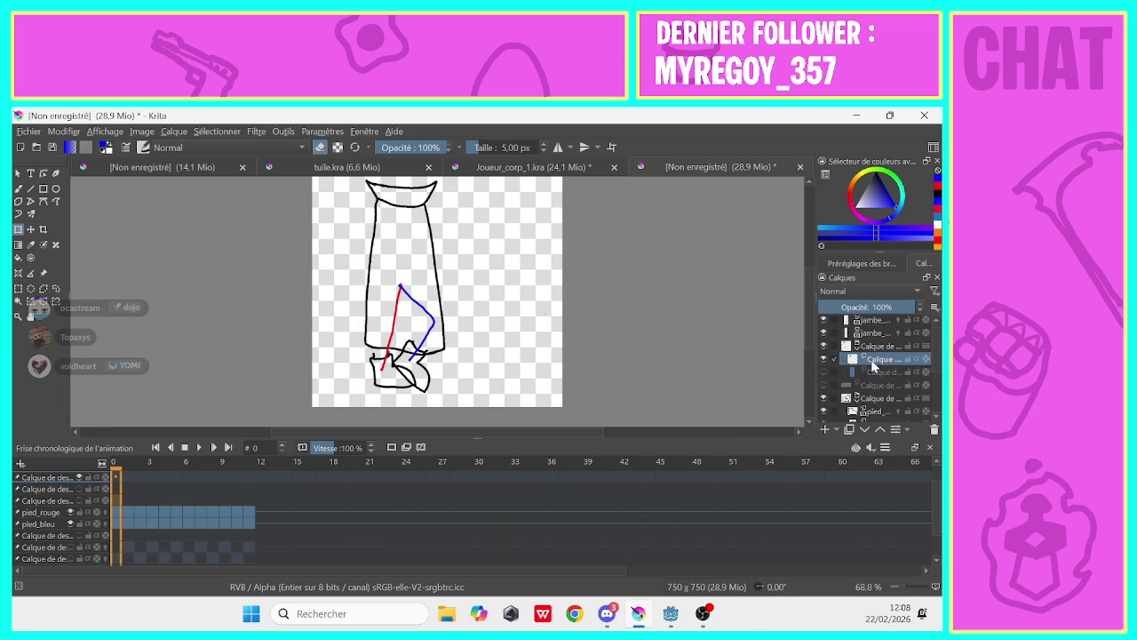
double_click(875, 359)
mouse_move(877, 359)
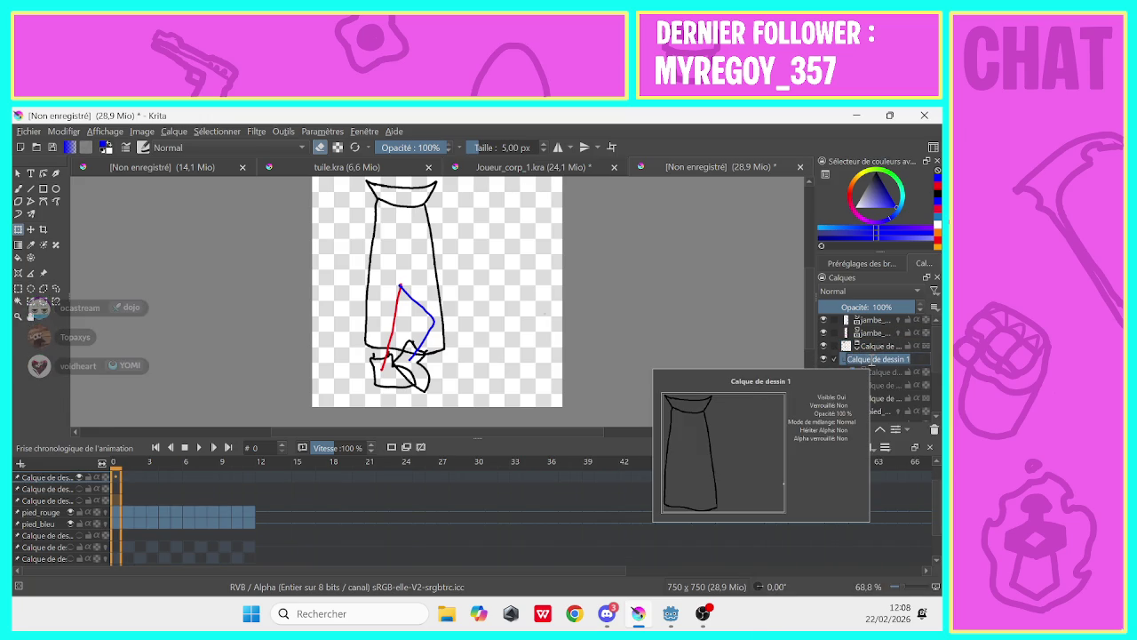
type("cape")
key("Return")
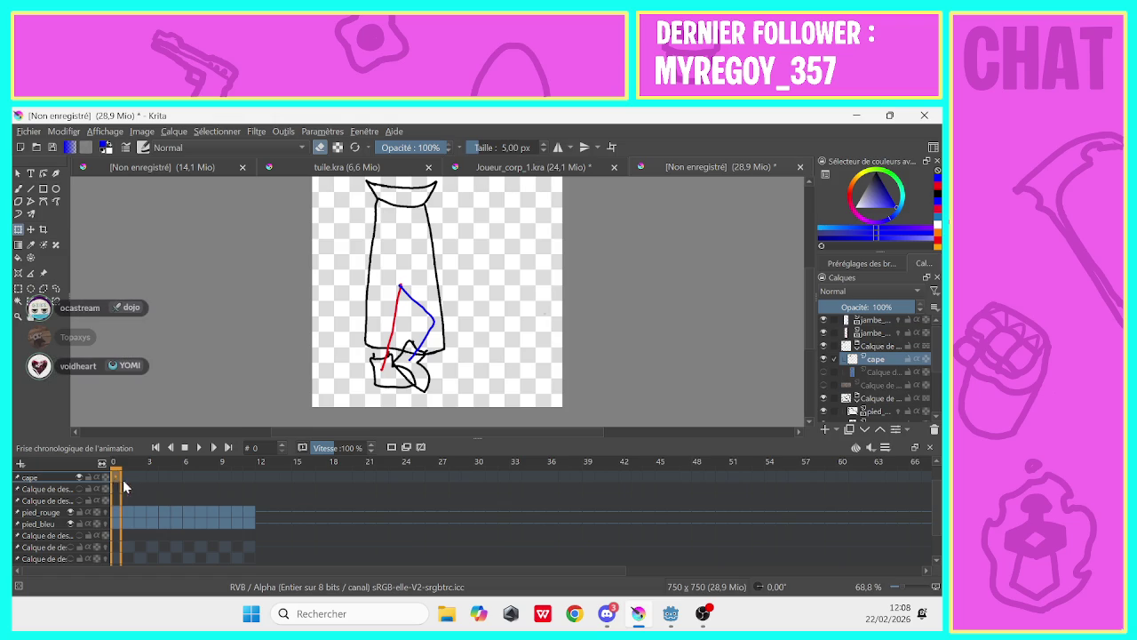
left_click(128, 478)
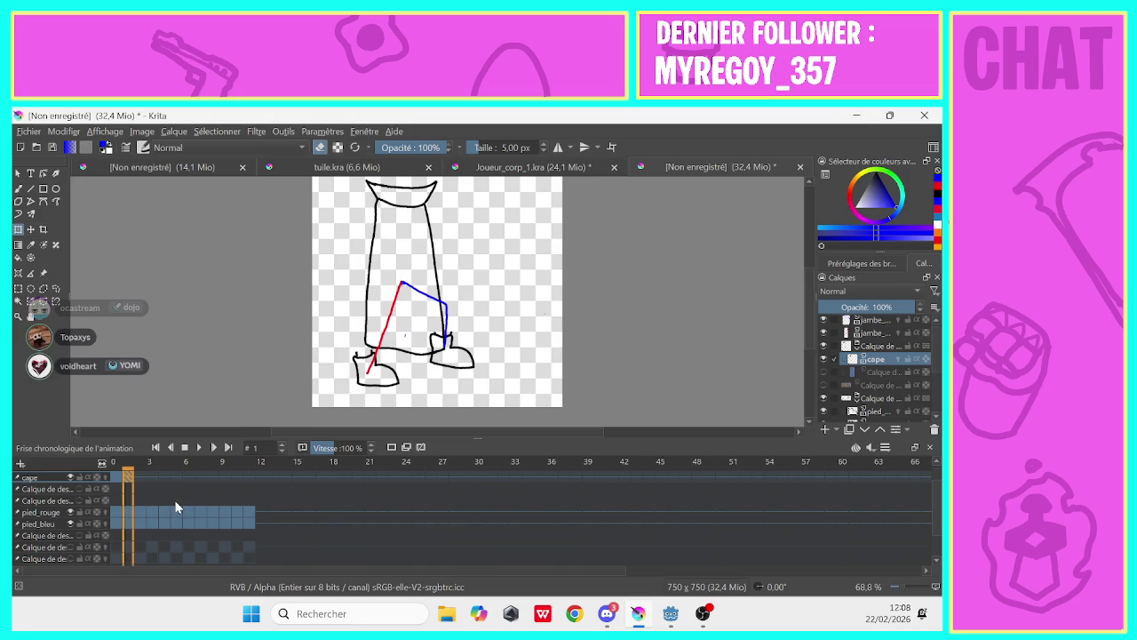
left_click(118, 502)
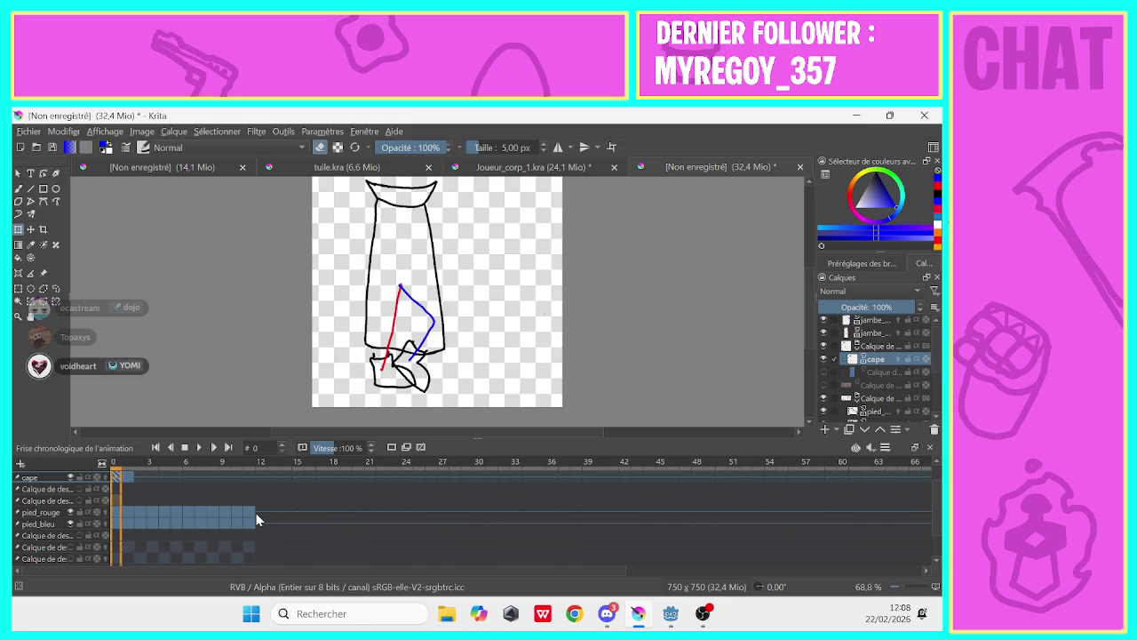
scroll(256, 513, "down", 2)
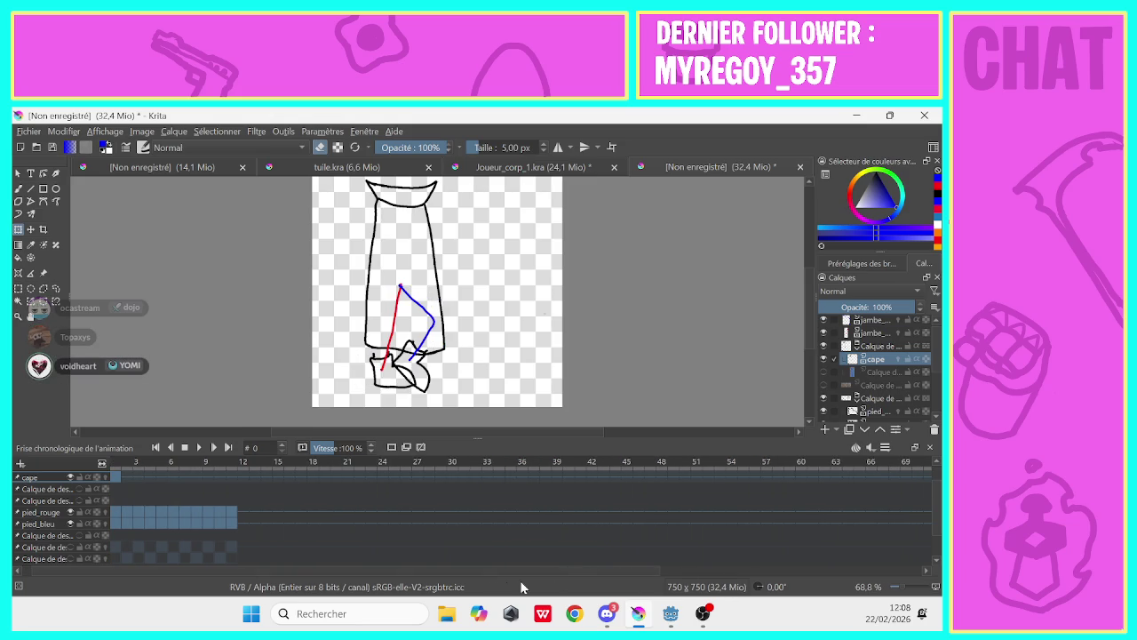
scroll(937, 520, "up", 2)
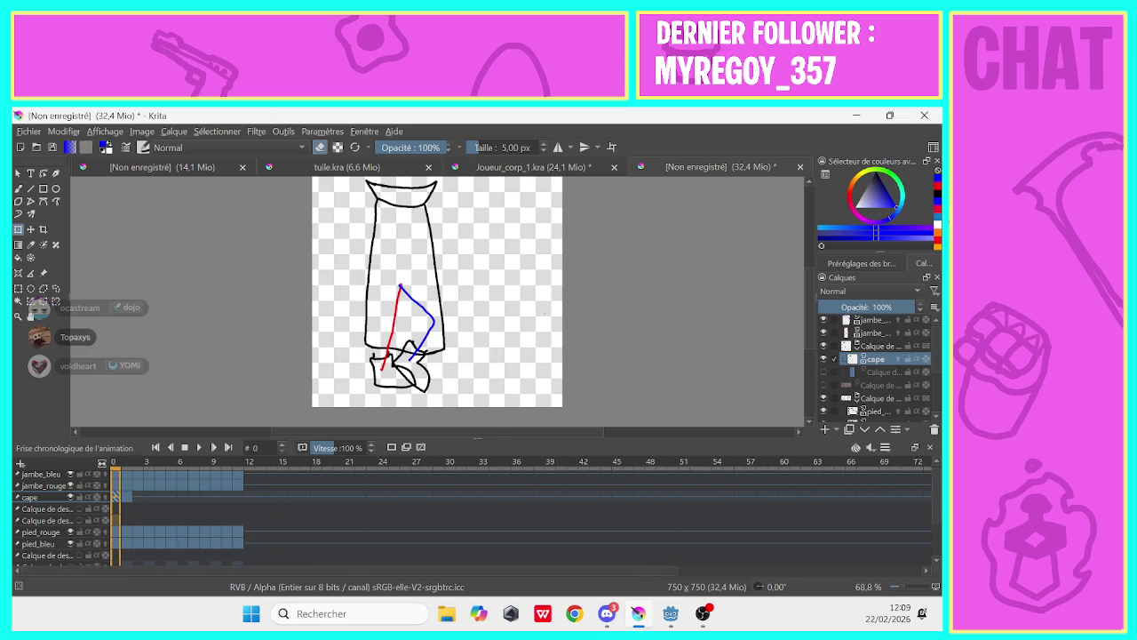
With the freehand brush in eraser mode, erase the cape's lower right outline and hem tip
key("e")
left_click_drag(304, 573, 257, 583)
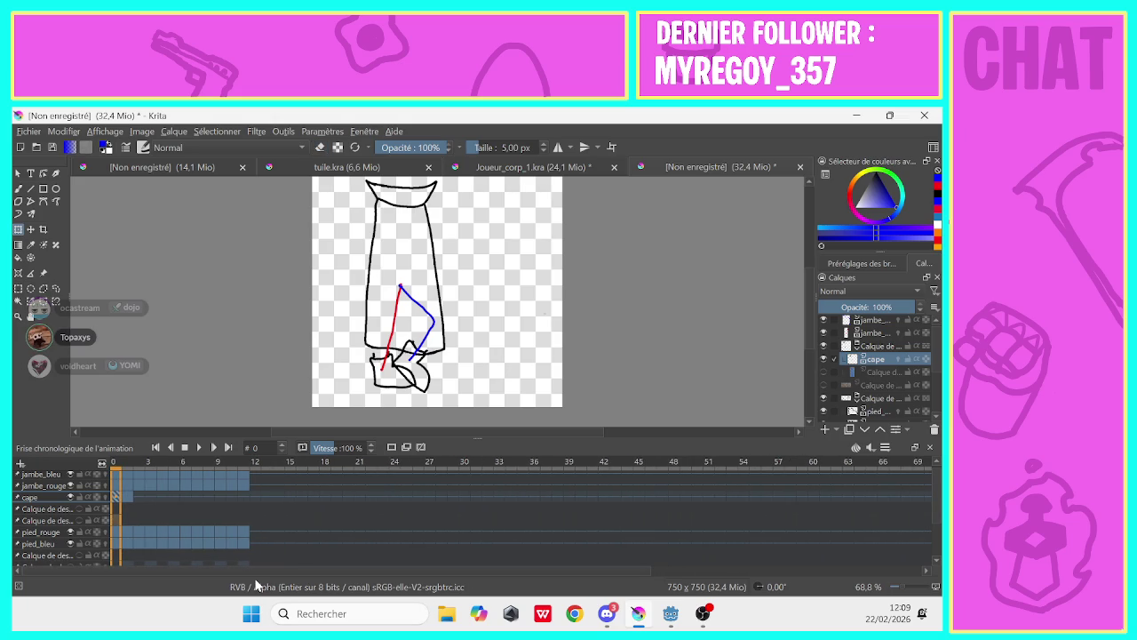
left_click(18, 188)
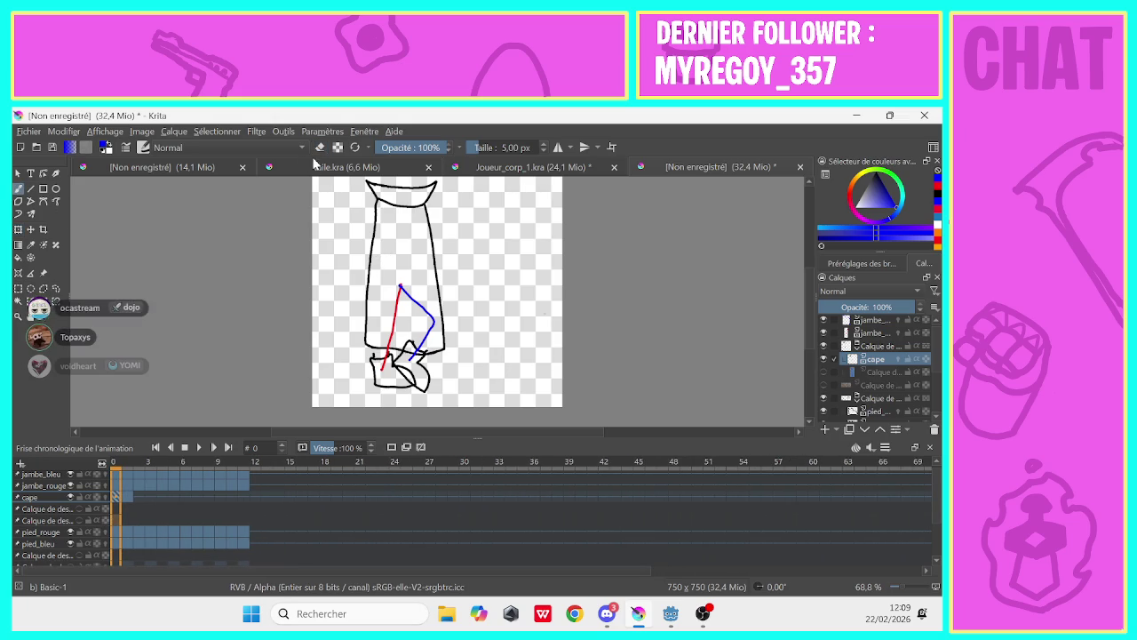
key("e")
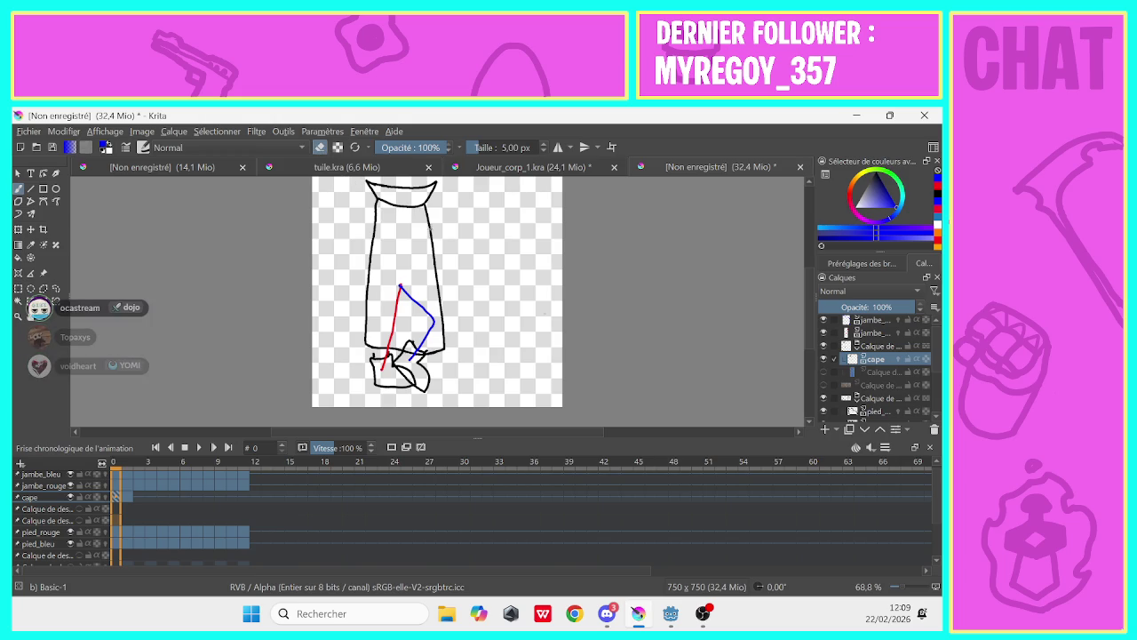
left_click(431, 231)
left_click_drag(434, 240, 435, 263)
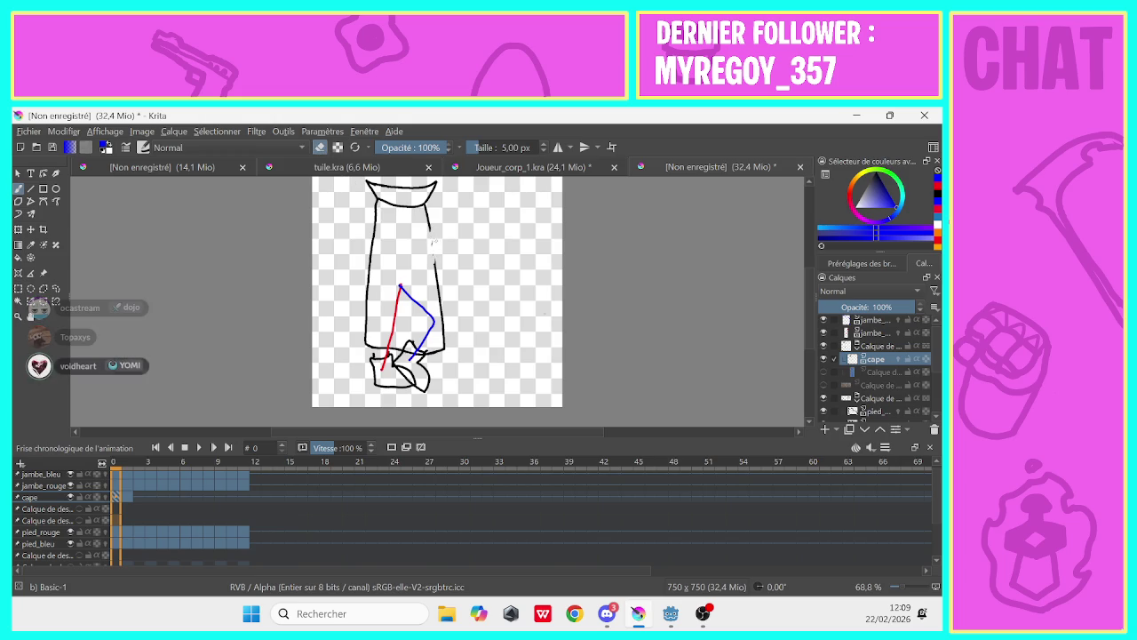
left_click_drag(374, 230, 366, 346)
key("ctrl+z")
key("ctrl+z")
key("ctrl+z")
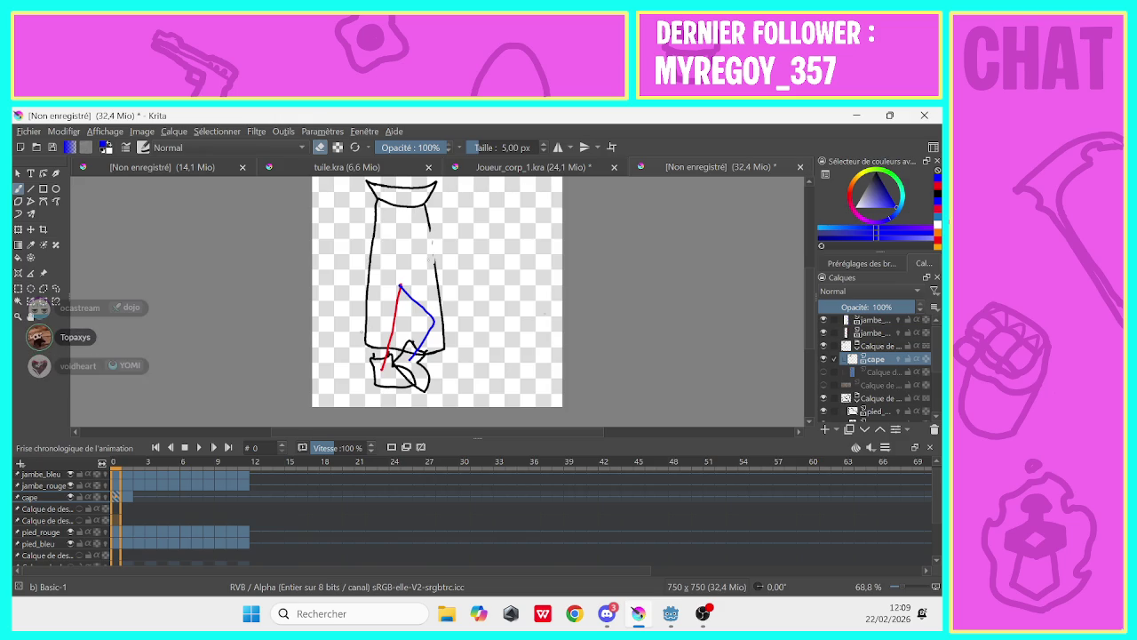
left_click_drag(437, 262, 441, 334)
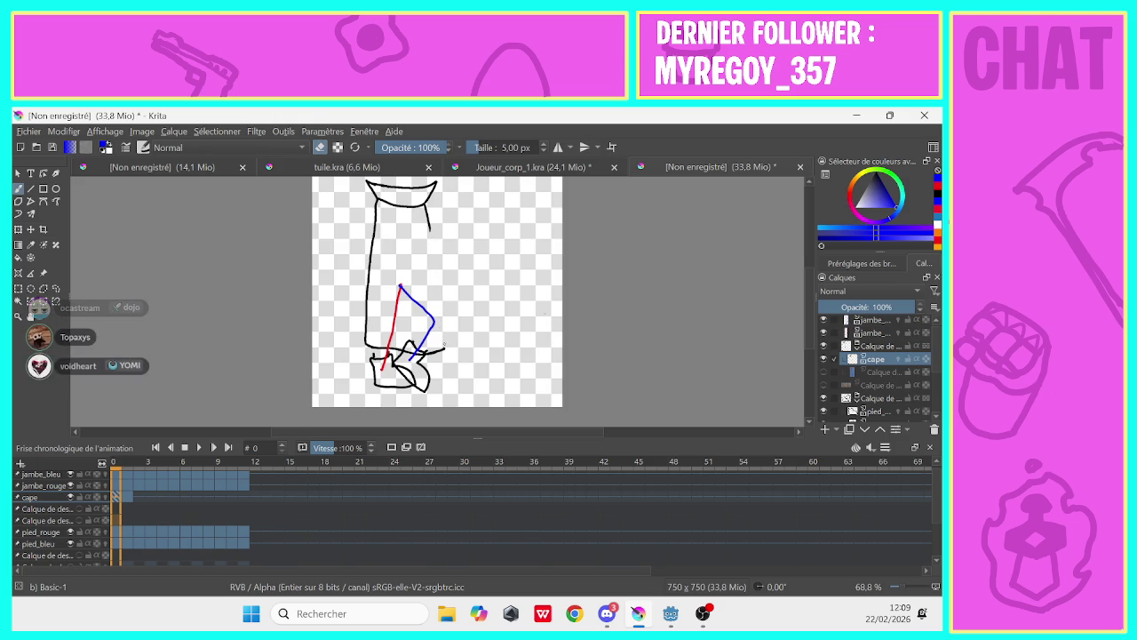
left_click_drag(445, 348, 366, 346)
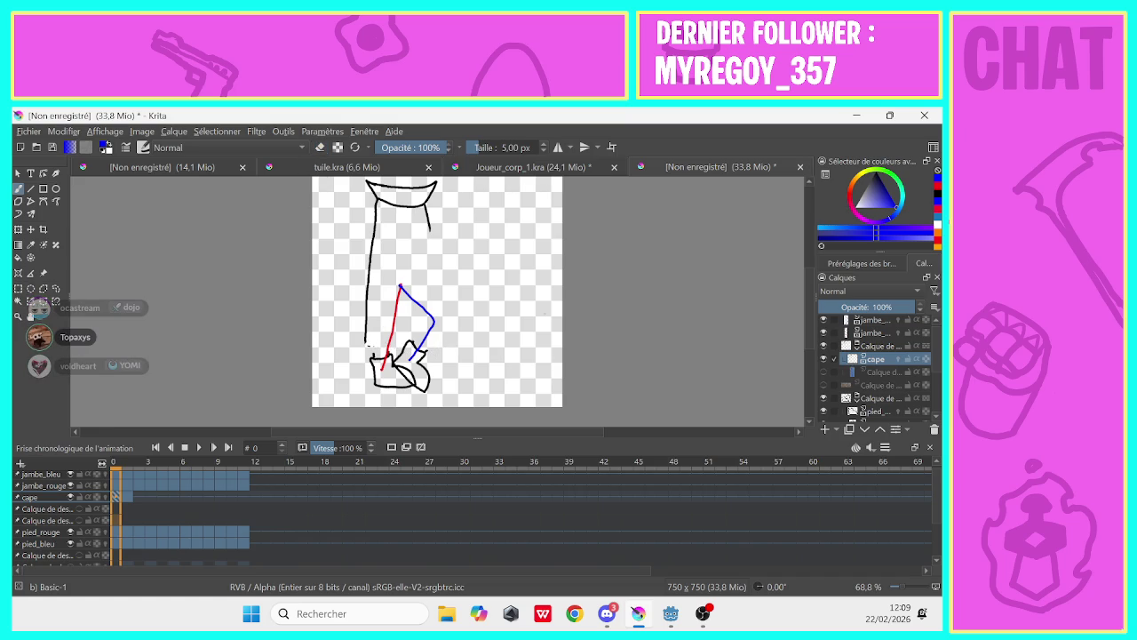
Redraw the cape's hem line in black along the bottom, hooking up the right side
left_click_drag(365, 343, 407, 352)
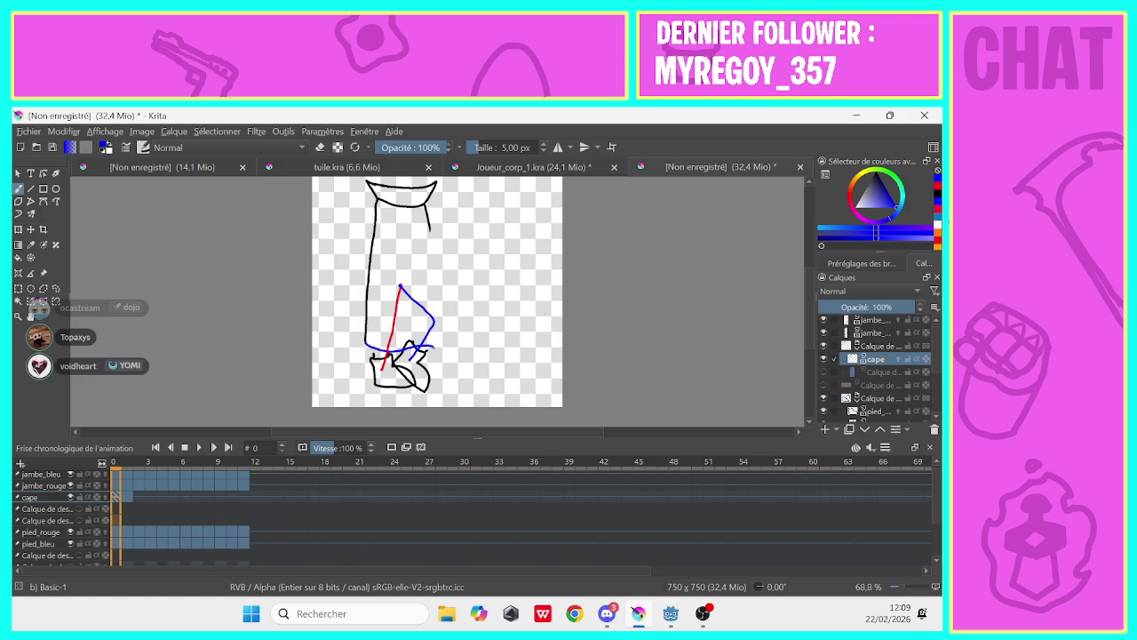
key("ctrl+z")
left_click(883, 192)
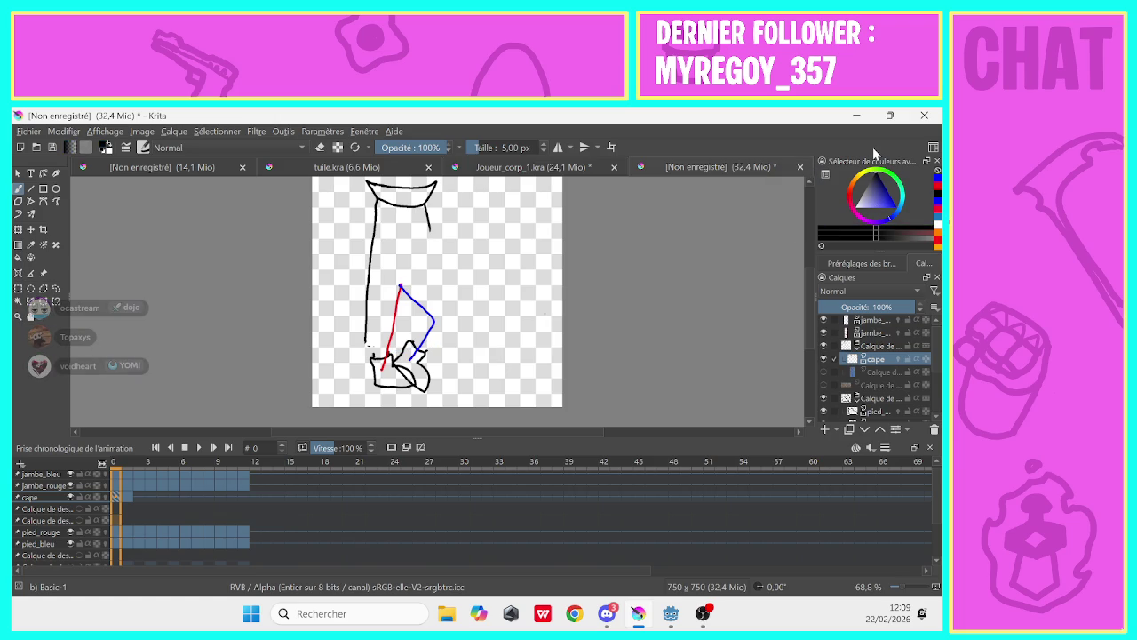
left_click_drag(365, 343, 414, 345)
left_click_drag(446, 346, 438, 265)
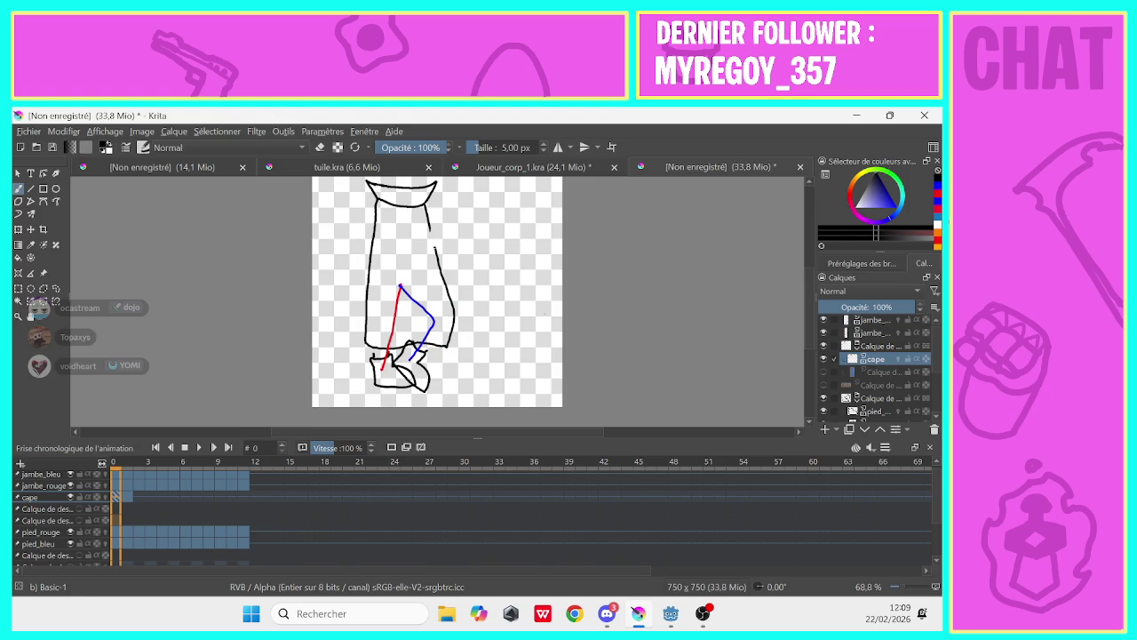
key("ctrl+z")
Briefly hide and reshow the feet and blue leg layers, selecting jambe_bleu, pied_bleu and pied_rouge
scroll(115, 488, "up", 1)
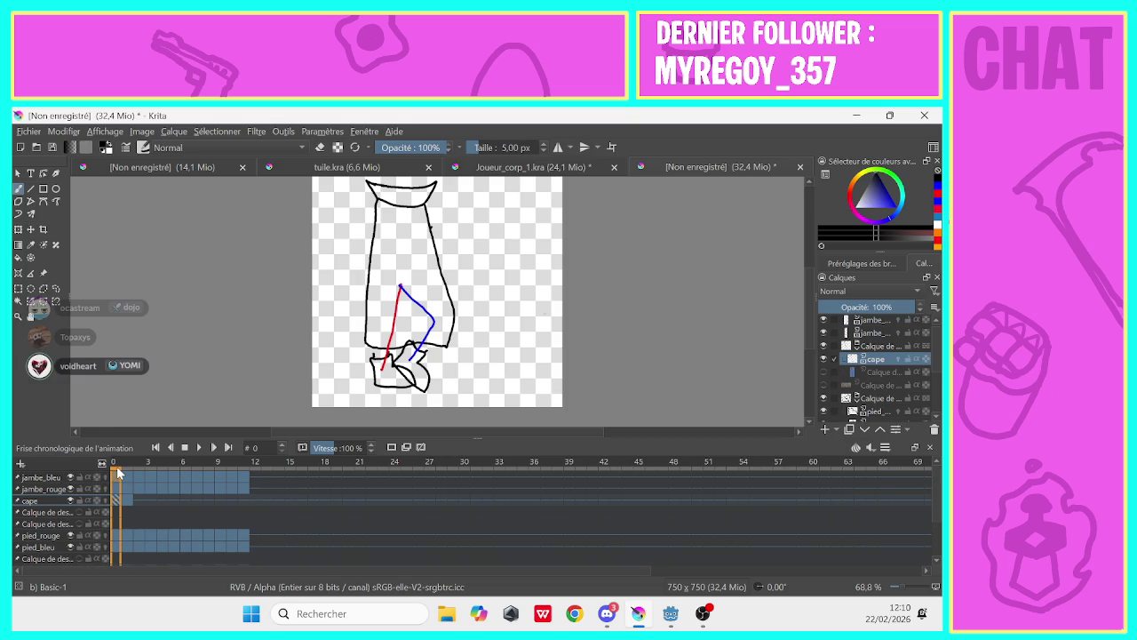
scroll(939, 346, "up", 1)
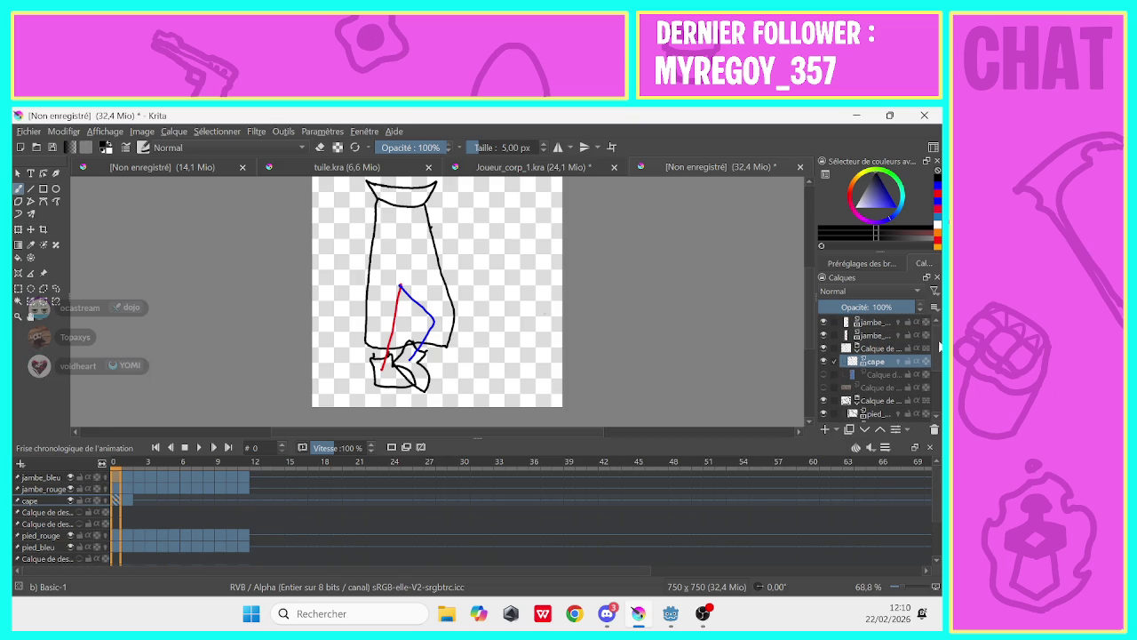
left_click(823, 402)
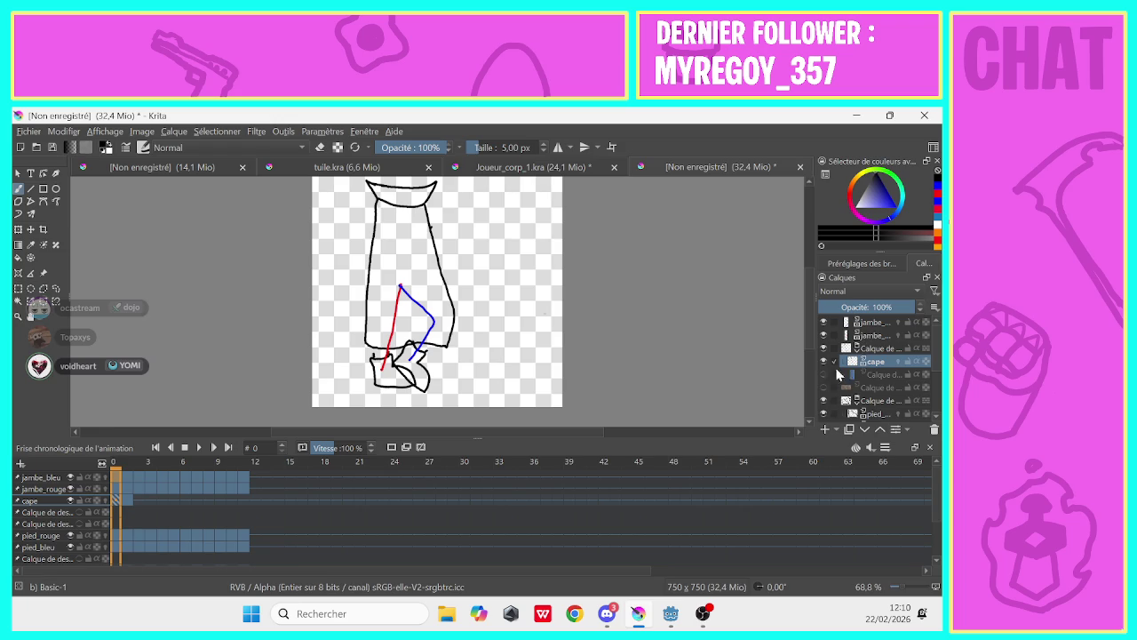
left_click(871, 321)
left_click(823, 322)
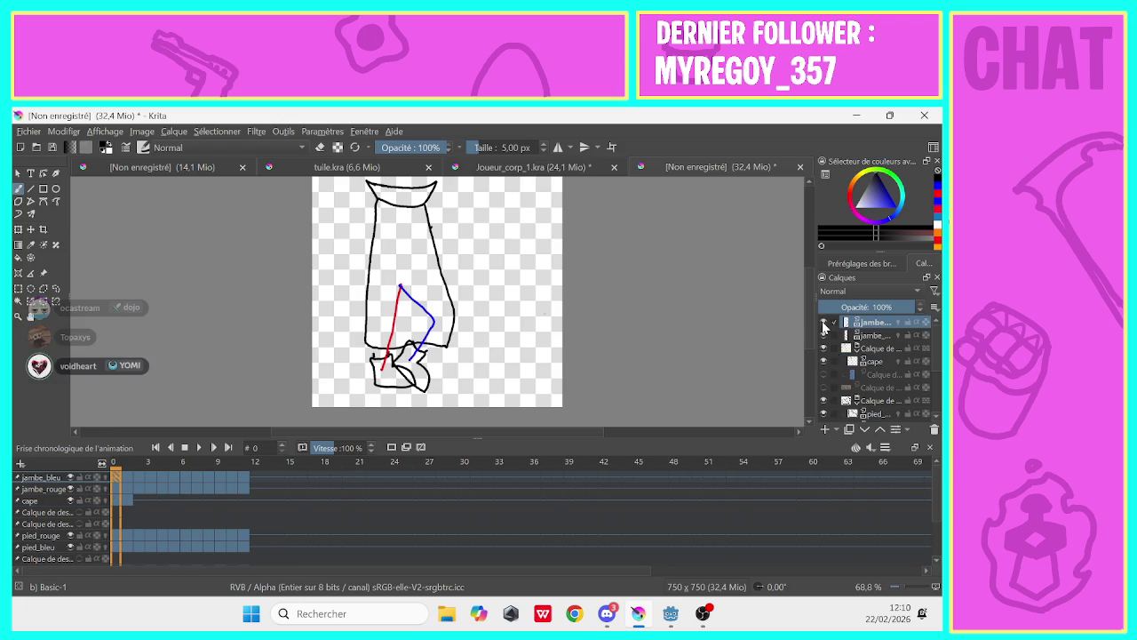
scroll(828, 364, "down", 1)
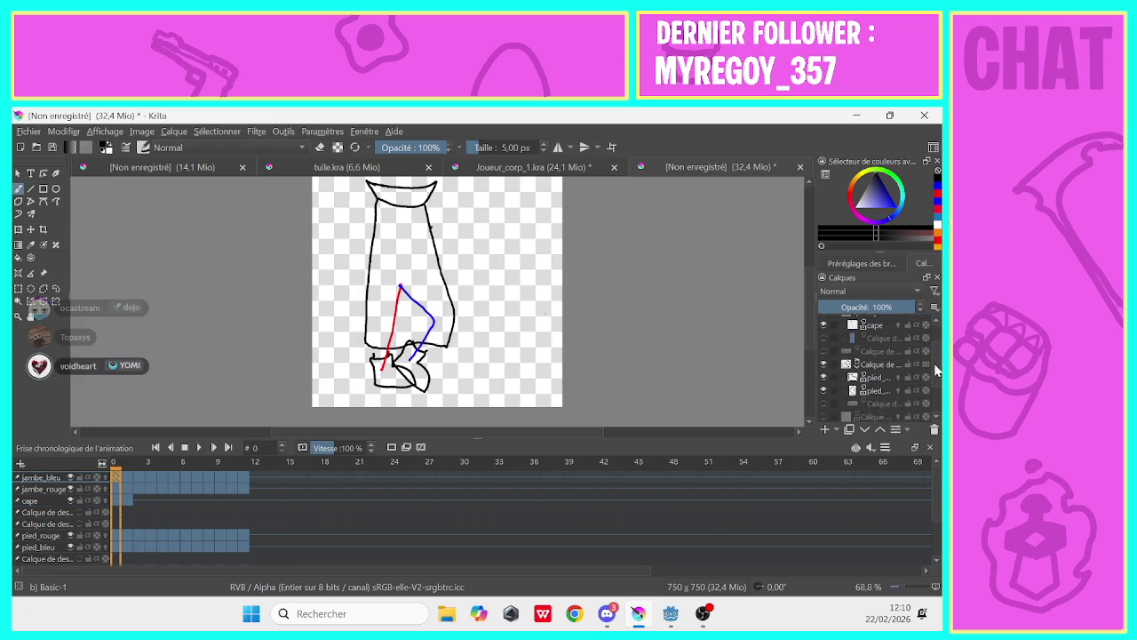
left_click(822, 371)
left_click(823, 385)
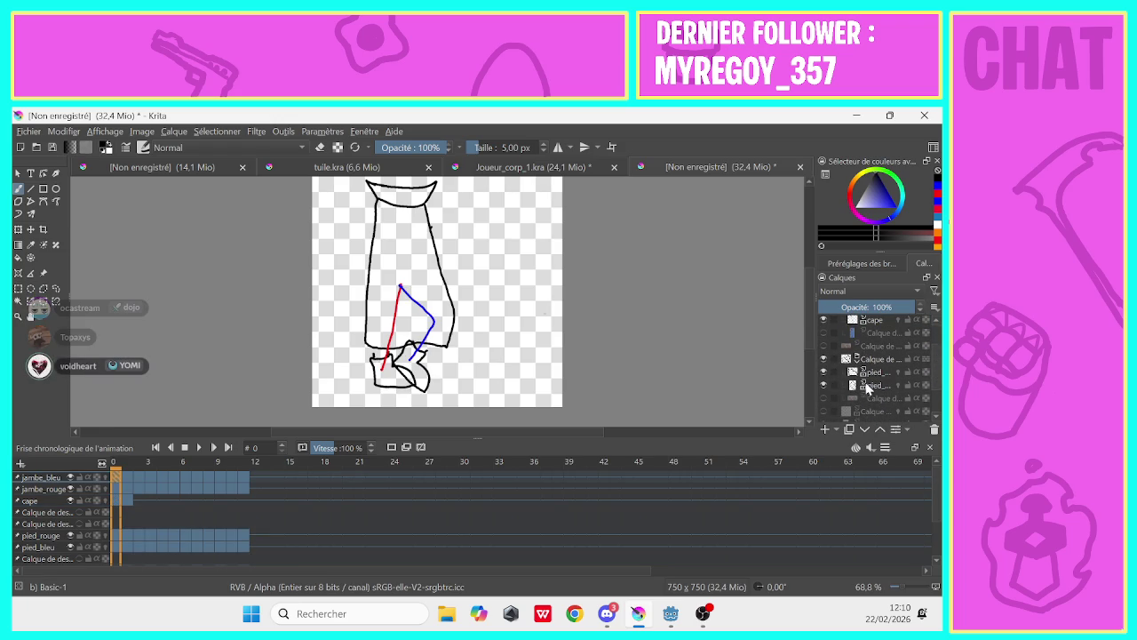
left_click(867, 387)
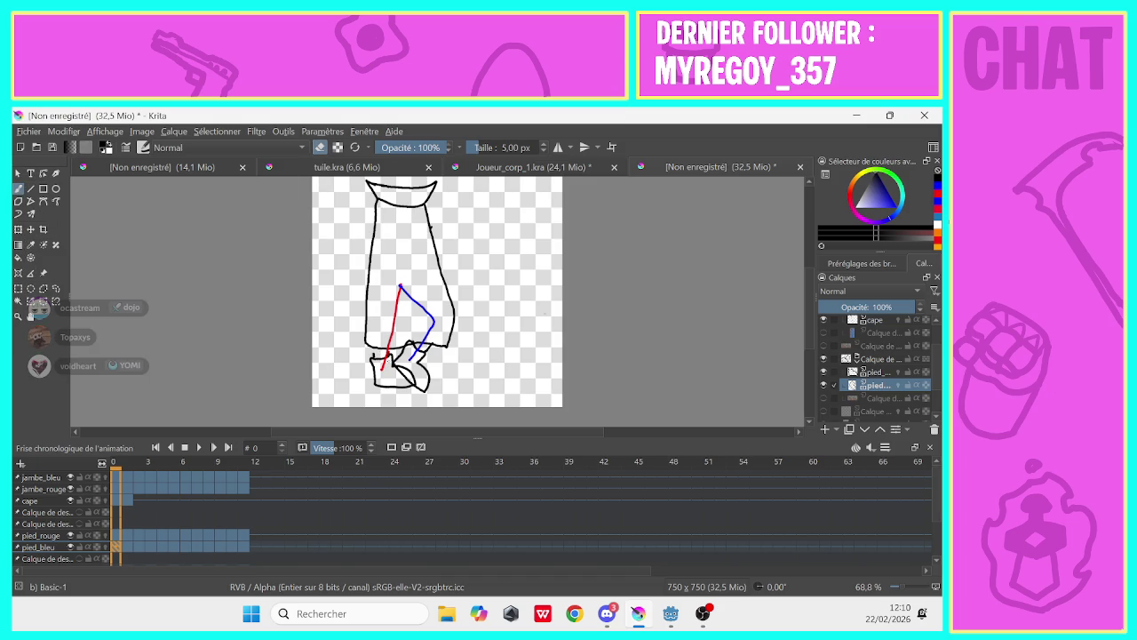
left_click(878, 372)
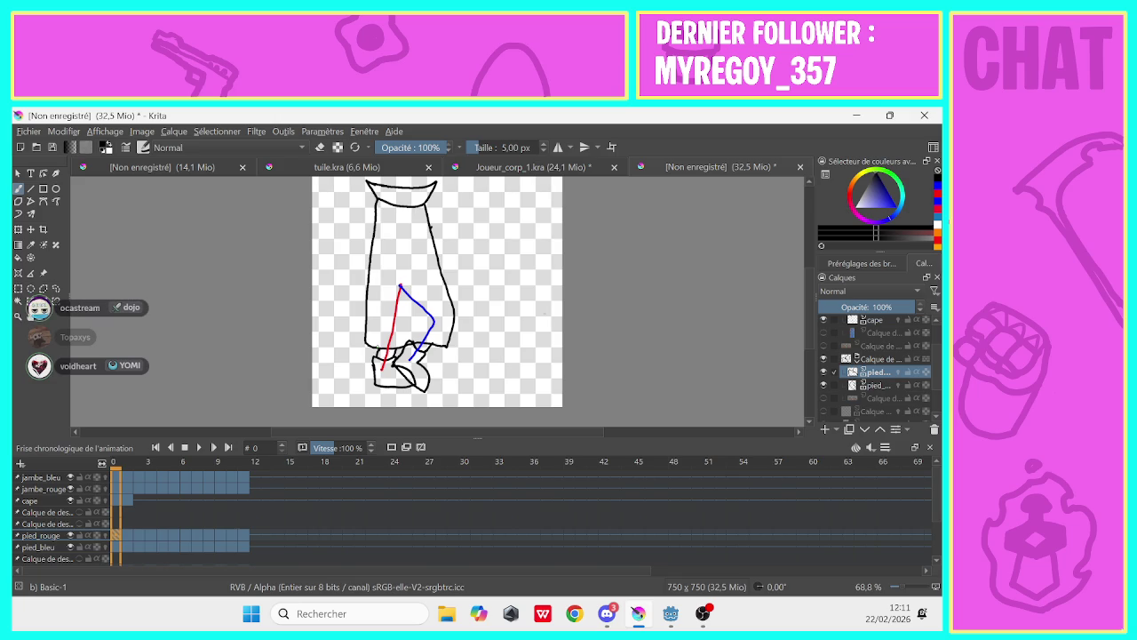
Go to frame 1, switch the brush to eraser mode, and select the cape layer
left_click(126, 501)
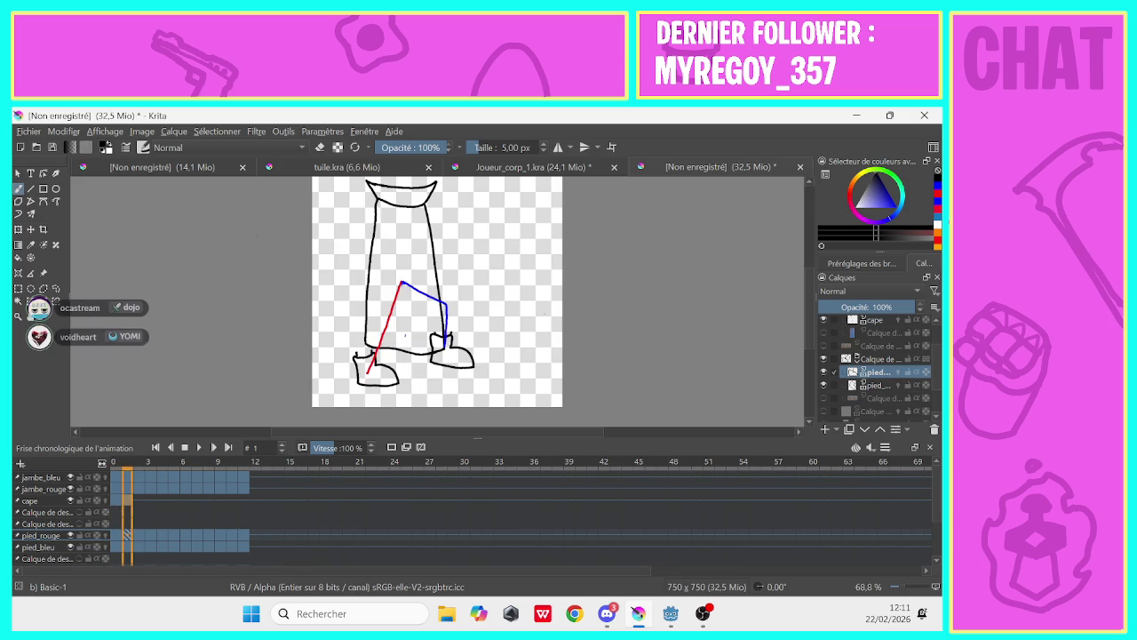
left_click(321, 147)
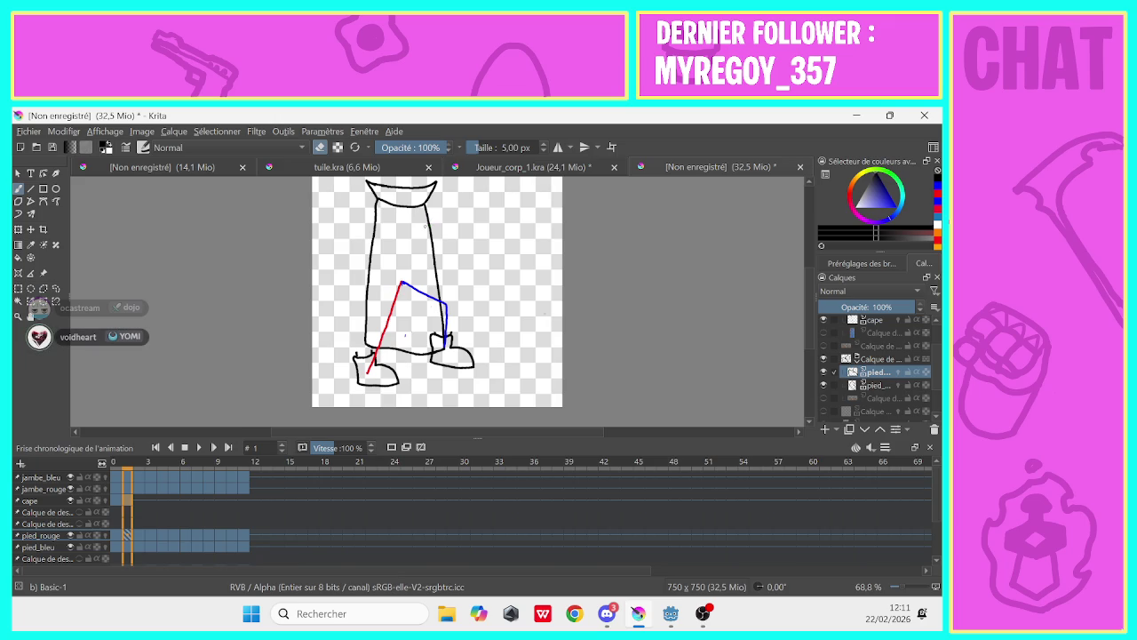
scroll(935, 362, "up", 1)
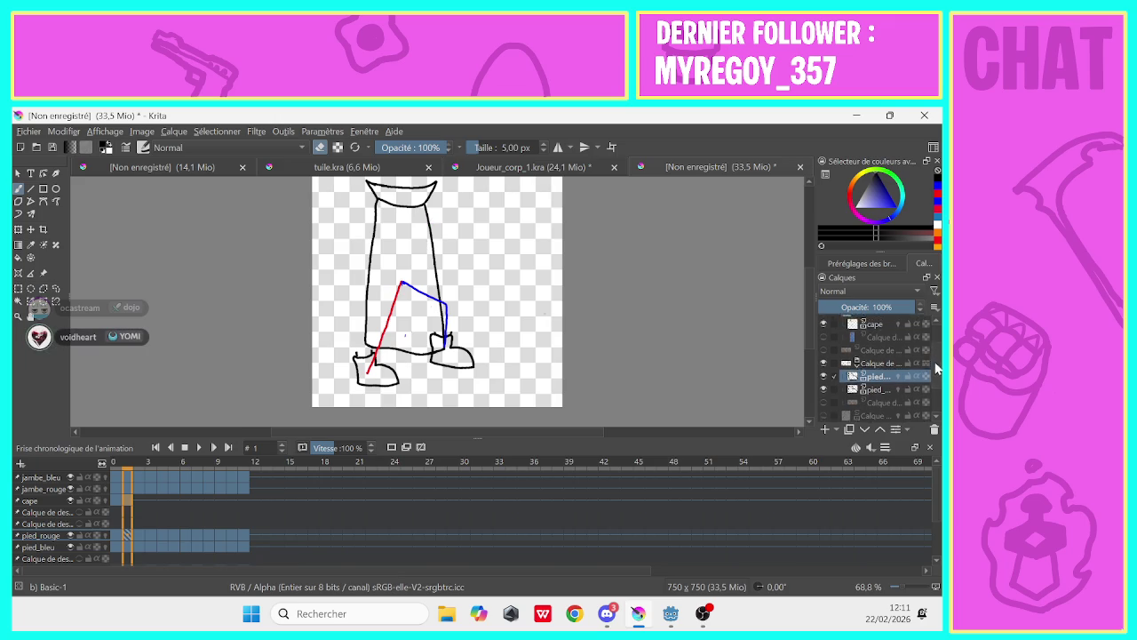
left_click(875, 330)
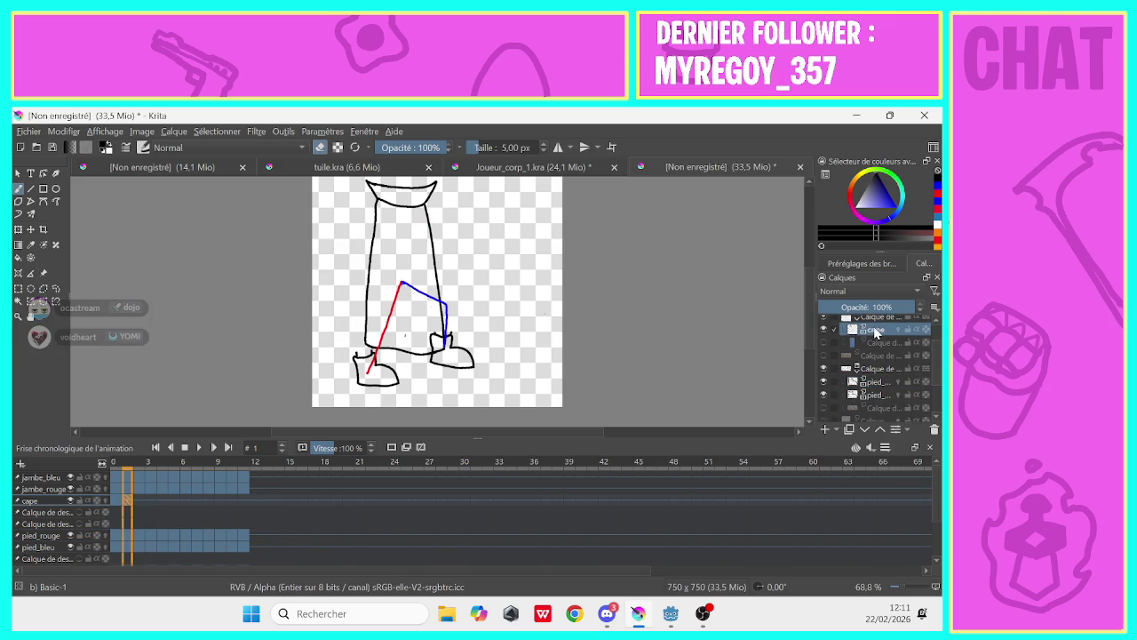
Erase the cape's old right outline on frame 1 and redraw its right edge
left_click_drag(426, 213, 442, 301)
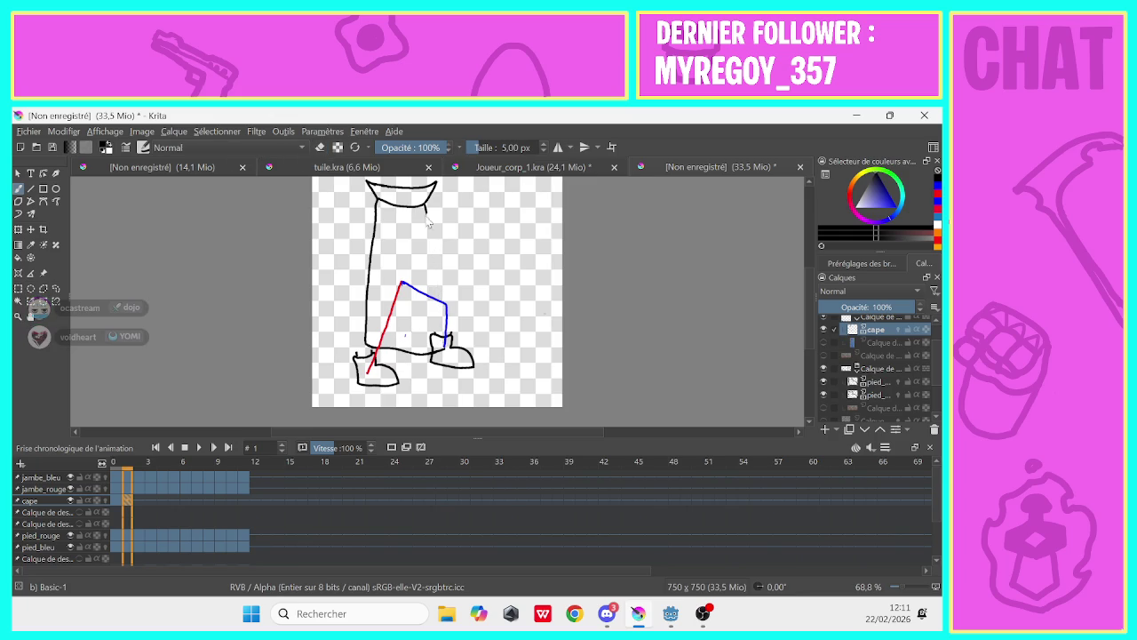
mouse_move(426, 213)
left_mouse_down()
mouse_move(457, 270)
mouse_move(456, 325)
left_mouse_up()
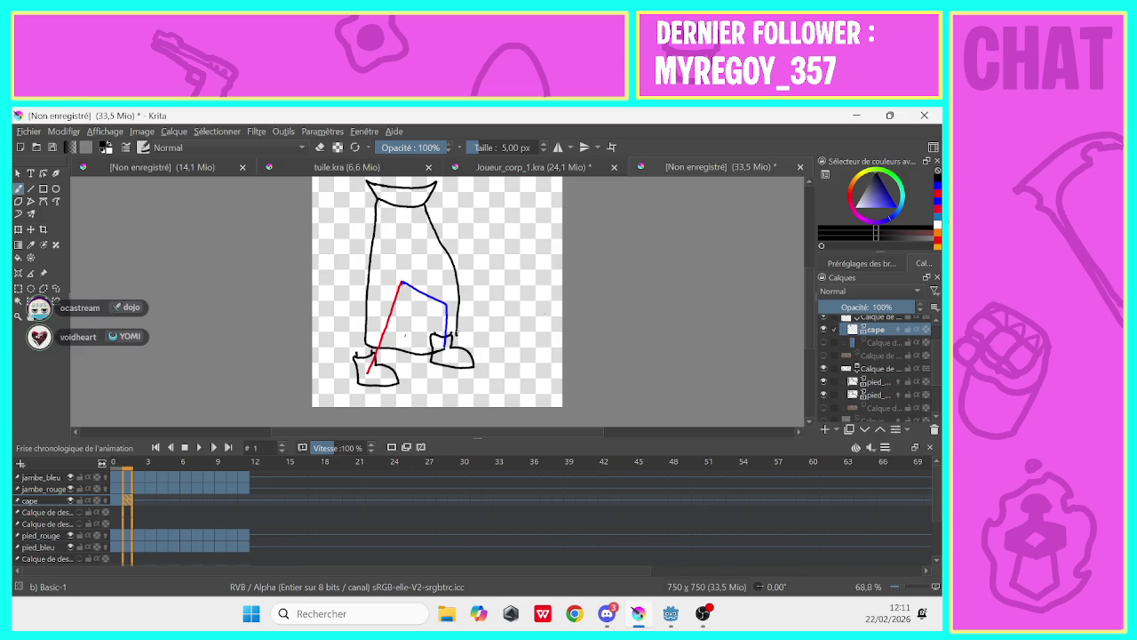
key("ctrl+z")
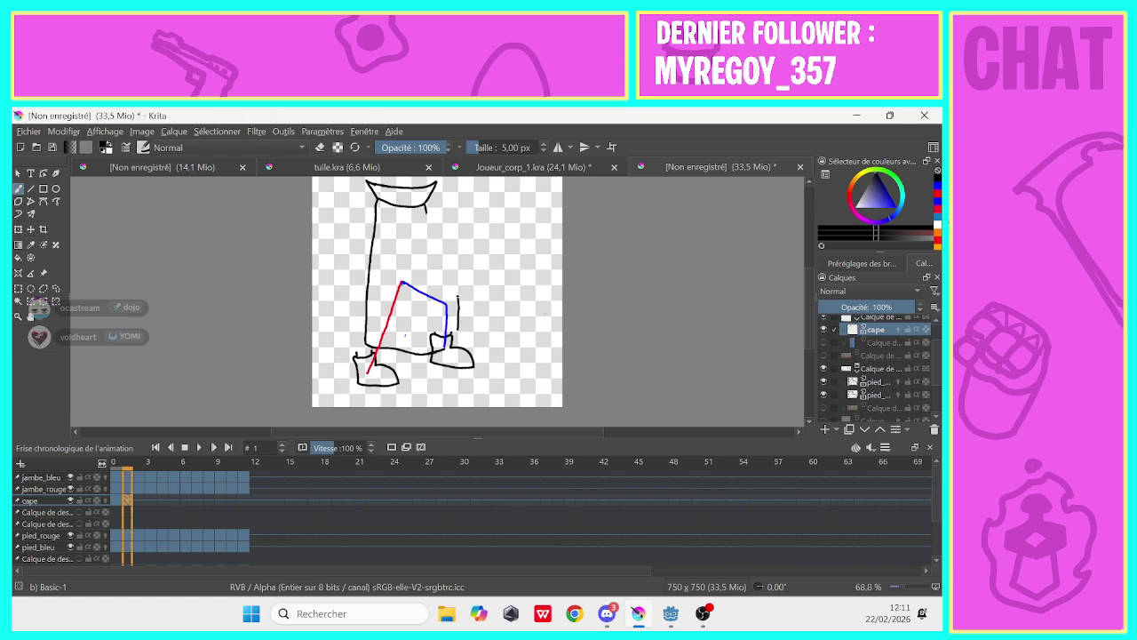
left_click_drag(451, 283, 427, 222)
Erase the stray boot line and old left cape line, then redraw the left edge toward the red leg
left_click(319, 147)
left_click_drag(434, 352, 407, 352)
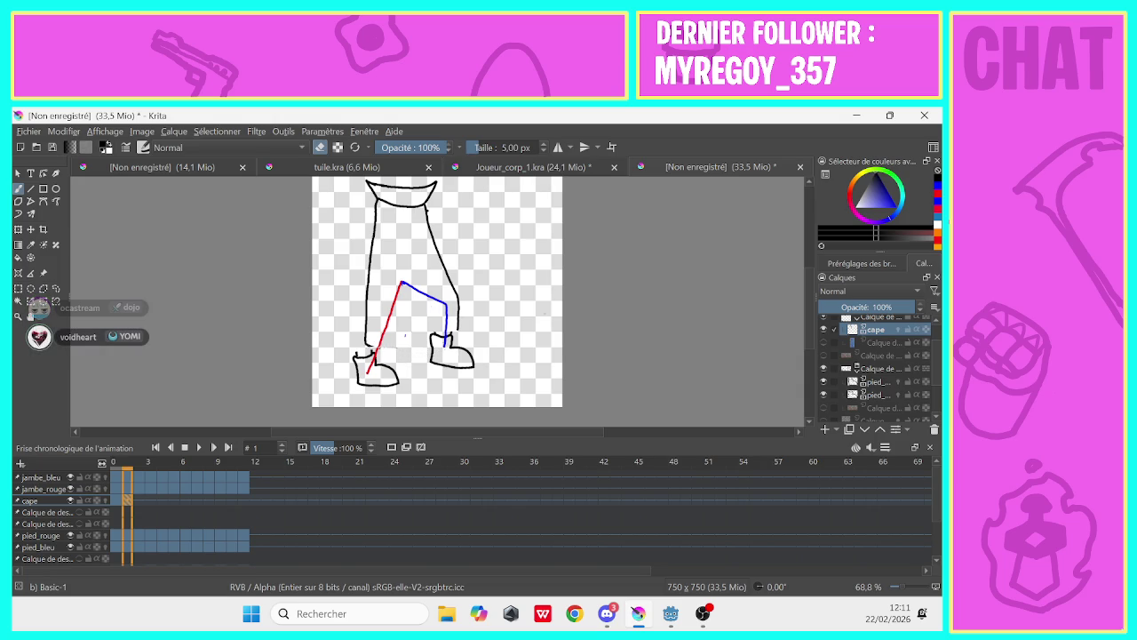
left_click_drag(365, 345, 374, 230)
key("e")
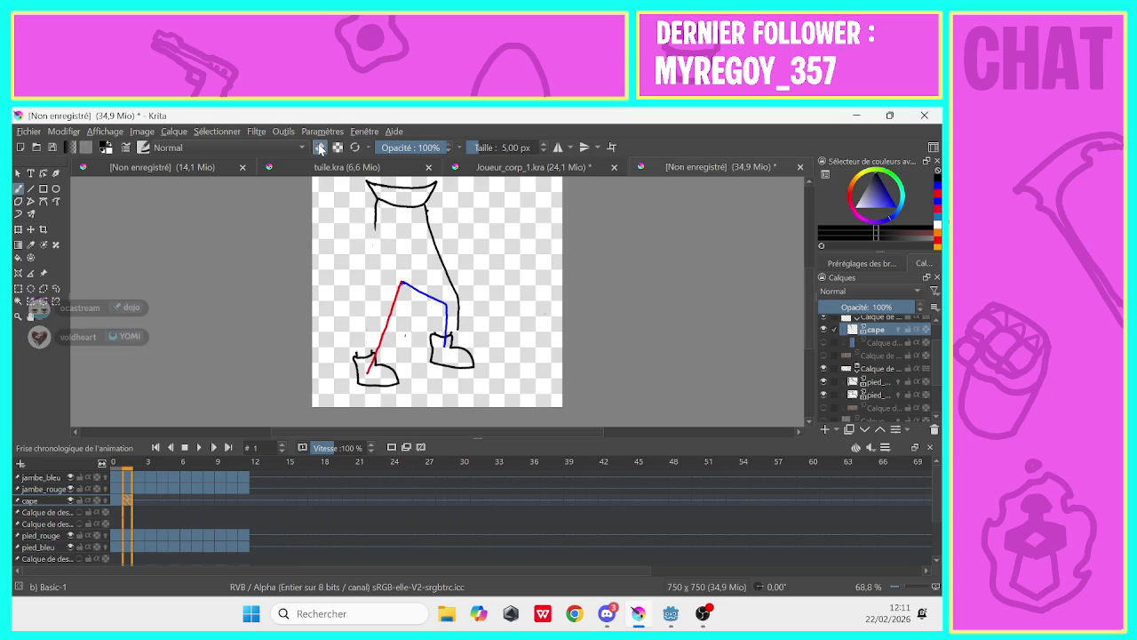
mouse_move(374, 227)
left_mouse_down()
mouse_move(348, 351)
mouse_move(434, 325)
left_mouse_up()
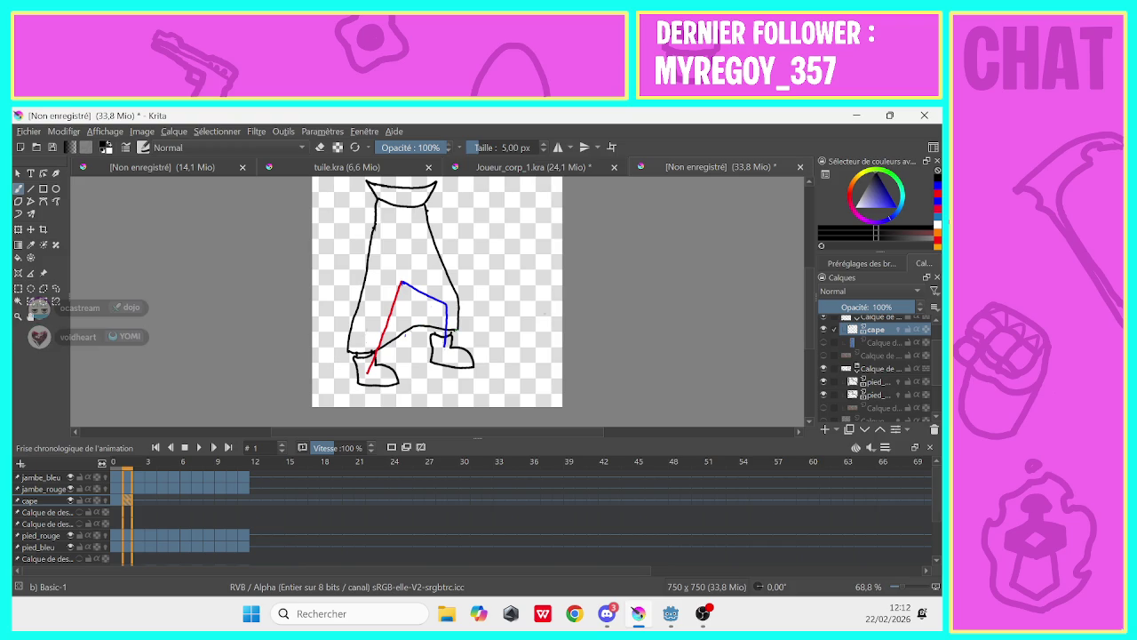
key("ctrl+z")
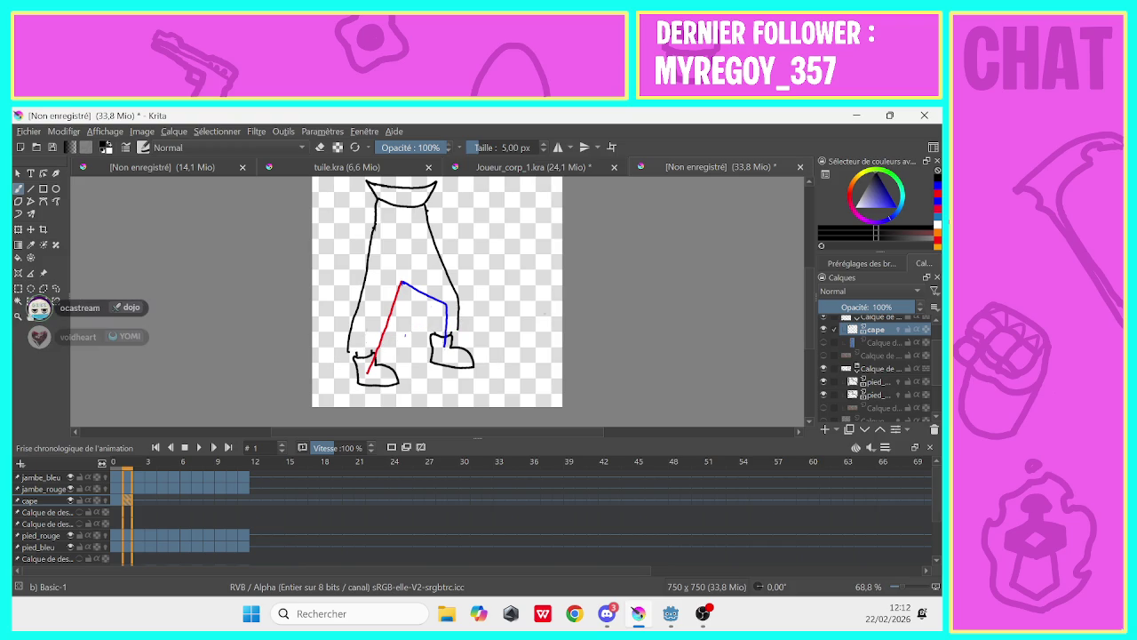
key("ctrl+z")
mouse_move(373, 225)
left_mouse_down()
mouse_move(353, 335)
mouse_move(410, 341)
left_mouse_up()
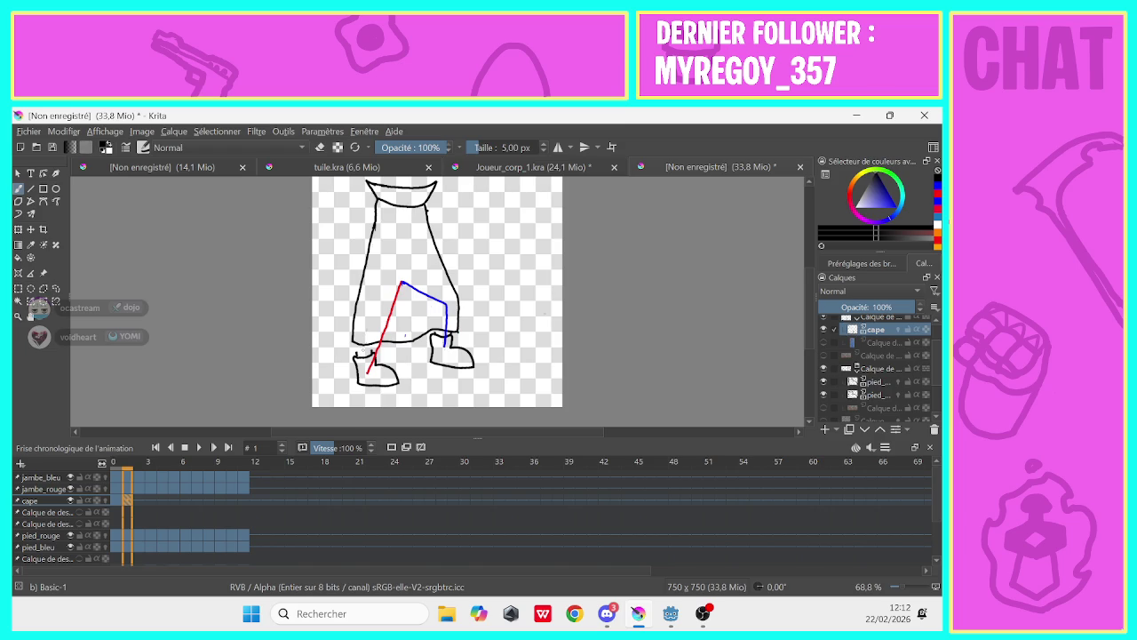
Erase and redraw the cape's left outline on frame 1, including its lower edge
left_click(320, 147)
left_click_drag(371, 228, 355, 320)
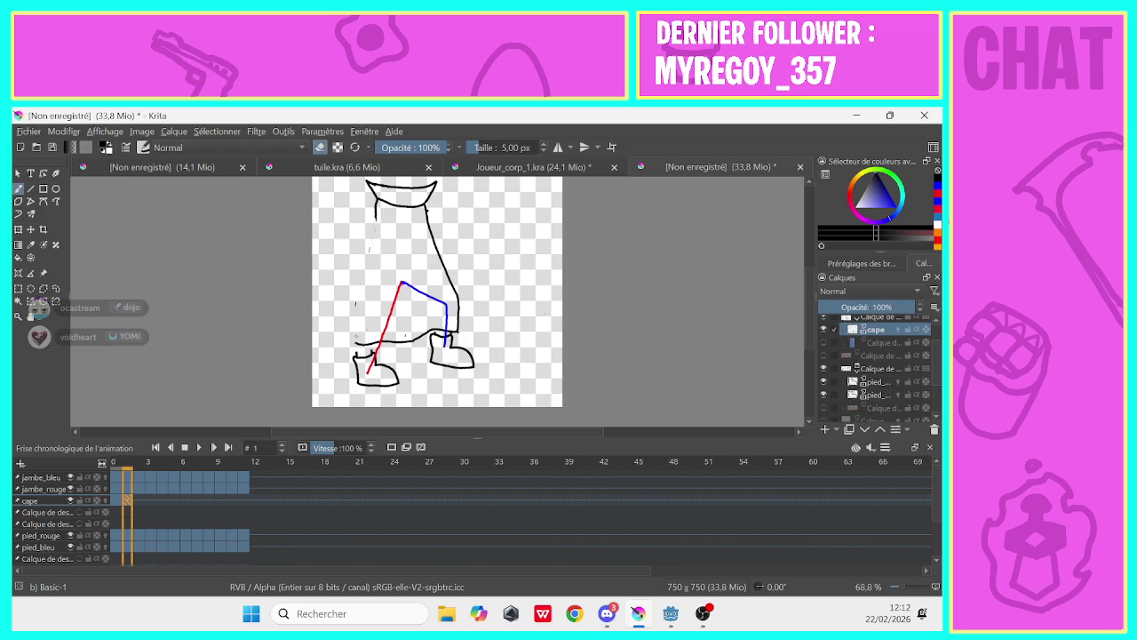
left_click(320, 147)
left_click_drag(375, 218, 363, 334)
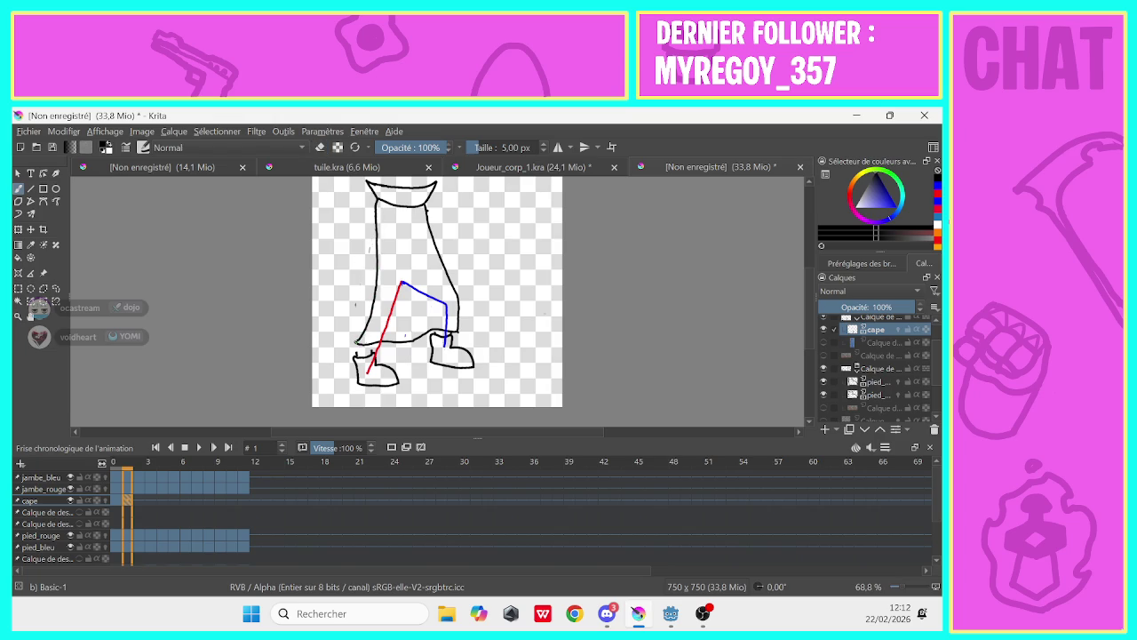
left_click(320, 147)
mouse_move(370, 321)
left_mouse_down()
mouse_move(374, 294)
mouse_move(365, 336)
left_mouse_up()
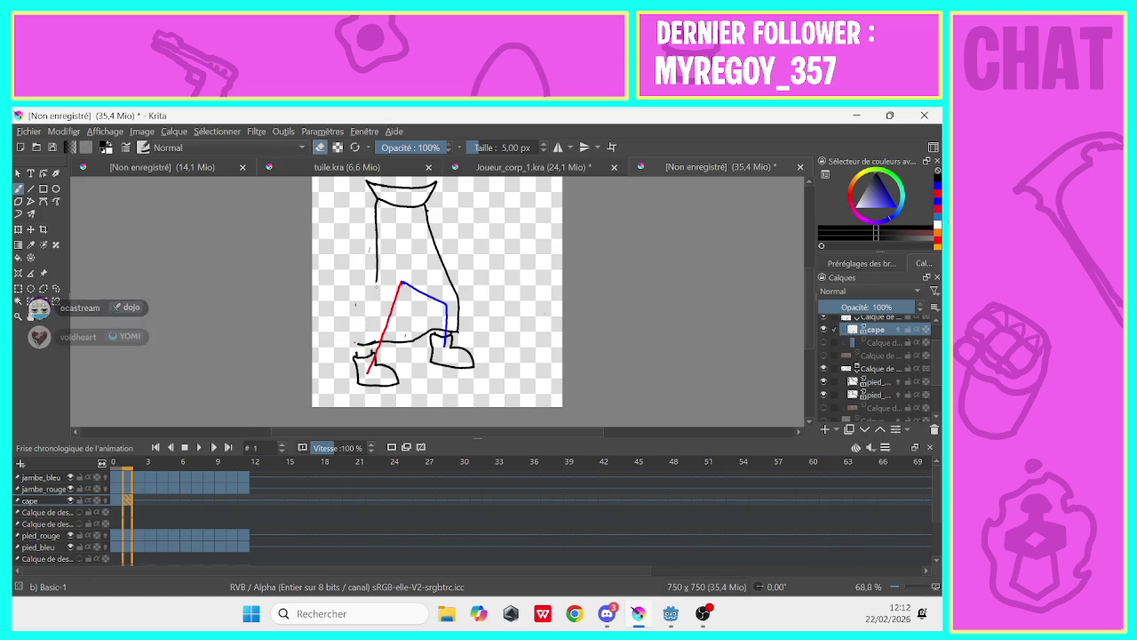
key("e")
left_click_drag(378, 279, 356, 335)
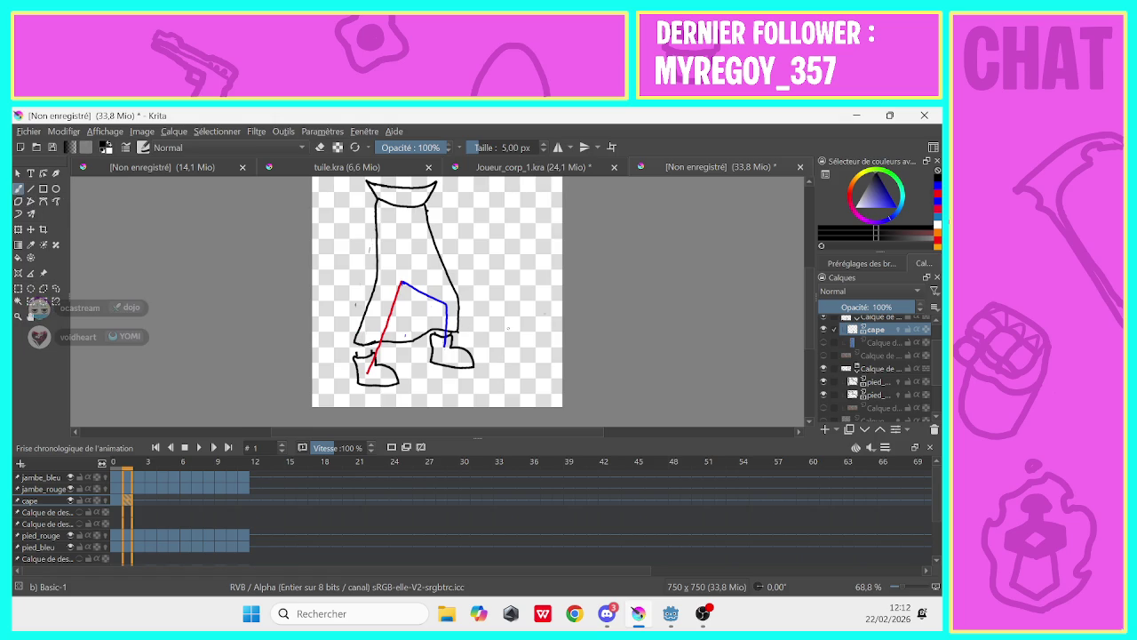
On the pied_rouge layer, erase stray marks near the red foot and add a short stroke
left_click(870, 382)
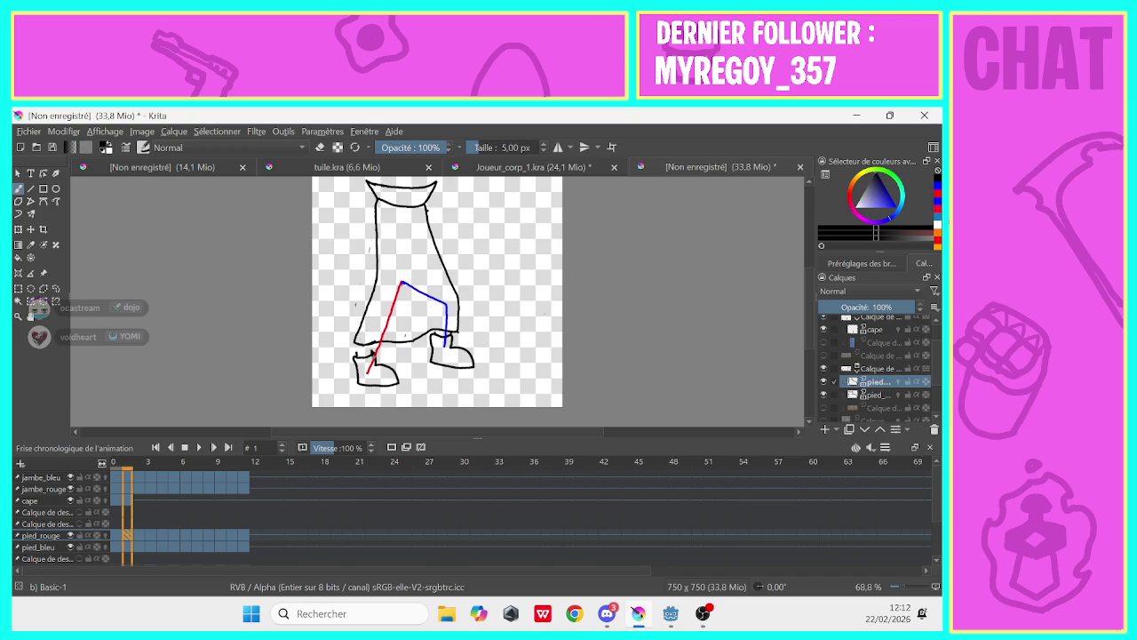
key("e")
left_click_drag(372, 353, 355, 358)
left_click(320, 146)
left_click_drag(390, 344, 381, 356)
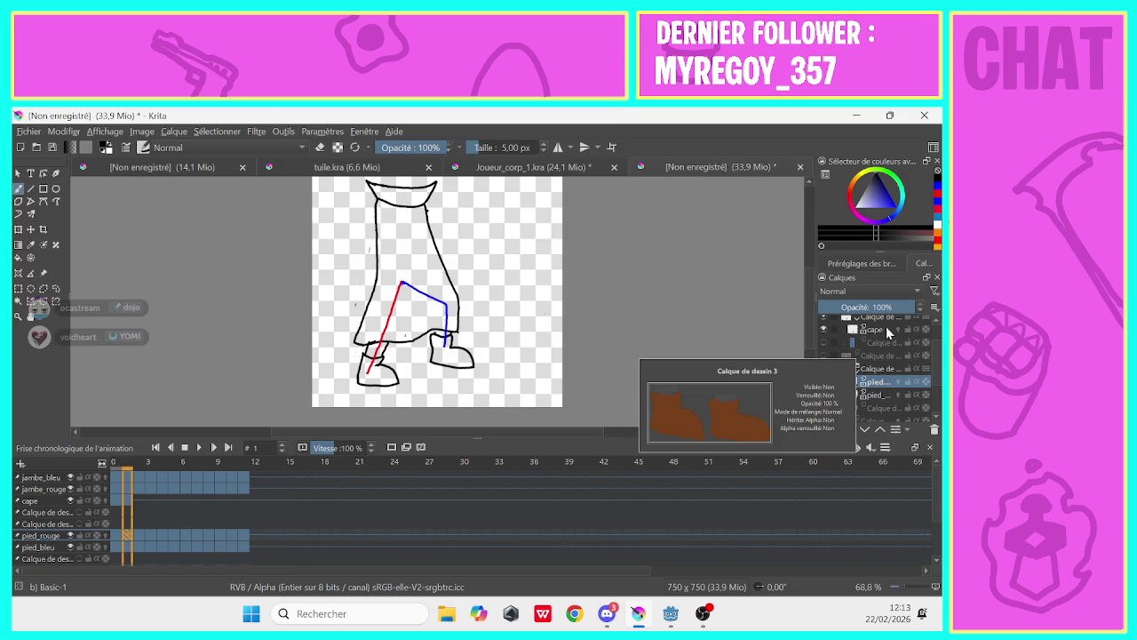
Back on the cape layer, redraw its left outline once more, then go to frame 2
left_click(886, 331)
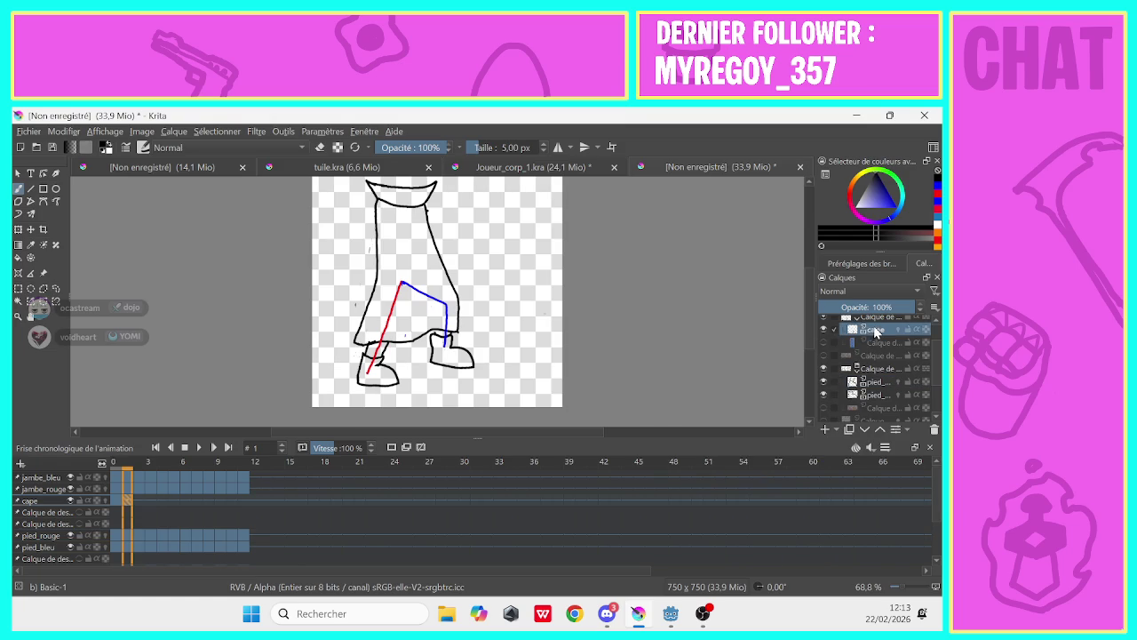
left_click(320, 147)
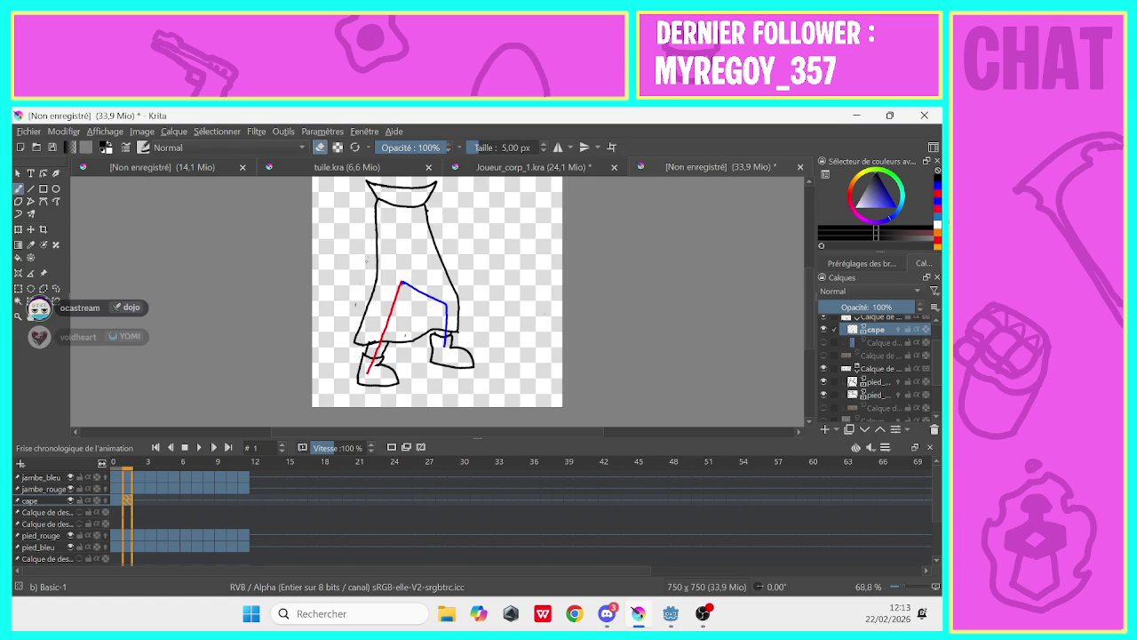
left_click_drag(378, 258, 364, 344)
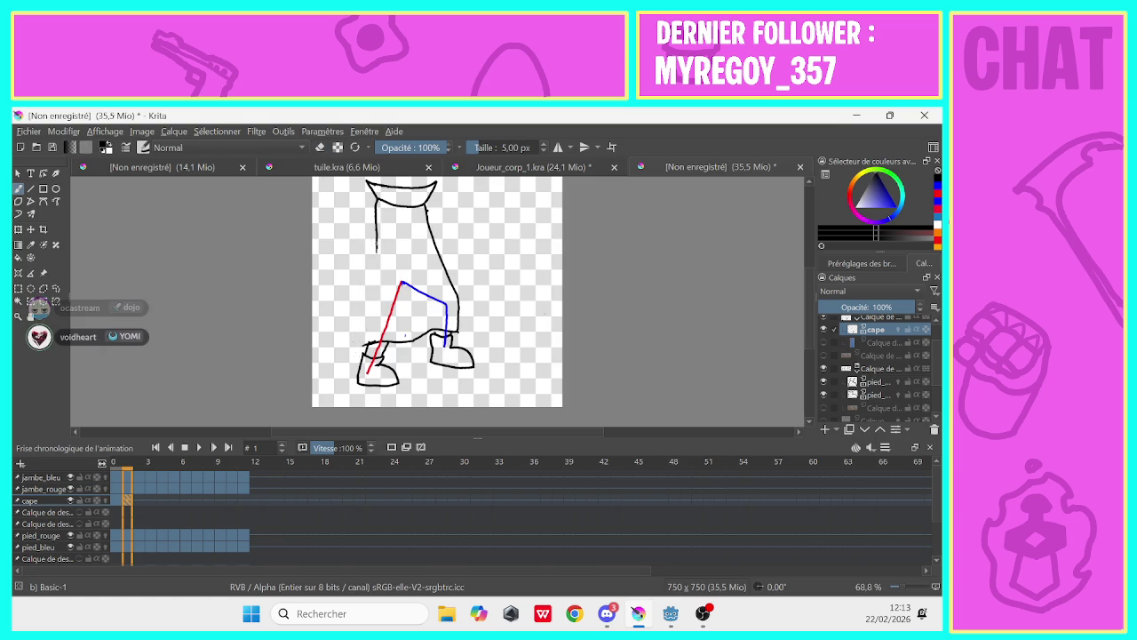
mouse_move(377, 250)
left_mouse_down()
mouse_move(345, 339)
mouse_move(368, 343)
left_mouse_up()
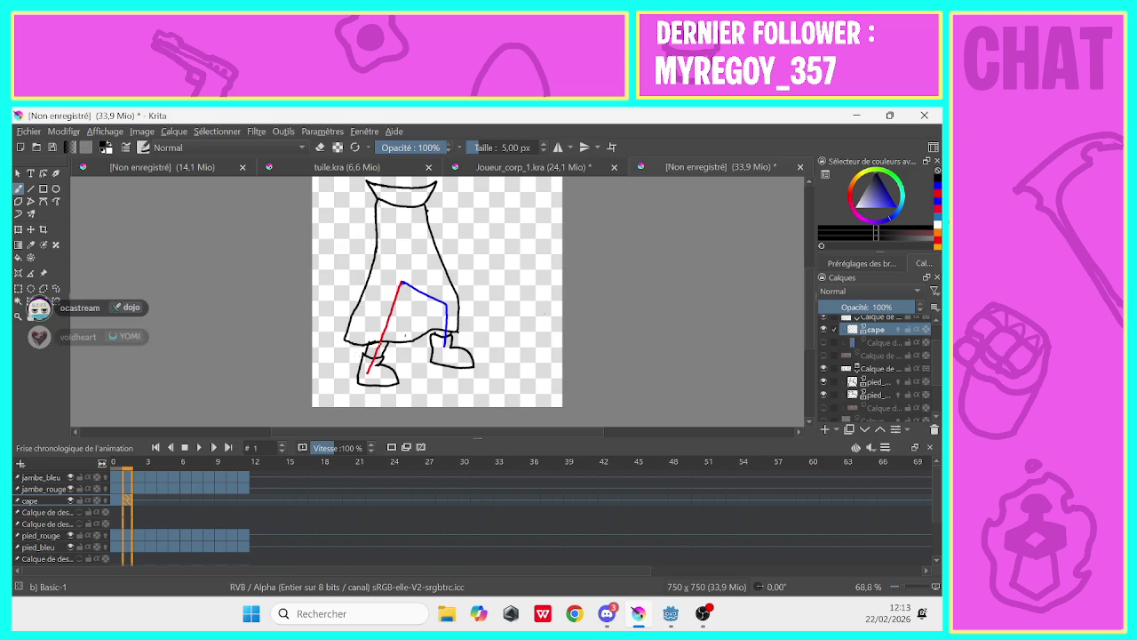
left_click(138, 508)
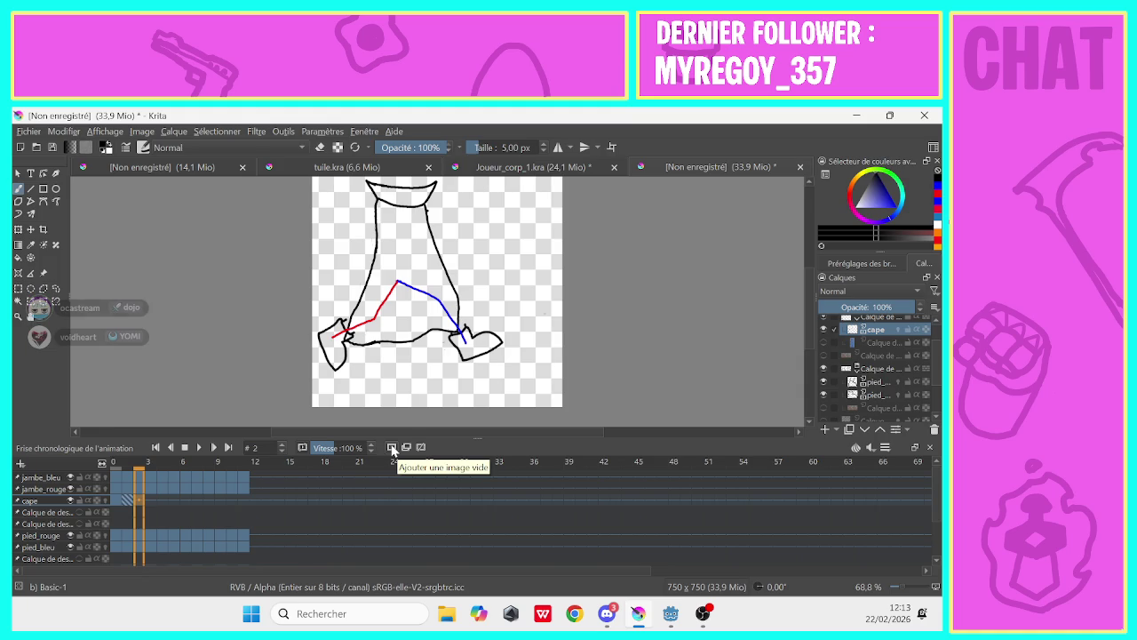
Duplicate the cape frame and redraw its outline curving outward around the spread legs
left_click(406, 448)
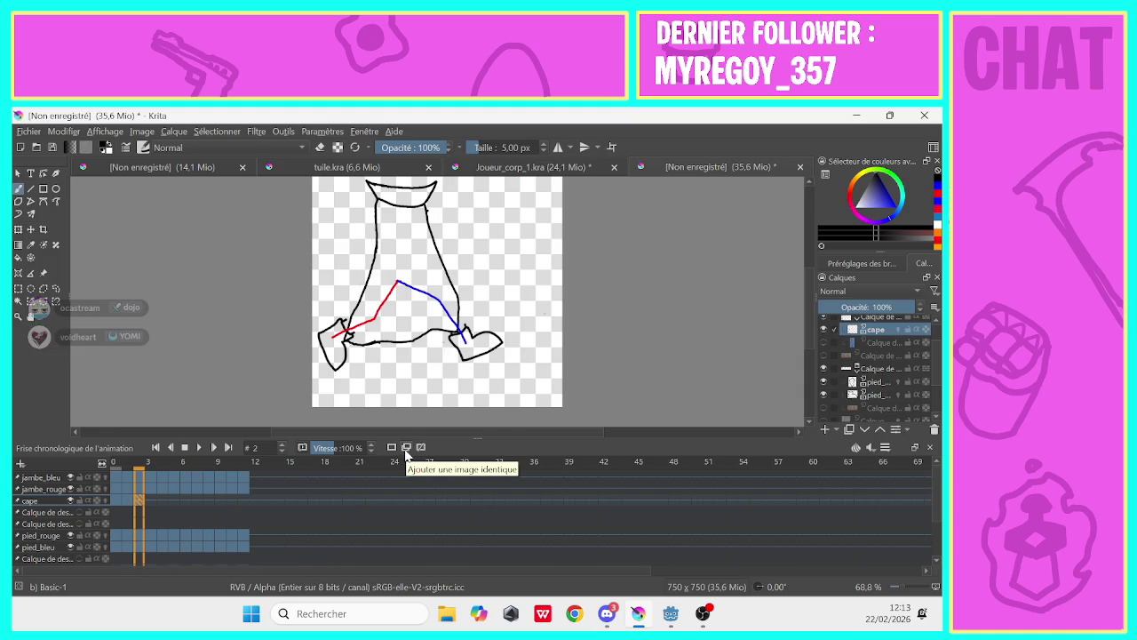
left_click(319, 148)
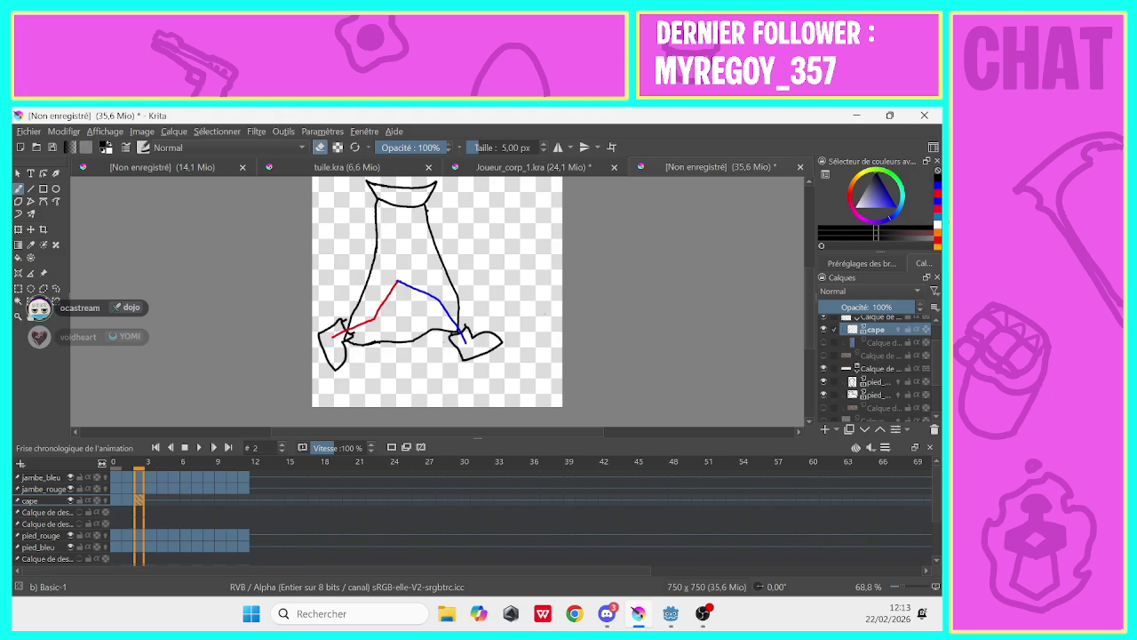
mouse_move(442, 262)
left_mouse_down()
mouse_move(460, 335)
mouse_move(350, 340)
mouse_move(376, 208)
left_mouse_up()
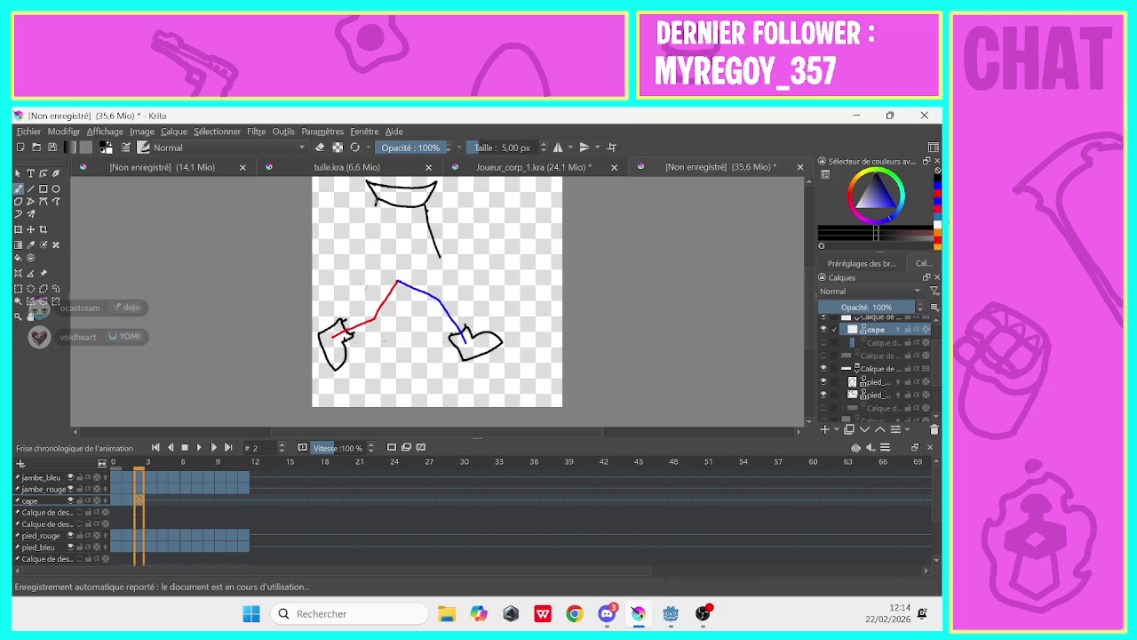
mouse_move(376, 202)
left_mouse_down()
mouse_move(359, 254)
mouse_move(328, 287)
mouse_move(343, 316)
mouse_move(404, 332)
mouse_move(459, 321)
mouse_move(464, 305)
mouse_move(445, 259)
left_mouse_up()
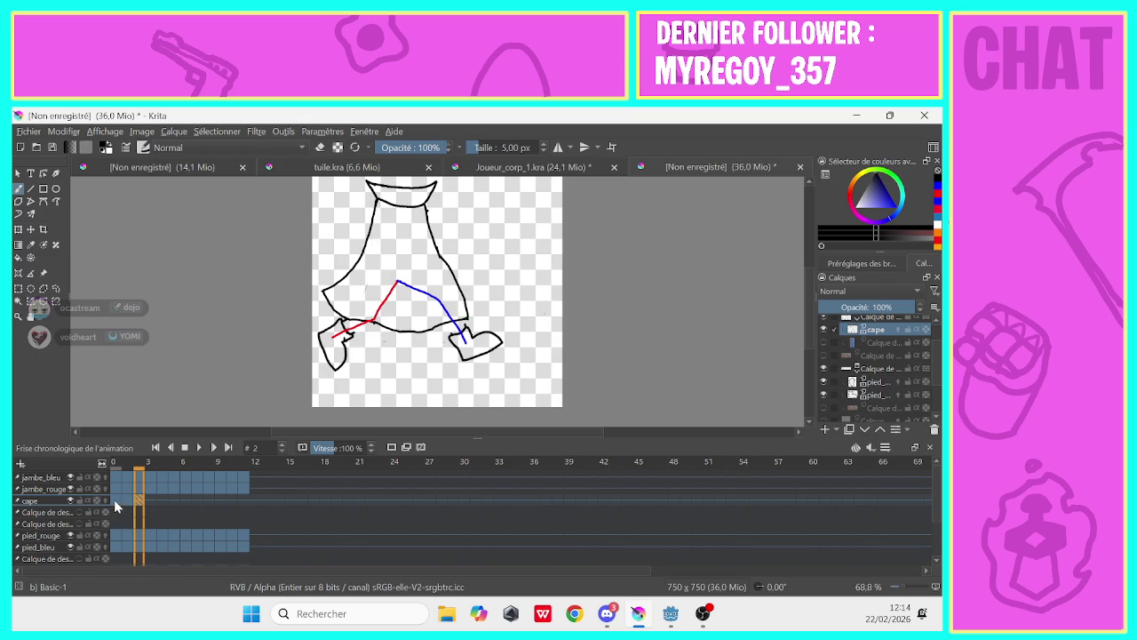
Play the animation from frame 0 and scrub the timeline to review the cape
left_click(115, 501)
left_click(199, 446)
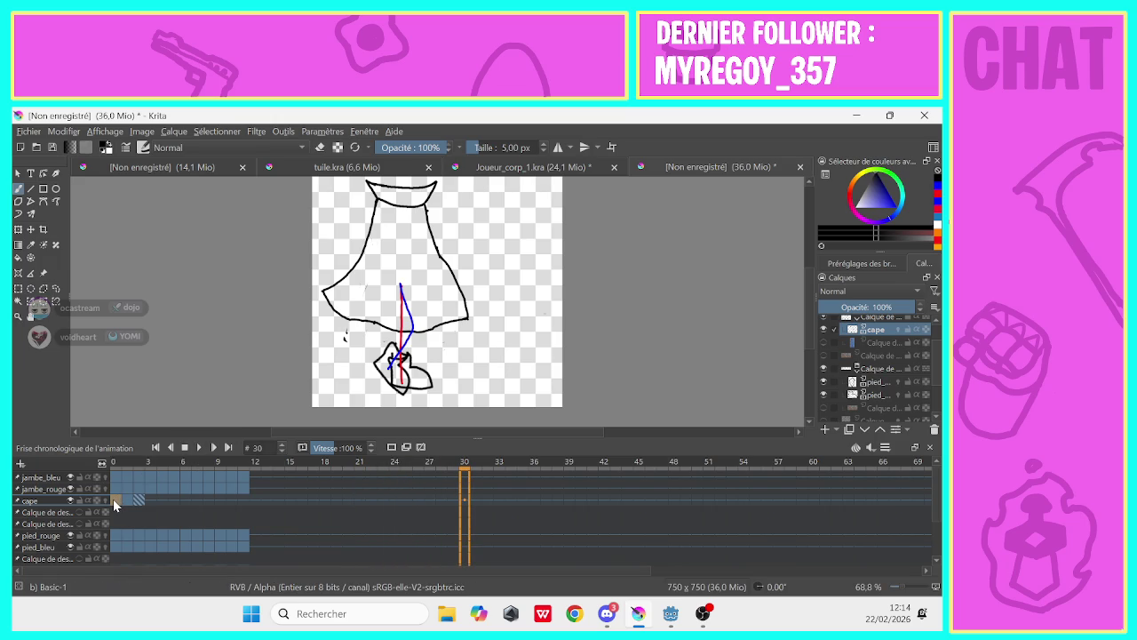
left_click(115, 473)
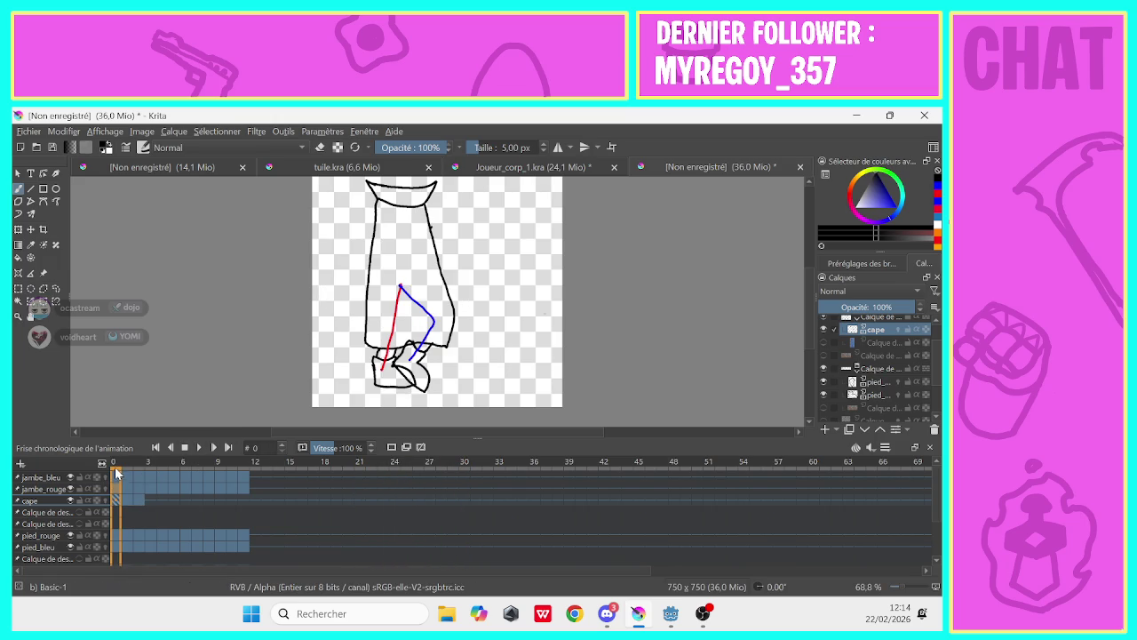
left_click_drag(116, 473, 150, 475)
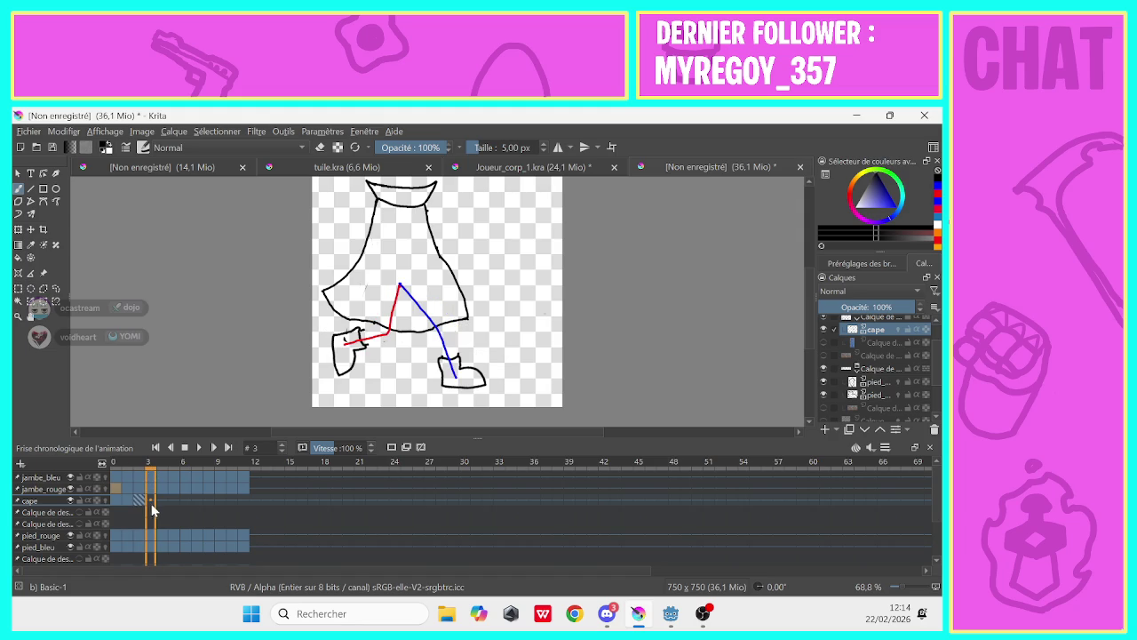
Add a cape frame 3, compare it against frame 0, and switch the brush to eraser
left_click(148, 501)
left_click(406, 447)
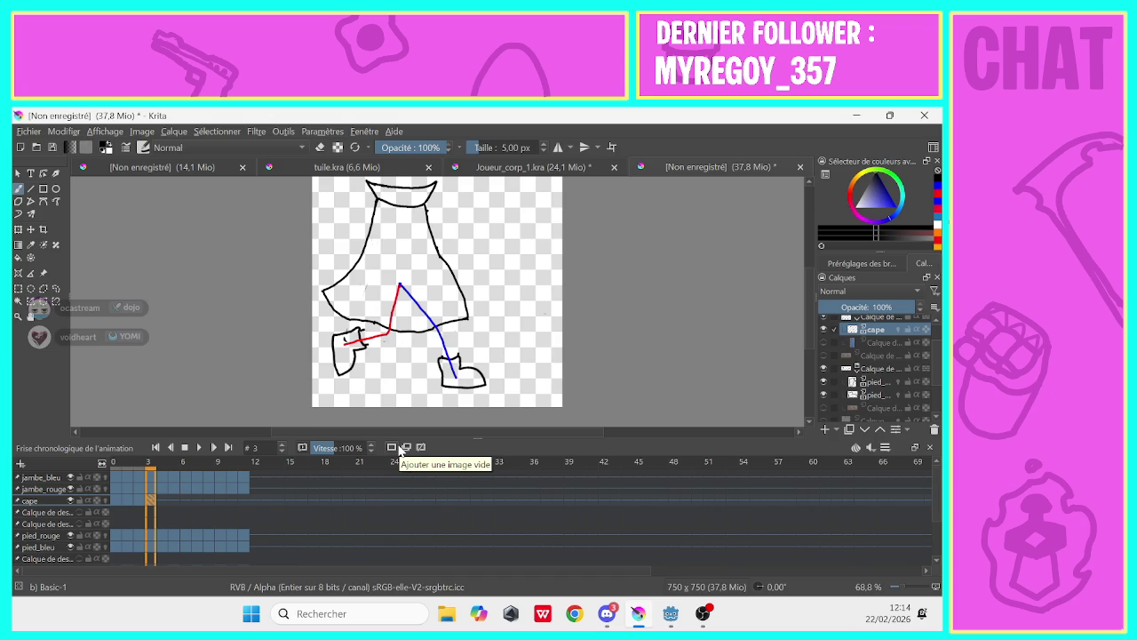
left_click(115, 503)
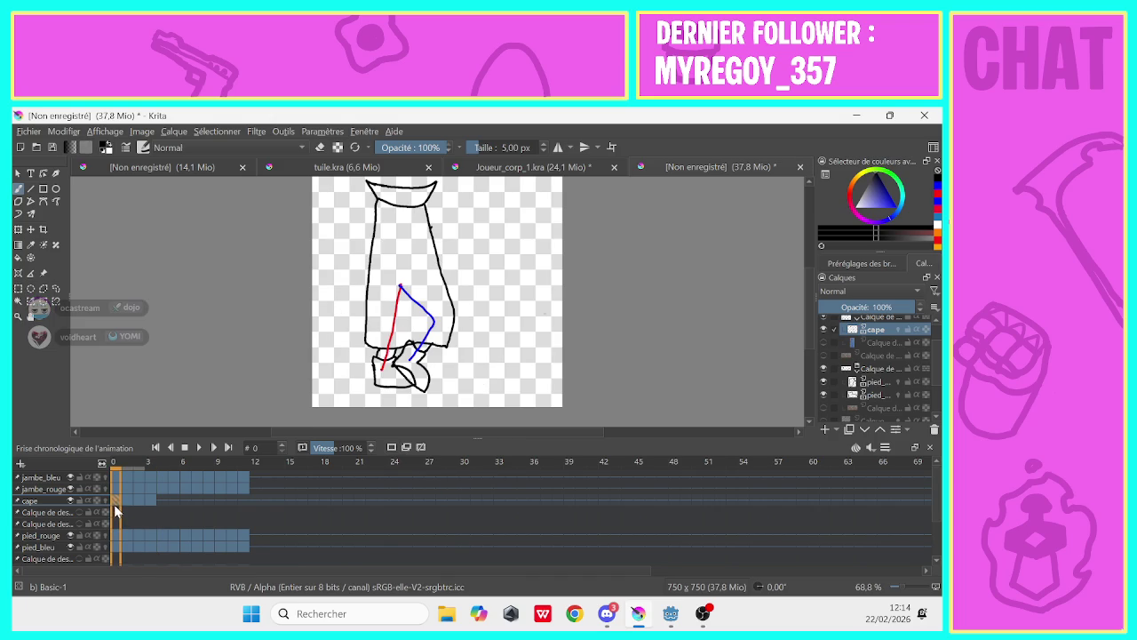
left_click(148, 501)
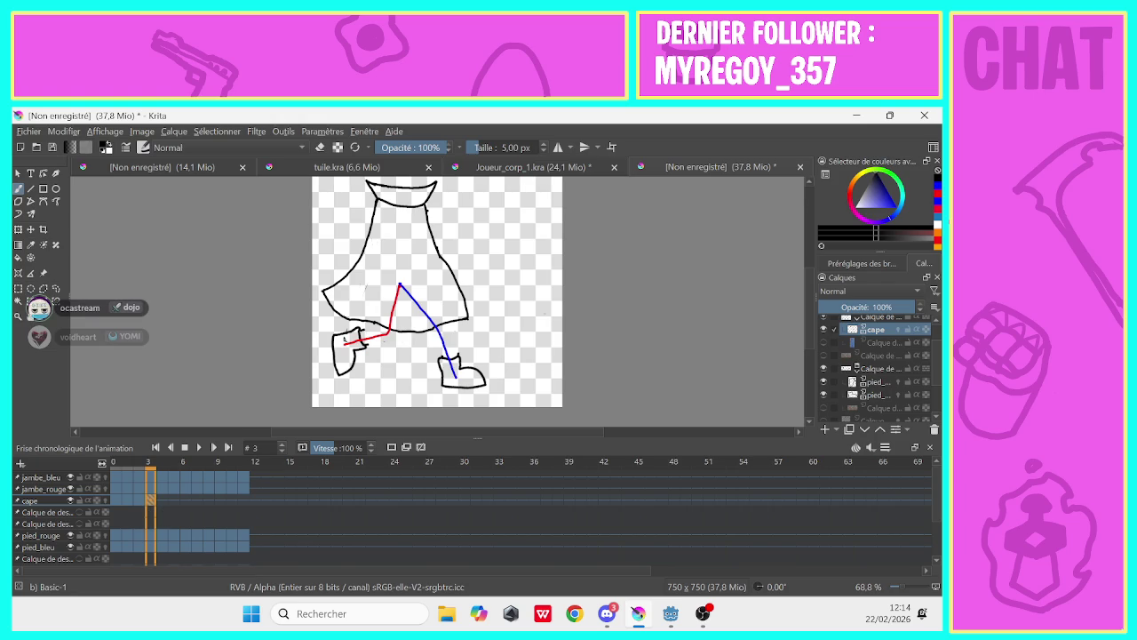
key("e")
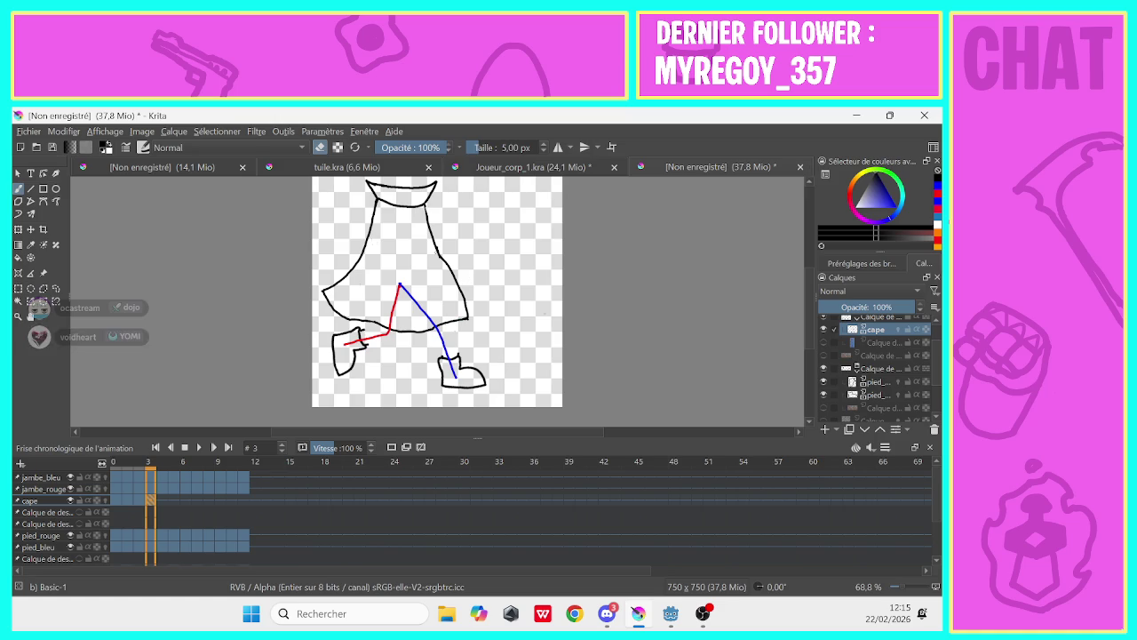
Erase the cape's right side and hem, then redraw the right edge with a 5 px brush
left_click_drag(435, 247, 462, 318)
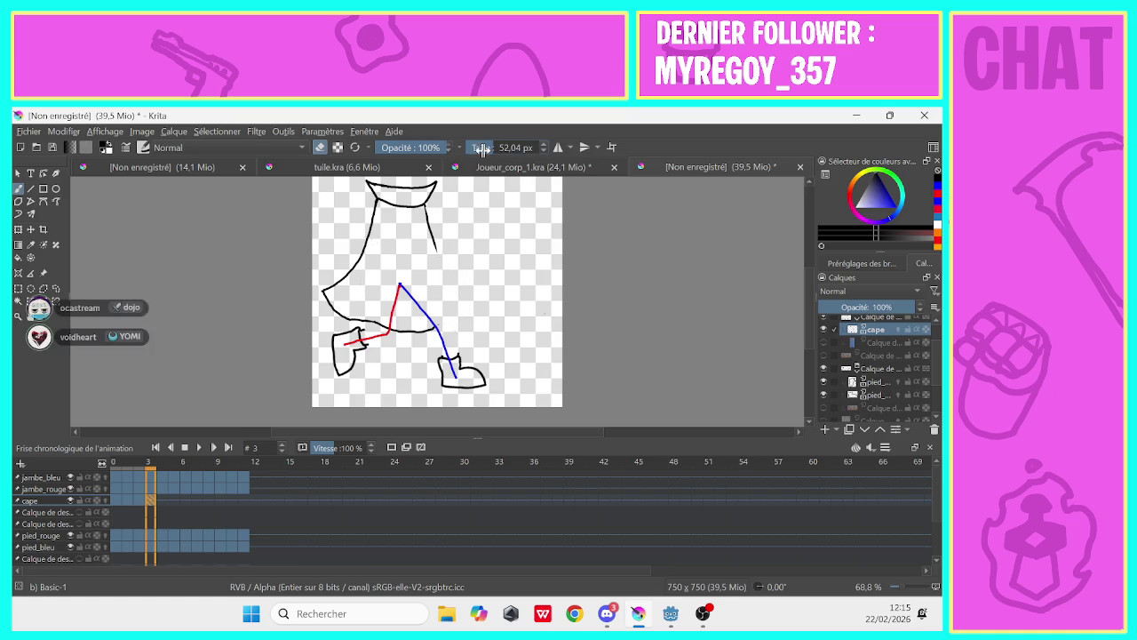
mouse_move(440, 325)
left_mouse_down()
mouse_move(345, 304)
mouse_move(330, 290)
mouse_move(367, 247)
mouse_move(372, 218)
left_mouse_up()
left_click(320, 148)
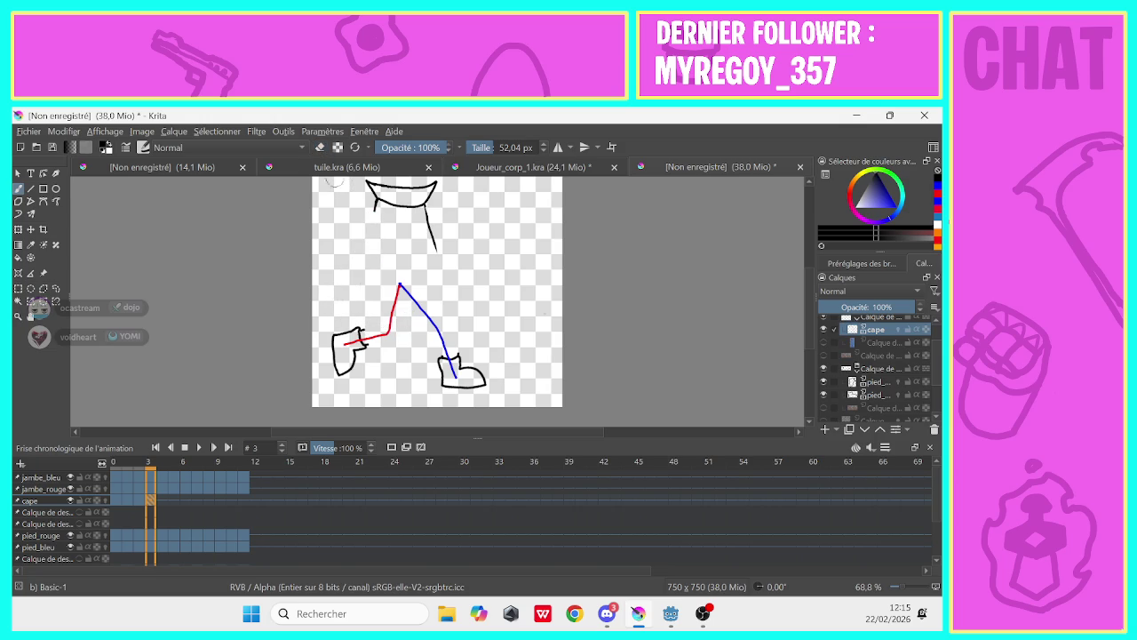
left_click(486, 147)
left_click_drag(485, 147, 471, 147)
left_click_drag(424, 204, 464, 346)
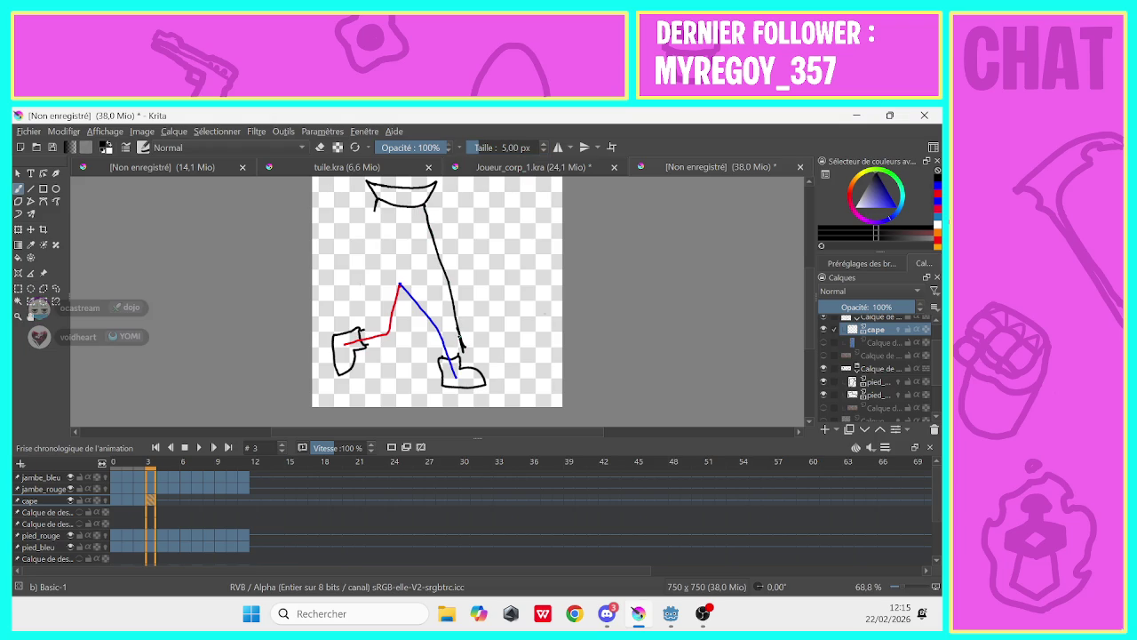
Hook the bottom of the right edge, add a lower-left stroke, and extend the left edge
left_click(320, 147)
left_click_drag(458, 343, 454, 321)
key("ctrl+z")
key("e")
key("e")
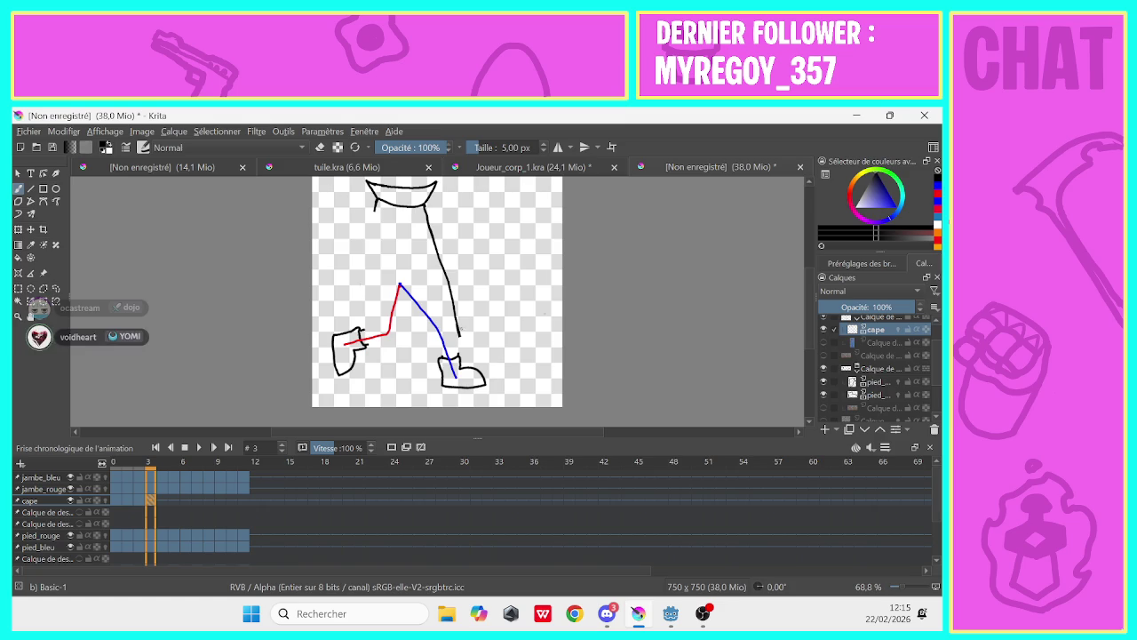
left_click_drag(460, 335, 450, 340)
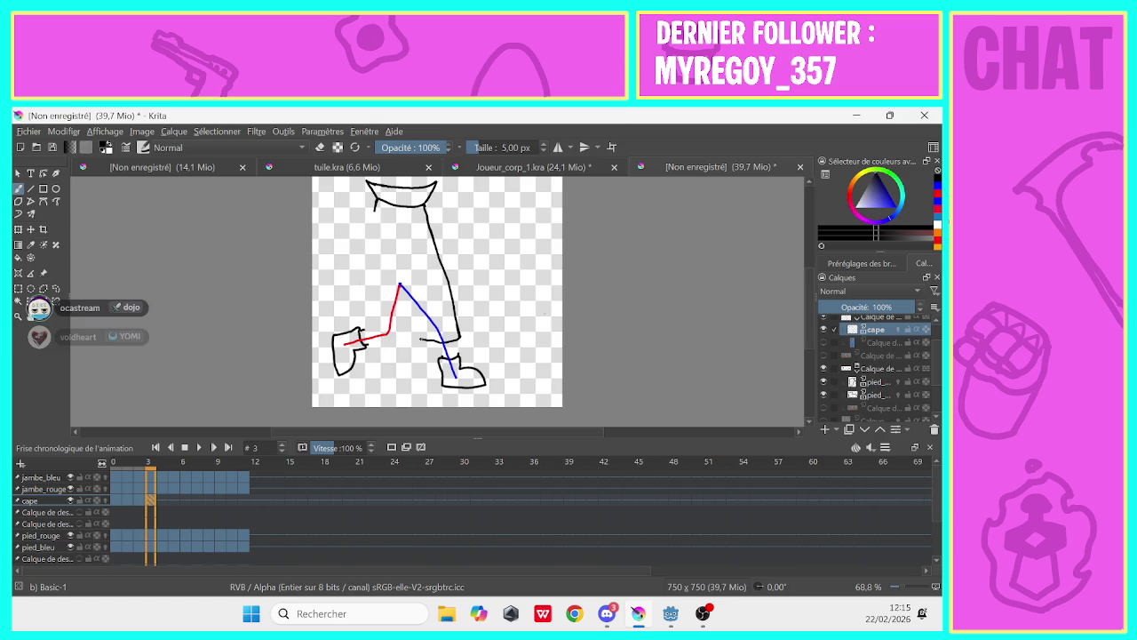
mouse_move(387, 327)
left_mouse_down()
mouse_move(392, 337)
mouse_move(349, 320)
left_mouse_up()
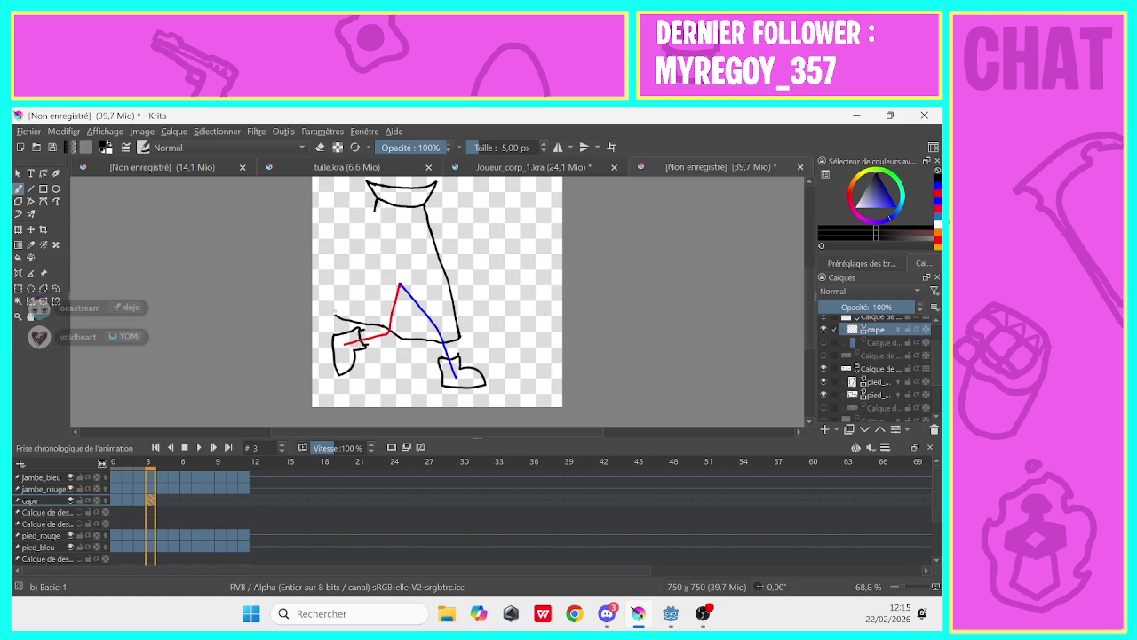
left_click_drag(336, 304, 344, 284)
Step through frames 0–3 to check the cape's motion, then select the pied_rouge layer
key("e")
key("e")
key("e")
left_click(141, 502)
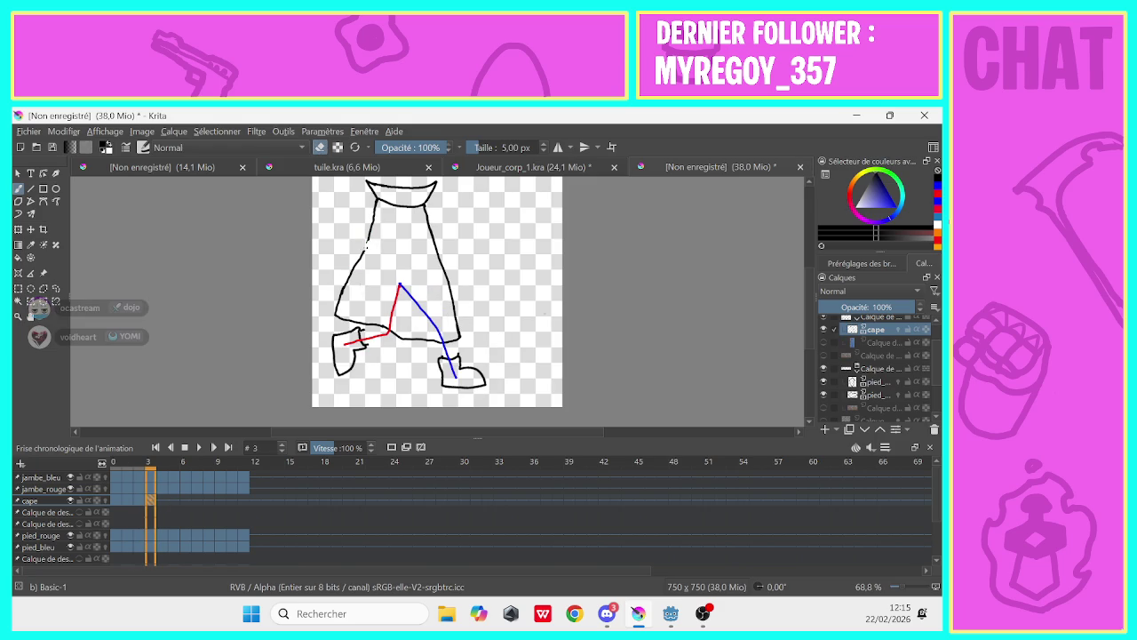
key("e")
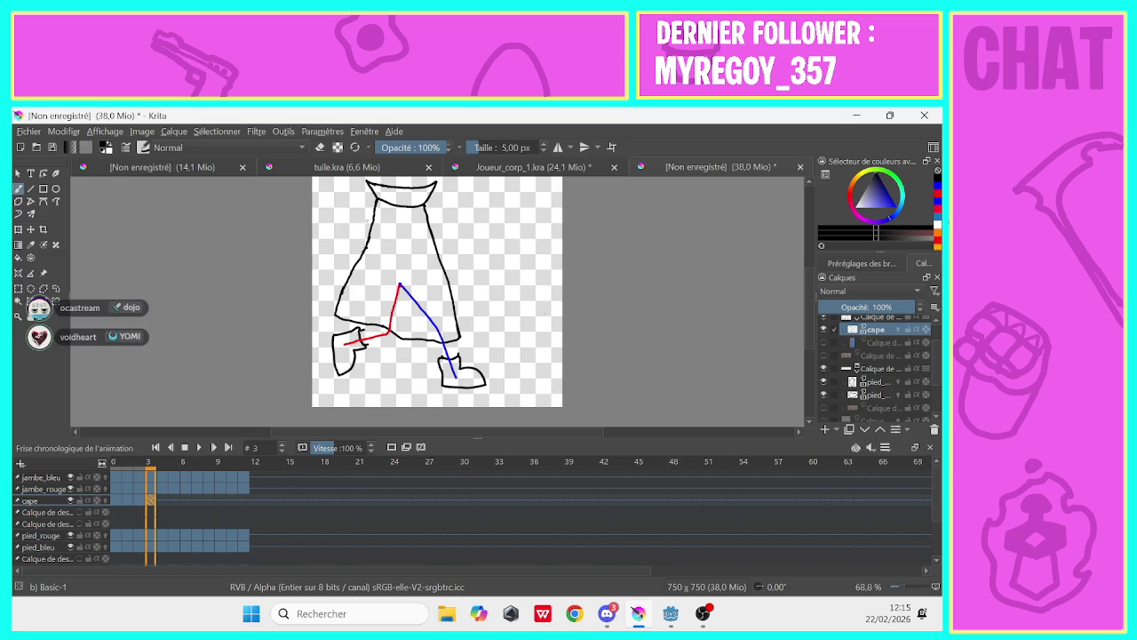
left_click(125, 507)
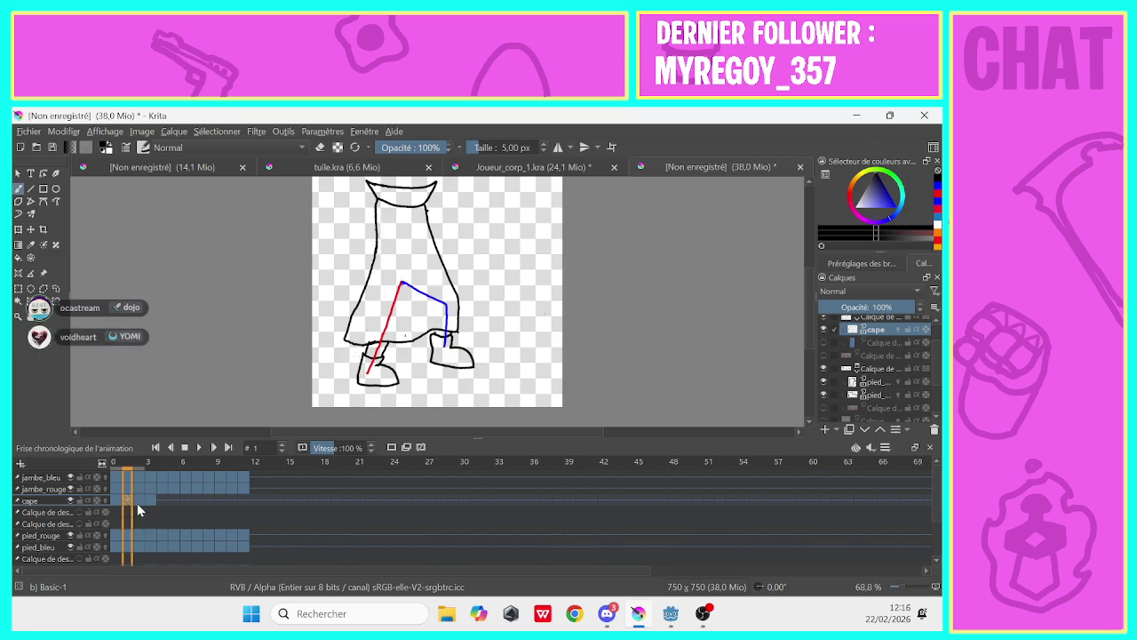
left_click(149, 514)
left_click(114, 507)
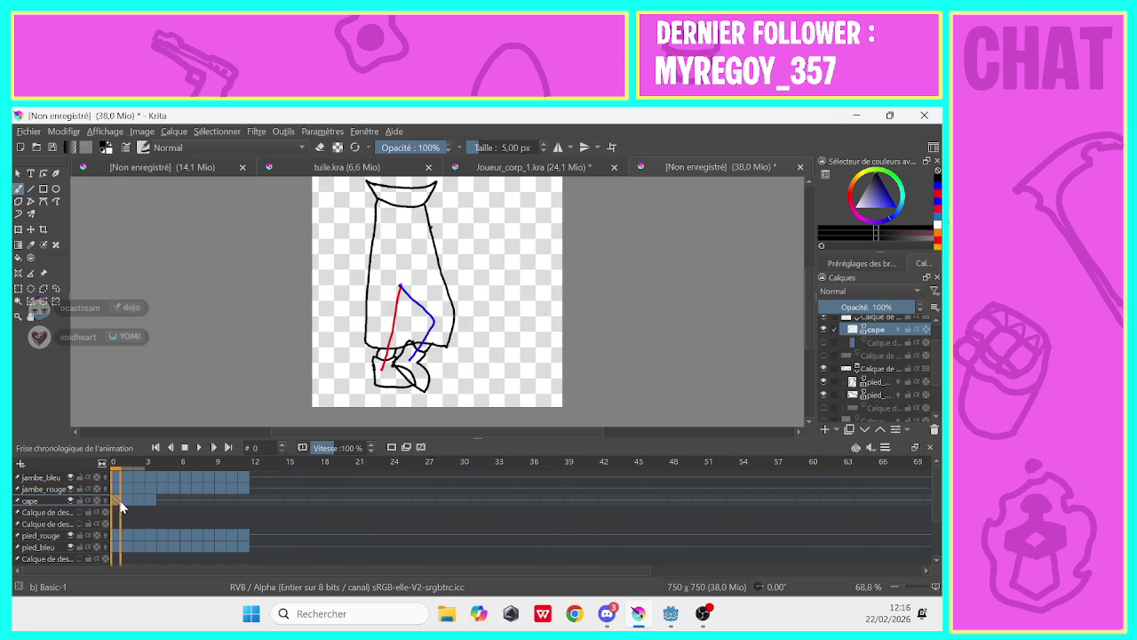
left_click(137, 503)
left_click(149, 514)
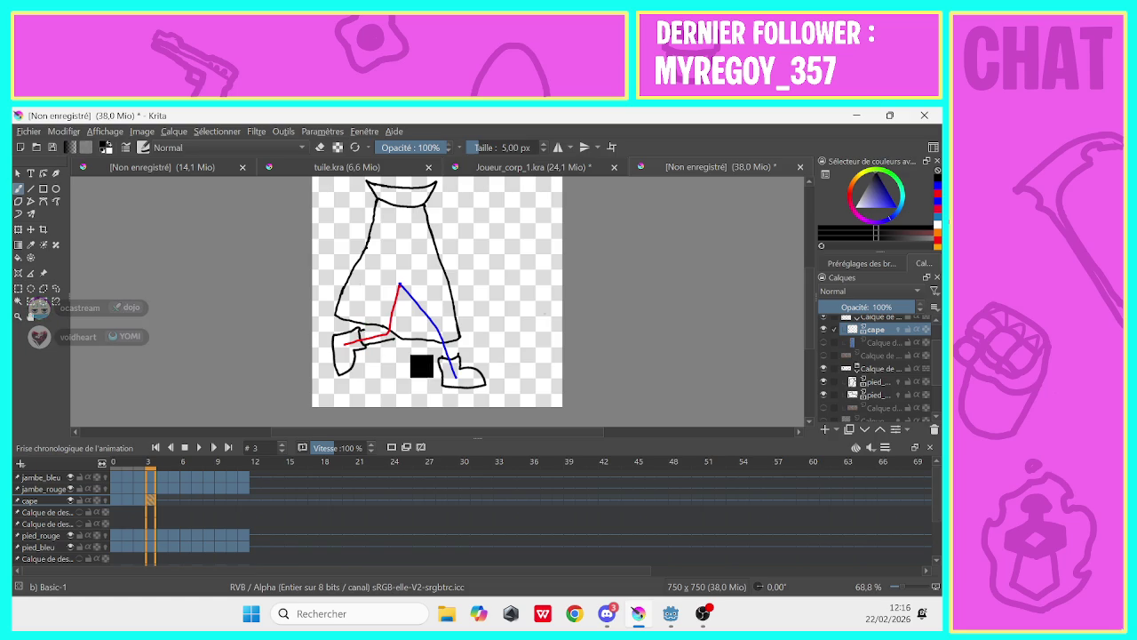
left_click(868, 382)
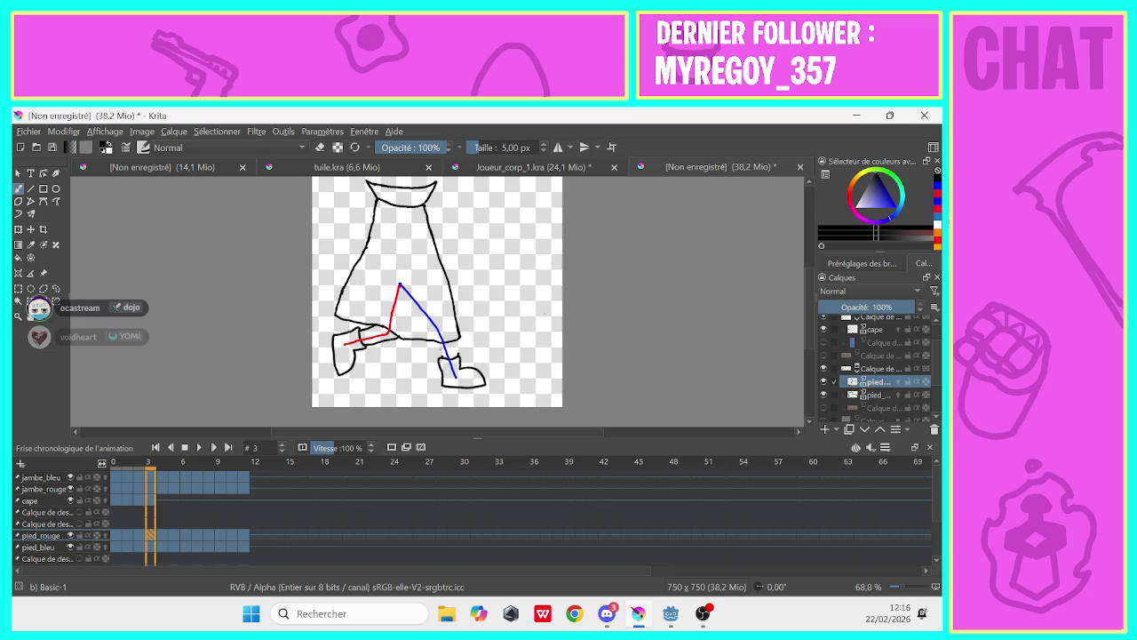
On pied_bleu, replace the blue boot's top with a cuff line joining the leg, then go to frame 4
left_click(871, 395)
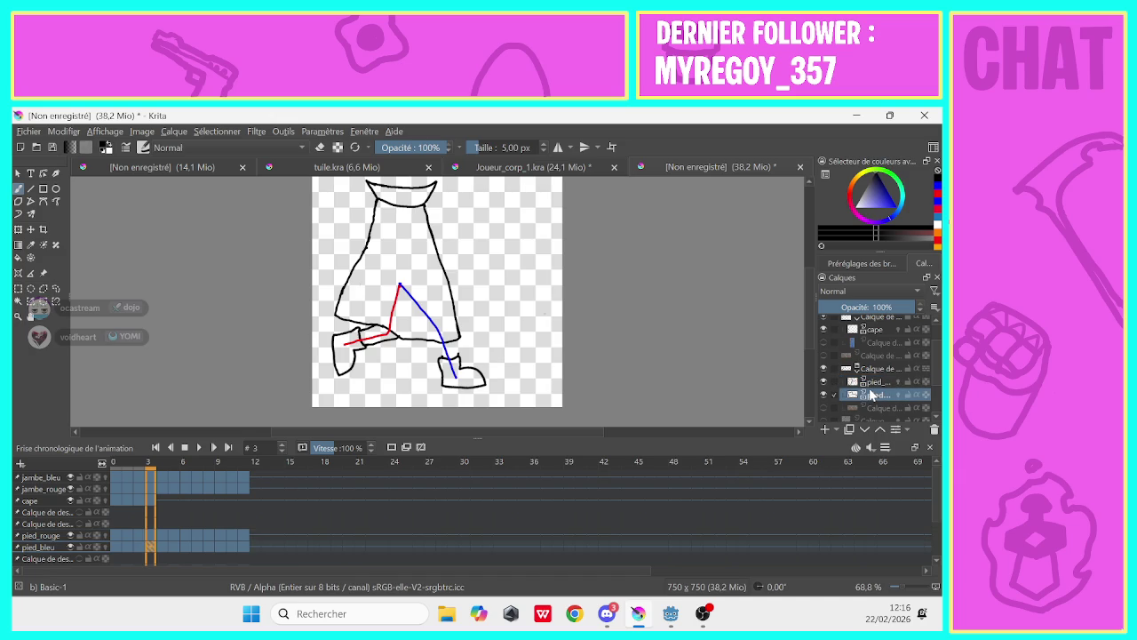
key("e")
left_click_drag(453, 358, 438, 361)
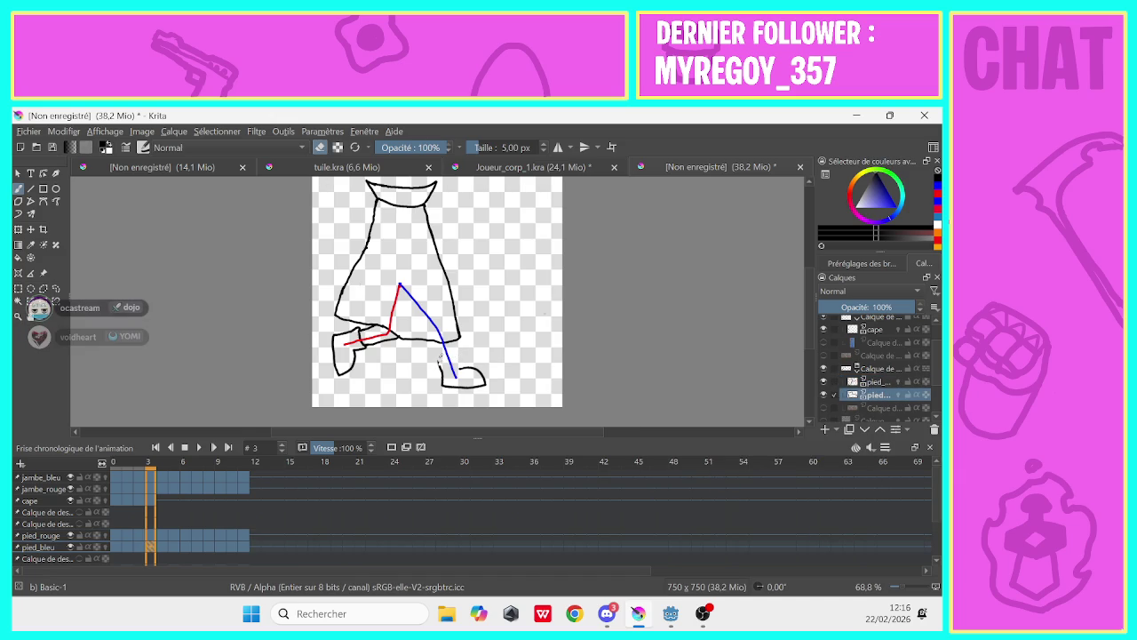
left_click(320, 148)
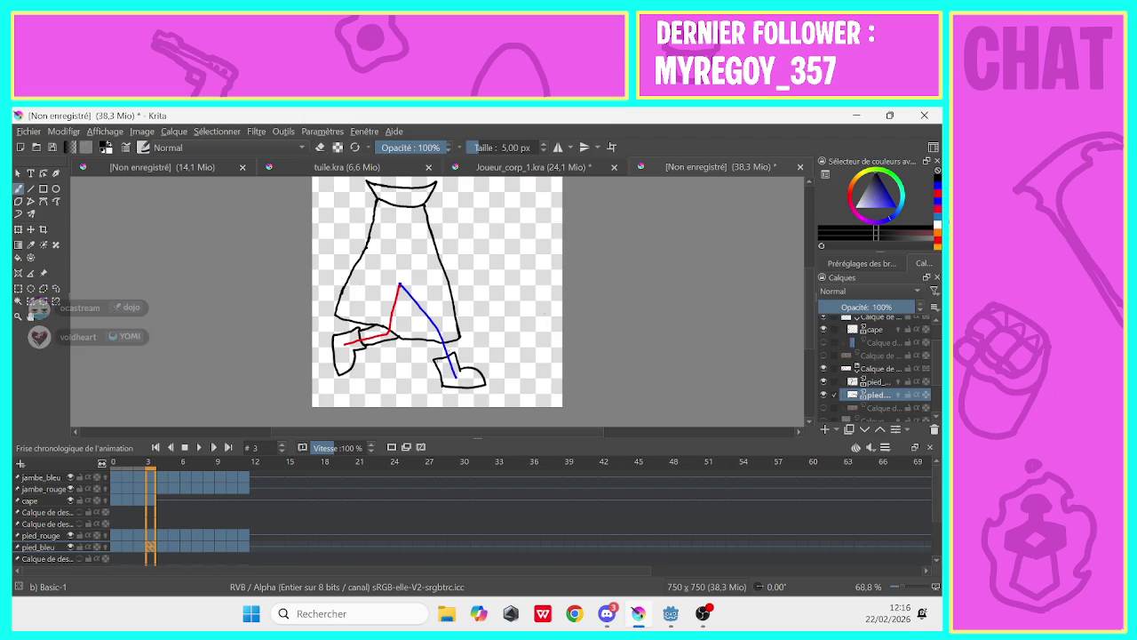
left_click_drag(430, 341, 436, 359)
key("e")
left_click(322, 150)
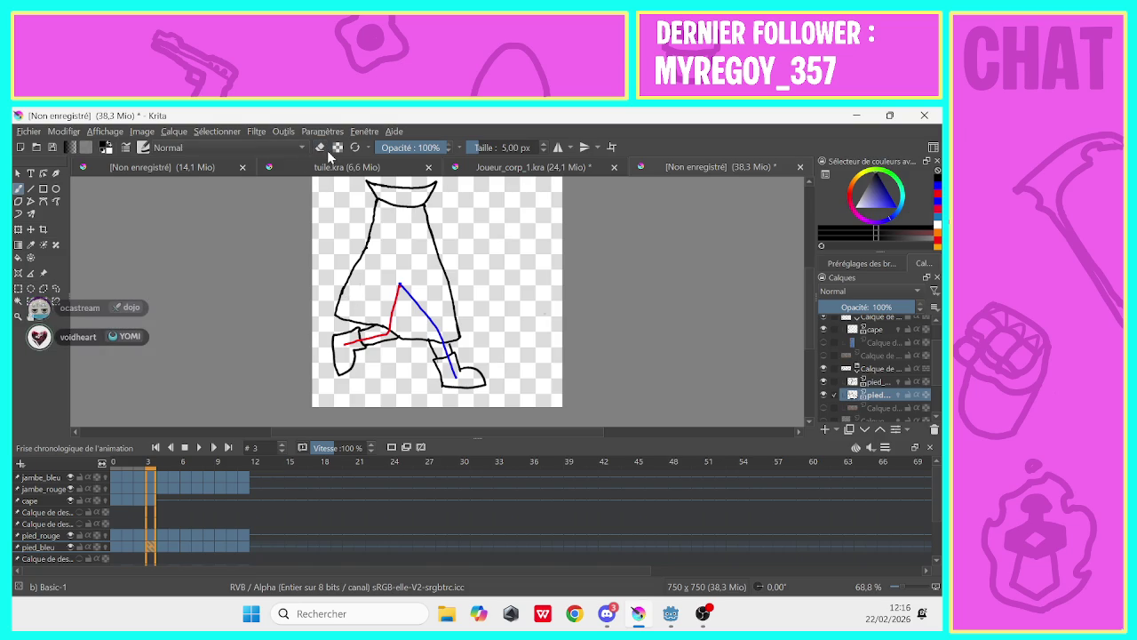
left_click(157, 504)
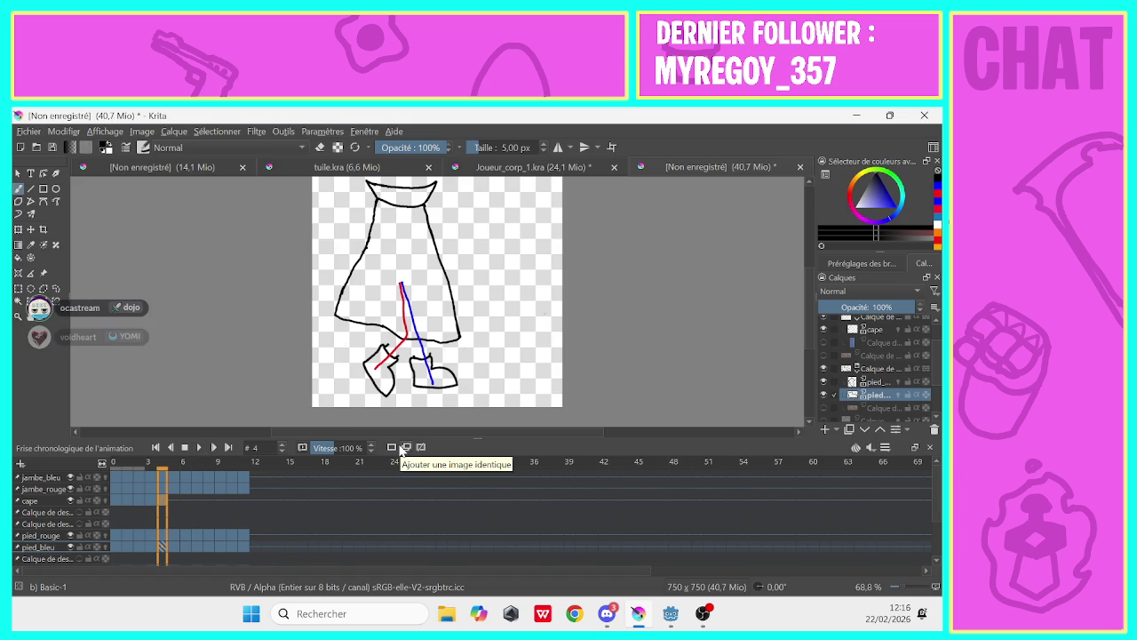
Step through frames 0 to 5 to check the walk, ending back on frame 0
left_click(118, 509)
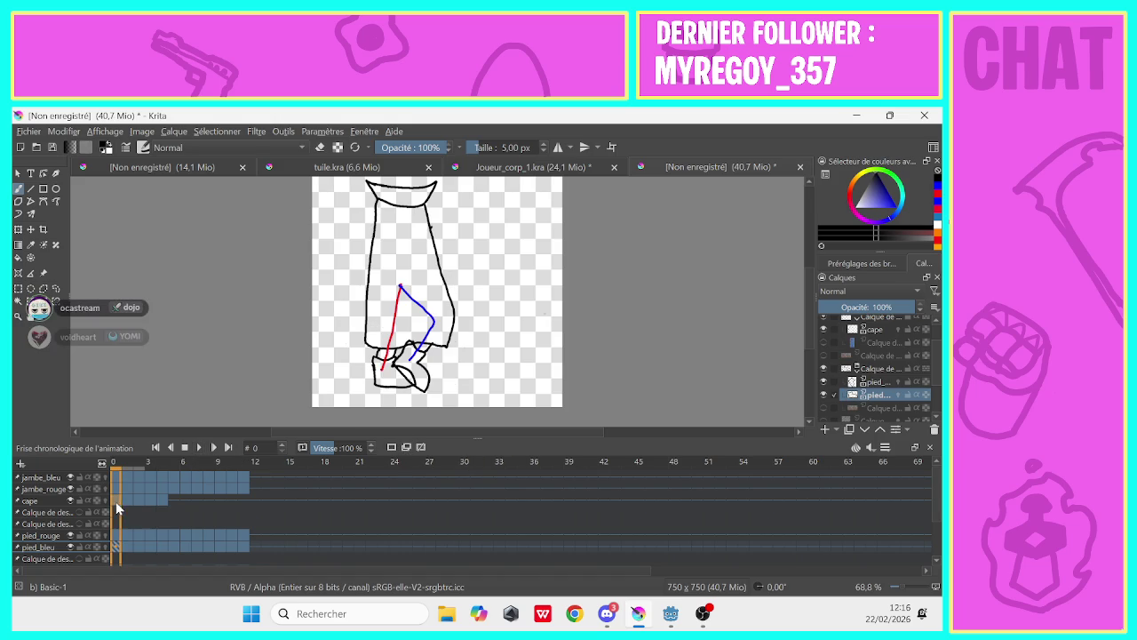
left_click(127, 508)
left_click(140, 504)
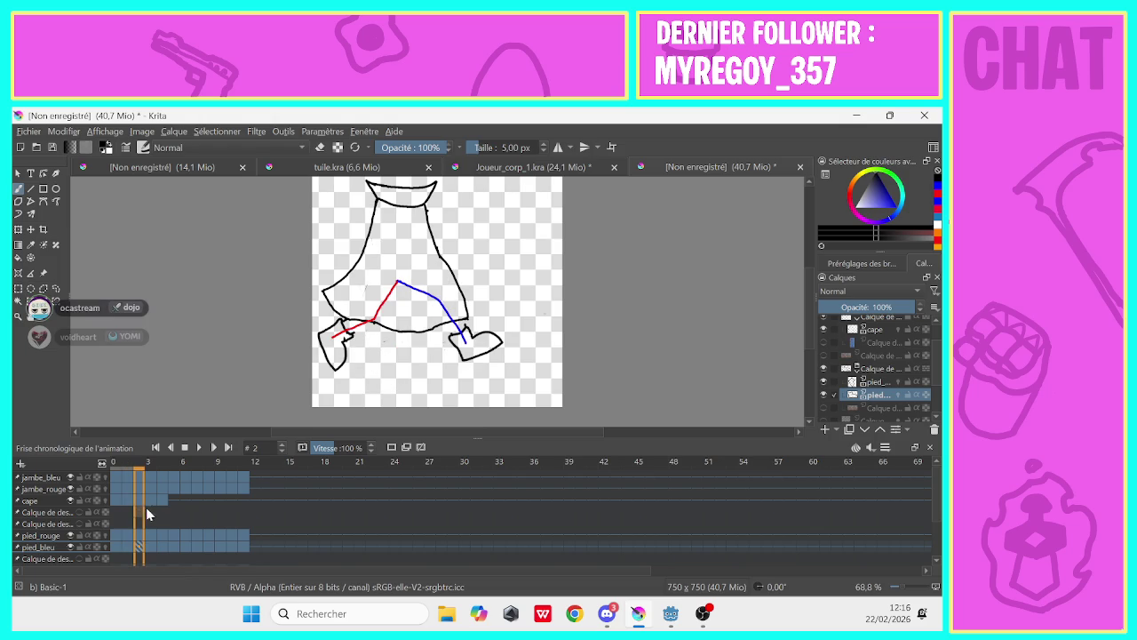
left_click(151, 503)
left_click(161, 503)
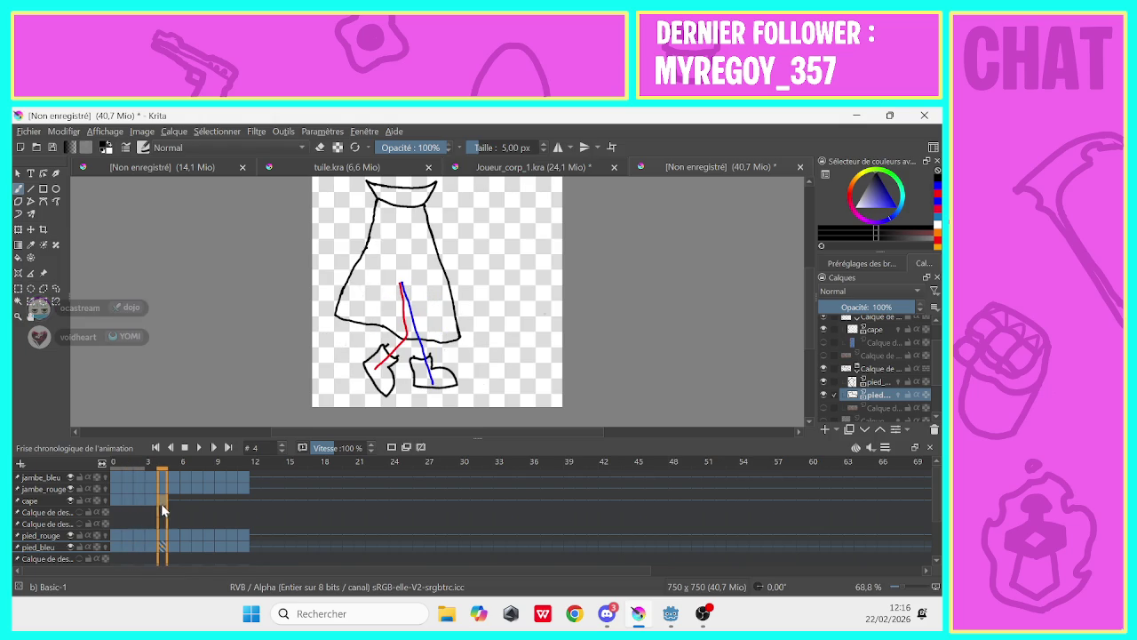
left_click(175, 510)
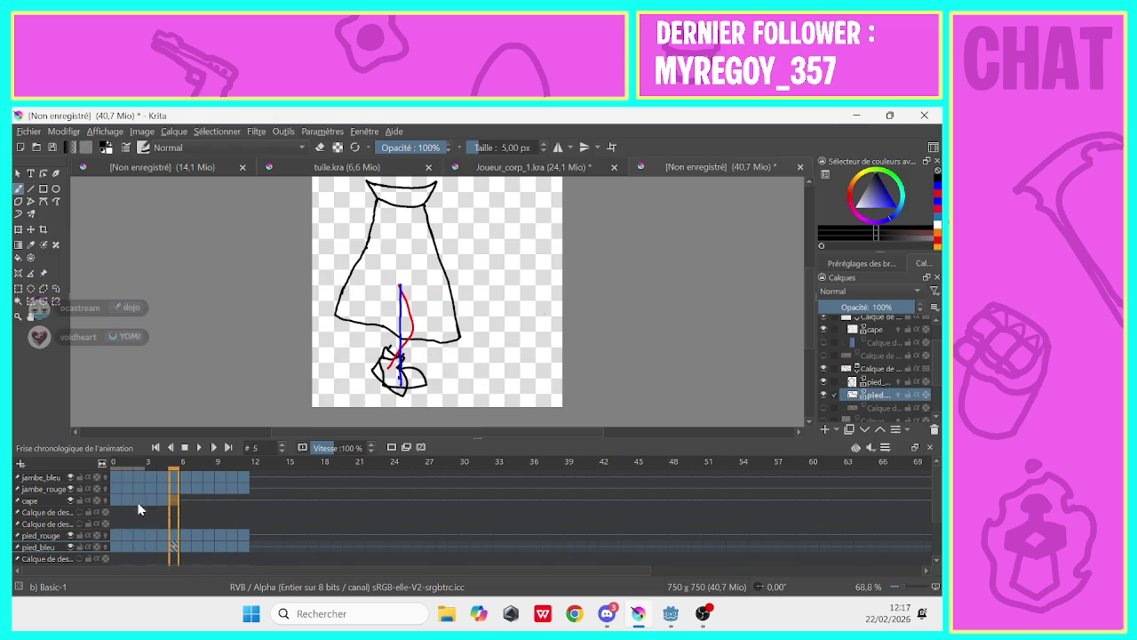
left_click(117, 508)
left_click(178, 510)
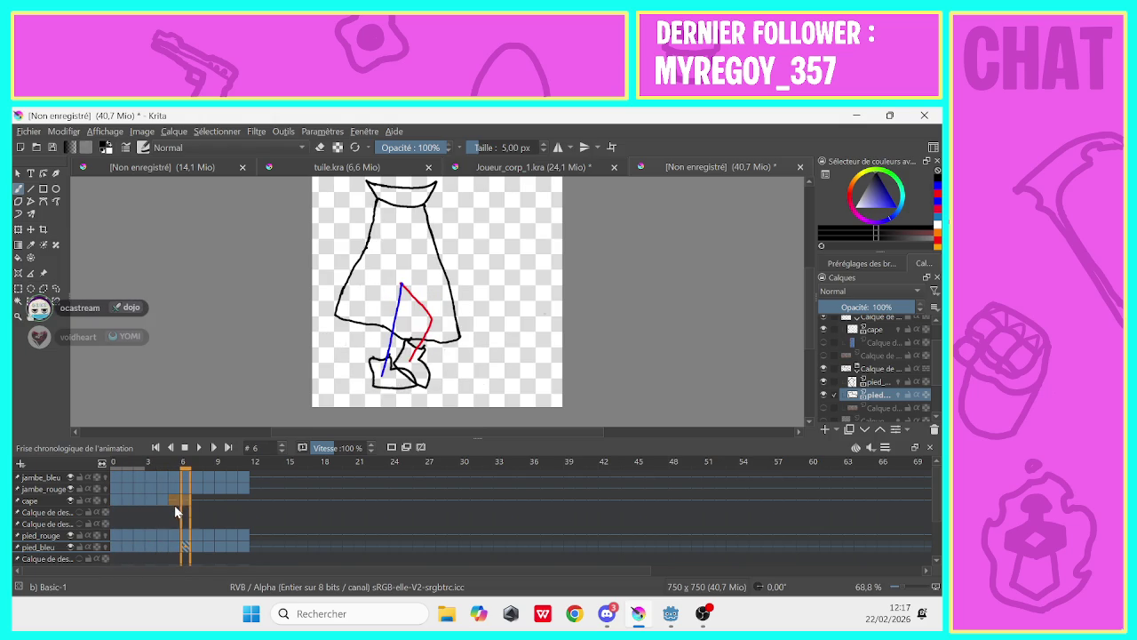
left_click(120, 506)
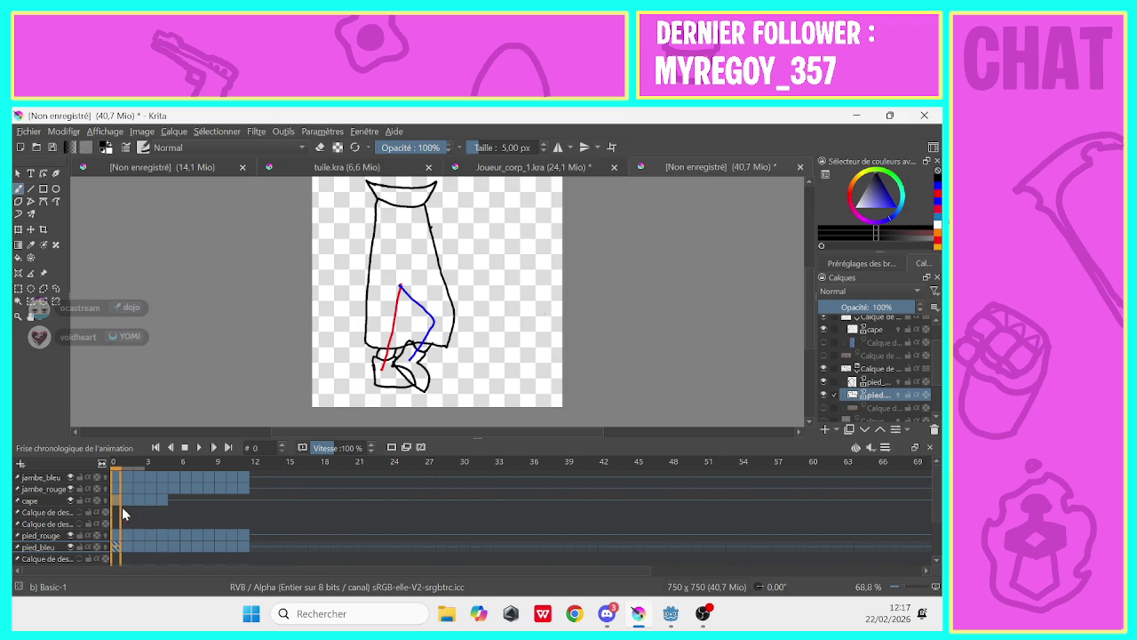
Copy the cape's frame 0 keyframe and paste it into cape frame 6
right_click(118, 501)
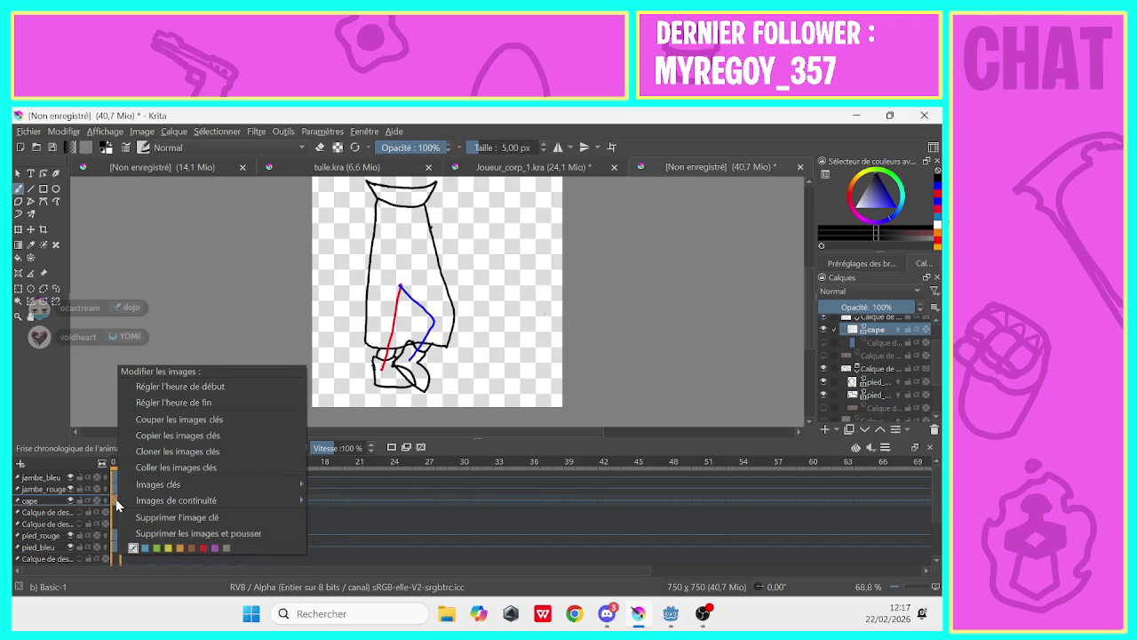
left_click(136, 436)
left_click(185, 500)
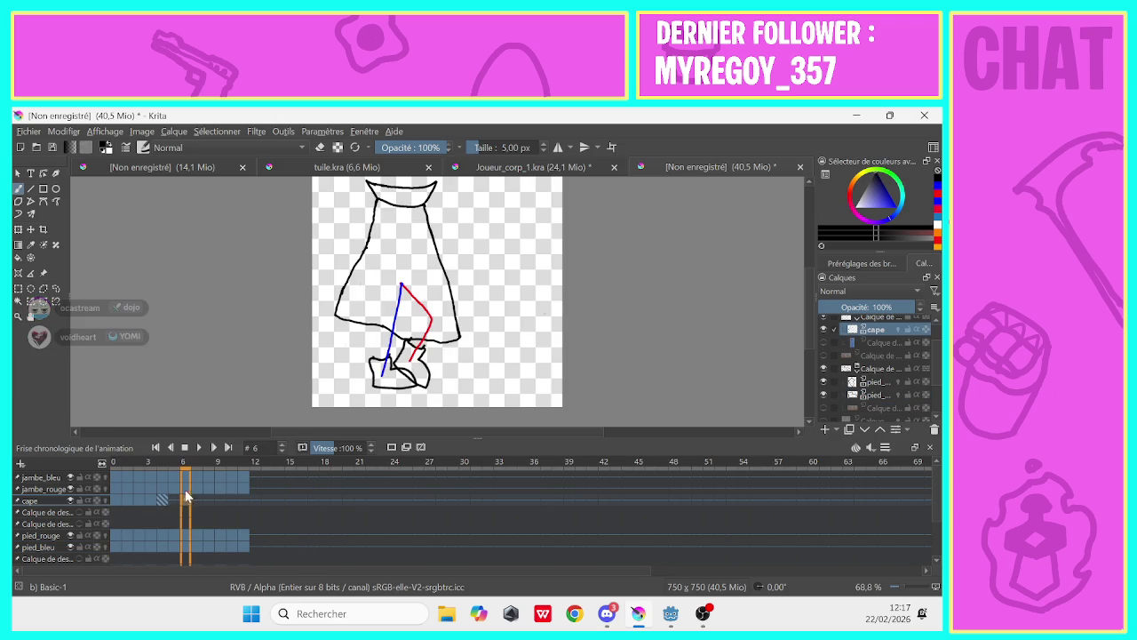
right_click(187, 504)
left_click(206, 557)
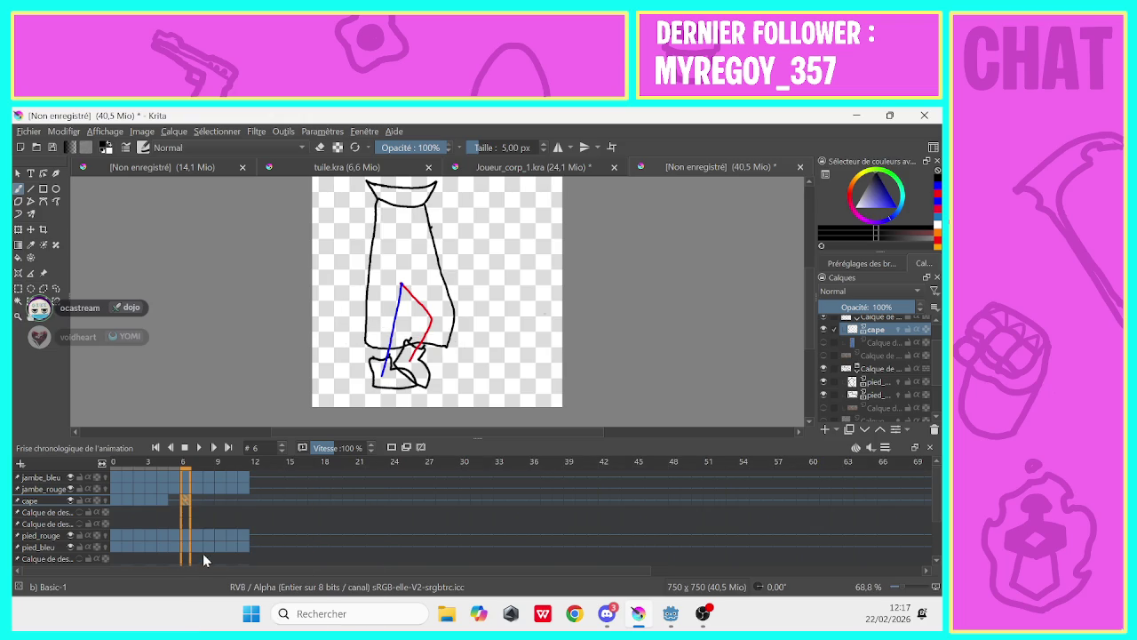
Flip between cape frames 4, 5 and 6 to compare, stopping on frame 5
left_click(172, 511)
key("Left")
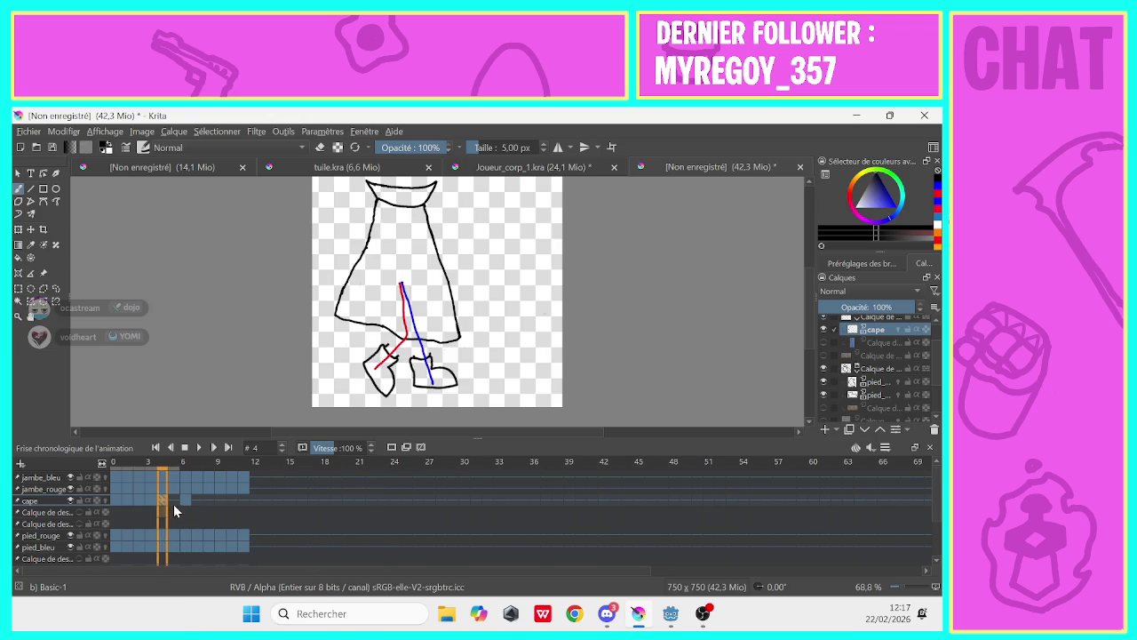
left_click(187, 507)
left_click(173, 505)
key("Left")
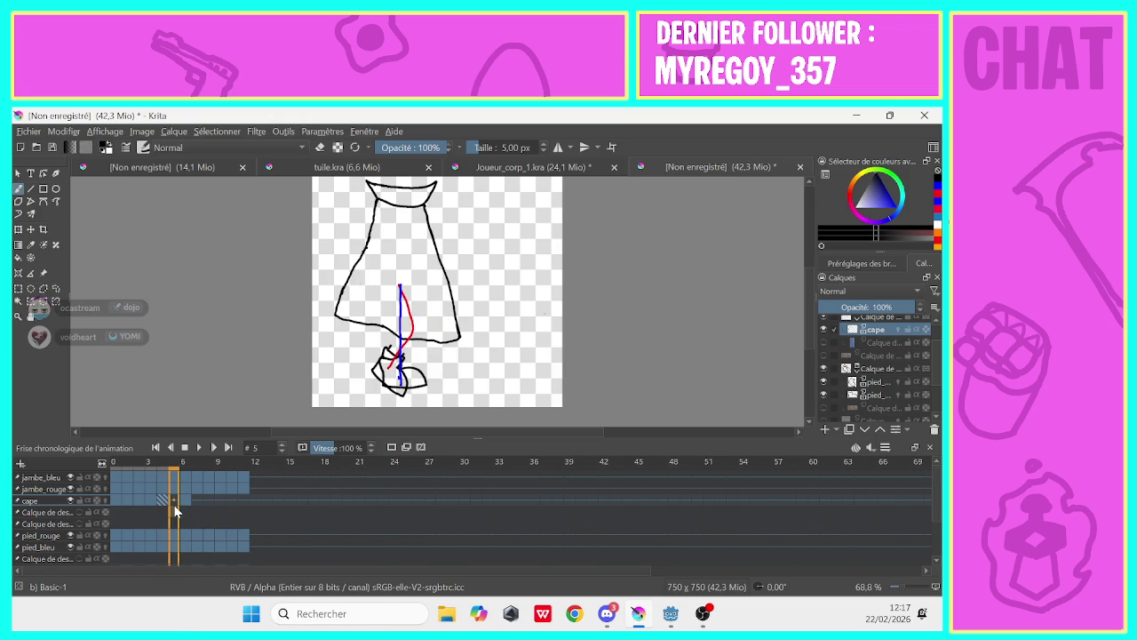
left_click(181, 508)
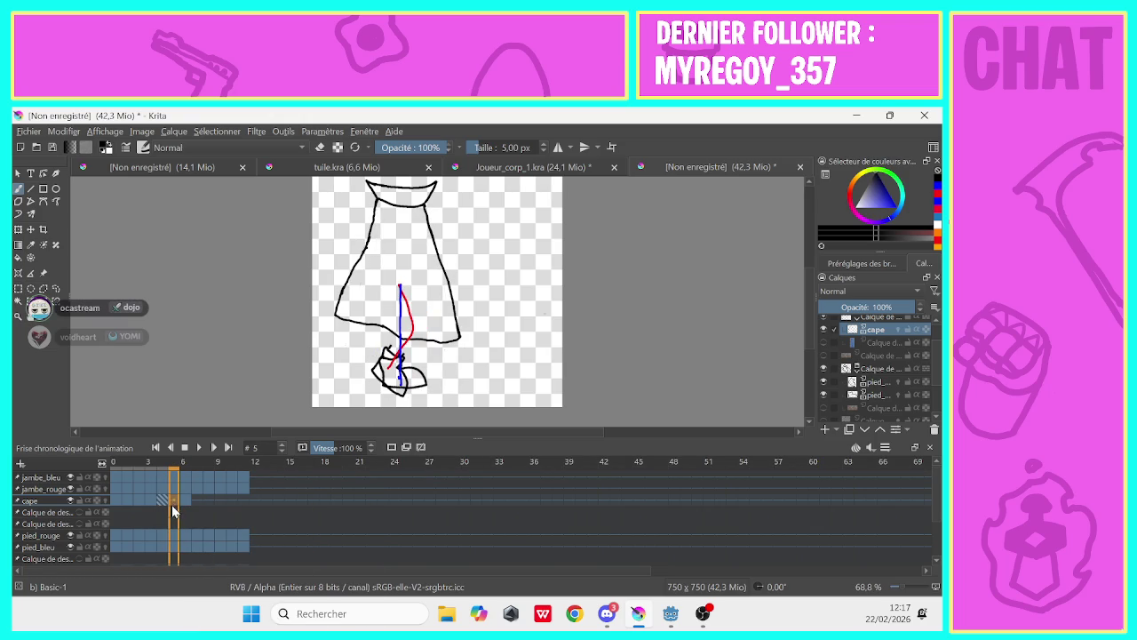
key("Left")
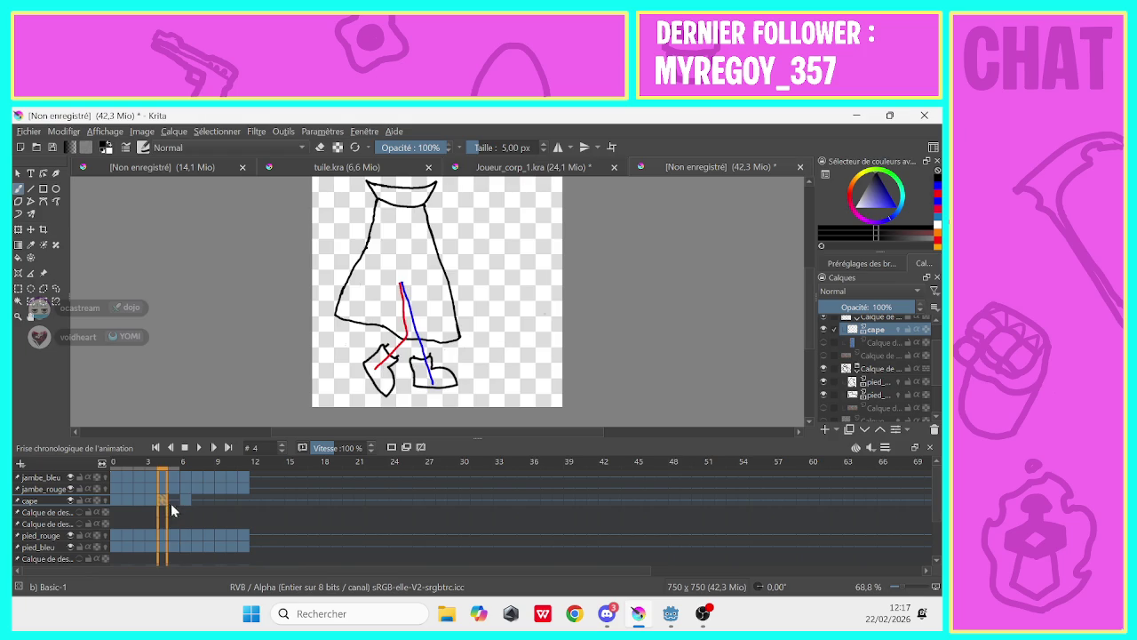
left_click(181, 506)
left_click(169, 504)
left_click(173, 503)
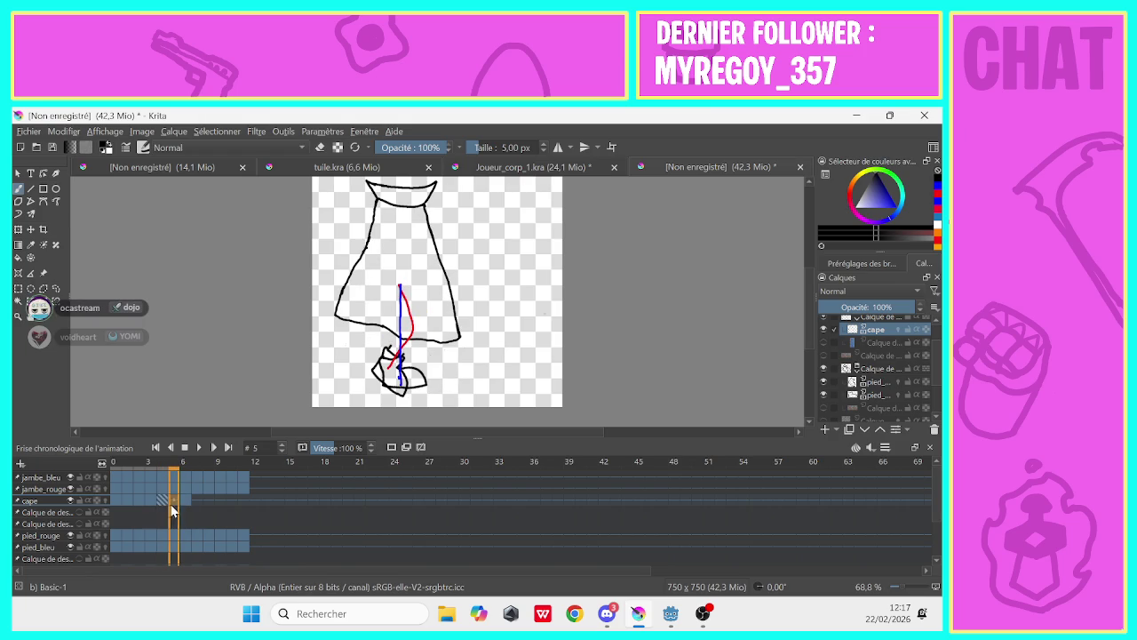
Erase the cape's left edge and the bottom stroke's stray end on frame 5 with a ~29 px eraser
left_click(319, 148)
mouse_move(374, 217)
left_mouse_down()
mouse_move(343, 298)
mouse_move(347, 268)
left_mouse_up()
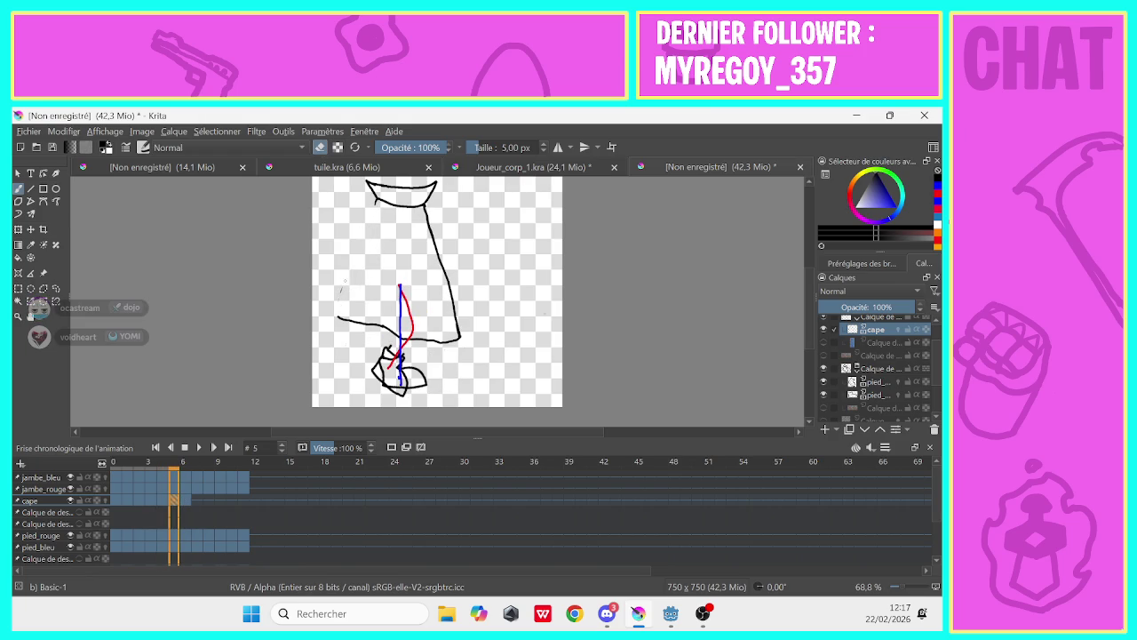
left_click_drag(479, 148, 491, 148)
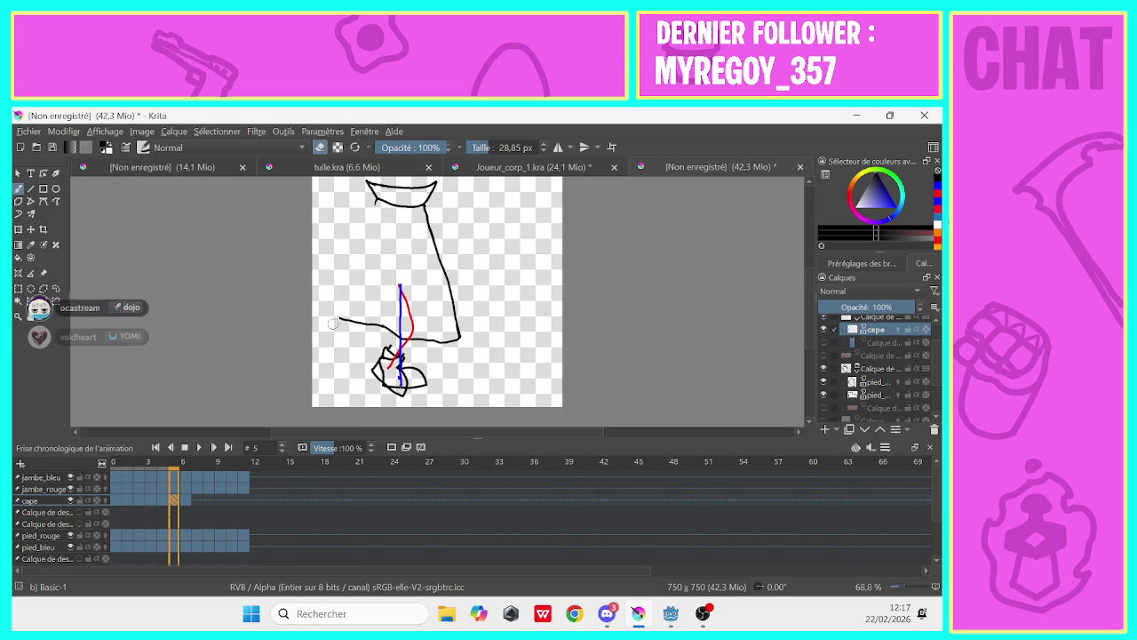
left_click_drag(342, 320, 368, 323)
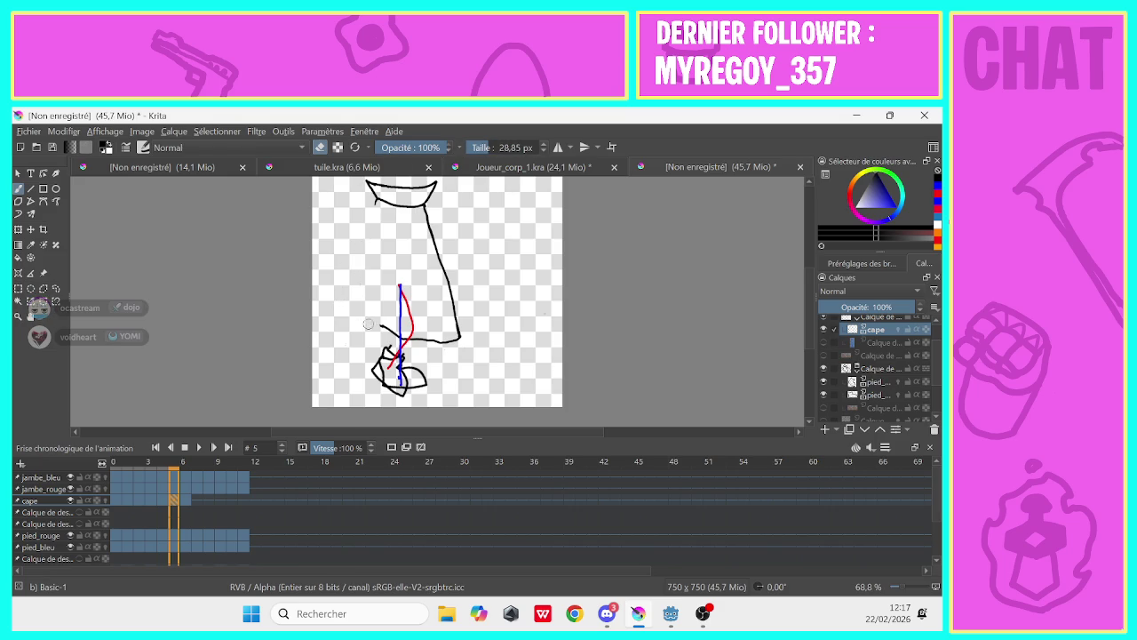
left_click(185, 501)
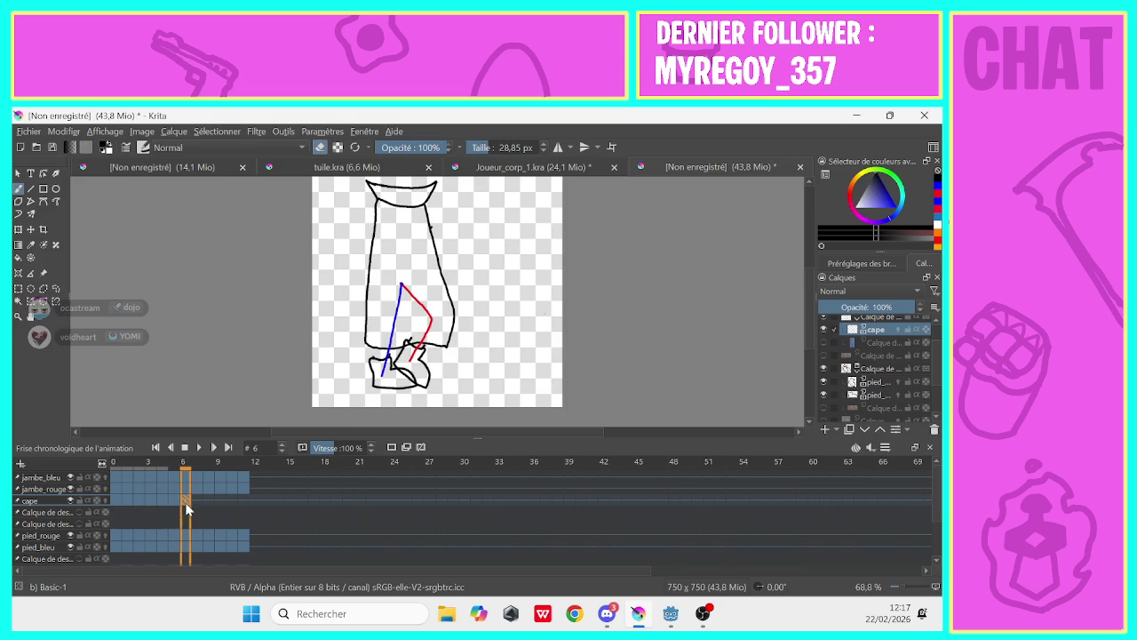
left_click(175, 503)
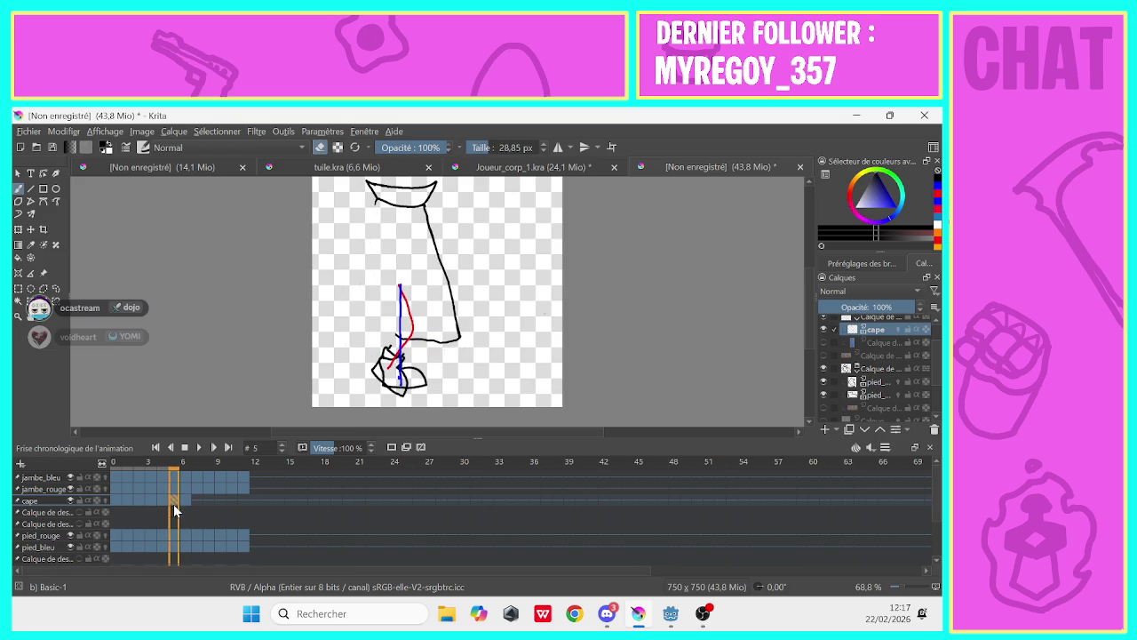
Draw a new cape left edge with a 5 px brush and preview neighbouring frames
left_click(320, 147)
left_click(487, 147)
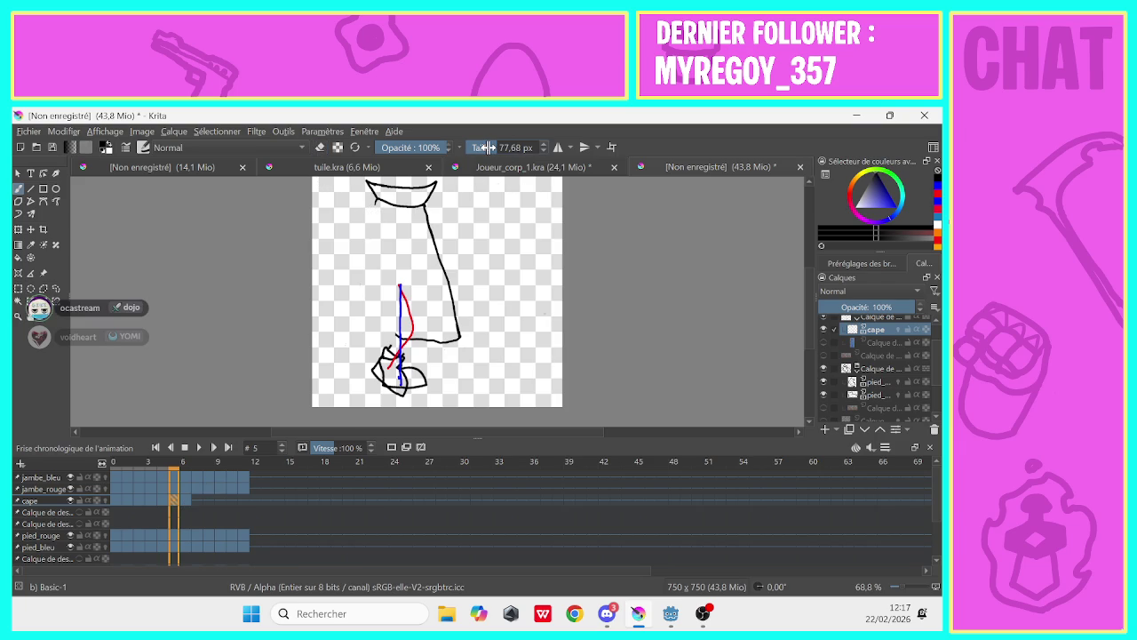
double_click(487, 147)
type("5")
key("Return")
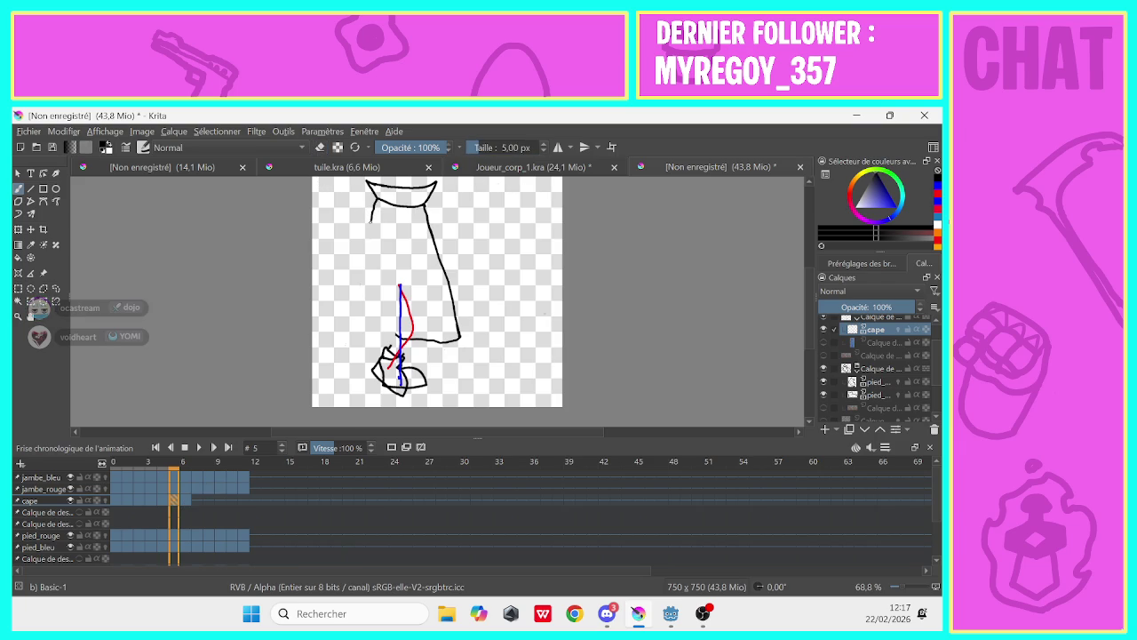
left_click_drag(370, 220, 355, 314)
left_click_drag(174, 501, 187, 513)
left_click(175, 507)
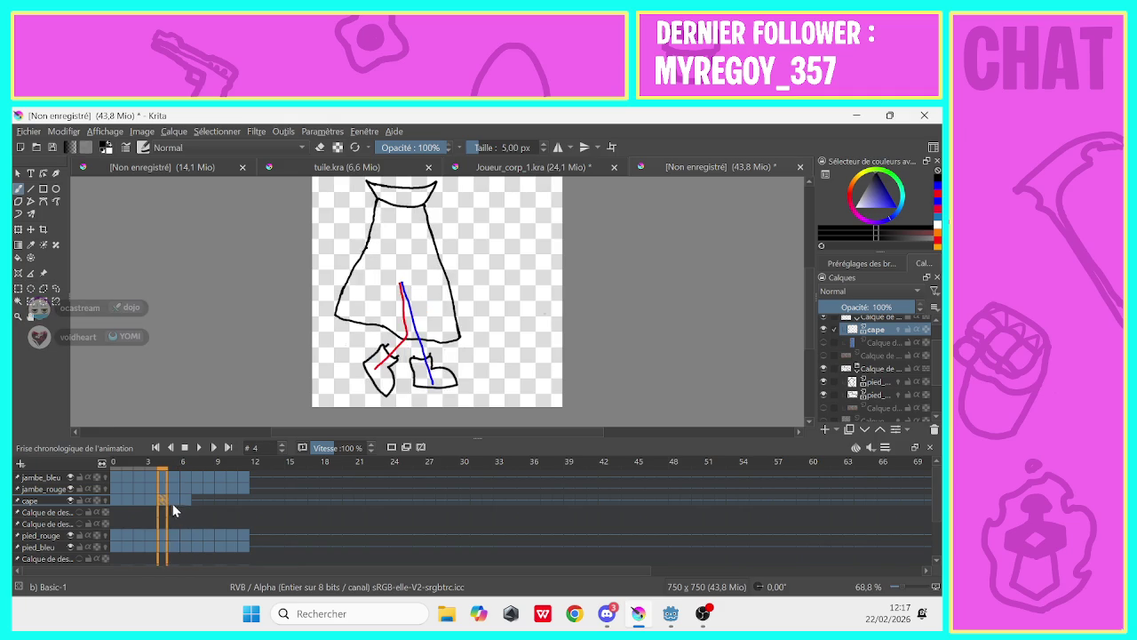
Erase the cape's lower left edge with a ~16 px eraser, reset size to 5 px, and compare neighbouring frames
key("e")
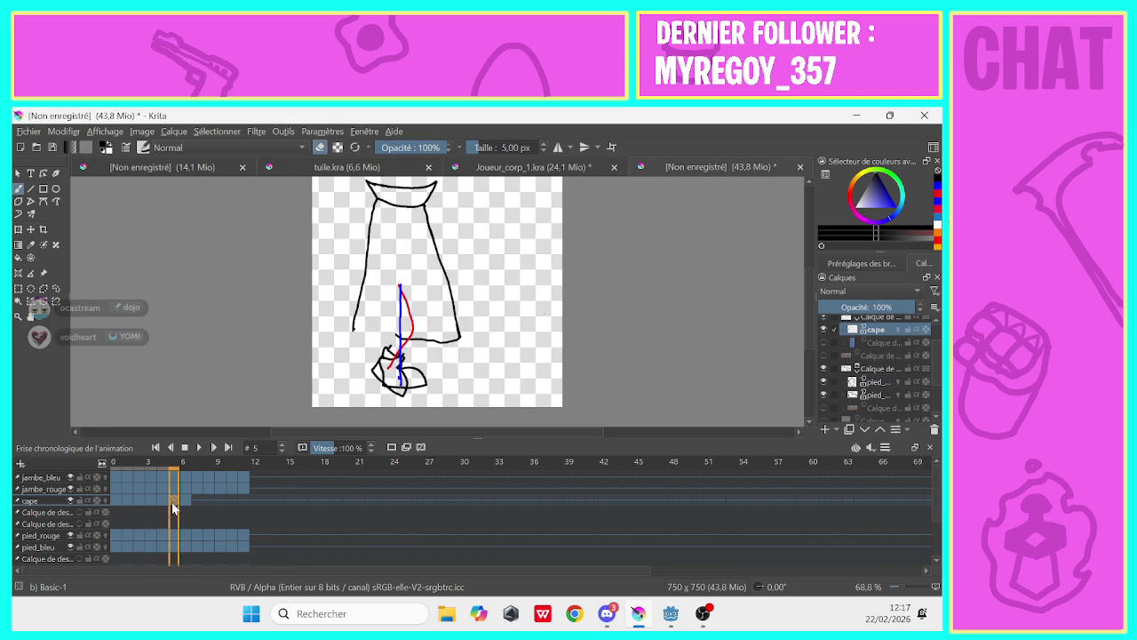
left_click(495, 147)
mouse_move(364, 294)
left_mouse_down()
mouse_move(354, 327)
mouse_move(368, 262)
left_mouse_up()
left_click(481, 144)
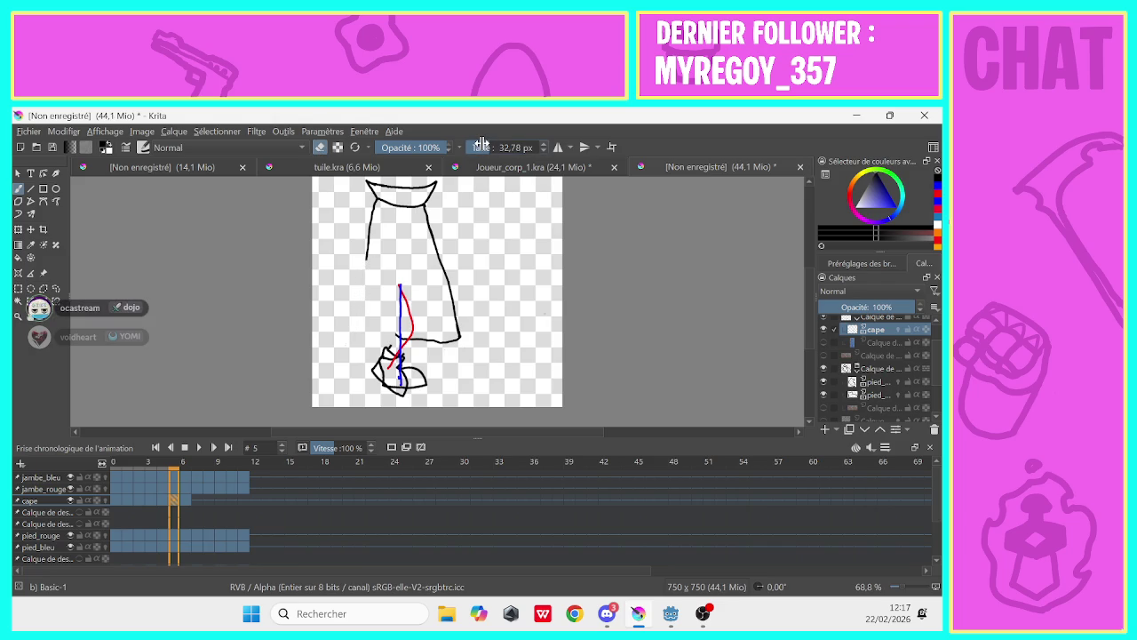
type("5")
key("Return")
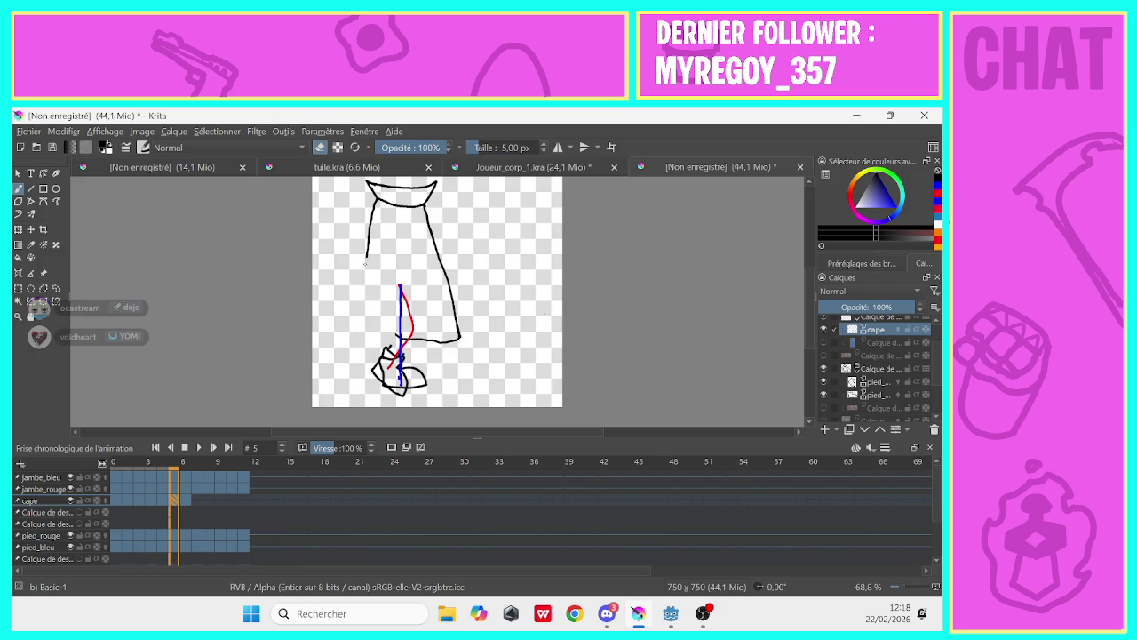
key("e")
key("Right")
key("Left")
key("Left")
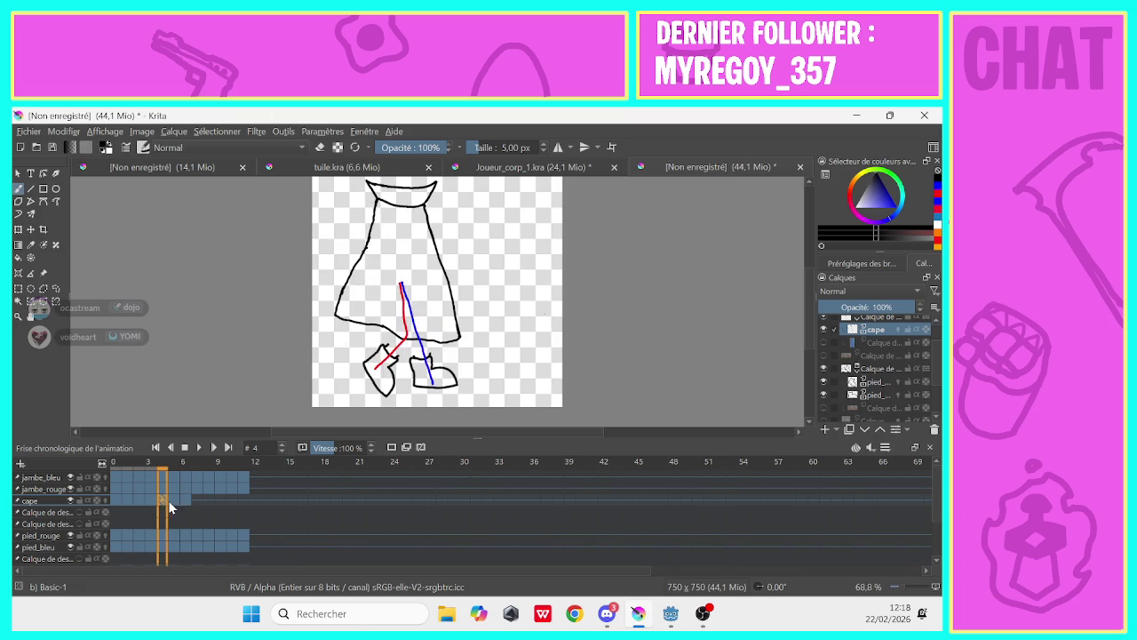
left_click(176, 503)
Erase the left outline and leftover dot, then redraw the left edge down to the hem
left_click(320, 147)
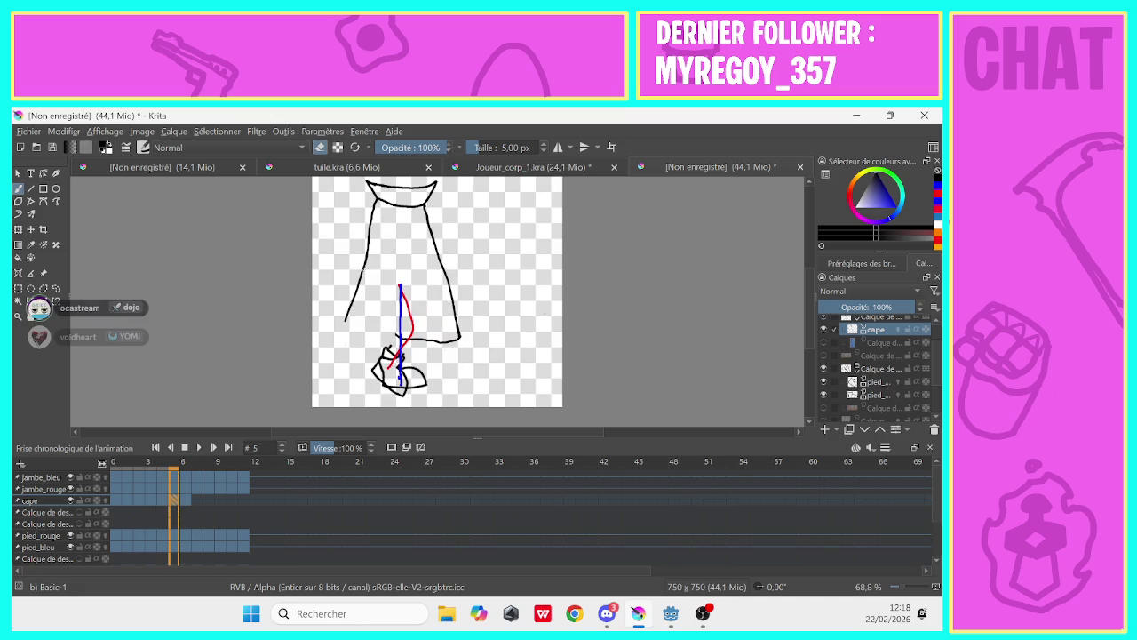
mouse_move(369, 252)
left_mouse_down()
mouse_move(347, 313)
mouse_move(350, 303)
left_mouse_up()
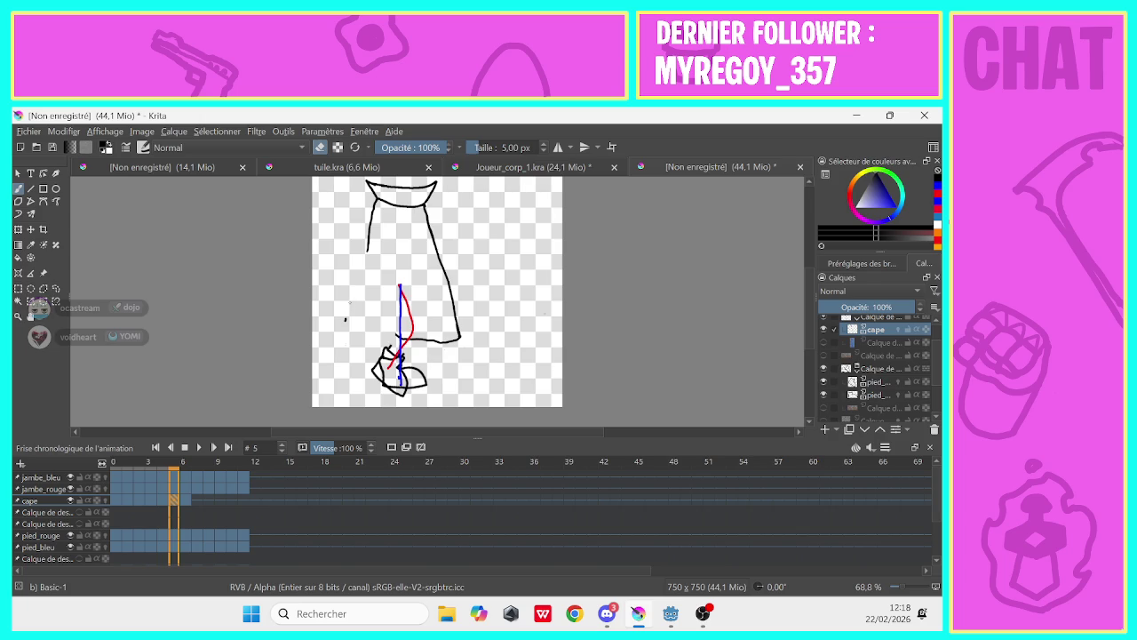
left_click(346, 317)
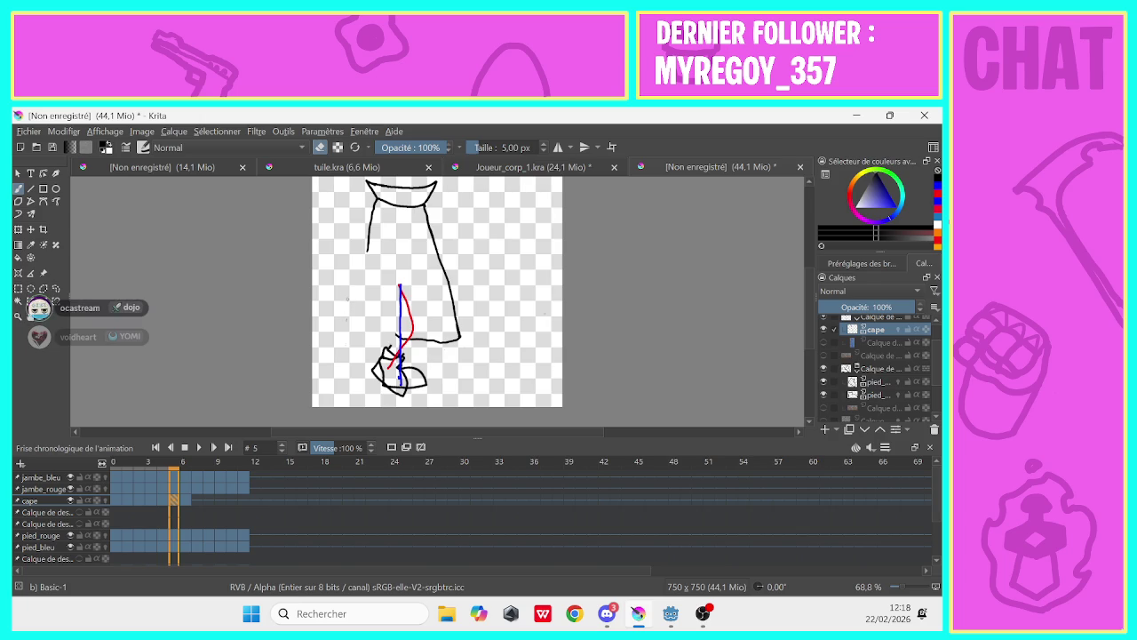
left_click(320, 147)
left_click_drag(363, 266, 354, 322)
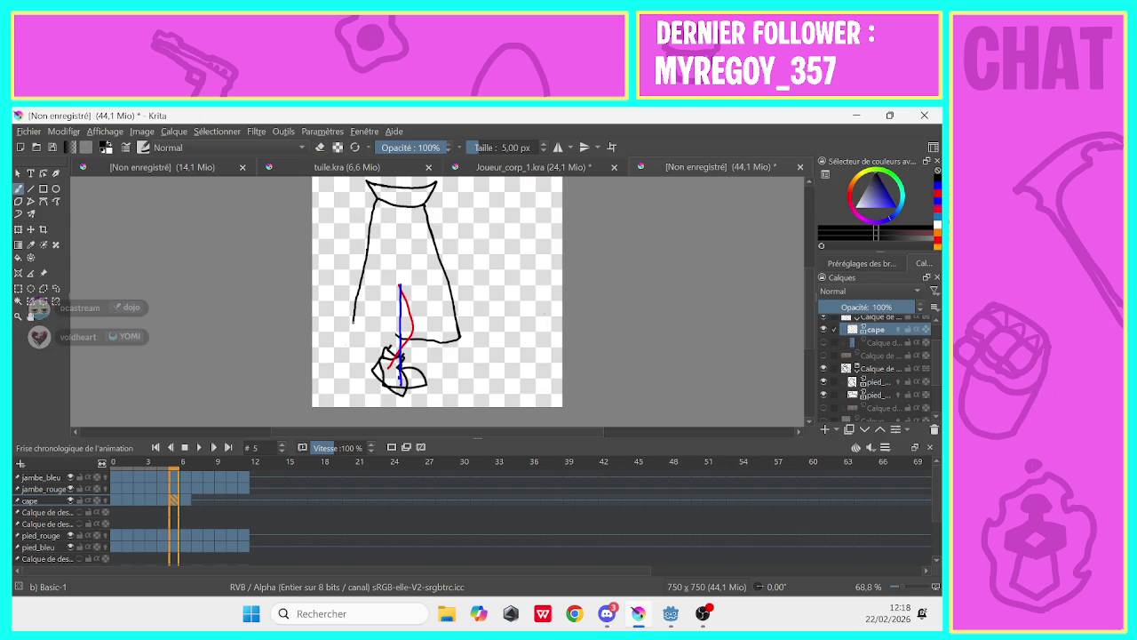
left_click(187, 503)
key("Left")
Flip between cape frames 5 and 6 to compare, ending on frame 5
left_click(320, 147)
left_click(185, 501)
key("Left")
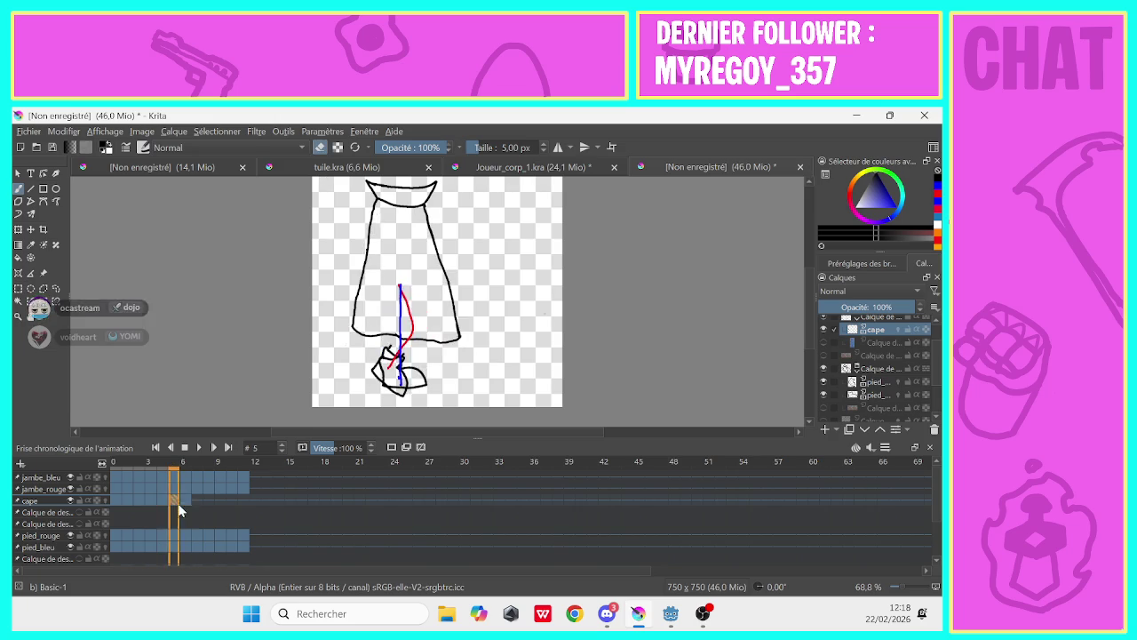
left_click(185, 505)
left_click(175, 503)
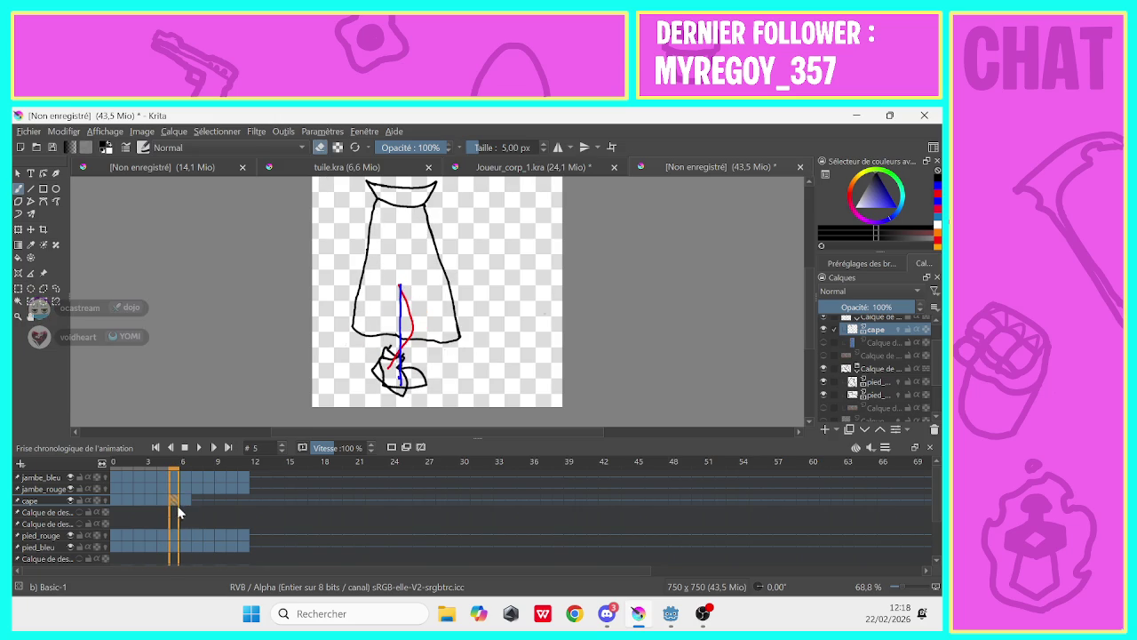